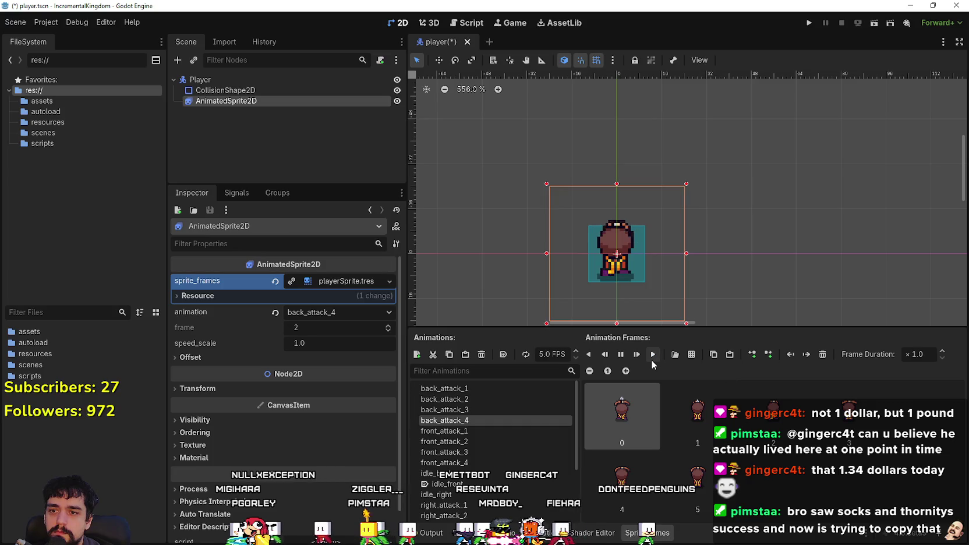
Save the player scene and preview the walk_front, roll_back and right_attack_2 animations.
{"action": "key", "text": "ctrl+s"}
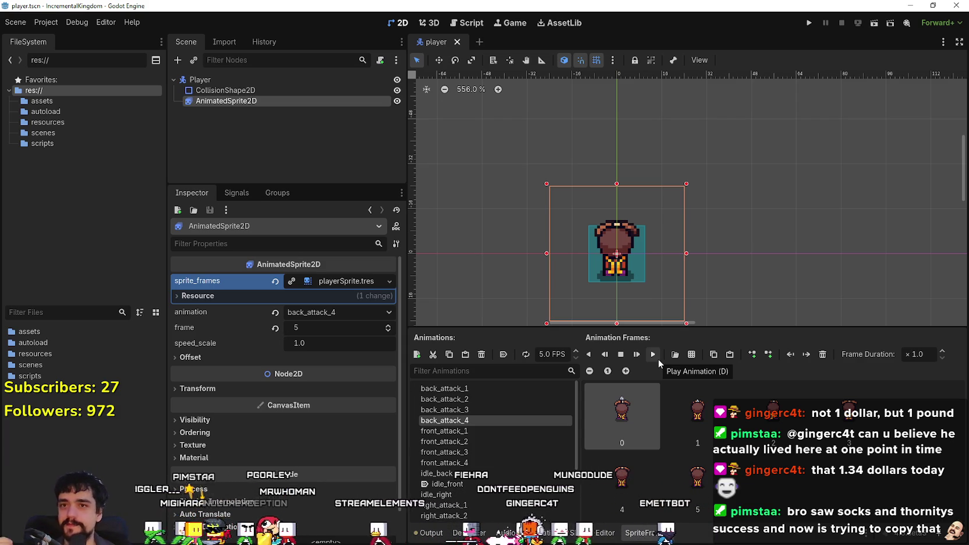
{"action": "scroll", "coordinate": [511, 445], "scroll_direction": "down", "scroll_amount": 5}
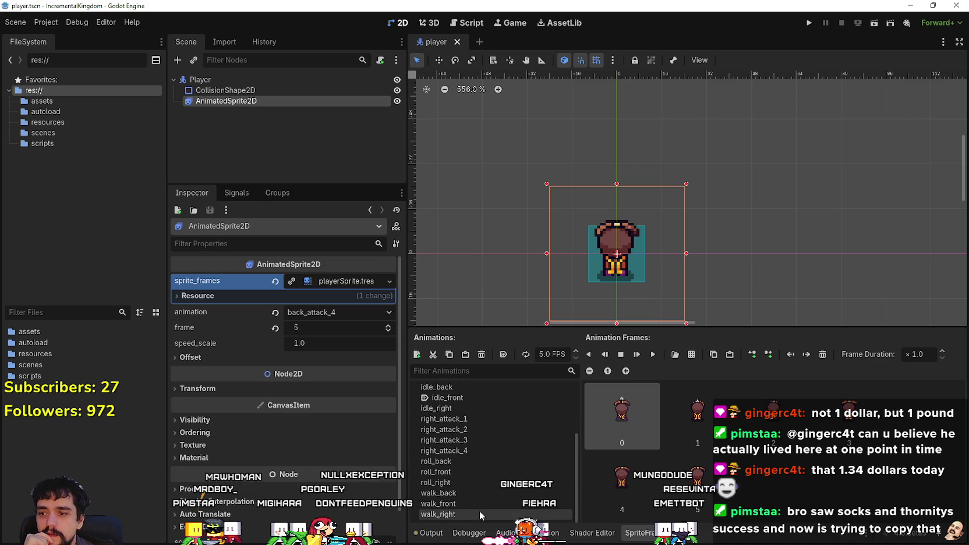
{"action": "left_click", "coordinate": [483, 503]}
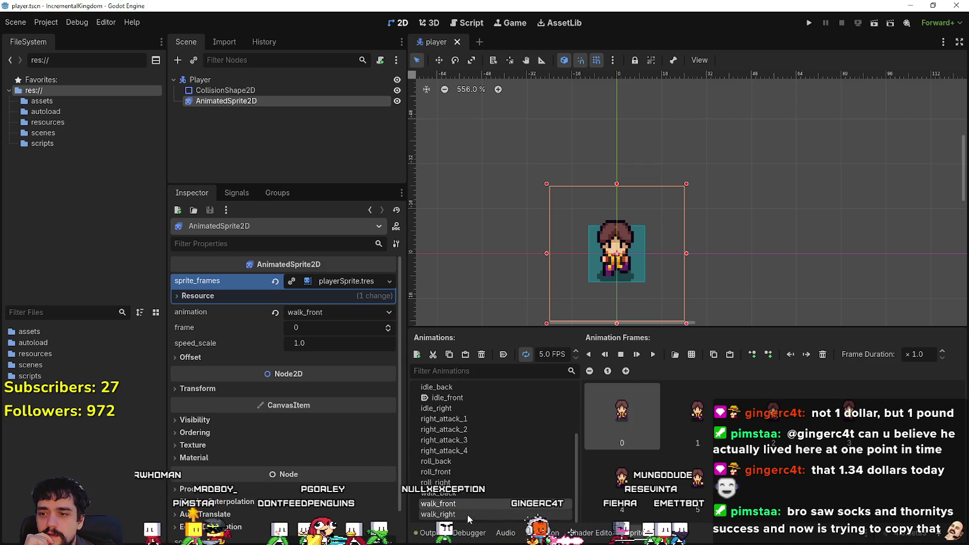
{"action": "left_click", "coordinate": [485, 460]}
{"action": "left_click", "coordinate": [495, 425]}
{"action": "scroll", "coordinate": [488, 451], "scroll_direction": "up", "scroll_amount": 3}
Preview idle_back, front_attack_3, idle_front, right_attack_3, and finally idle_right.
{"action": "left_click", "coordinate": [485, 438]}
{"action": "left_click", "coordinate": [488, 418]}
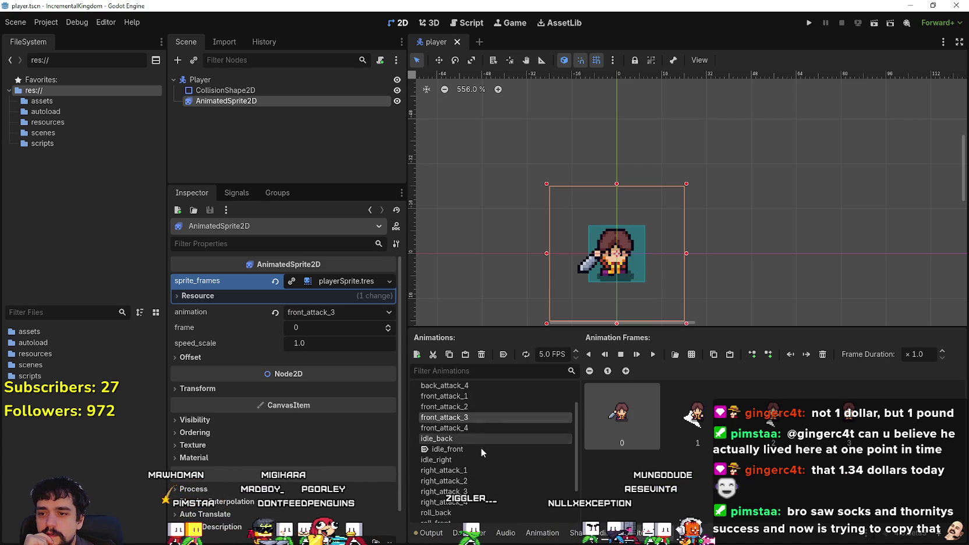
{"action": "left_click", "coordinate": [483, 448]}
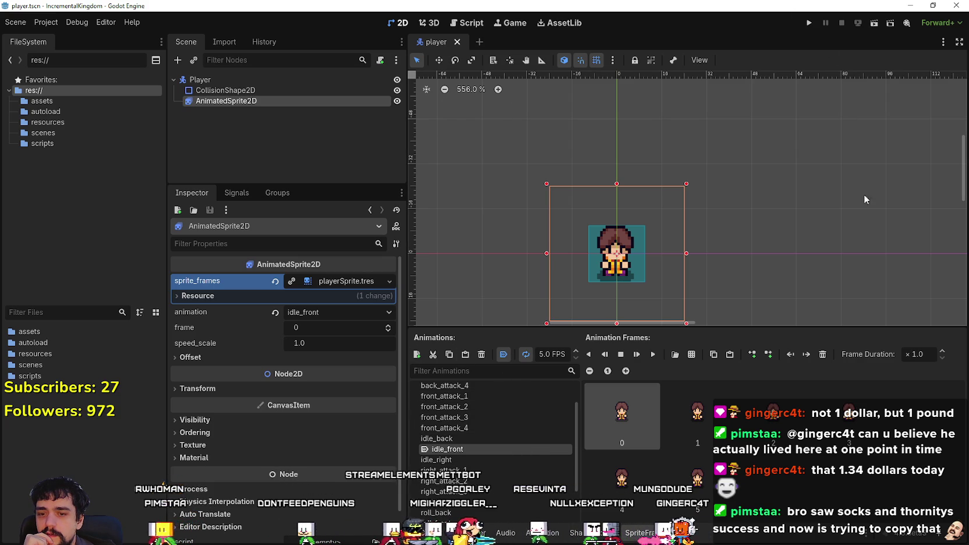
{"action": "scroll", "coordinate": [489, 440], "scroll_direction": "down", "scroll_amount": 3}
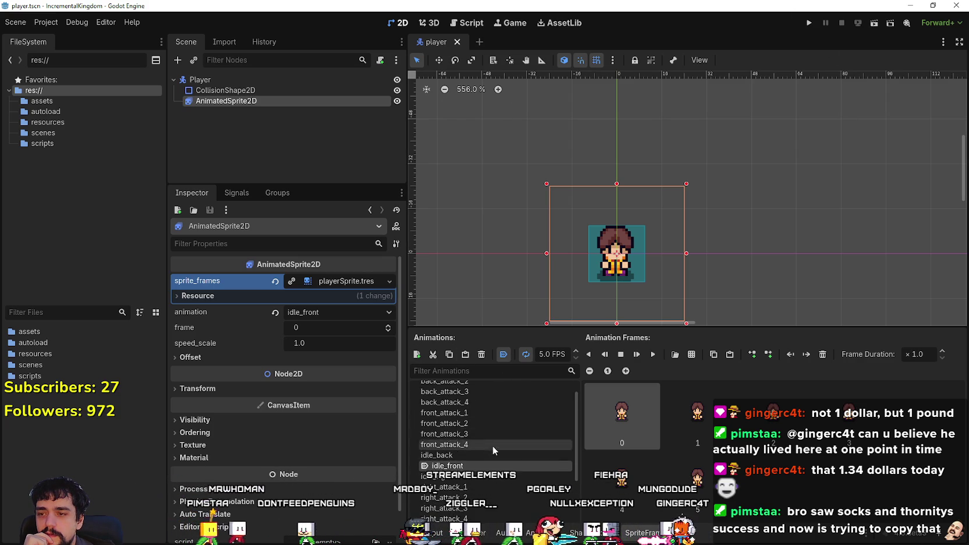
{"action": "left_click", "coordinate": [478, 440]}
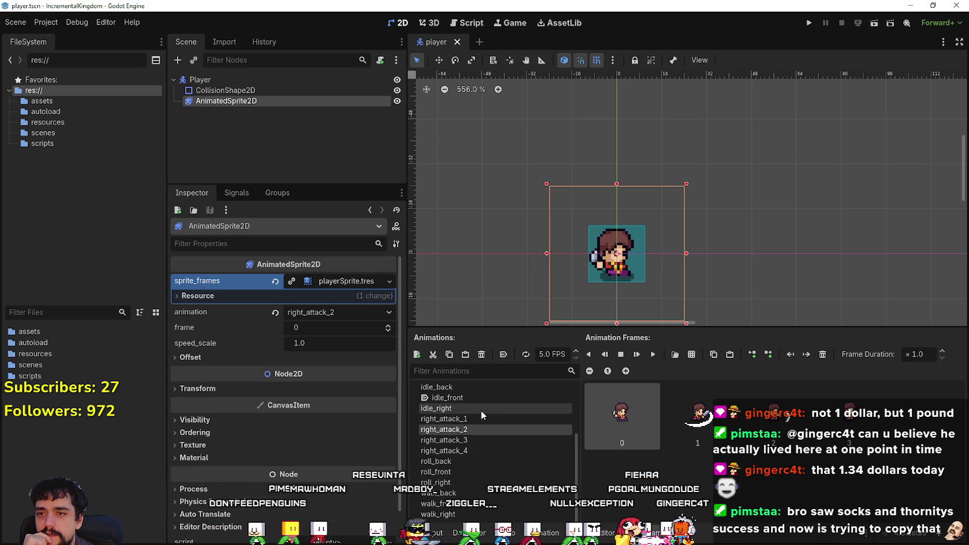
{"action": "left_click", "coordinate": [481, 410]}
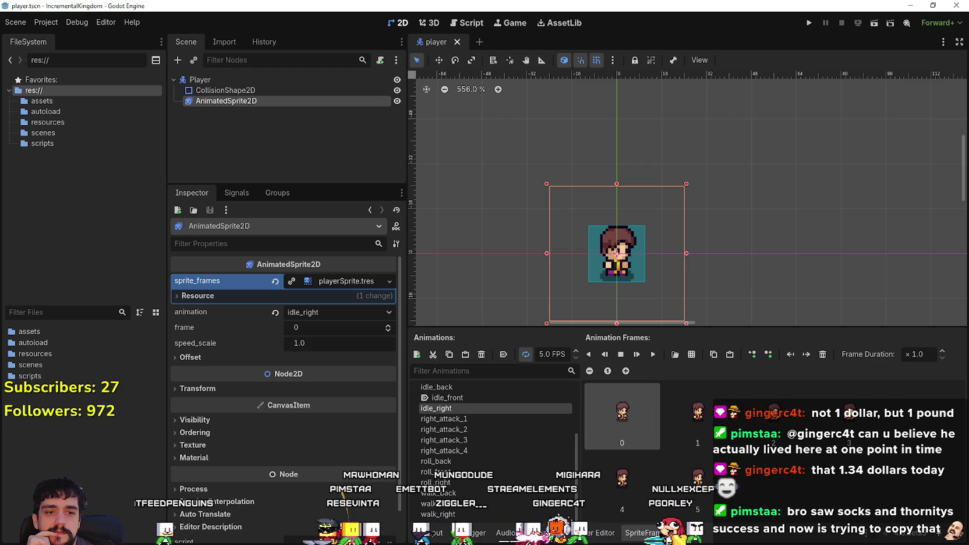
{"action": "key", "text": "alt+Tab"}
{"action": "scroll", "coordinate": [444, 180], "scroll_direction": "up", "scroll_amount": 3}
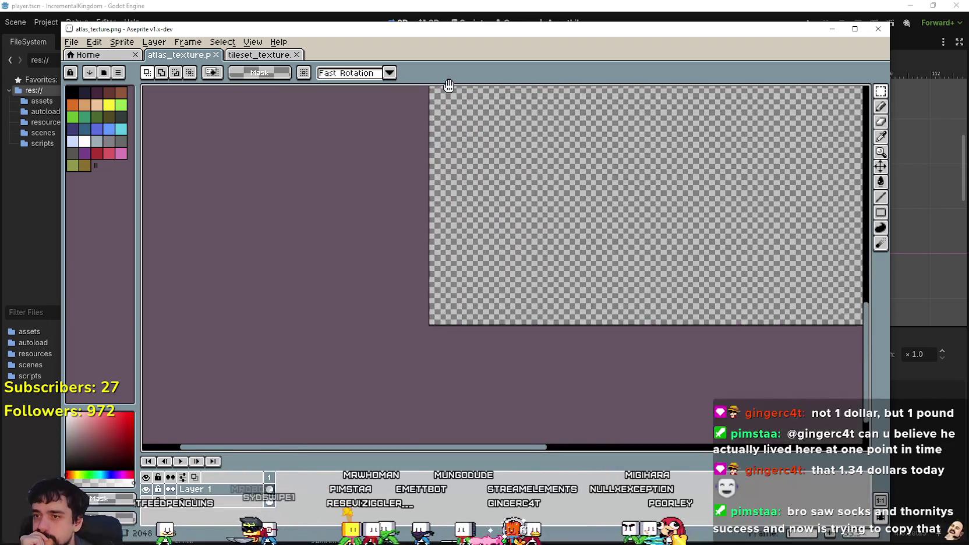
{"action": "scroll", "coordinate": [270, 200], "scroll_direction": "down", "scroll_amount": 2}
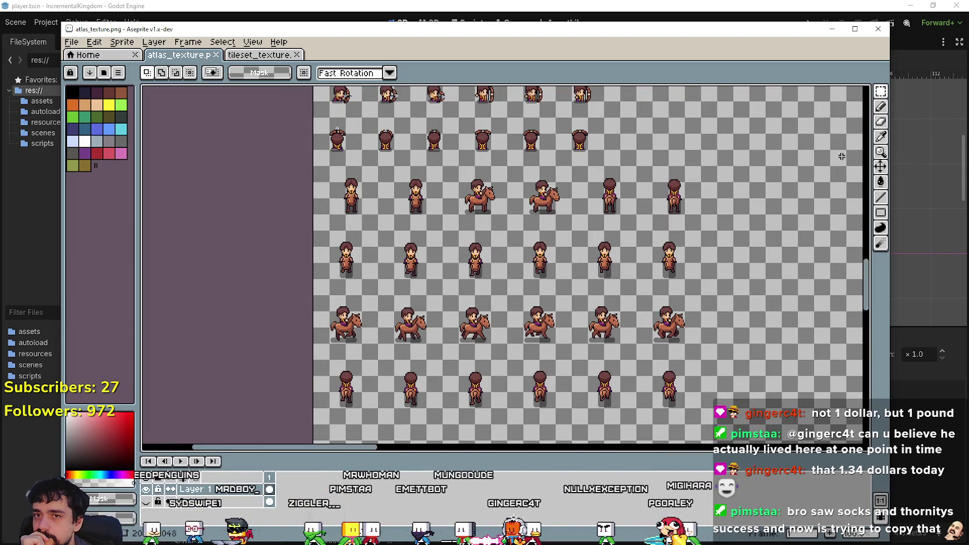
{"action": "left_click", "coordinate": [881, 91]}
{"action": "scroll", "coordinate": [271, 201], "scroll_direction": "up", "scroll_amount": 2}
{"action": "mouse_move", "coordinate": [329, 166]}
{"action": "left_mouse_down"}
{"action": "mouse_move", "coordinate": [363, 230]}
{"action": "mouse_move", "coordinate": [360, 167]}
{"action": "left_mouse_up"}
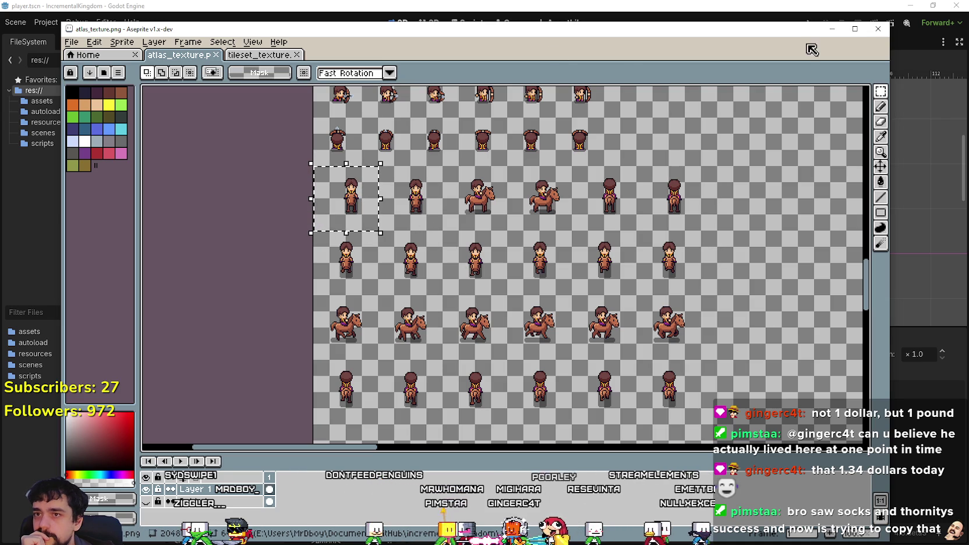
{"action": "left_click", "coordinate": [834, 30]}
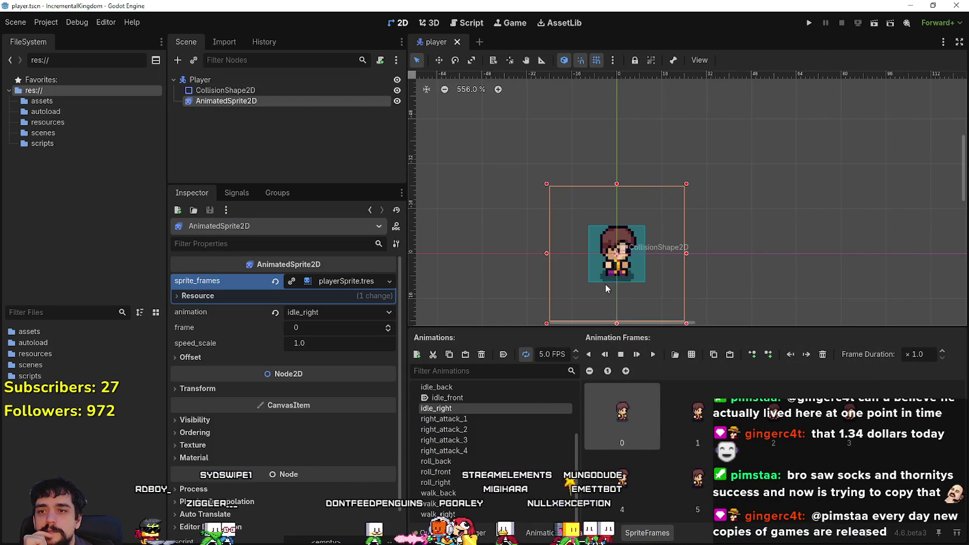
Add two new animations named horse_front and horse_right.
{"action": "left_click", "coordinate": [416, 354]}
{"action": "left_click", "coordinate": [473, 423]}
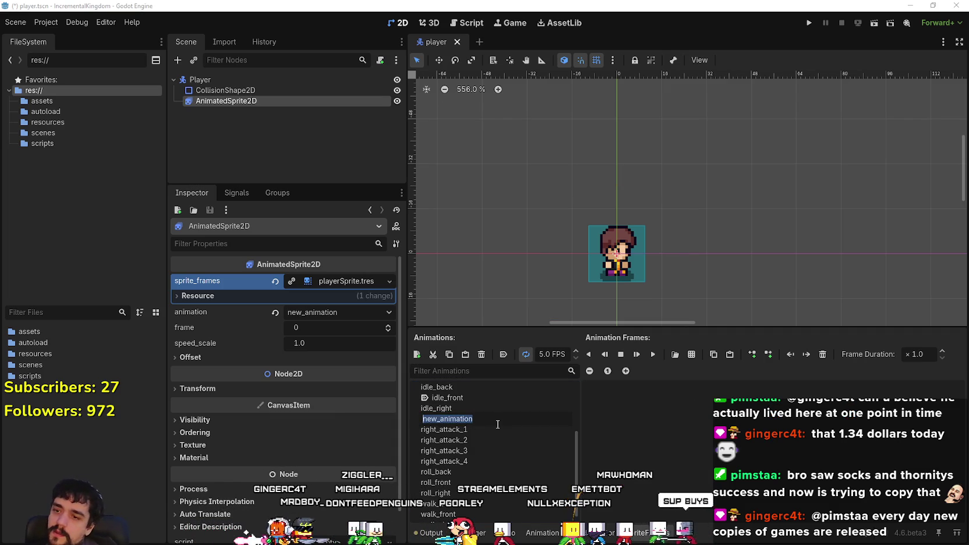
{"action": "type", "text": "hors"}
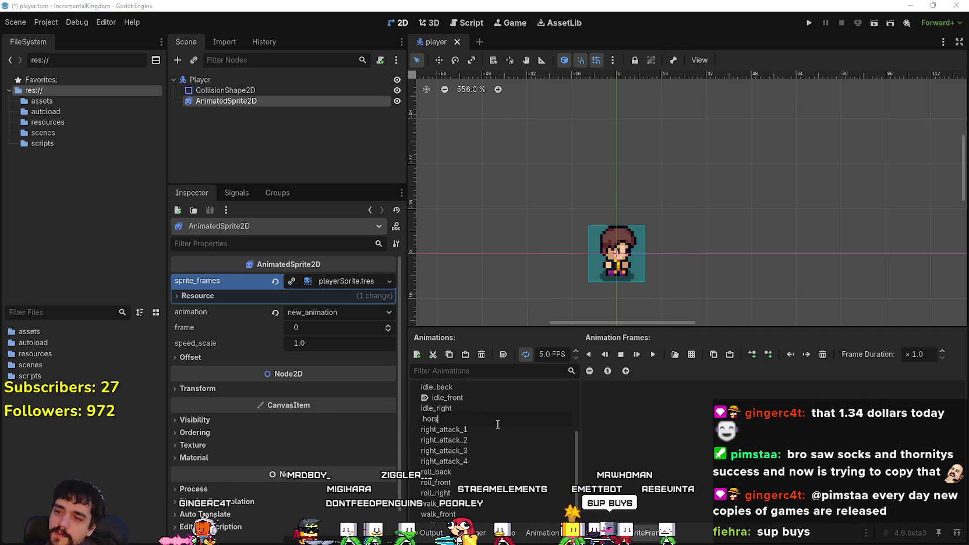
{"action": "type", "text": "e_front"}
{"action": "key", "text": "Return"}
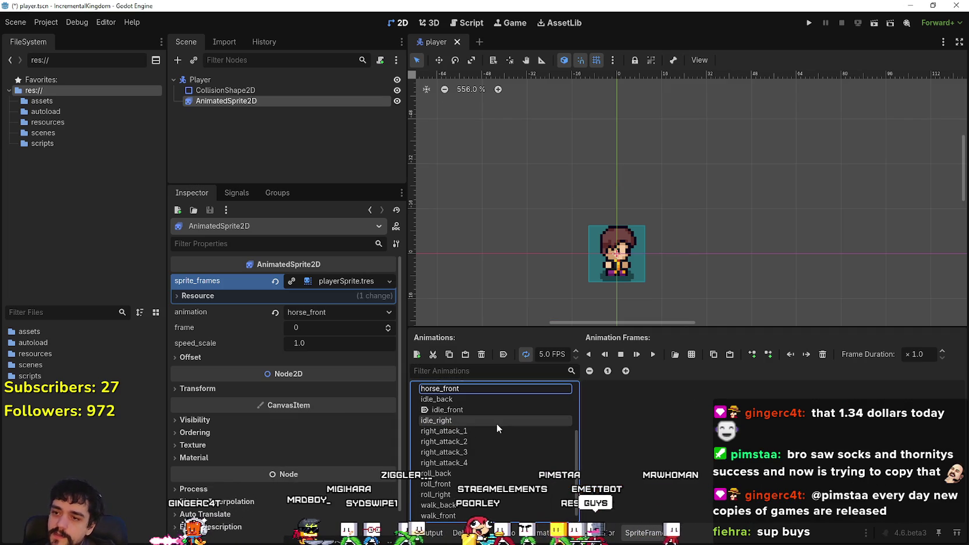
{"action": "left_click", "coordinate": [413, 357]}
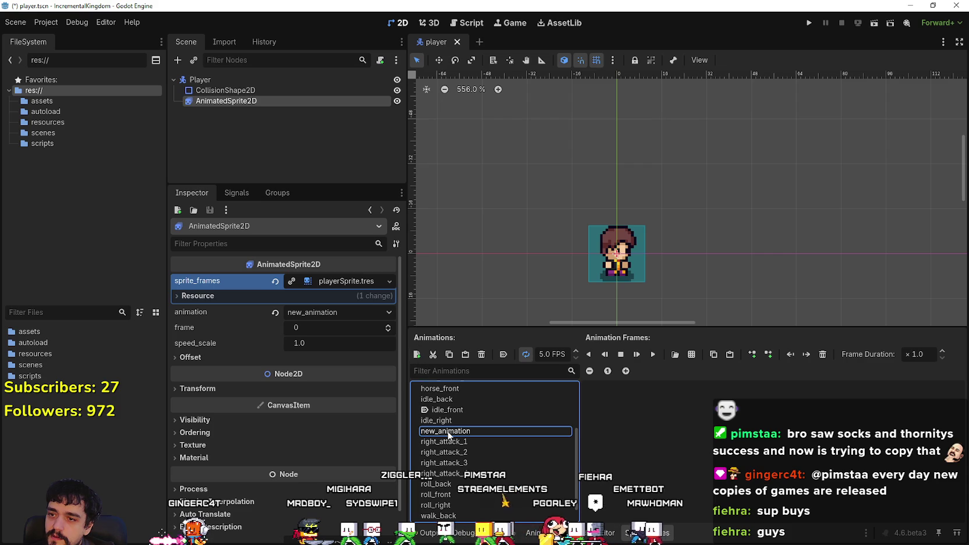
{"action": "type", "text": "hirs"}
{"action": "key", "text": "BackSpace"}
{"action": "key", "text": "BackSpace"}
{"action": "key", "text": "BackSpace"}
{"action": "type", "text": "orse_right"}
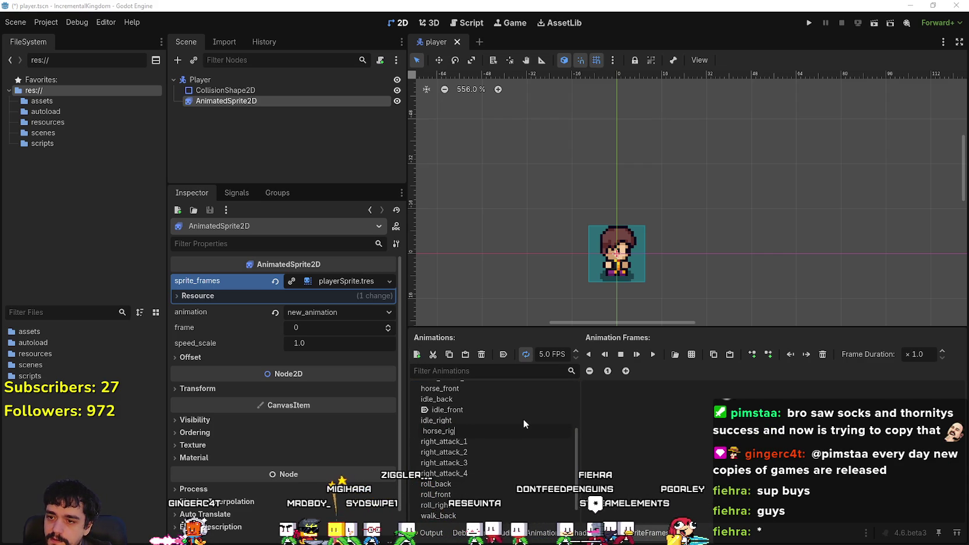
{"action": "key", "text": "Return"}
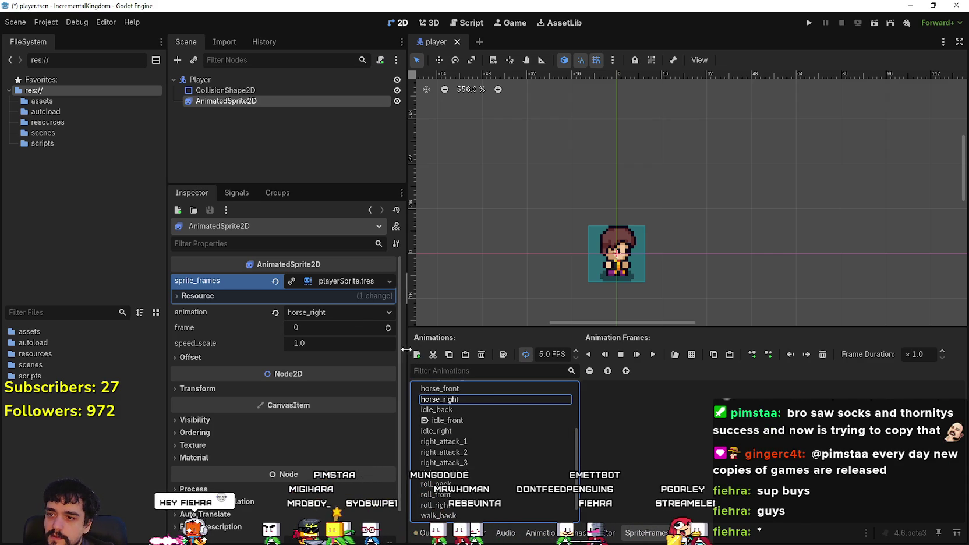
Add a third animation named horse_back, then select horse_front.
{"action": "left_click", "coordinate": [417, 354]}
{"action": "type", "text": "horse_ba"}
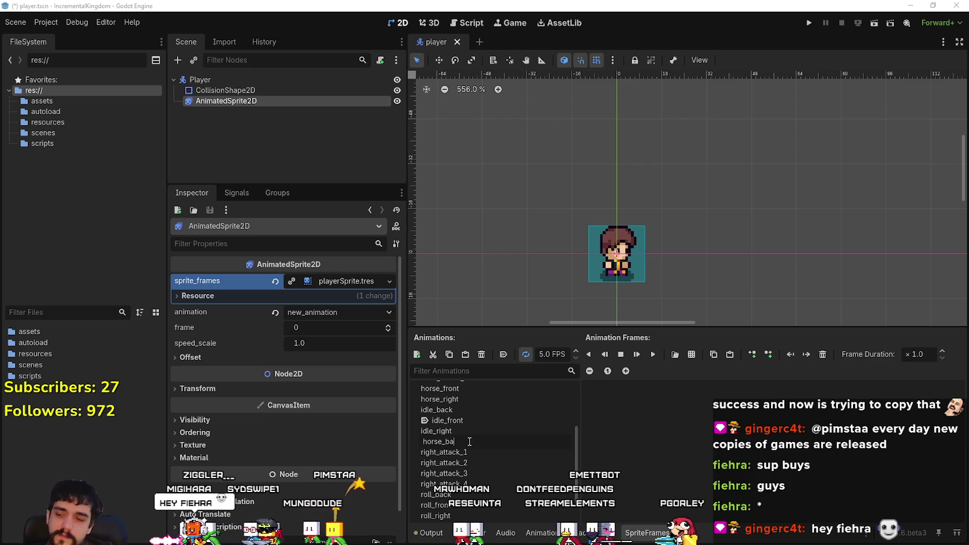
{"action": "type", "text": "ck"}
{"action": "key", "text": "Return"}
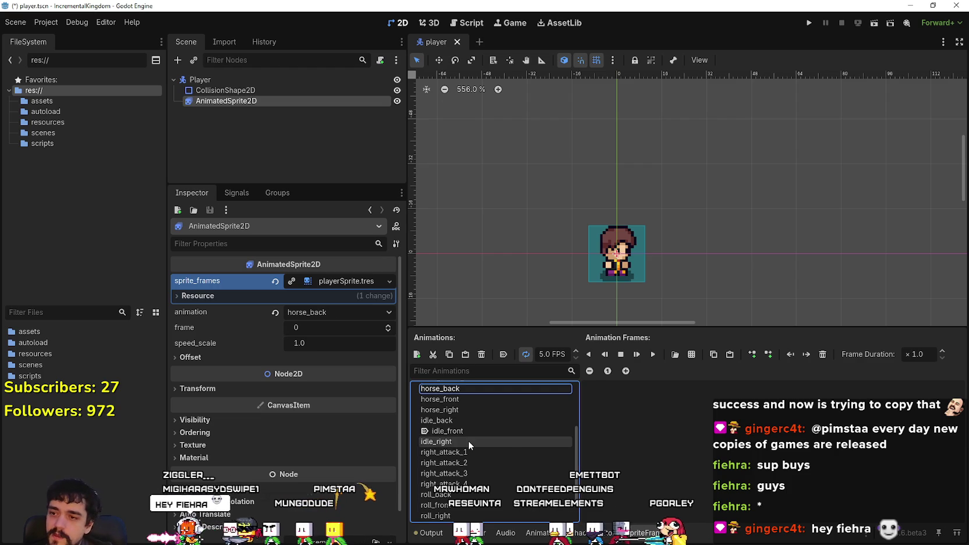
{"action": "scroll", "coordinate": [485, 433], "scroll_direction": "up", "scroll_amount": 2}
{"action": "left_click", "coordinate": [483, 434]}
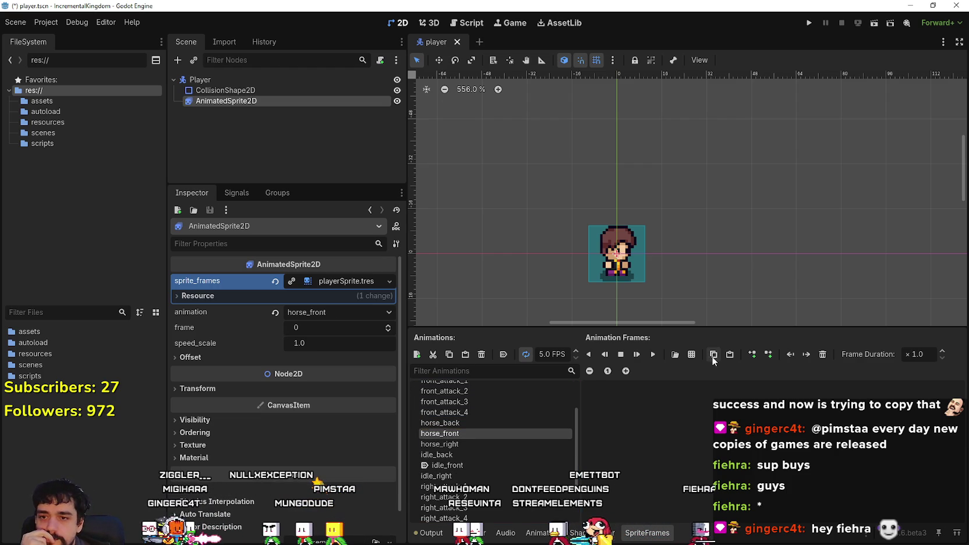
{"action": "left_click", "coordinate": [696, 354]}
Load atlas_texture as the sprite sheet, sliced into 64×64 cells offset 32 px down.
{"action": "double_click", "coordinate": [338, 182]}
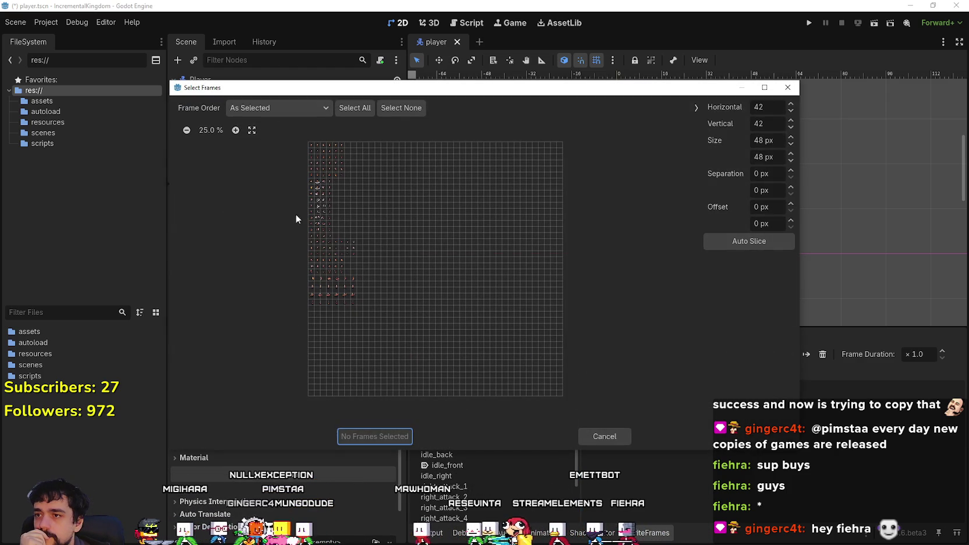
{"action": "left_click", "coordinate": [220, 131]}
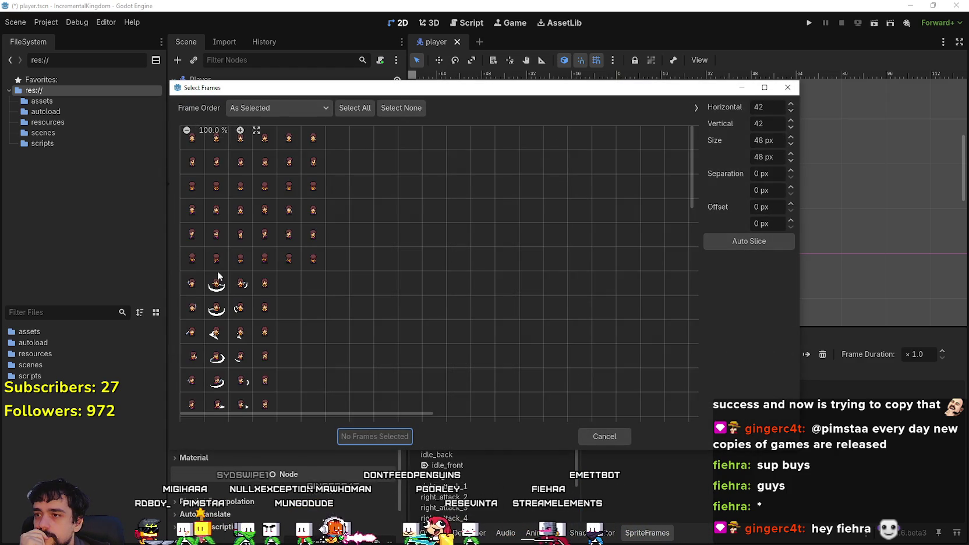
{"action": "scroll", "coordinate": [219, 237], "scroll_direction": "down", "scroll_amount": 10}
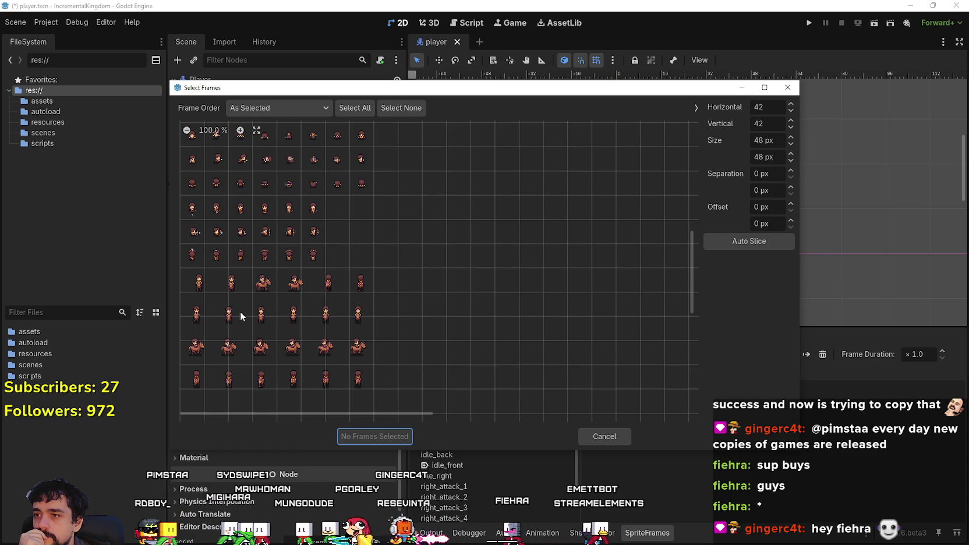
{"action": "key", "text": "BackSpace"}
{"action": "key", "text": "BackSpace"}
{"action": "type", "text": "64"}
{"action": "key", "text": "Tab"}
{"action": "left_click", "coordinate": [753, 189]}
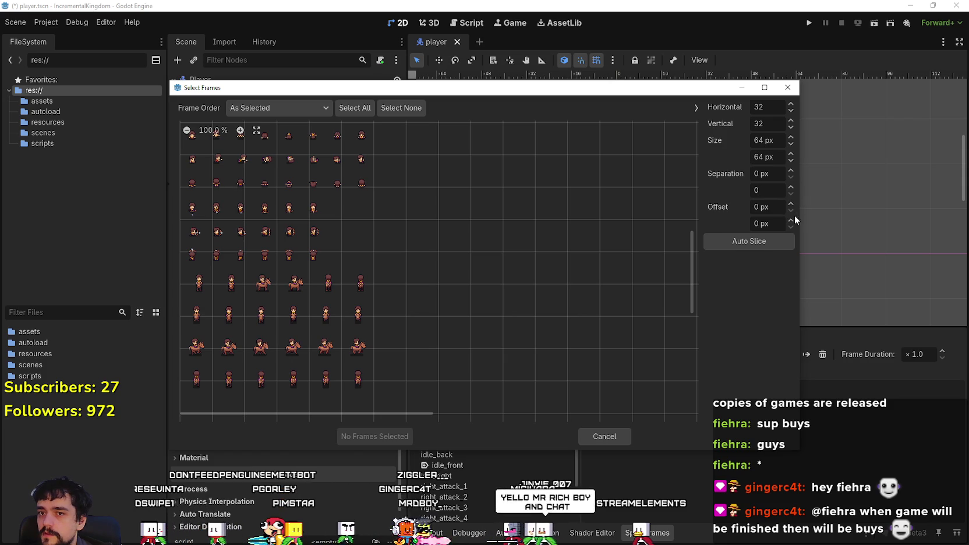
{"action": "key", "text": "Tab"}
{"action": "key", "text": "Tab"}
{"action": "type", "text": "9"}
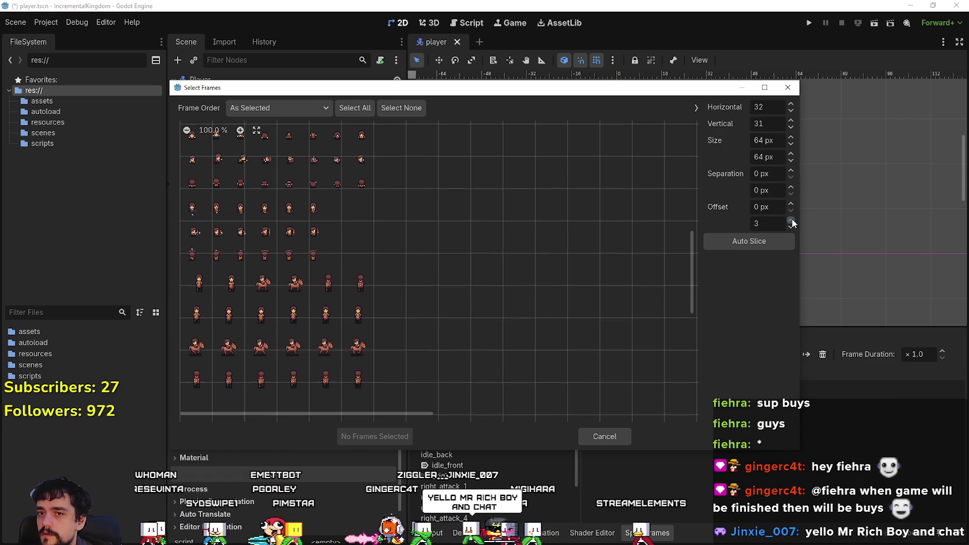
Pick three horse-riding frames from the grid and add them to horse_front.
{"action": "scroll", "coordinate": [791, 223], "scroll_direction": "up", "scroll_amount": 18}
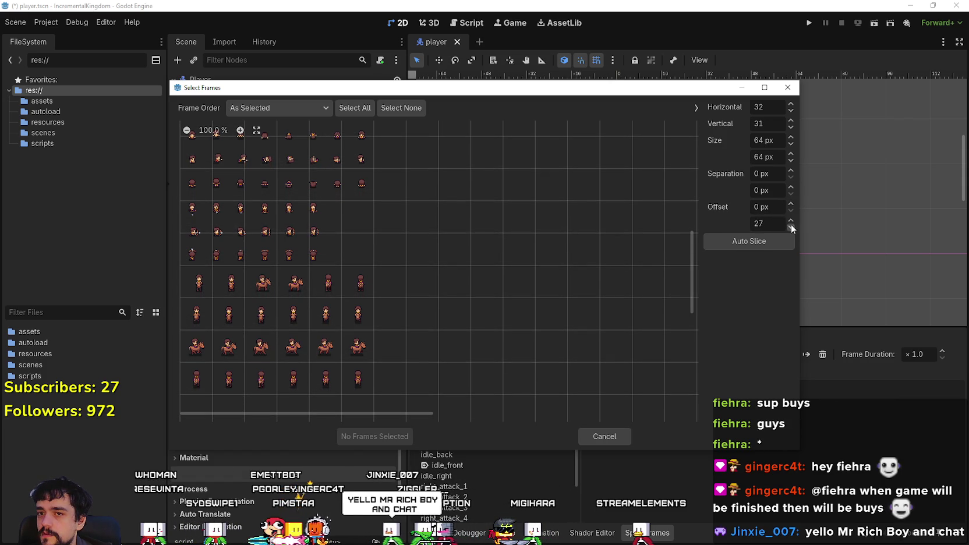
{"action": "scroll", "coordinate": [791, 223], "scroll_direction": "up", "scroll_amount": 5}
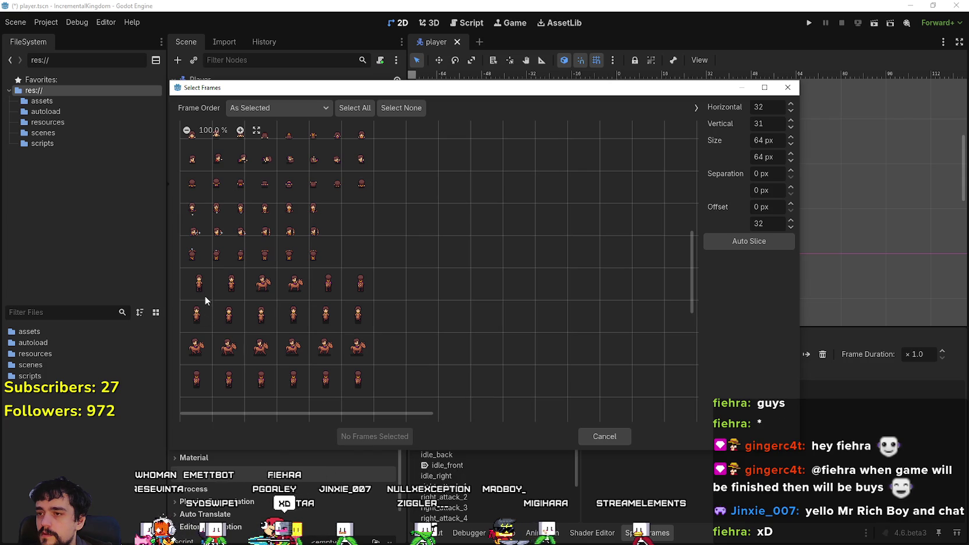
{"action": "mouse_move", "coordinate": [364, 88]}
{"action": "left_mouse_down"}
{"action": "mouse_move", "coordinate": [620, 17]}
{"action": "mouse_move", "coordinate": [271, 113]}
{"action": "left_mouse_up"}
{"action": "left_click", "coordinate": [106, 308]}
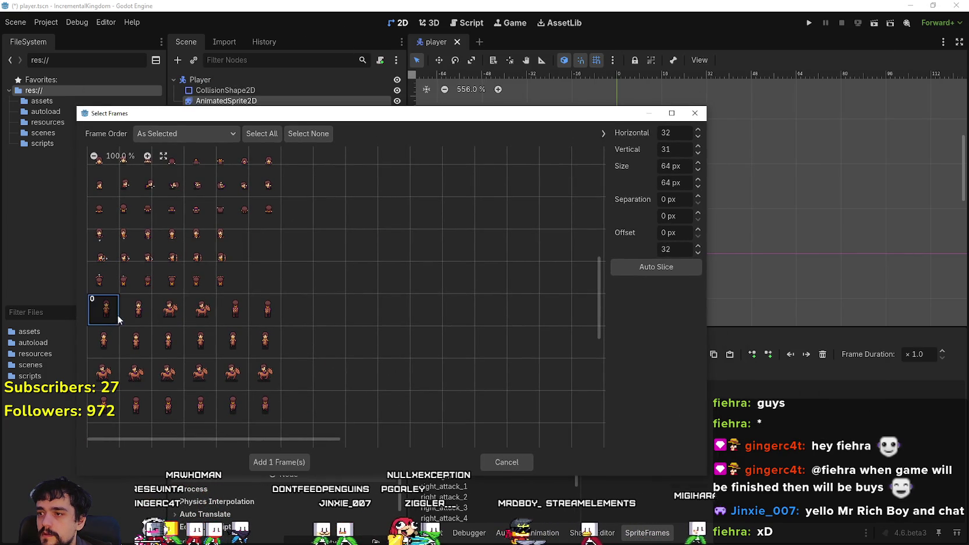
{"action": "left_click", "coordinate": [138, 308]}
{"action": "left_click", "coordinate": [168, 307]}
{"action": "left_click", "coordinate": [282, 461]}
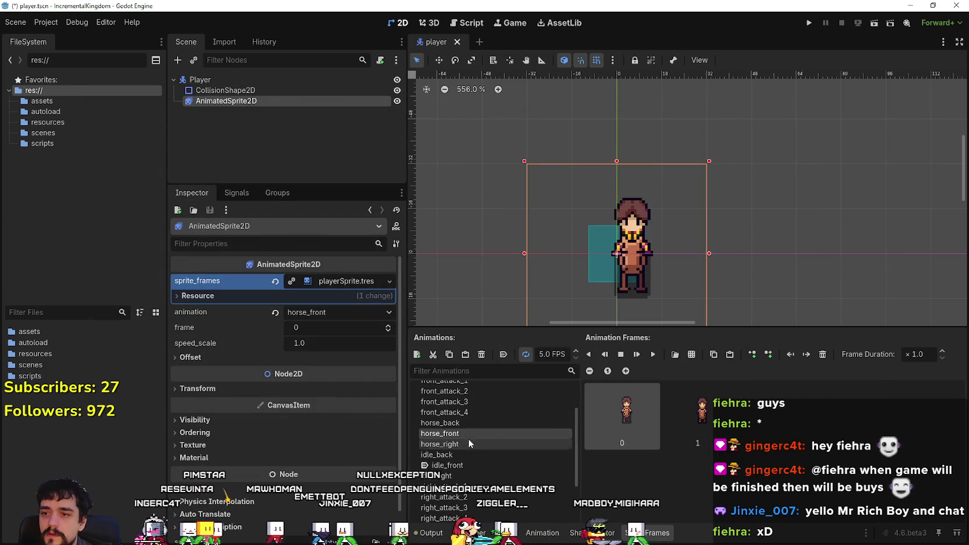
Rename the horse animations to horse_idle_front, horse_idle_back and horse_idle_right.
{"action": "double_click", "coordinate": [439, 434]}
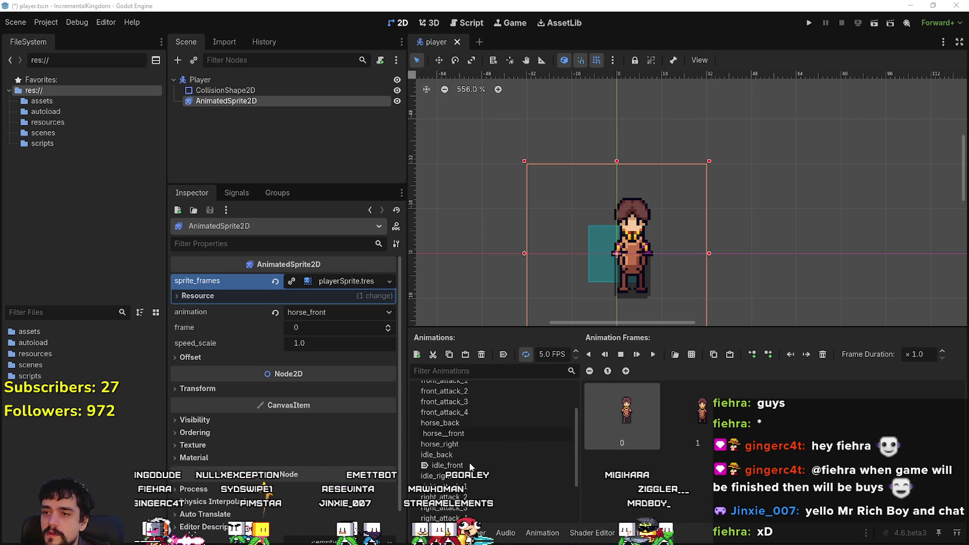
{"action": "type", "text": "idle"}
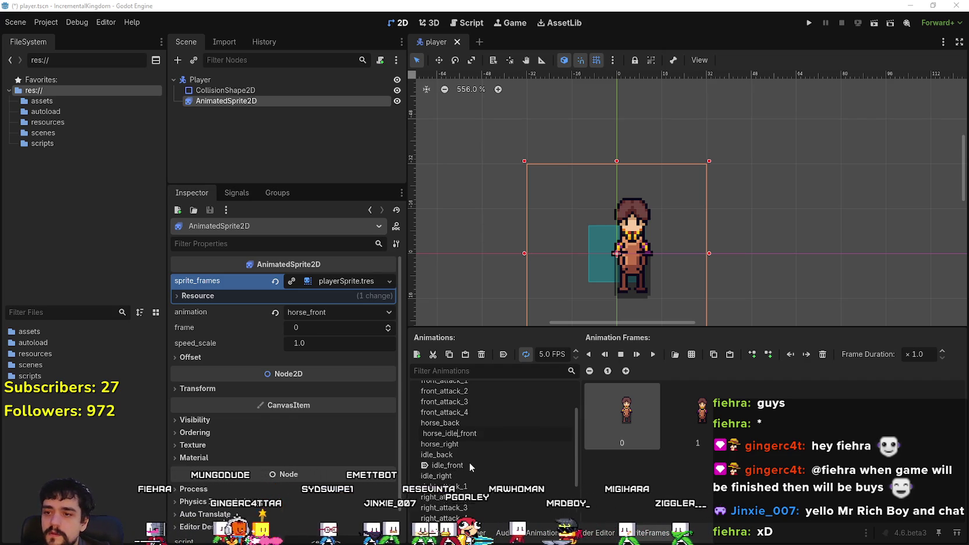
{"action": "key", "text": "Return"}
{"action": "left_click", "coordinate": [442, 424]}
{"action": "left_click", "coordinate": [442, 424]}
{"action": "type", "text": "idle_"}
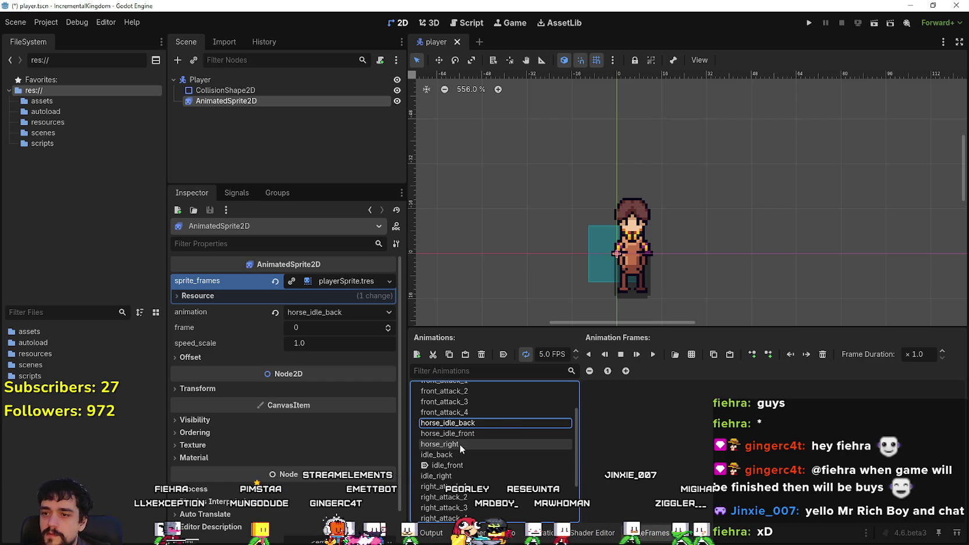
{"action": "left_click", "coordinate": [455, 445]}
{"action": "type", "text": "e_idl"}
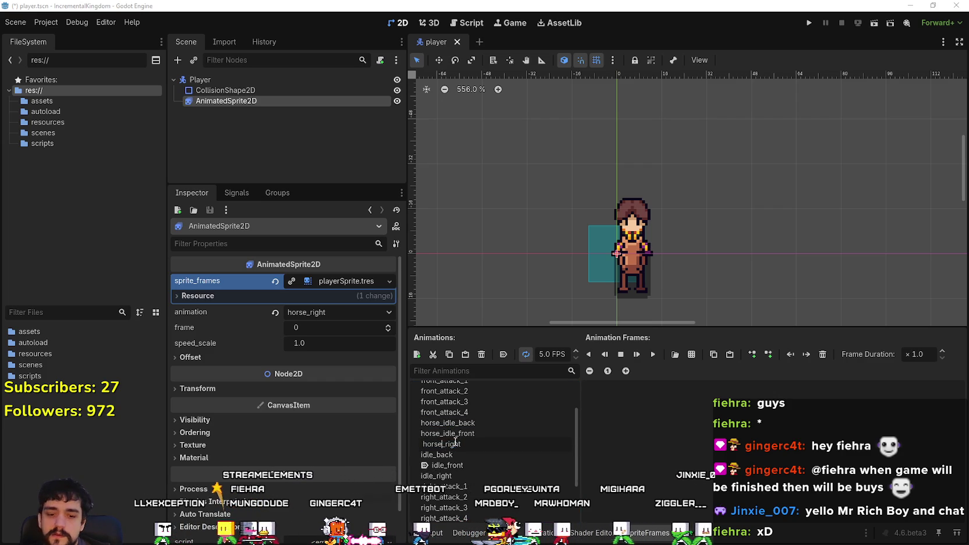
{"action": "key", "text": "Return"}
Keep horse_idle_front looping with autoplay off, comparing it against front_attack_3 and idle_front.
{"action": "left_click", "coordinate": [459, 434]}
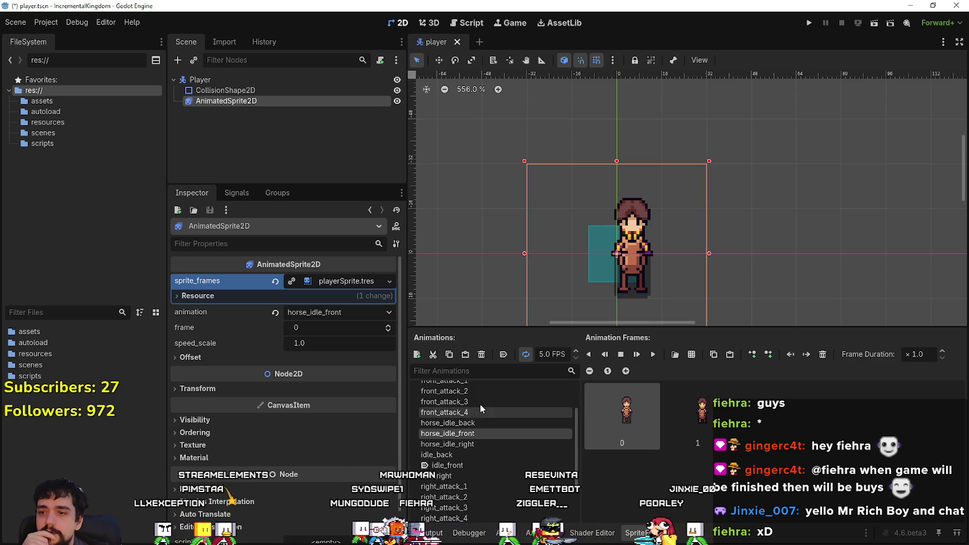
{"action": "left_click", "coordinate": [479, 403]}
{"action": "left_click", "coordinate": [477, 436]}
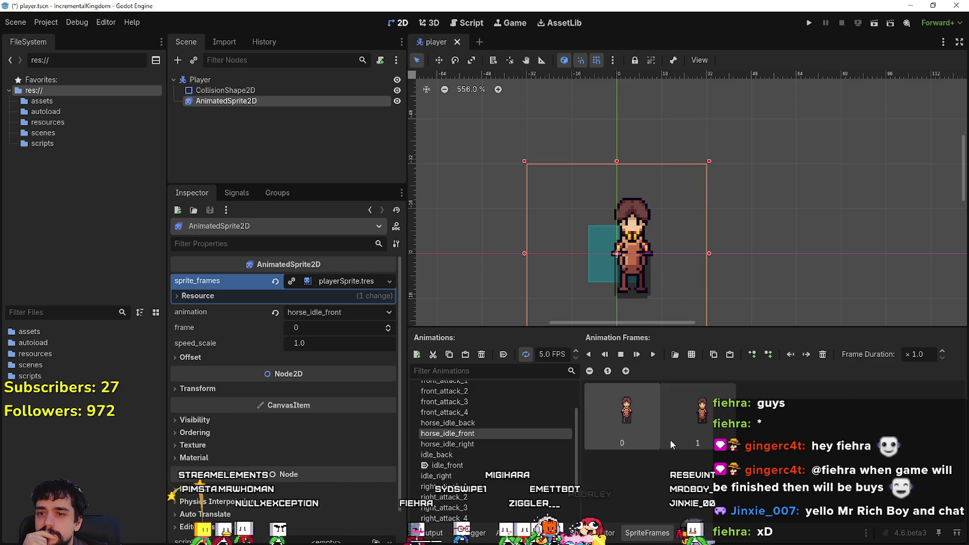
{"action": "left_click", "coordinate": [526, 354]}
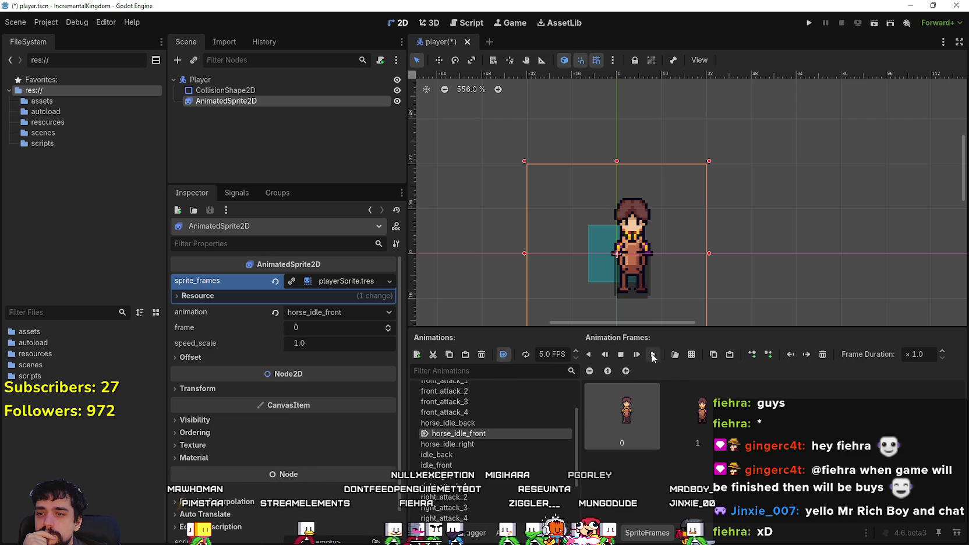
{"action": "left_click", "coordinate": [503, 354]}
{"action": "left_click", "coordinate": [526, 354]}
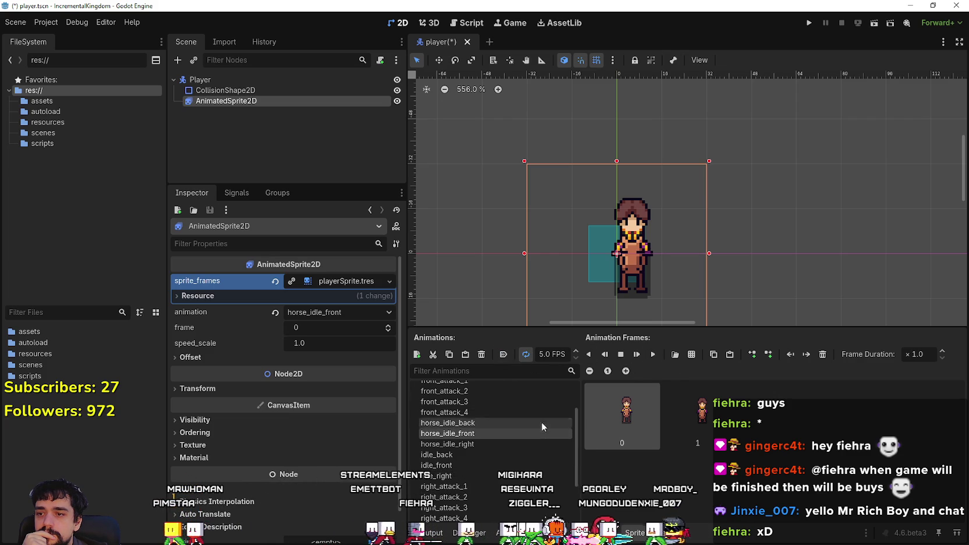
{"action": "scroll", "coordinate": [542, 441], "scroll_direction": "up", "scroll_amount": 3}
{"action": "scroll", "coordinate": [518, 426], "scroll_direction": "down", "scroll_amount": 3}
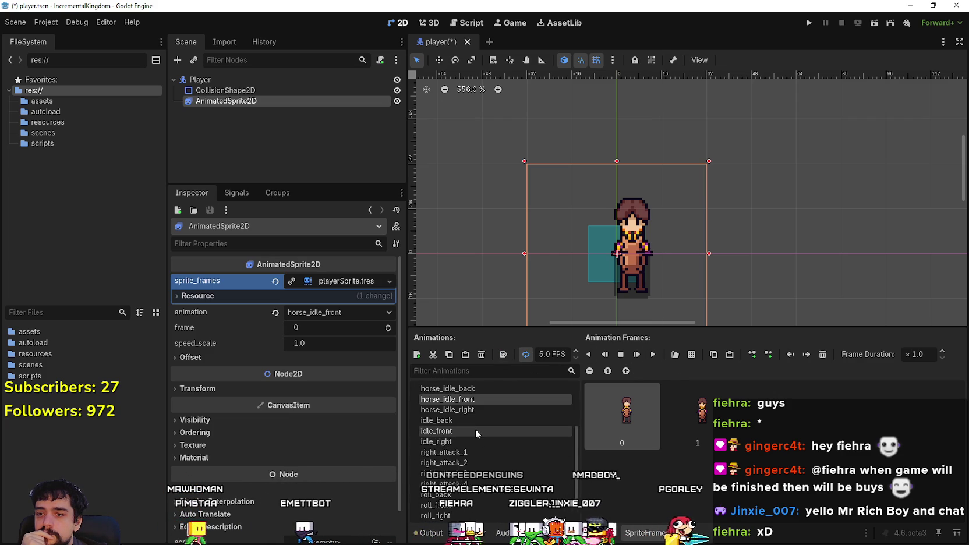
{"action": "left_click", "coordinate": [475, 430]}
{"action": "scroll", "coordinate": [490, 458], "scroll_direction": "up", "scroll_amount": 2}
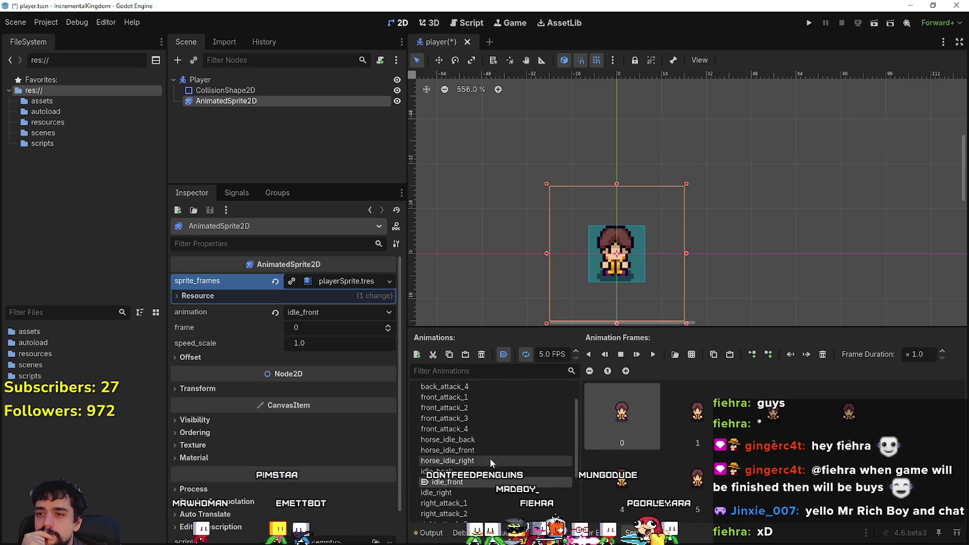
{"action": "left_click", "coordinate": [489, 450]}
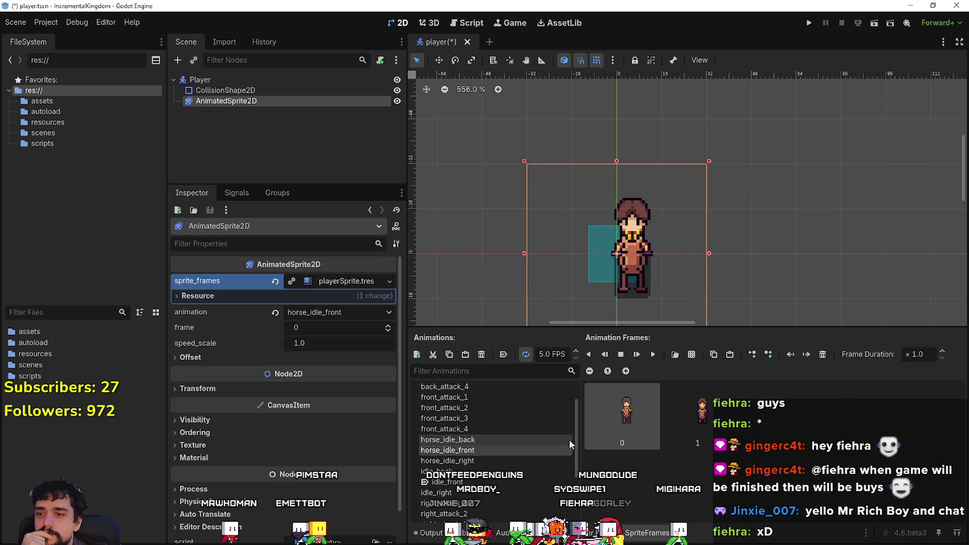
Play horse_idle_front on the sprite, zoom out slightly and drag the panel splitter down for a taller view.
{"action": "left_click", "coordinate": [651, 354]}
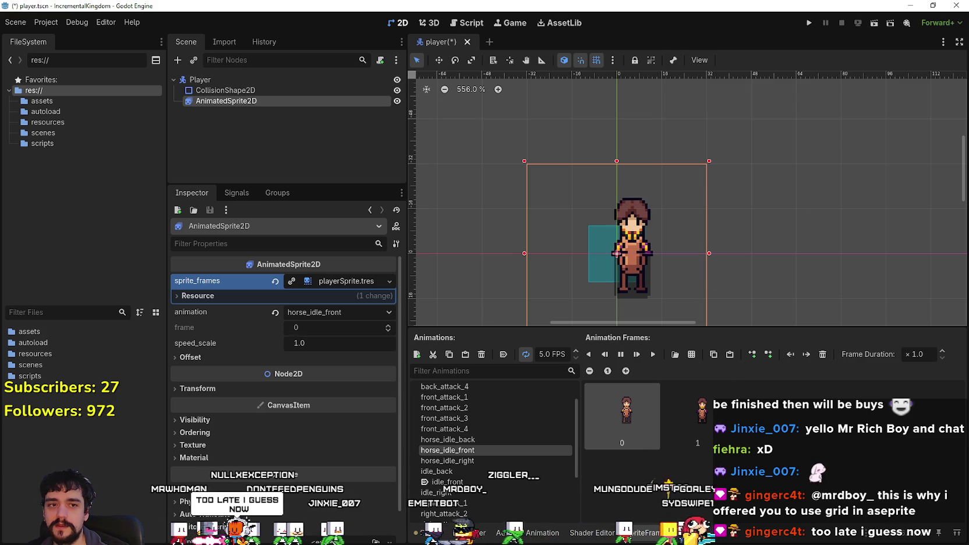
{"action": "scroll", "coordinate": [673, 273], "scroll_direction": "down", "scroll_amount": 1}
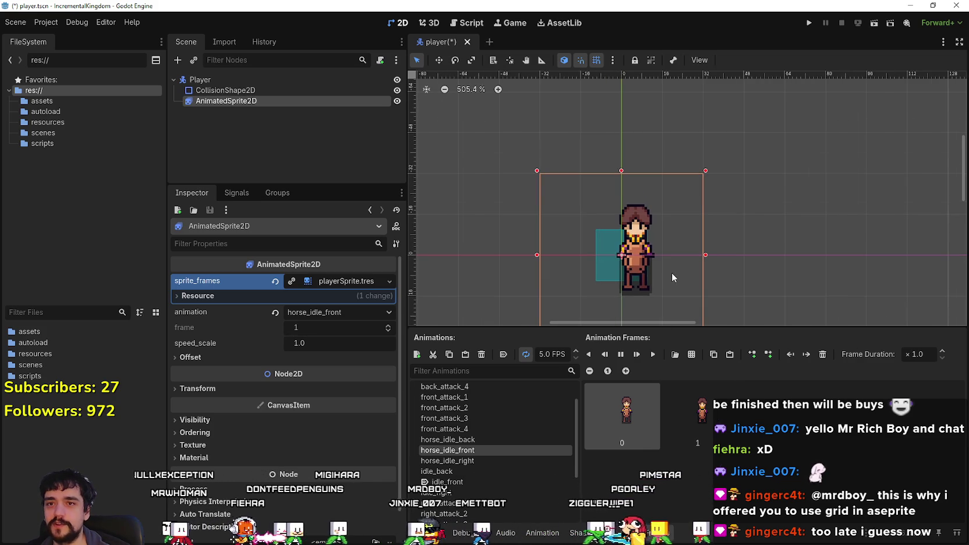
{"action": "left_click_drag", "start_coordinate": [725, 328], "coordinate": [725, 358]}
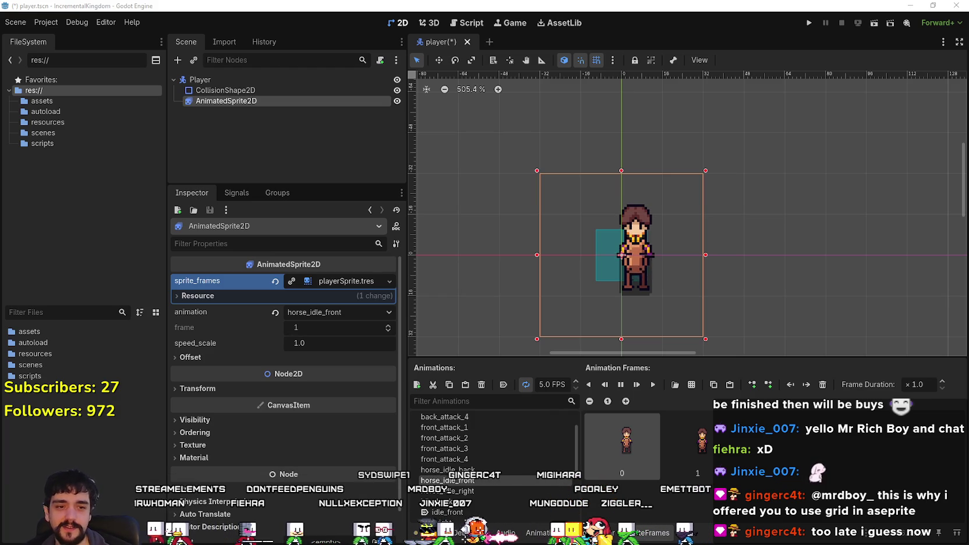
Nudge the first front-facing horse sprite two pixels left in atlas_texture.png and save.
{"action": "key", "text": "alt+Tab"}
{"action": "scroll", "coordinate": [375, 352], "scroll_direction": "up", "scroll_amount": 1}
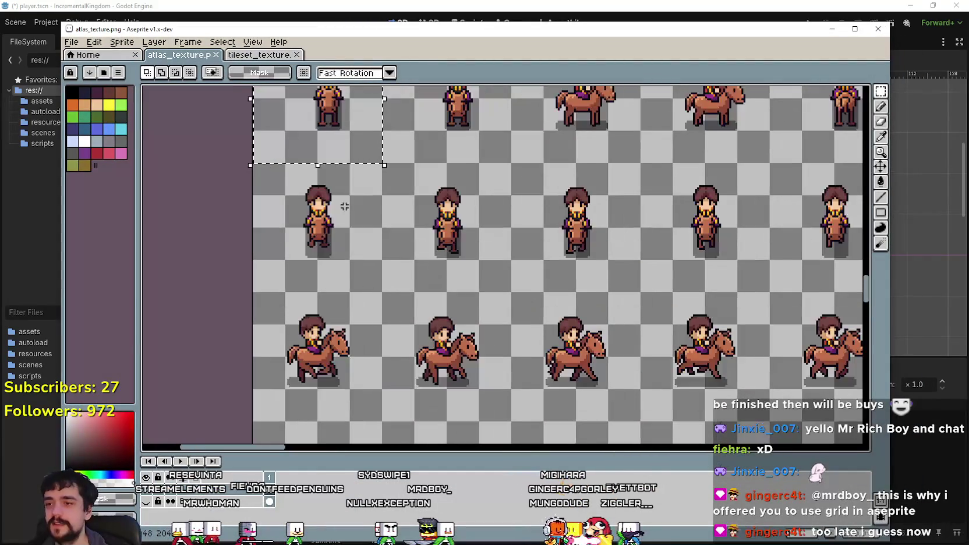
{"action": "scroll", "coordinate": [428, 368], "scroll_direction": "down", "scroll_amount": 1}
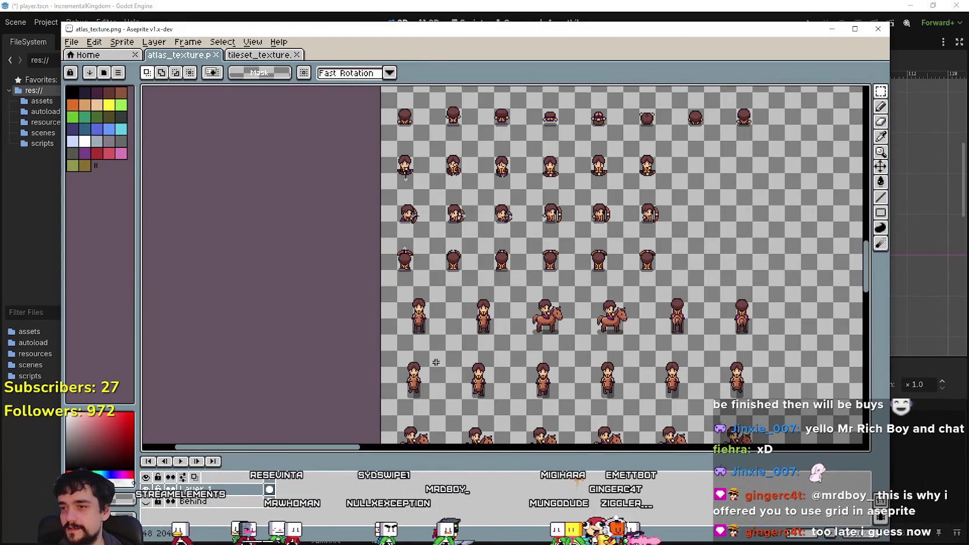
{"action": "scroll", "coordinate": [436, 363], "scroll_direction": "up", "scroll_amount": 1}
{"action": "mouse_move", "coordinate": [383, 336]}
{"action": "left_mouse_down"}
{"action": "mouse_move", "coordinate": [454, 201]}
{"action": "mouse_move", "coordinate": [461, 207]}
{"action": "left_mouse_up"}
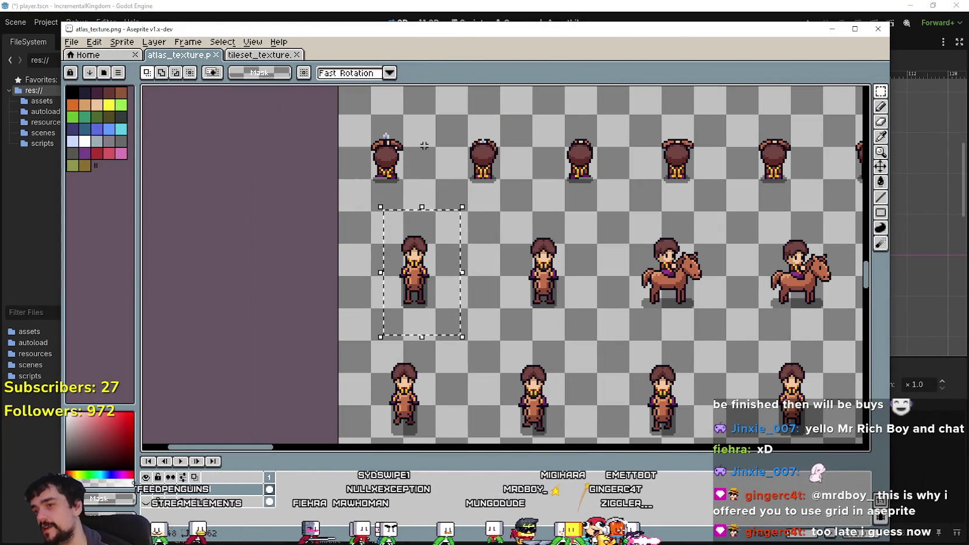
{"action": "key", "text": "Left"}
{"action": "key", "text": "Left"}
{"action": "key", "text": "Left"}
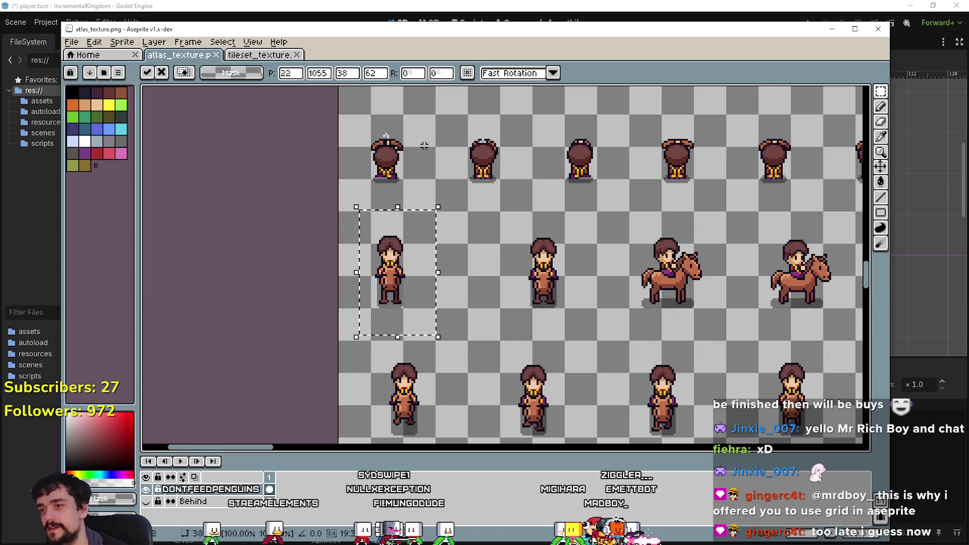
{"action": "scroll", "coordinate": [415, 185], "scroll_direction": "up", "scroll_amount": 1}
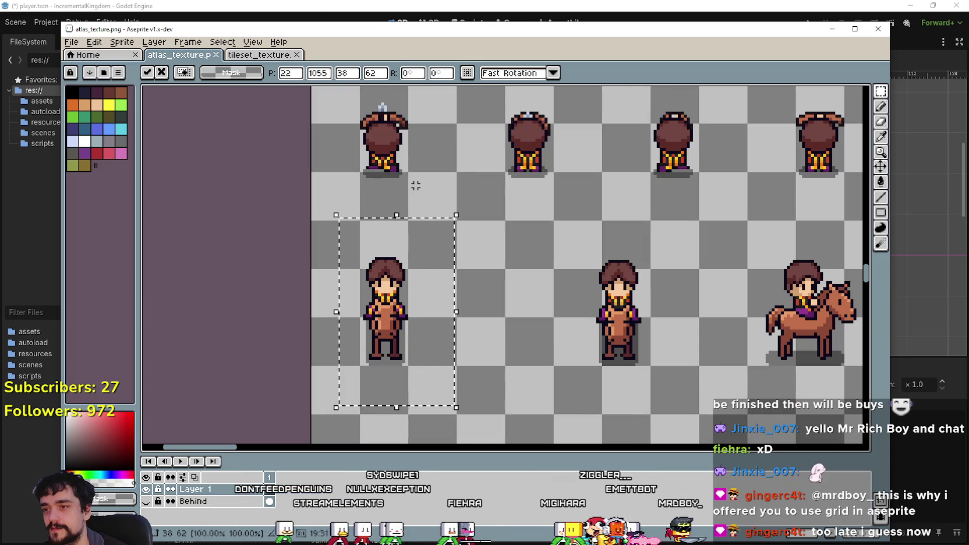
{"action": "key", "text": "Left"}
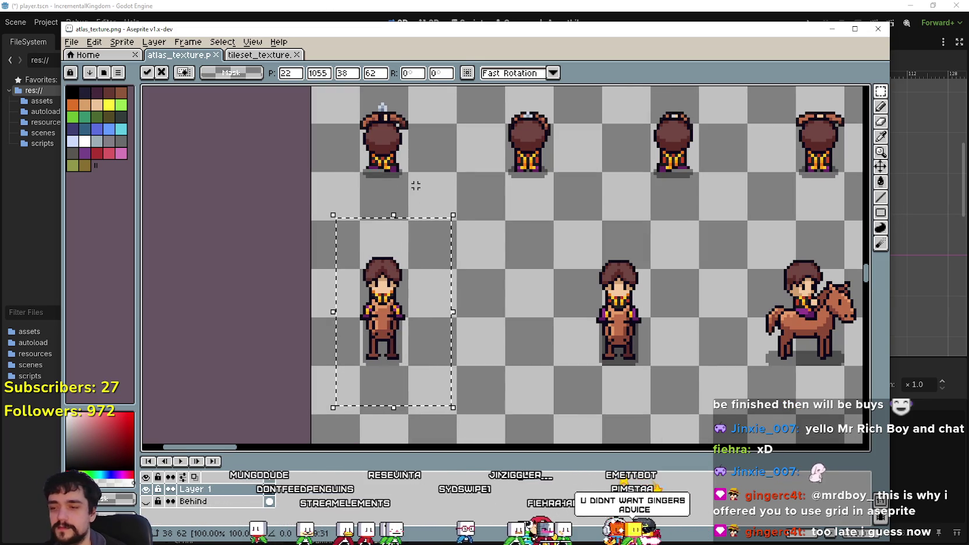
{"action": "key", "text": "ctrl+s"}
{"action": "key", "text": "Return"}
{"action": "key", "text": "alt+Tab"}
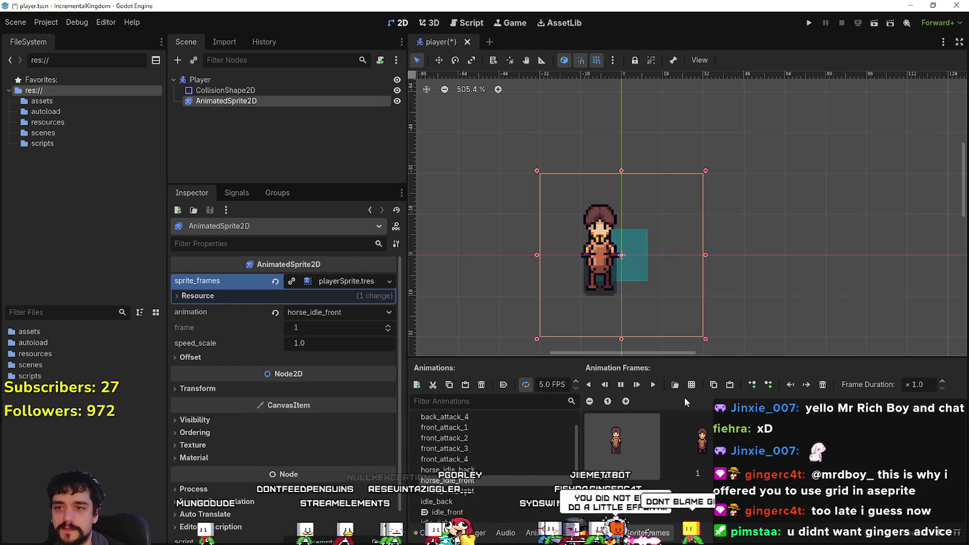
Inspect horse_idle_front frames 1 and 0 with playback stopped, comparing against front_attack_2.
{"action": "left_click", "coordinate": [697, 466]}
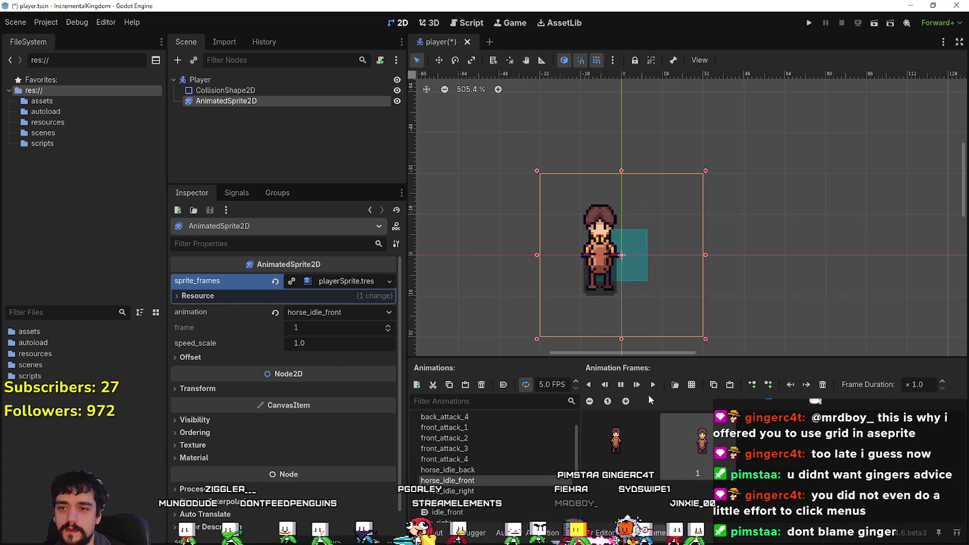
{"action": "left_click", "coordinate": [615, 428]}
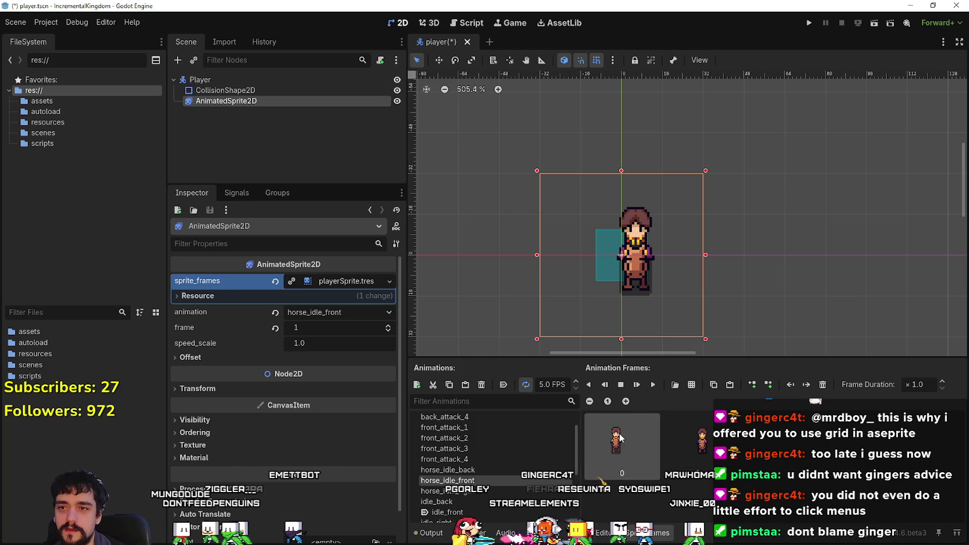
{"action": "left_click", "coordinate": [621, 385]}
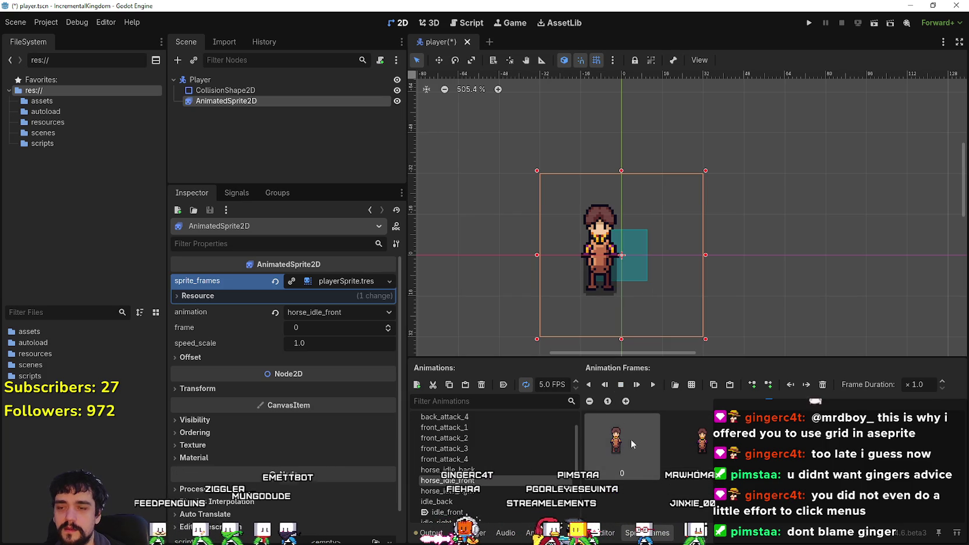
{"action": "left_click", "coordinate": [469, 438]}
{"action": "left_click", "coordinate": [466, 481]}
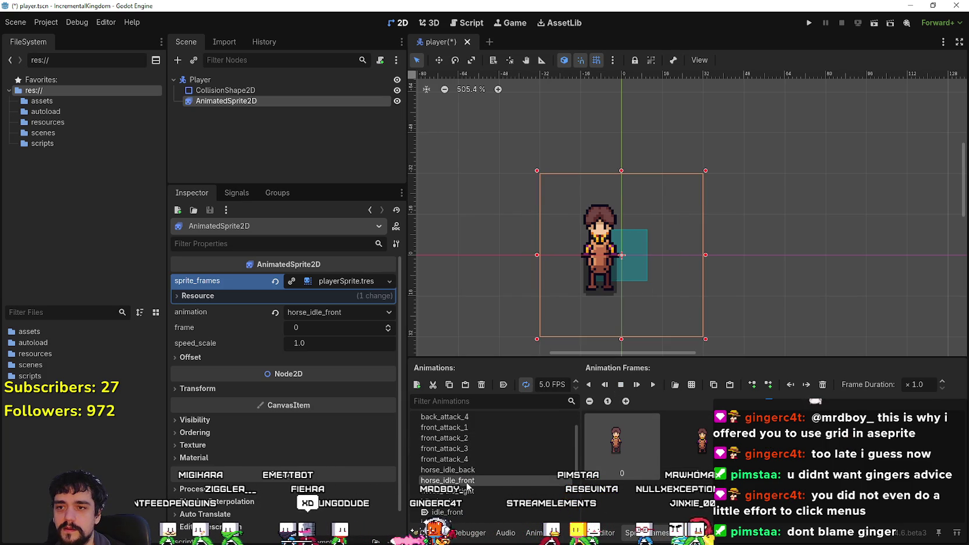
{"action": "key", "text": "alt+Tab"}
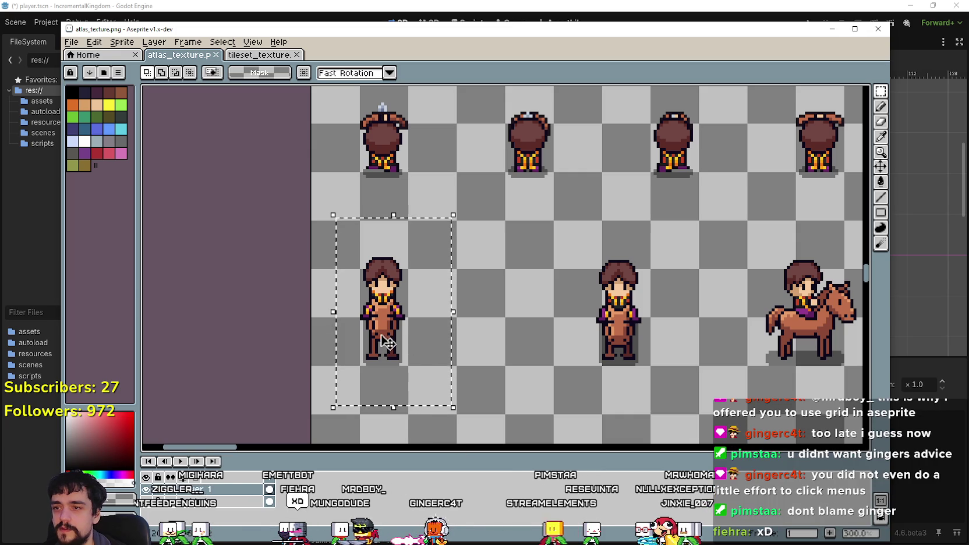
Nudge the front horse sprite two pixels right and save atlas_texture.png.
{"action": "key", "text": "Right"}
{"action": "key", "text": "Right"}
{"action": "key", "text": "Right"}
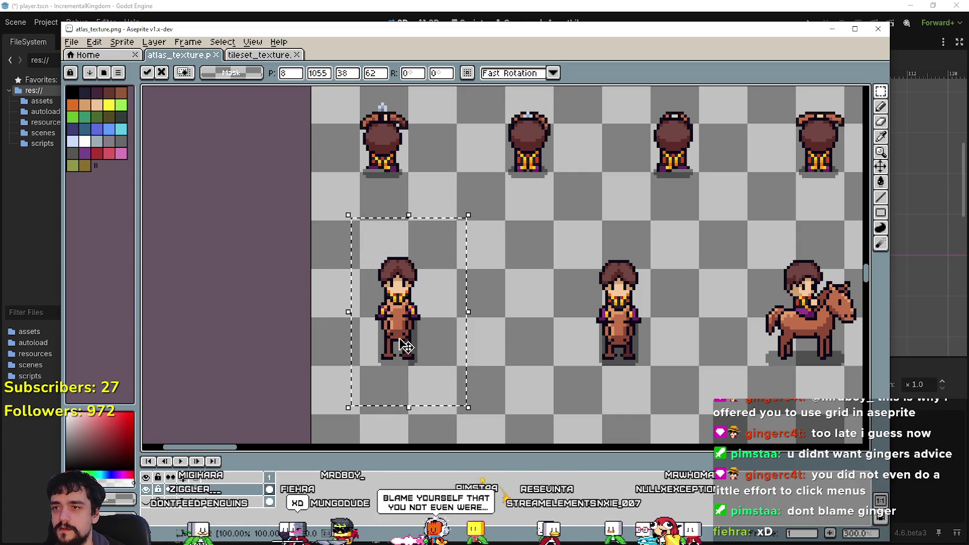
{"action": "key", "text": "Right"}
{"action": "key", "text": "Right"}
{"action": "key", "text": "Right"}
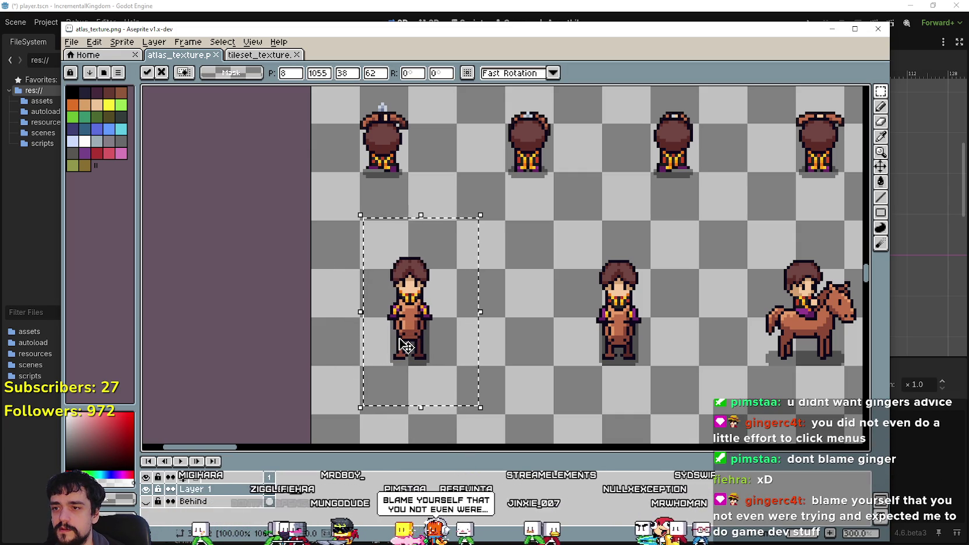
{"action": "key", "text": "ctrl+s"}
{"action": "key", "text": "Return"}
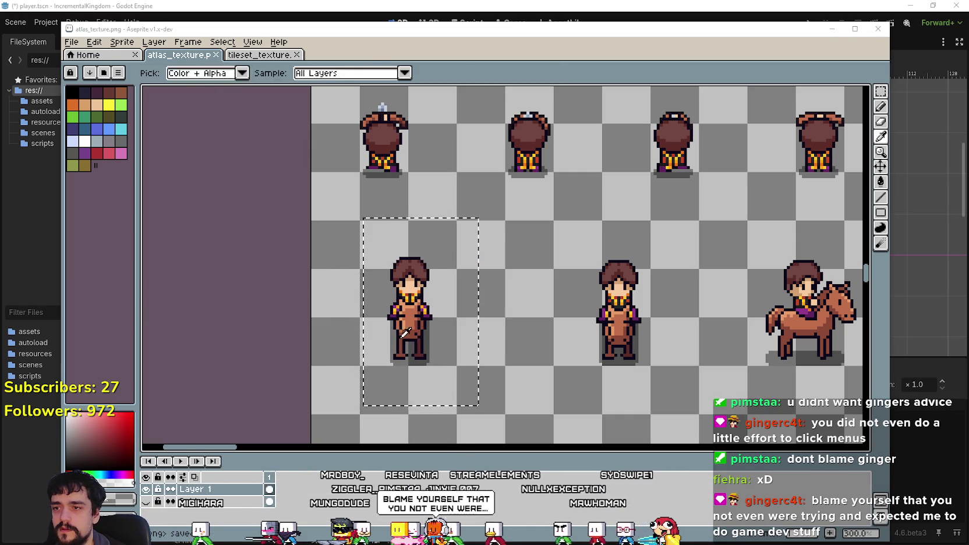
{"action": "key", "text": "alt+Tab"}
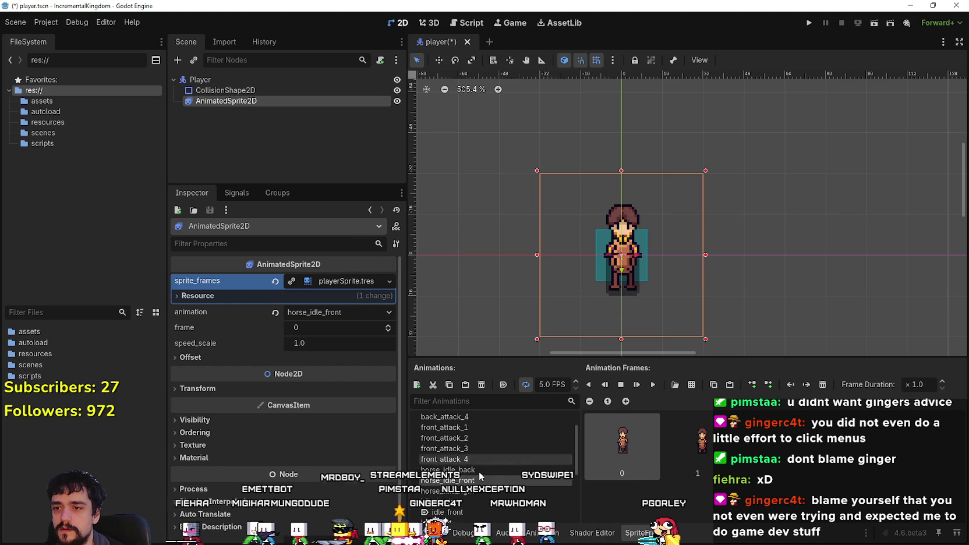
Flip between front_attack_3 and horse_idle_front twice to compare the sprite's centring.
{"action": "left_click", "coordinate": [471, 448]}
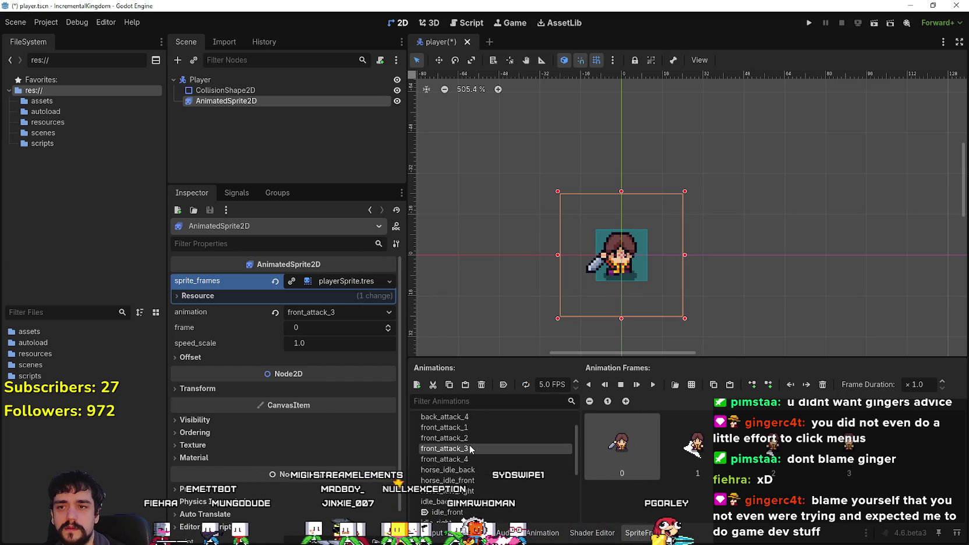
{"action": "left_click", "coordinate": [474, 481]}
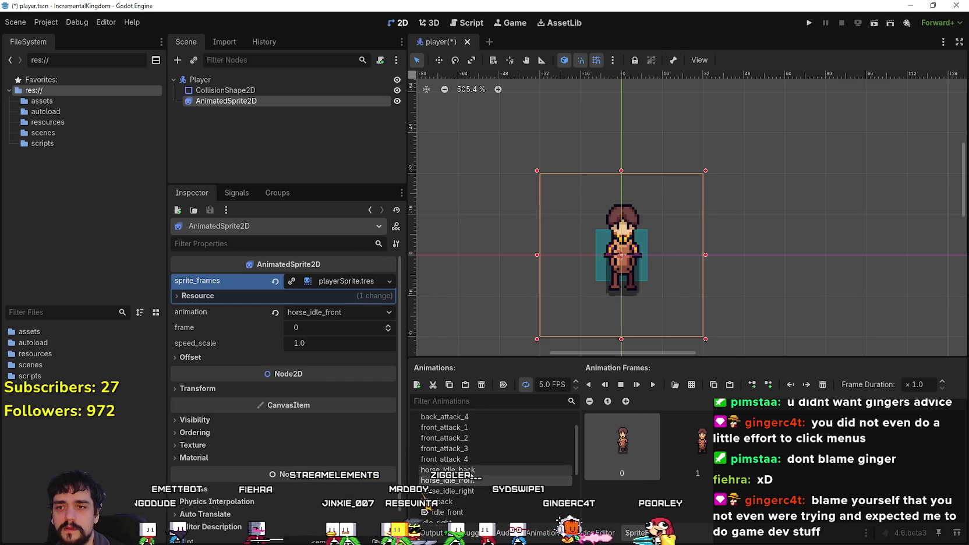
{"action": "left_click", "coordinate": [460, 450]}
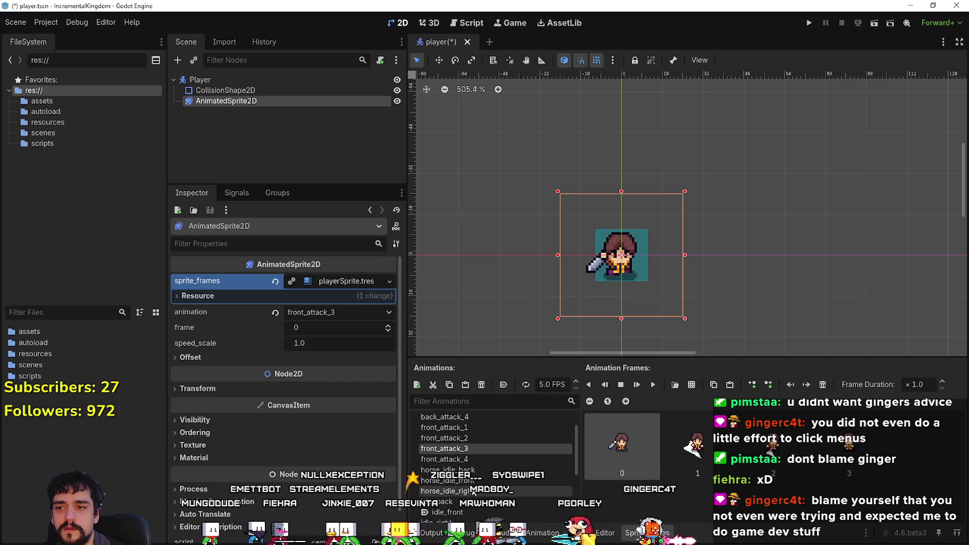
{"action": "left_click", "coordinate": [472, 482]}
{"action": "key", "text": "alt+Tab"}
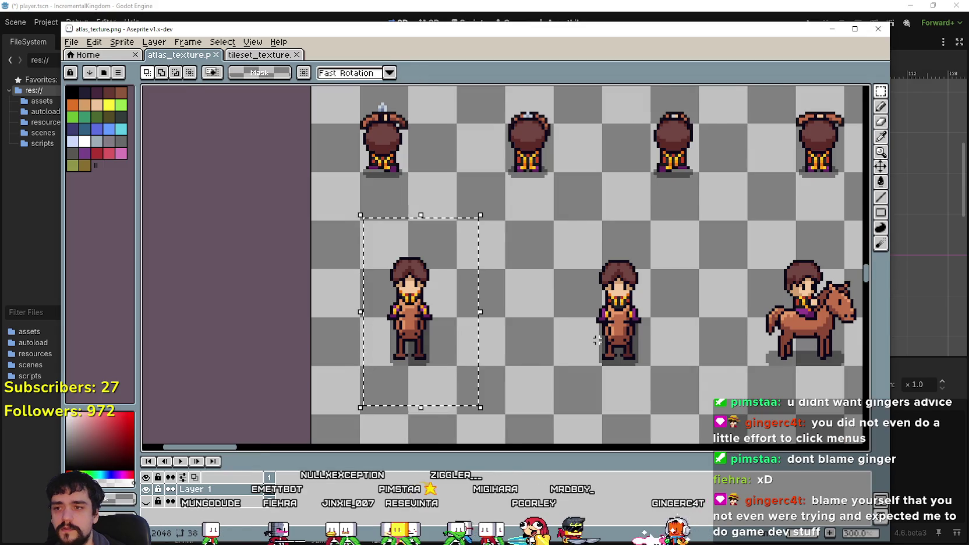
Select the second front-facing rider sprite and try nudging it right, then back left.
{"action": "scroll", "coordinate": [595, 338], "scroll_direction": "down", "scroll_amount": 2}
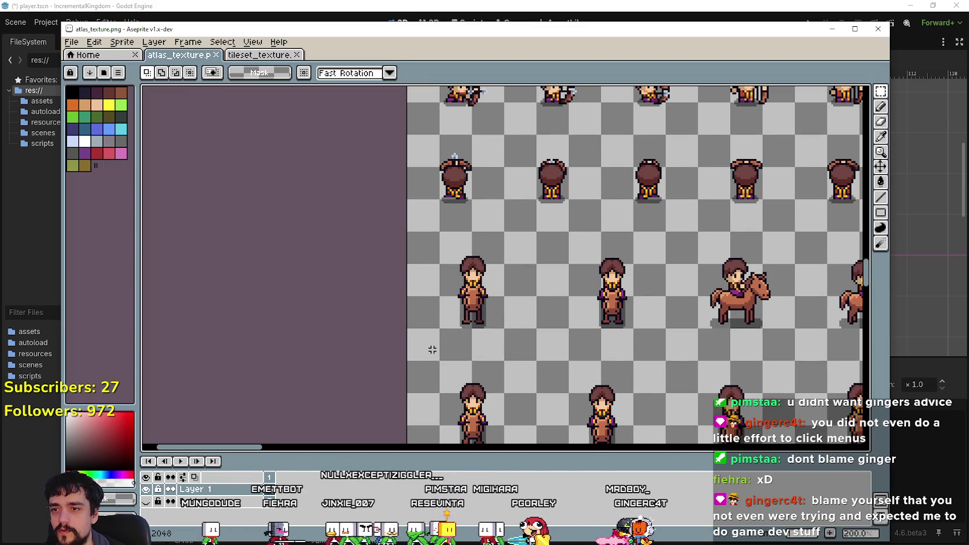
{"action": "scroll", "coordinate": [560, 270], "scroll_direction": "right", "scroll_amount": 2}
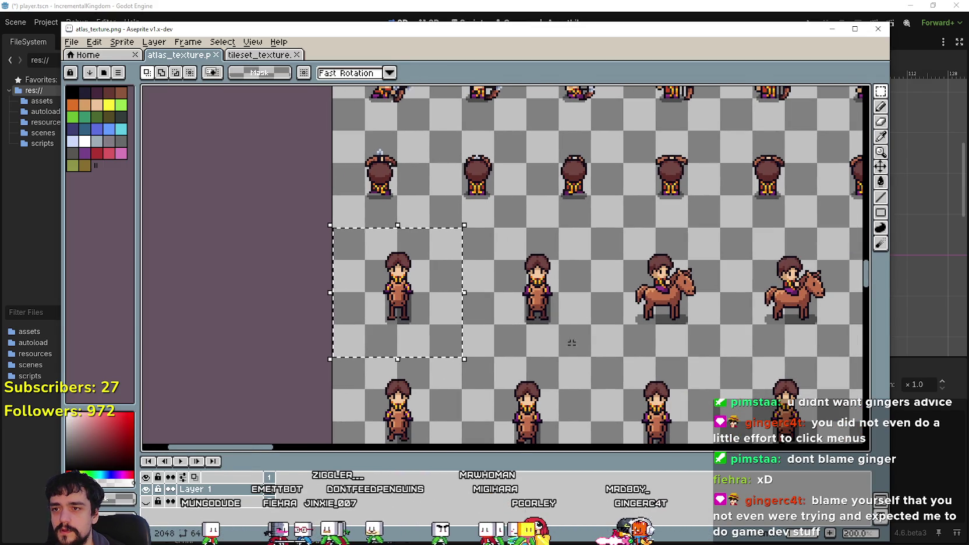
{"action": "scroll", "coordinate": [484, 374], "scroll_direction": "right", "scroll_amount": 1}
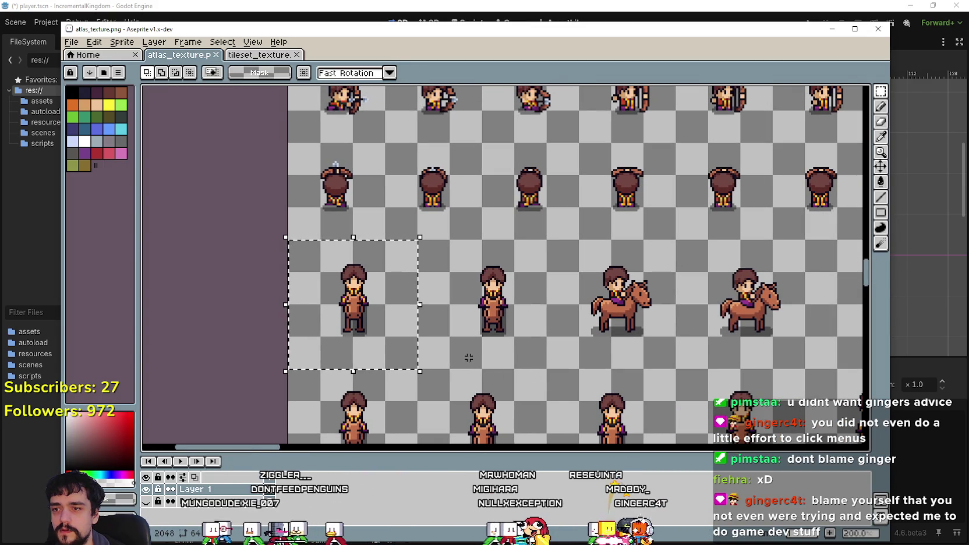
{"action": "left_click_drag", "start_coordinate": [464, 352], "coordinate": [540, 249]}
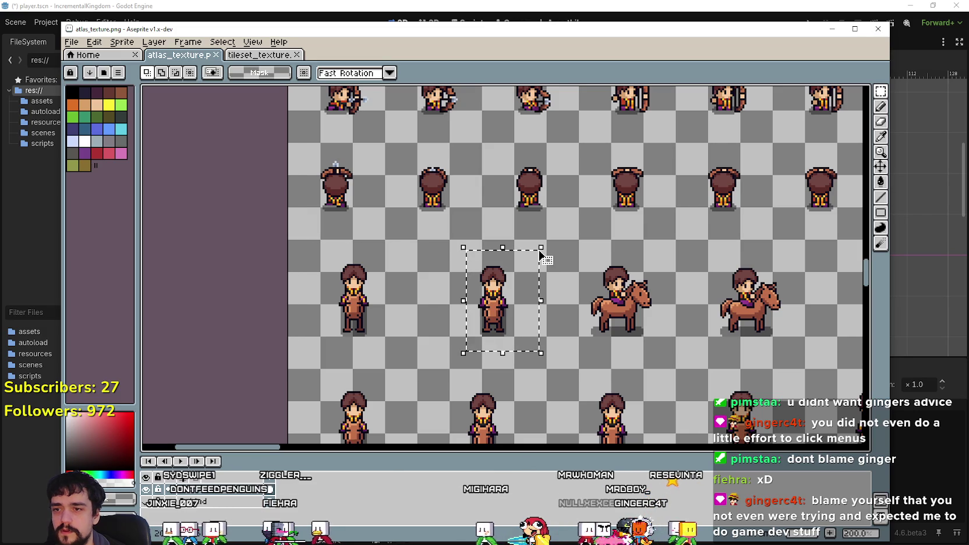
{"action": "key", "text": "Right"}
{"action": "key", "text": "Right"}
{"action": "key", "text": "Right"}
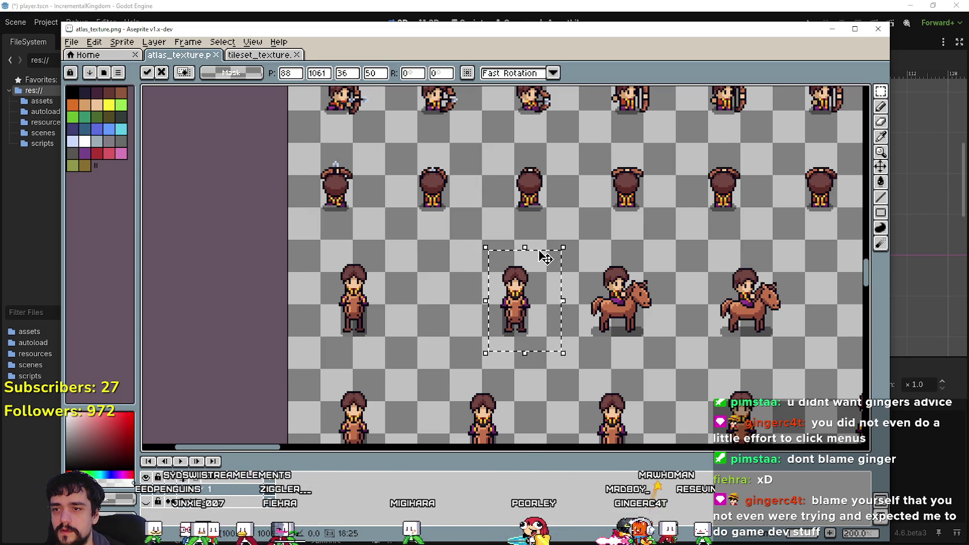
{"action": "key", "text": "Left"}
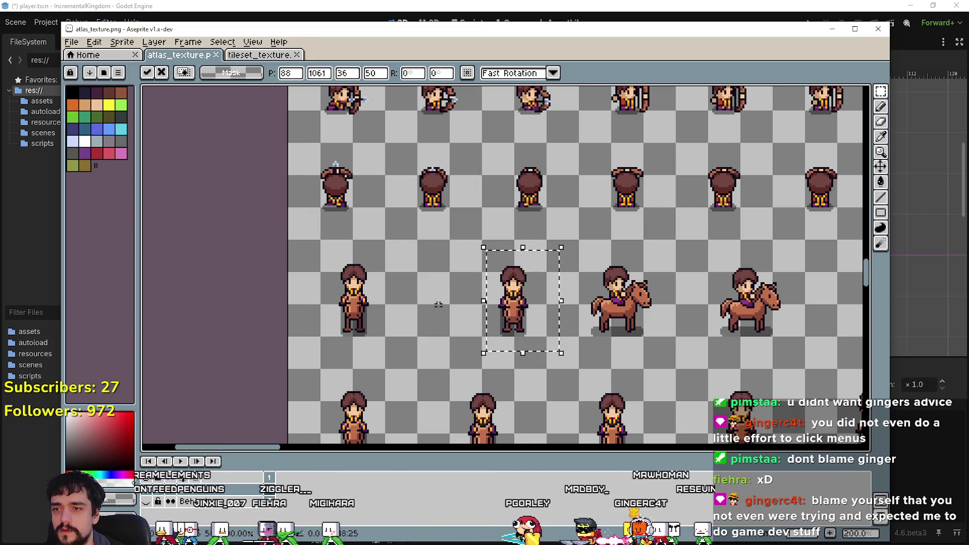
{"action": "mouse_move", "coordinate": [289, 349]}
{"action": "left_mouse_down"}
{"action": "mouse_move", "coordinate": [376, 285]}
{"action": "mouse_move", "coordinate": [395, 256]}
{"action": "left_mouse_up"}
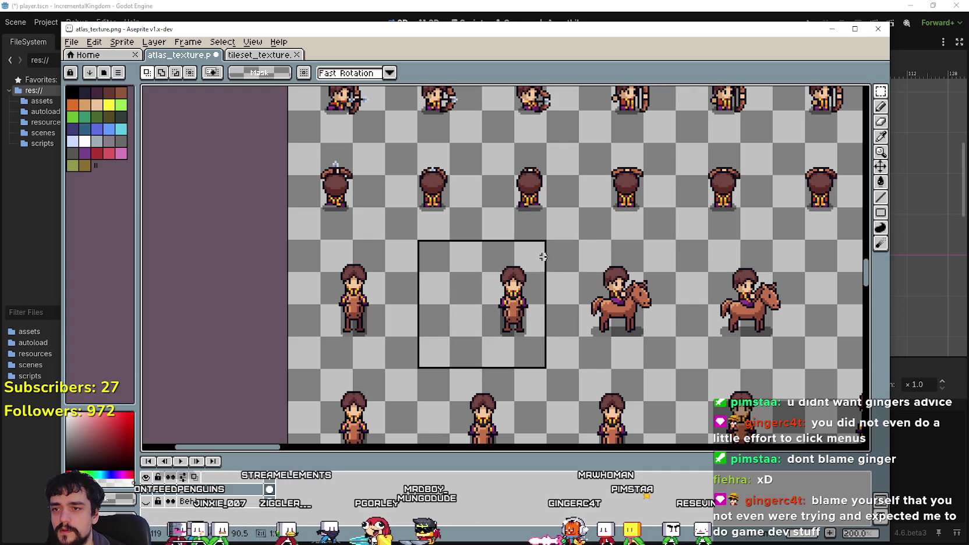
Reselect the rider sprite, shift it two pixels left, drop the selection and save the atlas.
{"action": "mouse_move", "coordinate": [479, 360]}
{"action": "left_mouse_down"}
{"action": "mouse_move", "coordinate": [567, 240]}
{"action": "mouse_move", "coordinate": [552, 243]}
{"action": "left_mouse_up"}
{"action": "key", "text": "Left"}
{"action": "key", "text": "Left"}
{"action": "key", "text": "Left"}
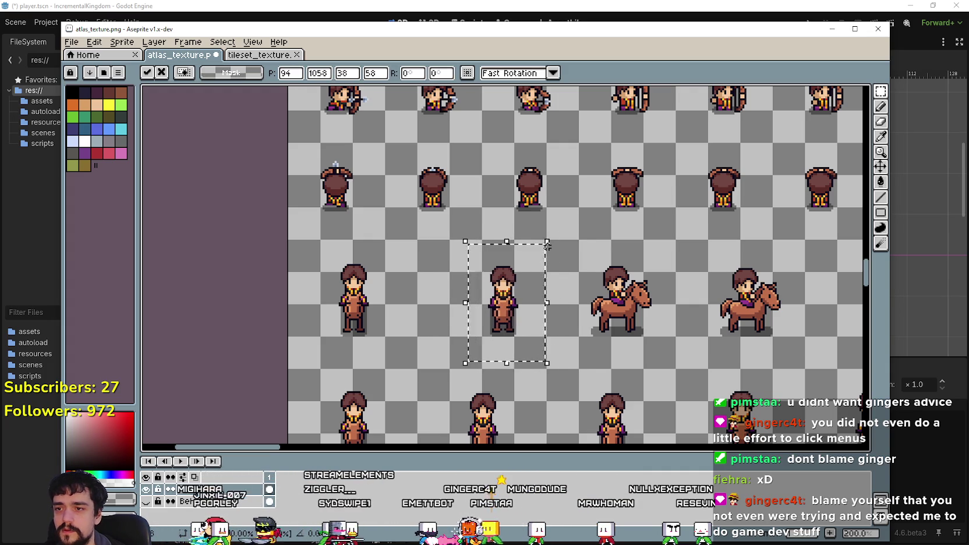
{"action": "key", "text": "Left"}
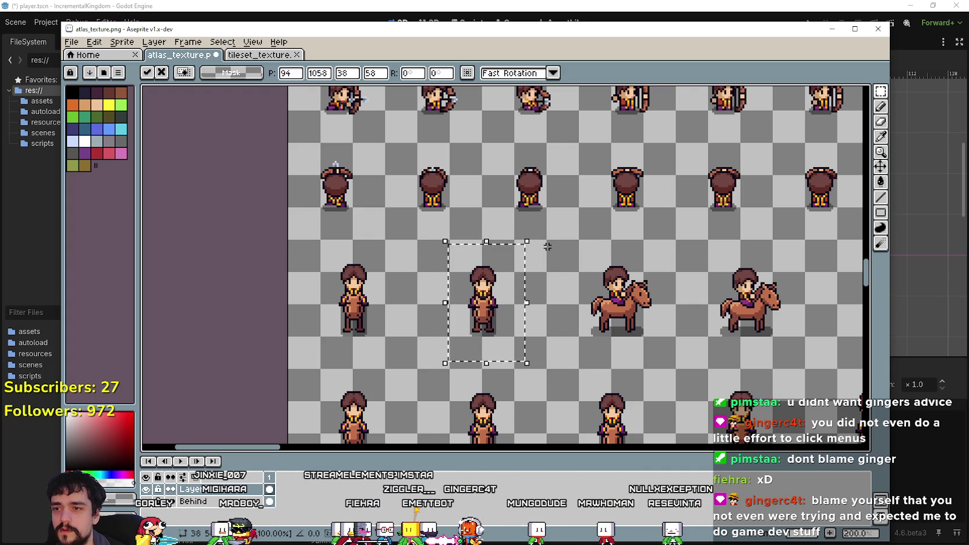
{"action": "scroll", "coordinate": [565, 389], "scroll_direction": "up", "scroll_amount": 2}
{"action": "left_click_drag", "start_coordinate": [517, 381], "coordinate": [664, 363]}
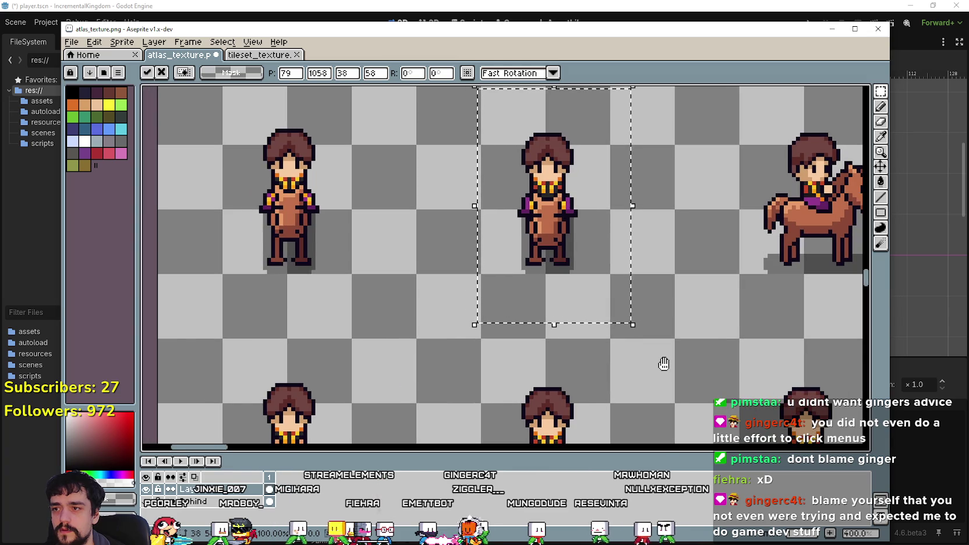
{"action": "scroll", "coordinate": [664, 363], "scroll_direction": "down", "scroll_amount": 1}
{"action": "key", "text": "Return"}
{"action": "key", "text": "Return"}
{"action": "key", "text": "i"}
{"action": "key", "text": "alt+Tab"}
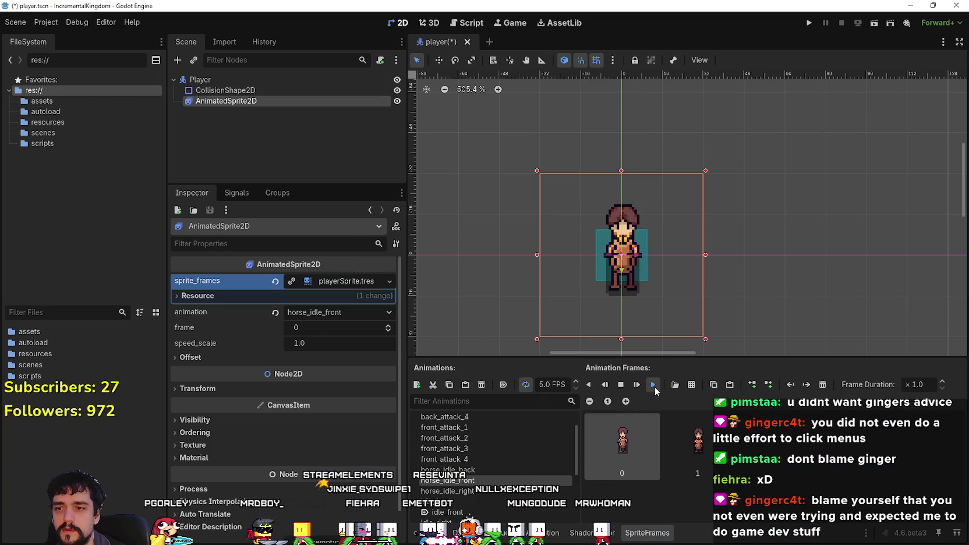
Play horse_idle_front and switch between it, front_attack_3 and idle_front to compare rider alignment.
{"action": "left_click", "coordinate": [655, 387]}
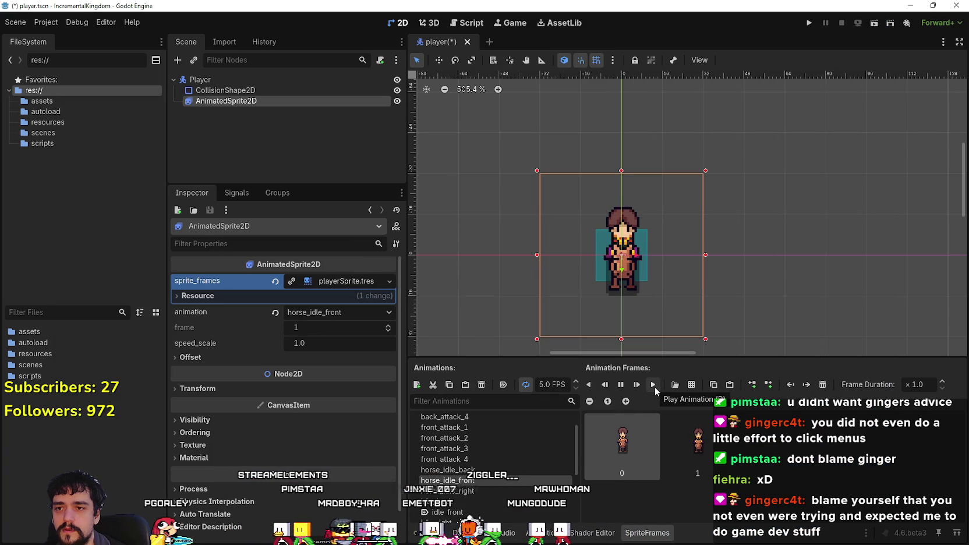
{"action": "left_click", "coordinate": [477, 449]}
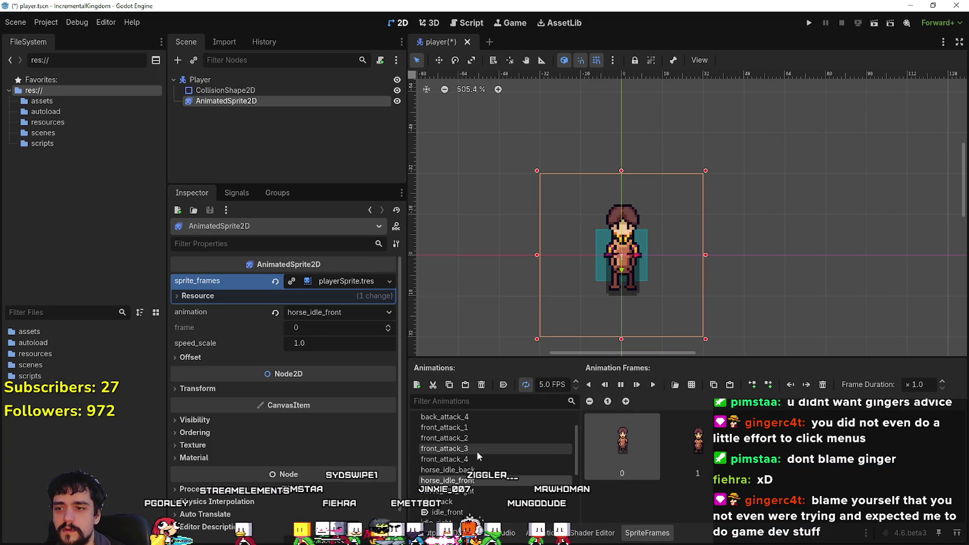
{"action": "scroll", "coordinate": [479, 490], "scroll_direction": "down", "scroll_amount": 2}
{"action": "left_click", "coordinate": [481, 485]}
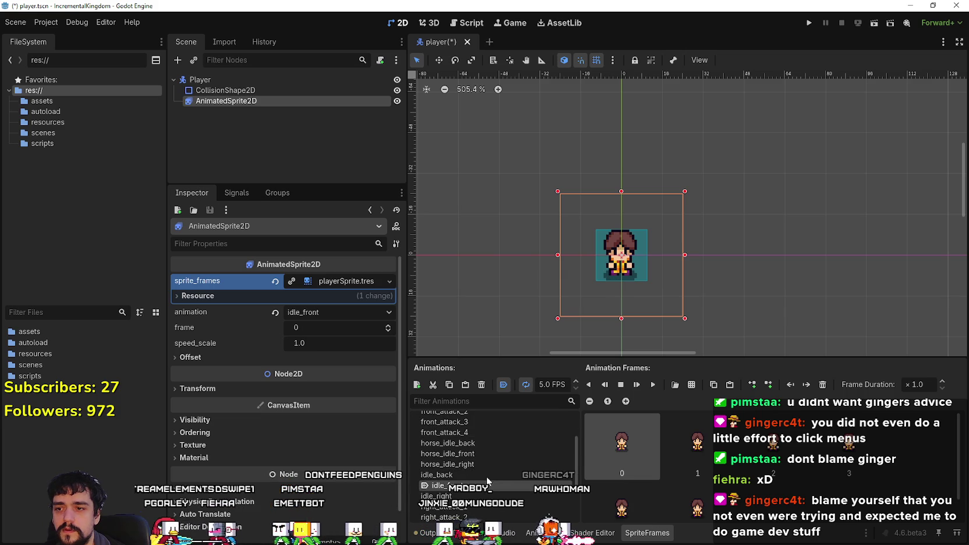
{"action": "left_click", "coordinate": [478, 452]}
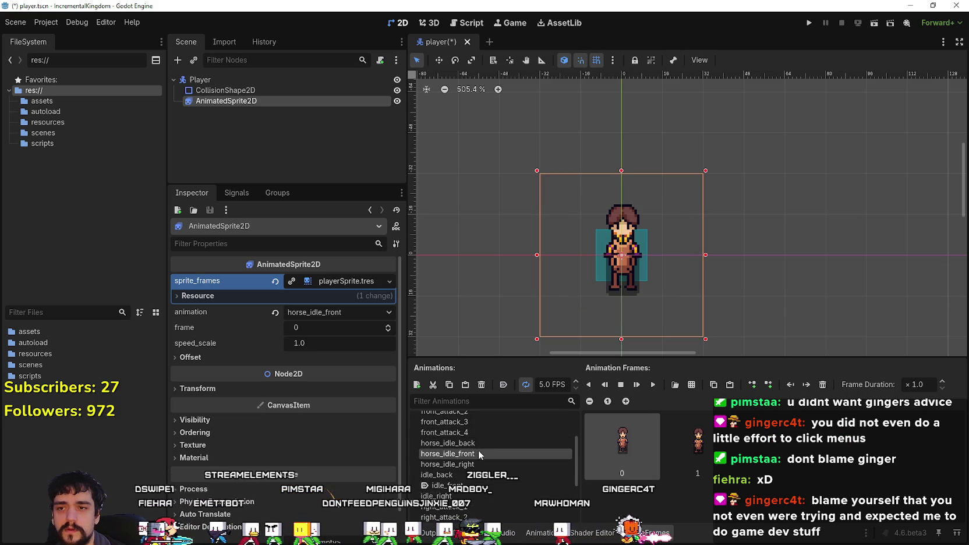
{"action": "left_click", "coordinate": [481, 485]}
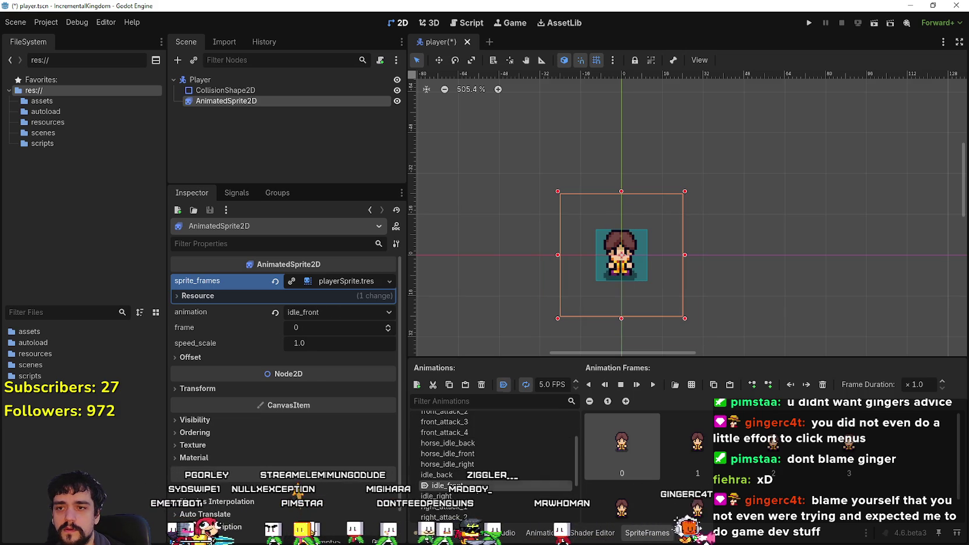
{"action": "left_click", "coordinate": [485, 453]}
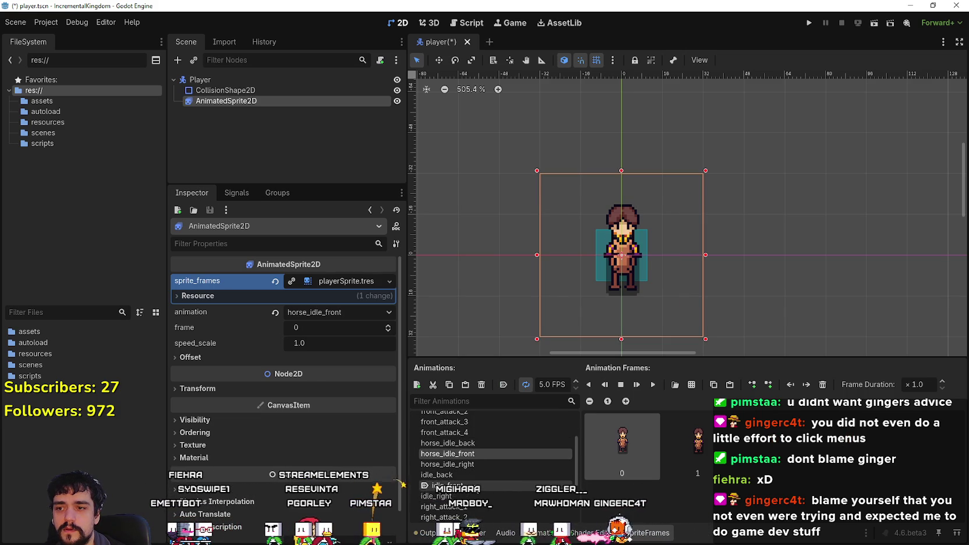
{"action": "left_click", "coordinate": [479, 485]}
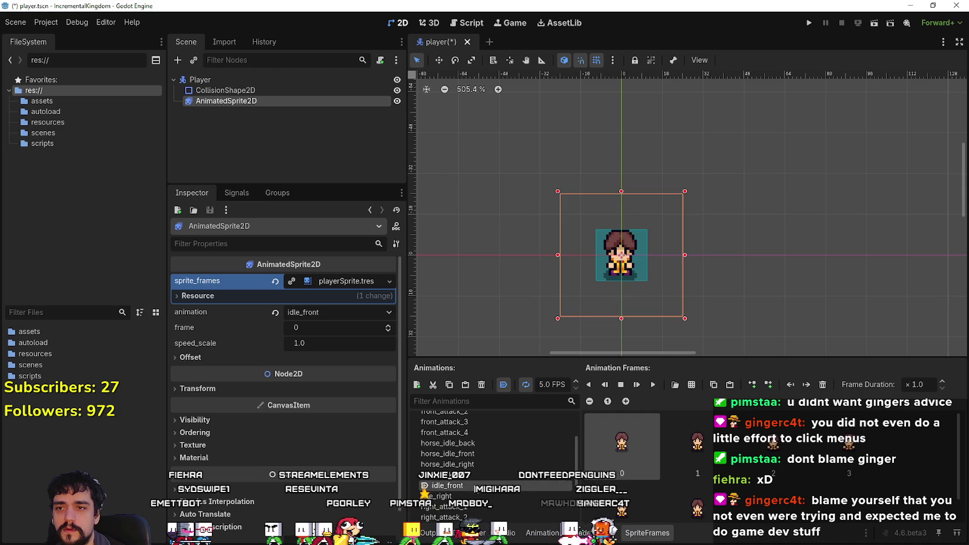
{"action": "left_click", "coordinate": [476, 452]}
{"action": "key", "text": "alt+Tab"}
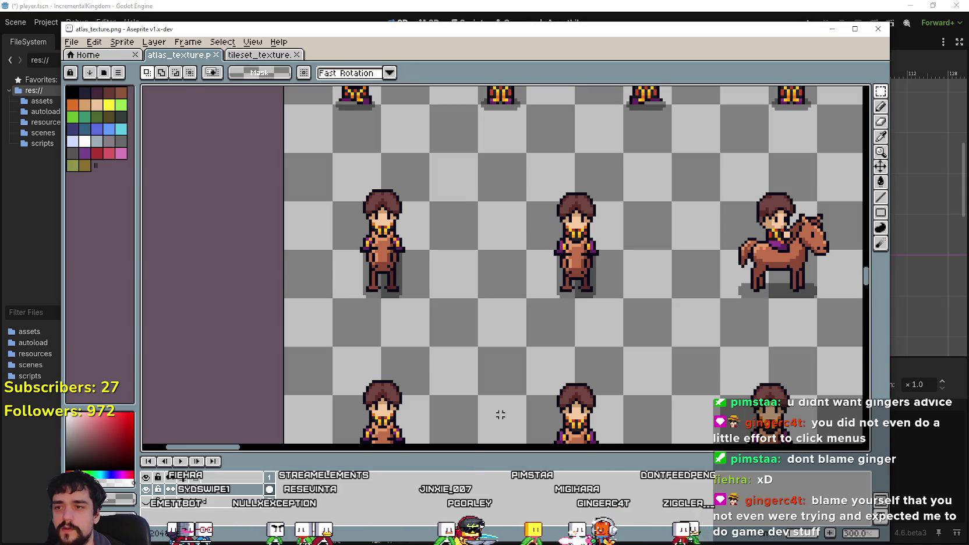
Lower the first front-facing horse rider sprite one pixel to level it with the second, and save.
{"action": "left_click_drag", "start_coordinate": [386, 286], "coordinate": [430, 201]}
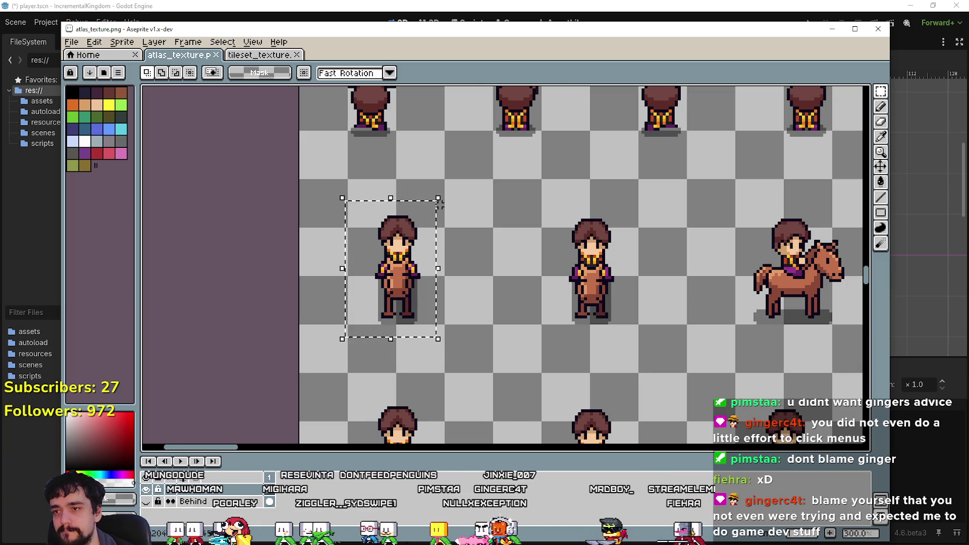
{"action": "key", "text": "Up"}
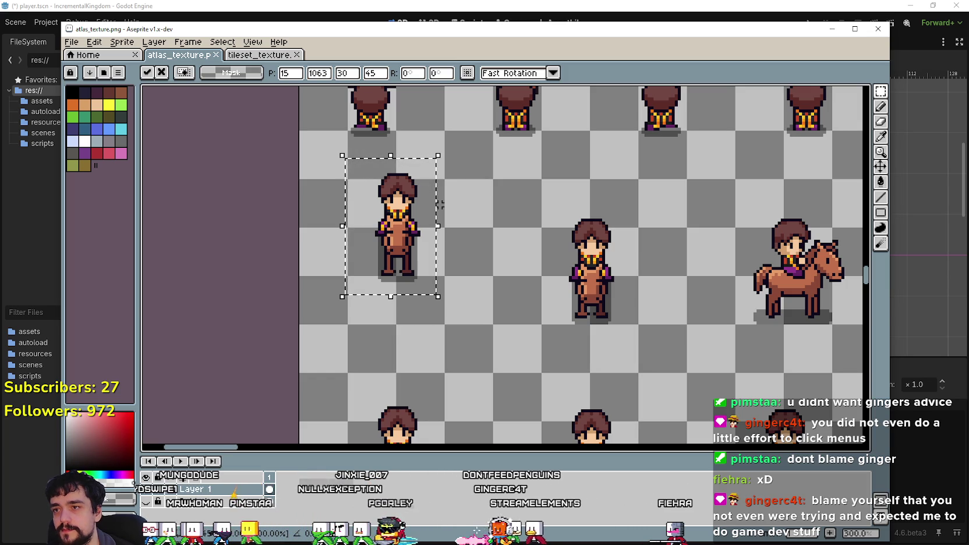
{"action": "key", "text": "Down"}
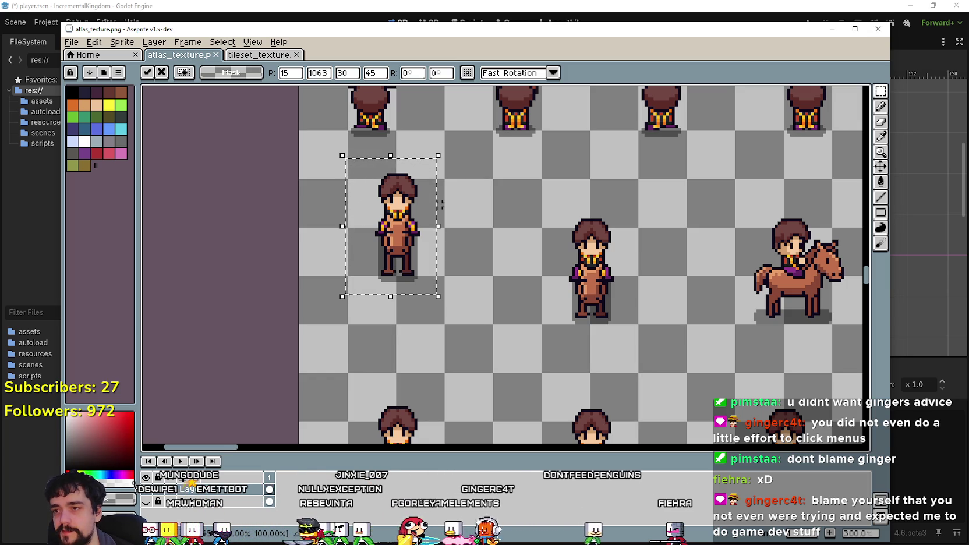
{"action": "key", "text": "Down"}
{"action": "key", "text": "Down"}
{"action": "key", "text": "Down"}
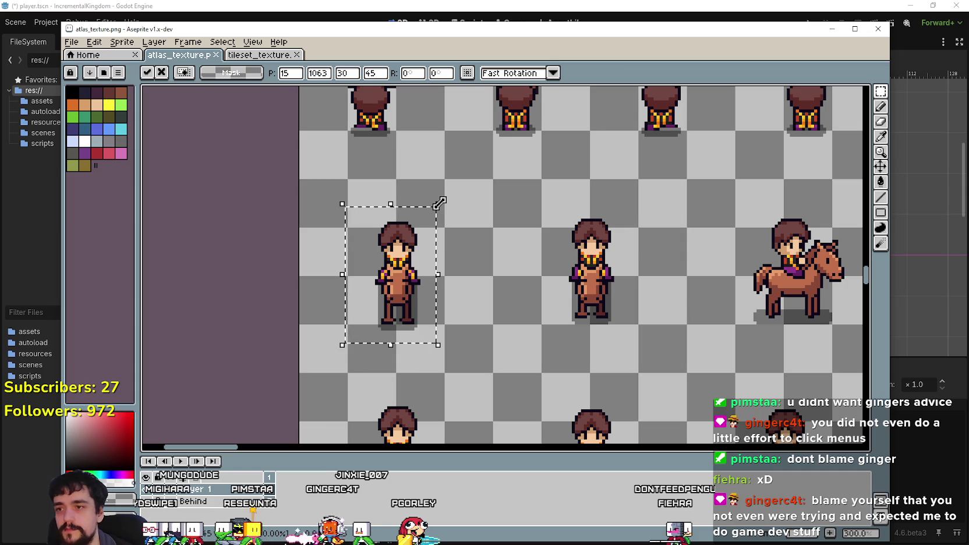
{"action": "left_click_drag", "start_coordinate": [545, 368], "coordinate": [643, 201]}
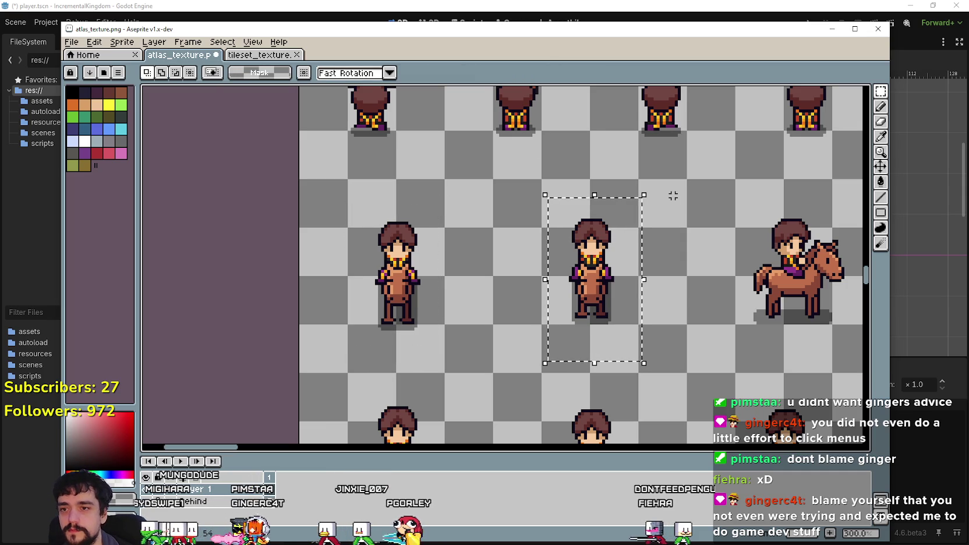
{"action": "key", "text": "ctrl+s"}
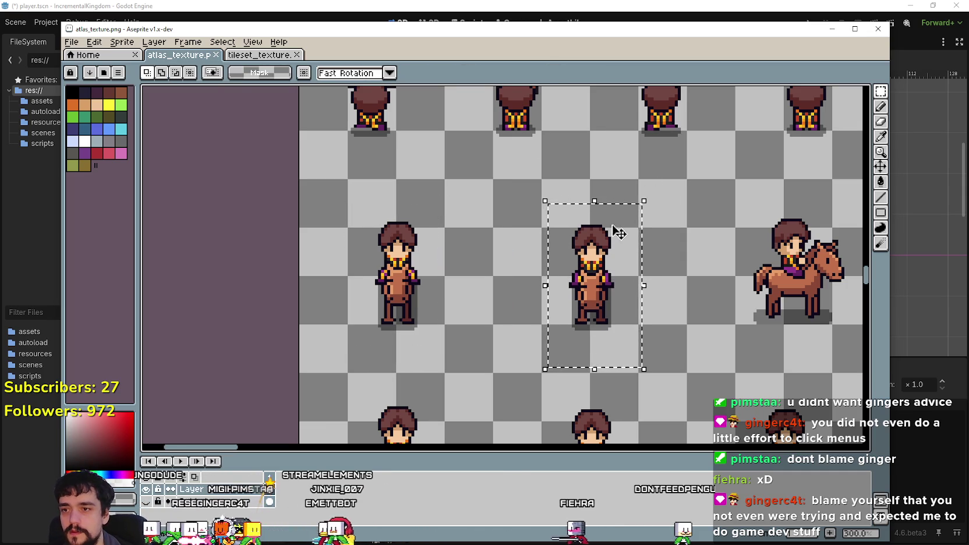
{"action": "key", "text": "alt+Tab"}
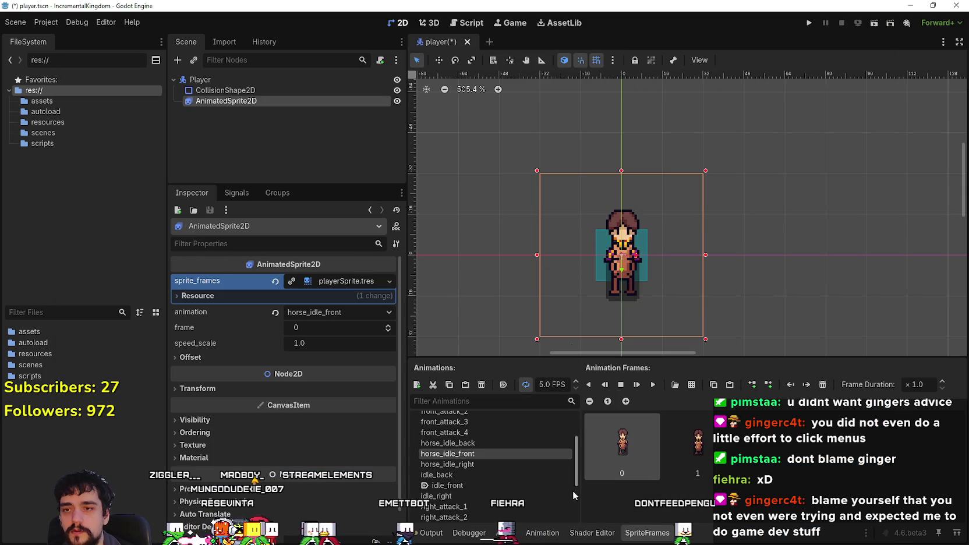
Nudge the AnimatedSprite2D up a few pixels while comparing horse_idle_front with idle_front.
{"action": "left_click", "coordinate": [493, 486]}
{"action": "left_click", "coordinate": [497, 454]}
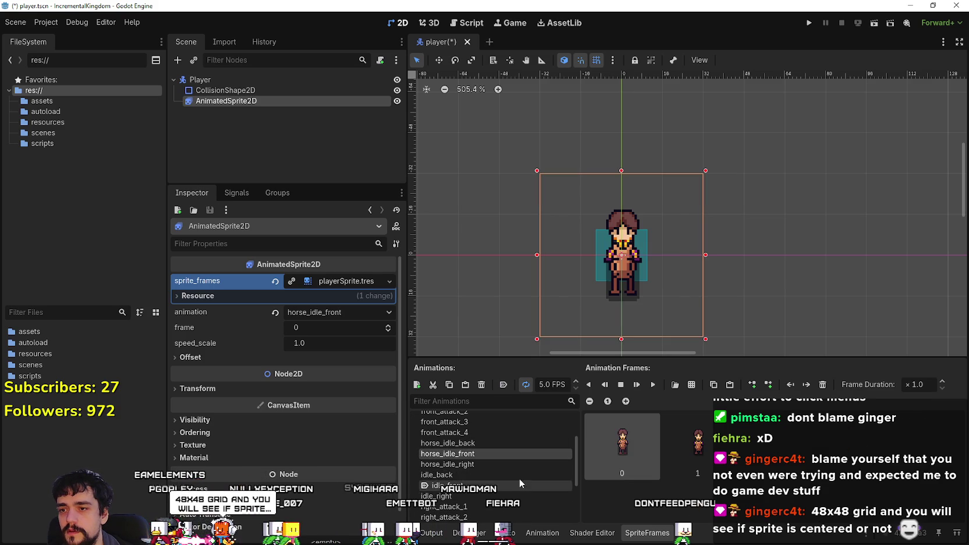
{"action": "scroll", "coordinate": [566, 182], "scroll_direction": "up", "scroll_amount": 1}
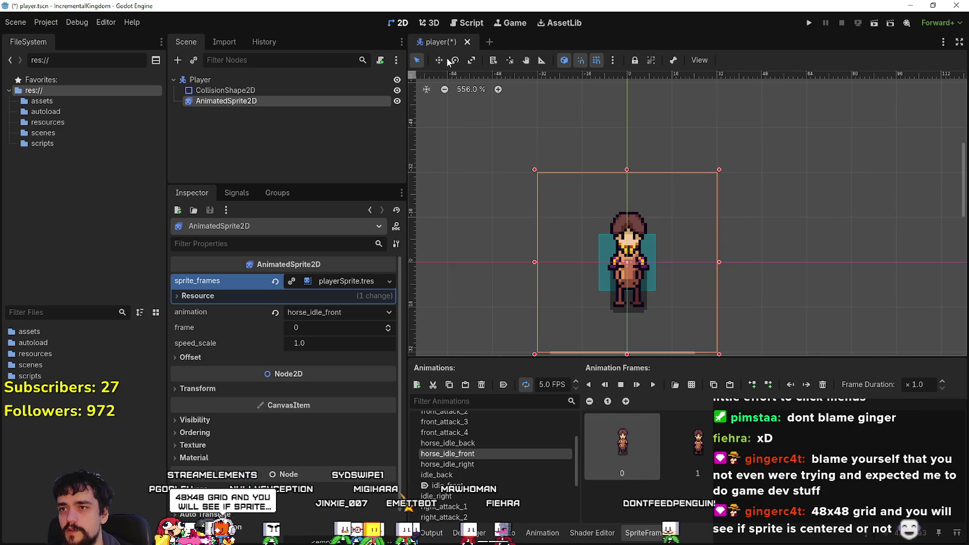
{"action": "scroll", "coordinate": [607, 252], "scroll_direction": "up", "scroll_amount": 2}
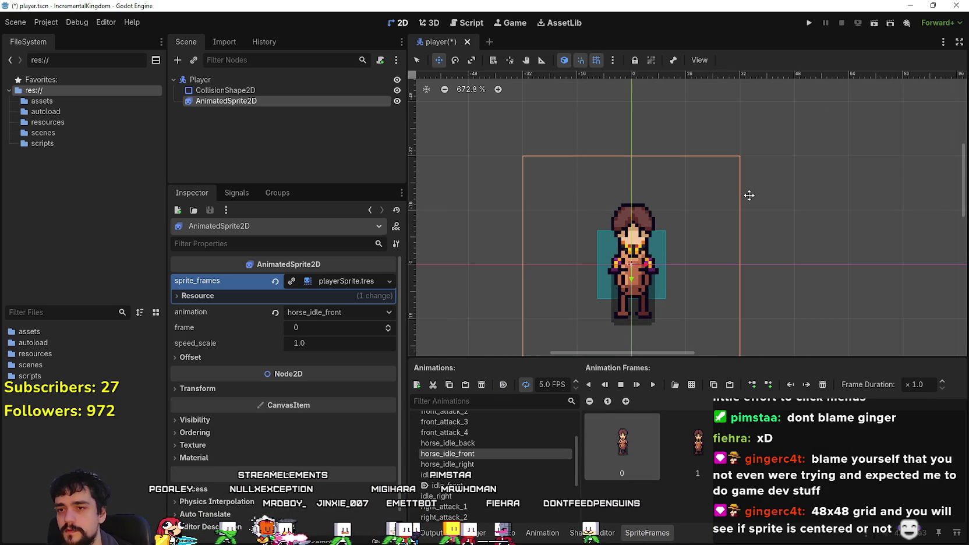
{"action": "key", "text": "Up"}
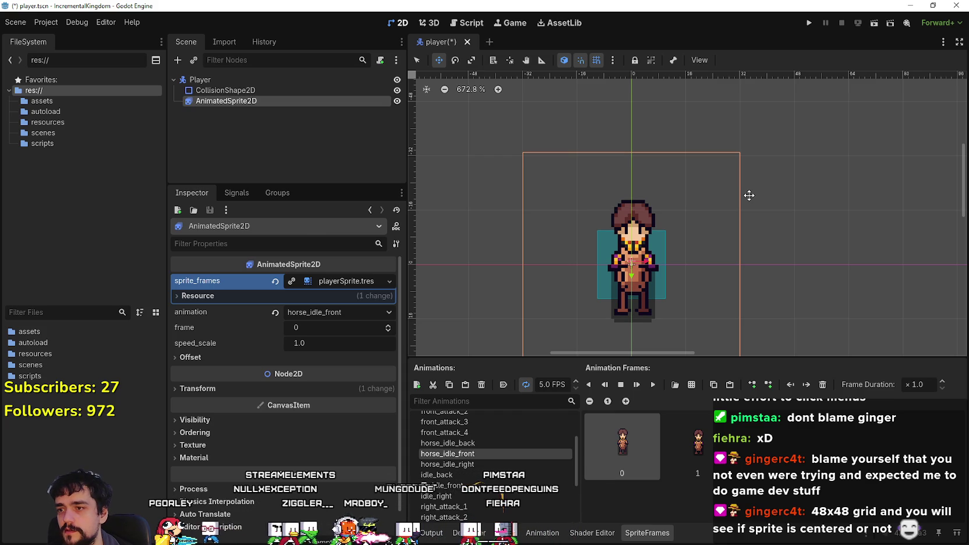
{"action": "key", "text": "Up"}
{"action": "key", "text": "Up"}
{"action": "key", "text": "Up"}
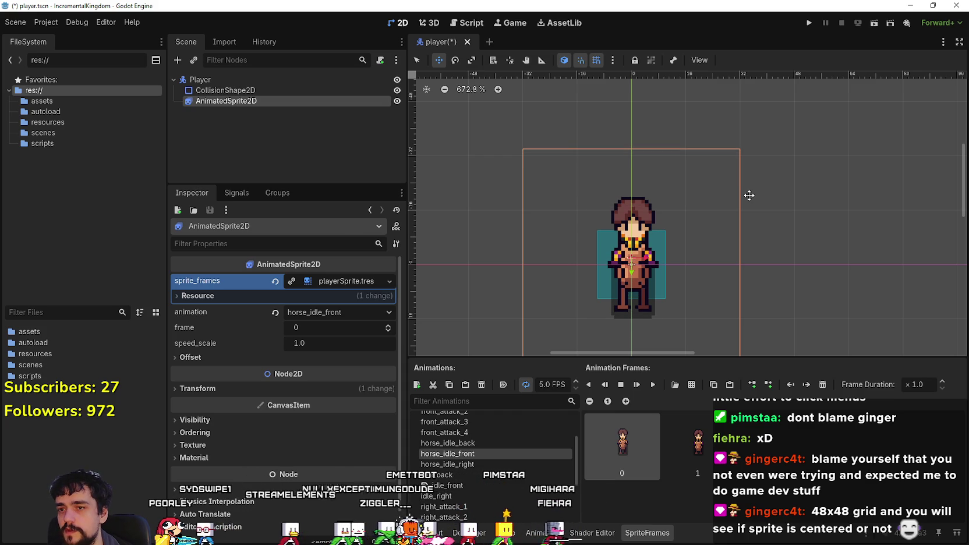
{"action": "key", "text": "Up"}
{"action": "key", "text": "Up"}
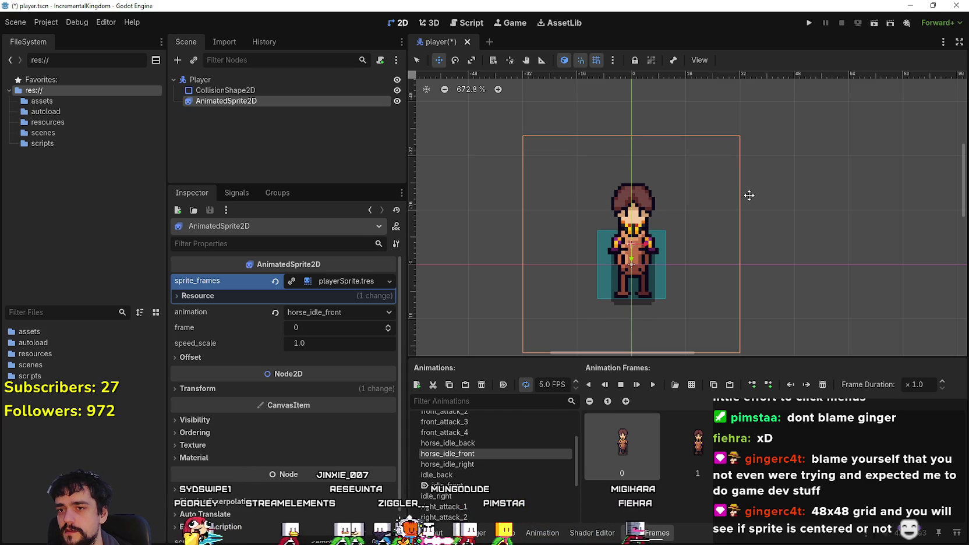
Reset the sprite's position to 0, 0, show idle_front, and save the player scene.
{"action": "left_click", "coordinate": [474, 486]}
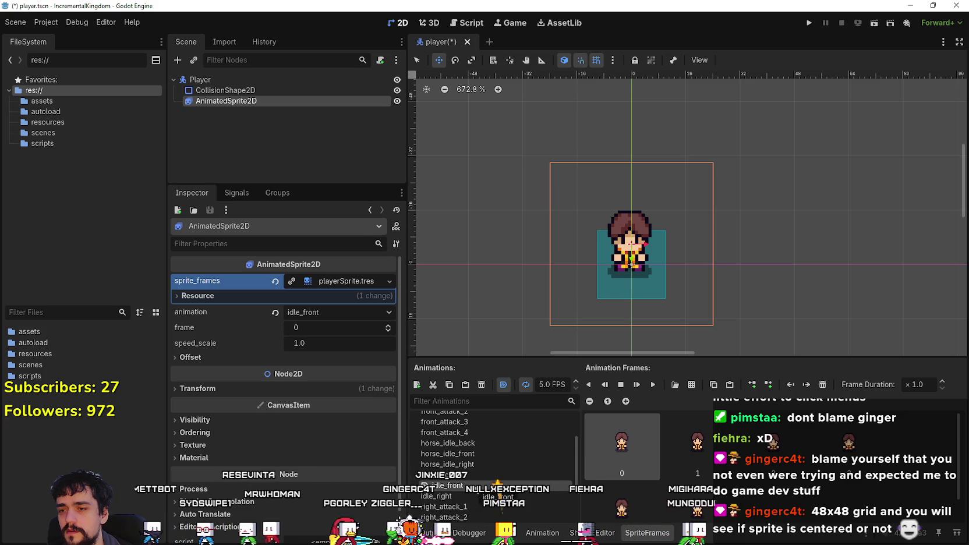
{"action": "left_click", "coordinate": [470, 494]}
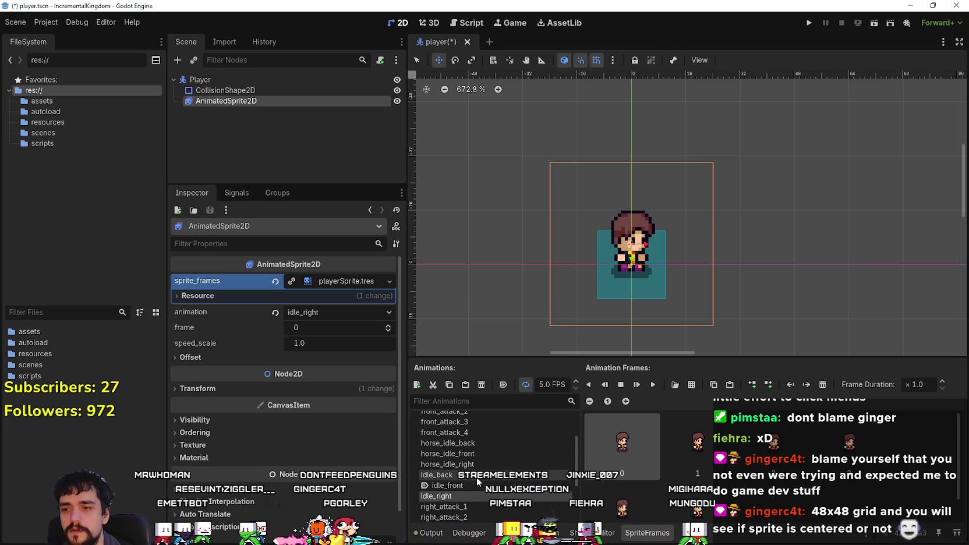
{"action": "left_click", "coordinate": [479, 454]}
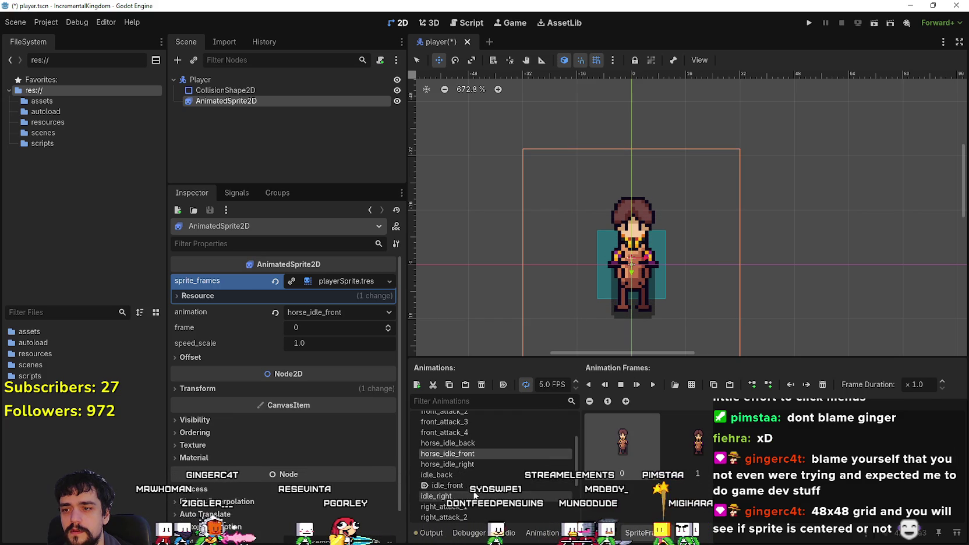
{"action": "left_click", "coordinate": [305, 388]}
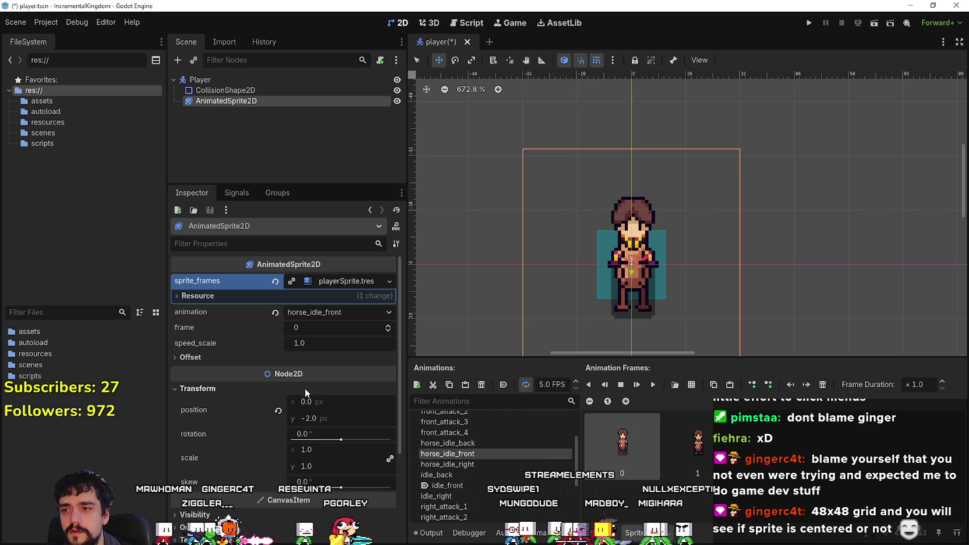
{"action": "left_click", "coordinate": [278, 411]}
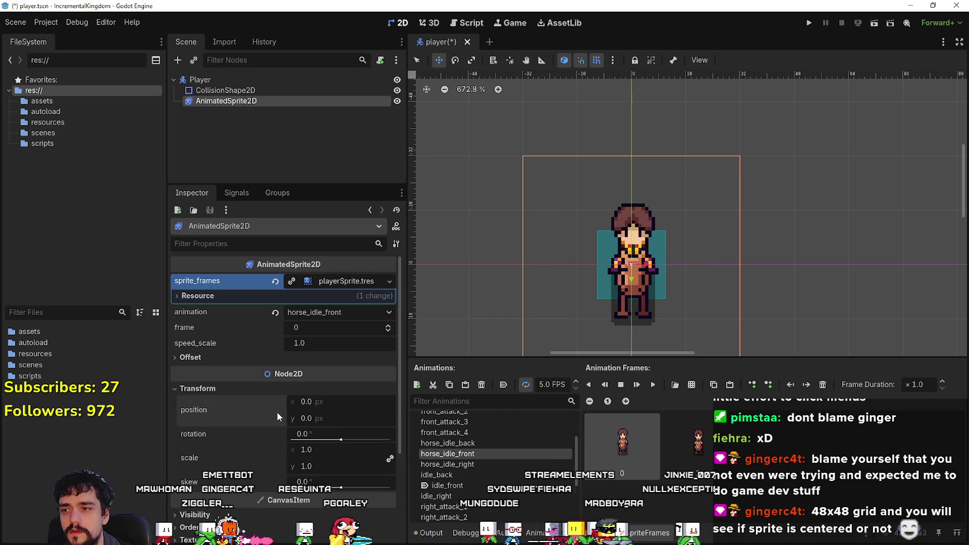
{"action": "left_click", "coordinate": [468, 484]}
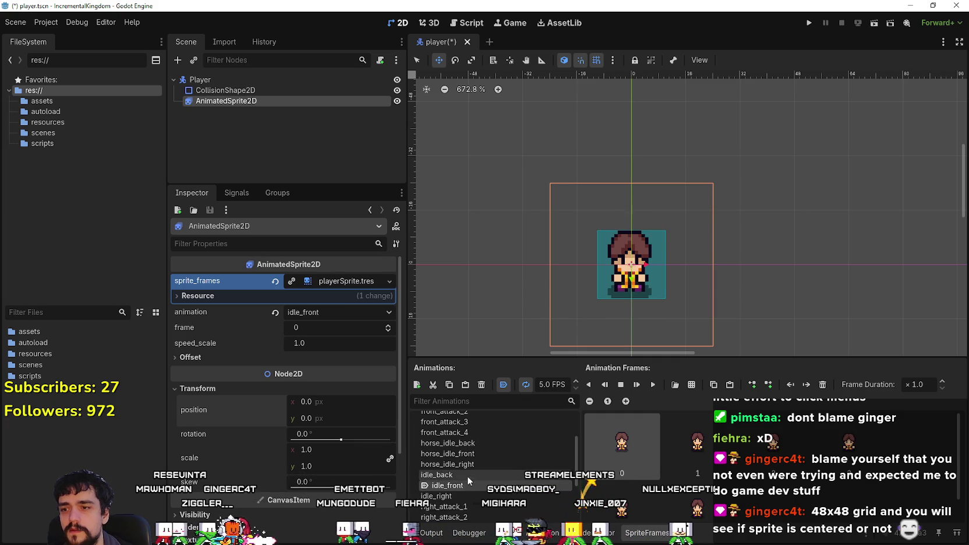
{"action": "key", "text": "ctrl+s"}
Pan the atlas to the horse rows and box the standing and mounted horse sprites' cells.
{"action": "key", "text": "alt+Tab"}
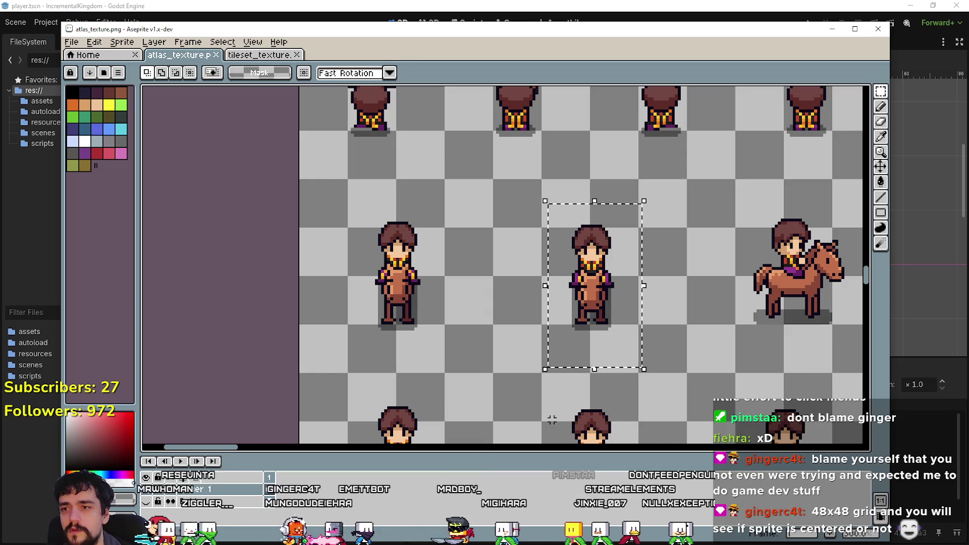
{"action": "scroll", "coordinate": [551, 396], "scroll_direction": "down", "scroll_amount": 1}
{"action": "mouse_move", "coordinate": [519, 385]}
{"action": "left_mouse_down"}
{"action": "mouse_move", "coordinate": [482, 355]}
{"action": "mouse_move", "coordinate": [396, 340]}
{"action": "left_mouse_up"}
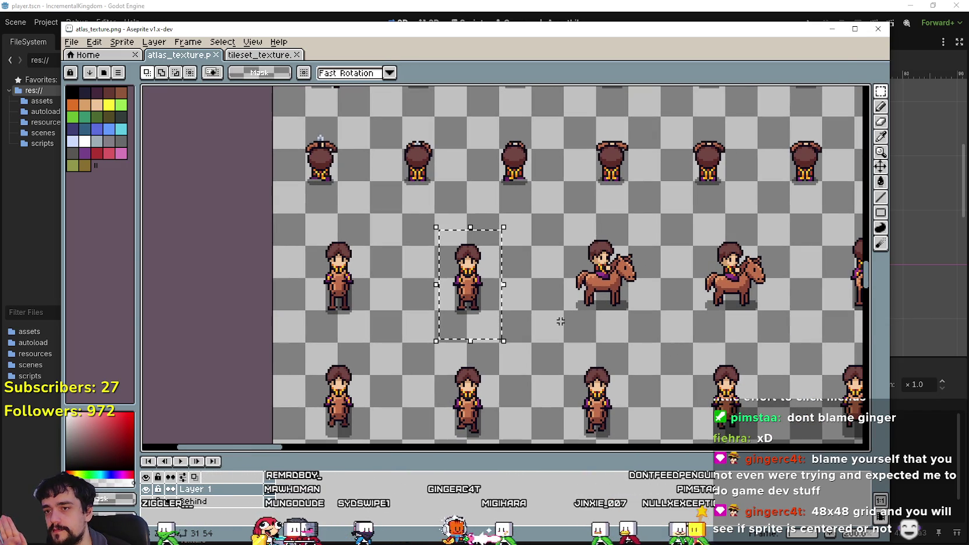
{"action": "scroll", "coordinate": [341, 344], "scroll_direction": "left", "scroll_amount": 2}
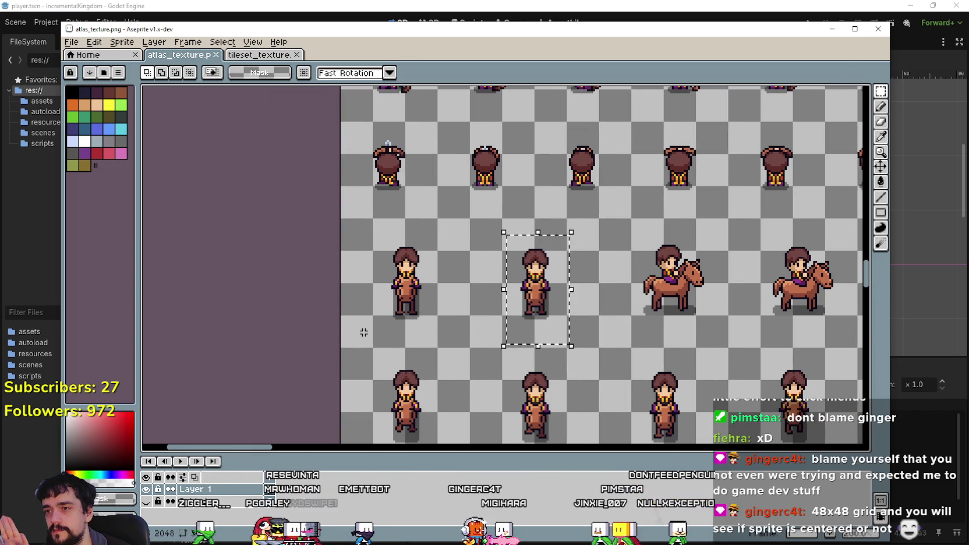
{"action": "left_click_drag", "start_coordinate": [436, 264], "coordinate": [465, 260]}
{"action": "scroll", "coordinate": [466, 291], "scroll_direction": "right", "scroll_amount": 3}
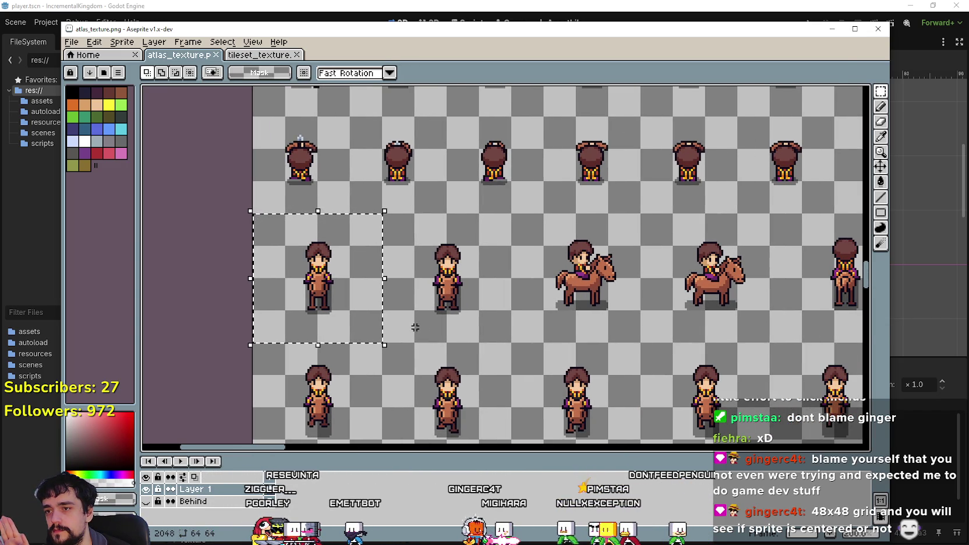
{"action": "left_click_drag", "start_coordinate": [404, 329], "coordinate": [499, 243]}
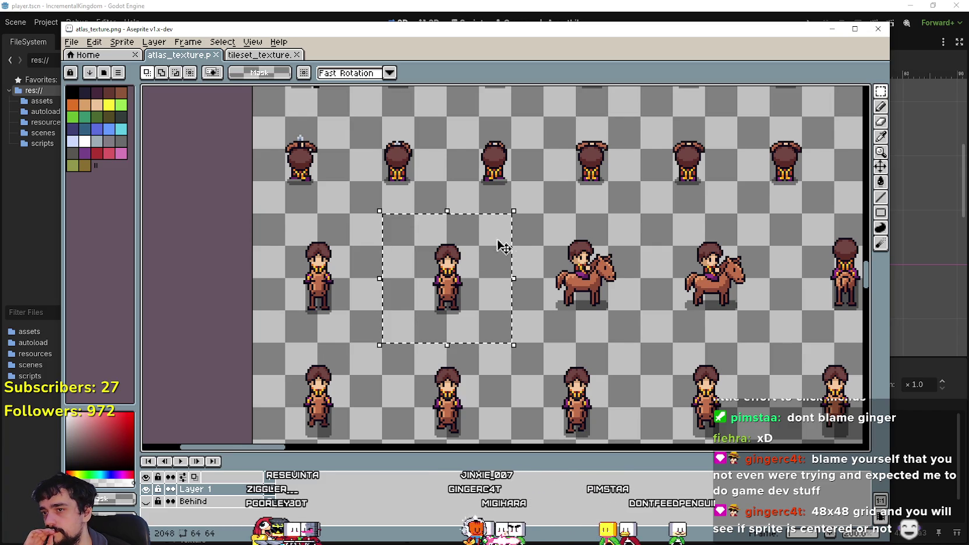
{"action": "scroll", "coordinate": [500, 244], "scroll_direction": "right", "scroll_amount": 3}
{"action": "left_click_drag", "start_coordinate": [414, 338], "coordinate": [529, 234]}
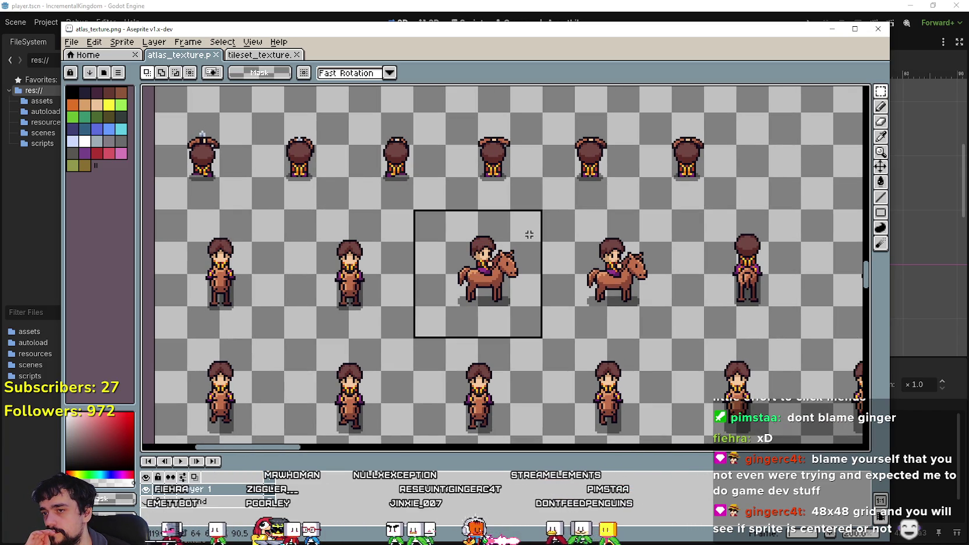
{"action": "mouse_move", "coordinate": [250, 291]}
{"action": "left_mouse_down"}
{"action": "mouse_move", "coordinate": [450, 303]}
{"action": "mouse_move", "coordinate": [415, 197]}
{"action": "mouse_move", "coordinate": [241, 118]}
{"action": "mouse_move", "coordinate": [173, 115]}
{"action": "mouse_move", "coordinate": [400, 330]}
{"action": "left_mouse_up"}
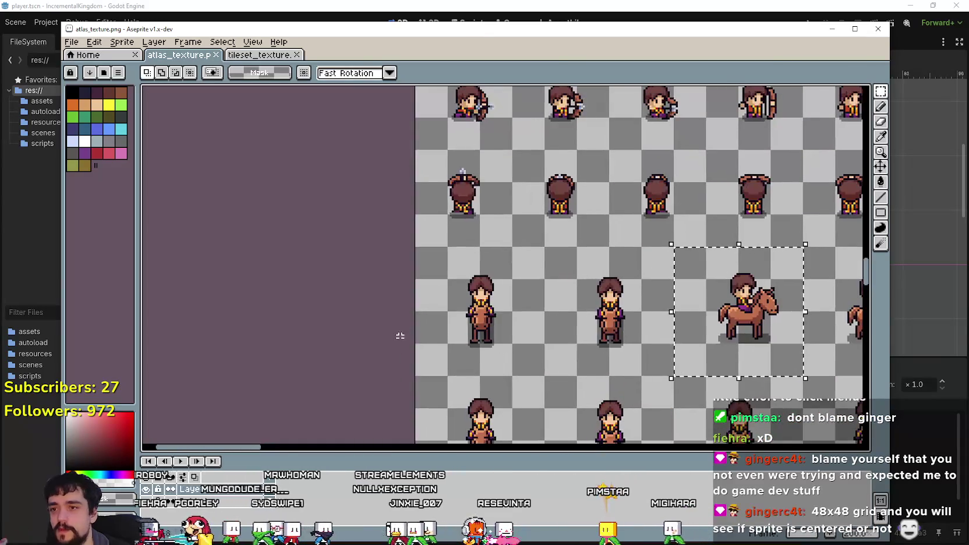
Shift the first standing horse sprite left to centre it in its 48px cell.
{"action": "left_click_drag", "start_coordinate": [437, 359], "coordinate": [519, 279]}
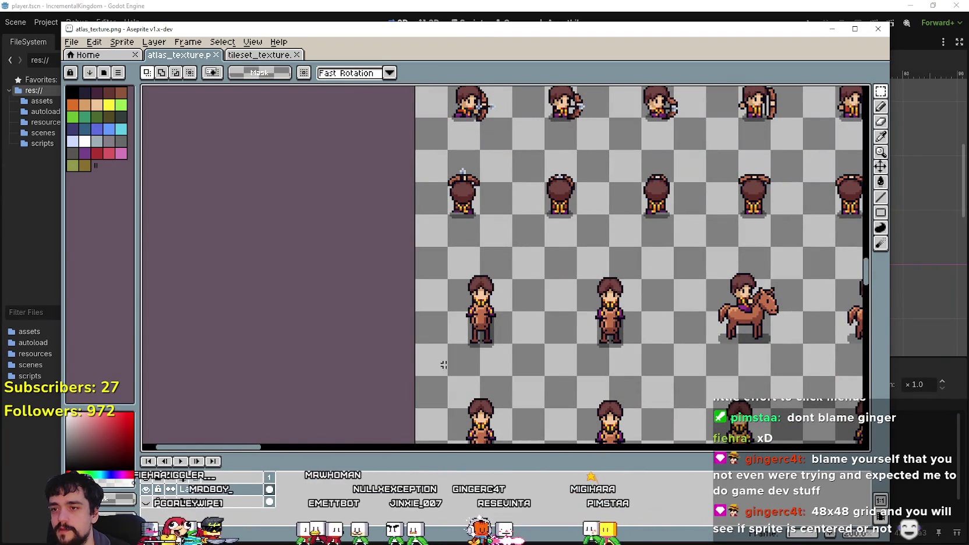
{"action": "scroll", "coordinate": [479, 331], "scroll_direction": "down", "scroll_amount": 2}
{"action": "scroll", "coordinate": [480, 324], "scroll_direction": "down", "scroll_amount": 1}
{"action": "scroll", "coordinate": [492, 335], "scroll_direction": "up", "scroll_amount": 5}
{"action": "scroll", "coordinate": [531, 367], "scroll_direction": "down", "scroll_amount": 1}
{"action": "mouse_move", "coordinate": [531, 367]}
{"action": "left_mouse_down"}
{"action": "mouse_move", "coordinate": [500, 369]}
{"action": "mouse_move", "coordinate": [491, 304]}
{"action": "mouse_move", "coordinate": [493, 340]}
{"action": "left_mouse_up"}
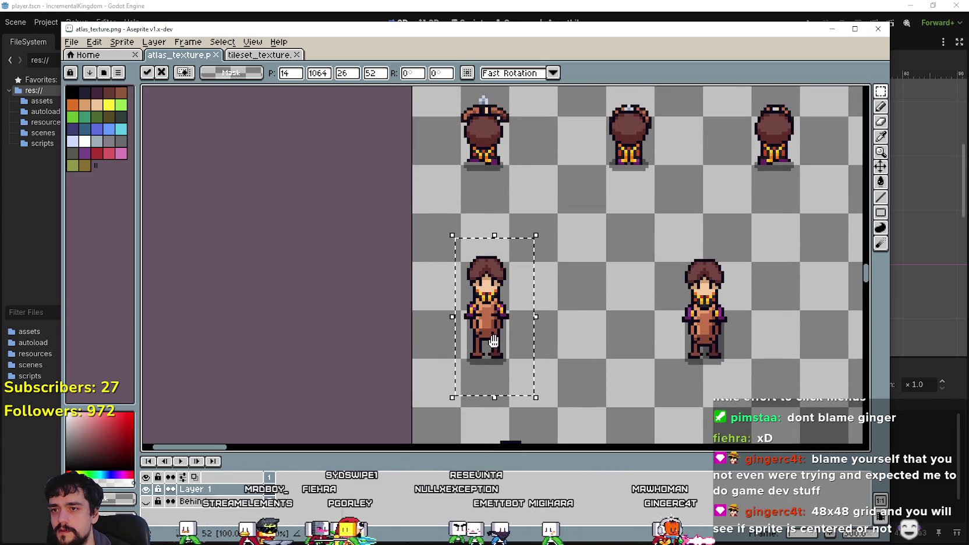
{"action": "left_click", "coordinate": [423, 397]}
Centre the middle standing horse sprite by moving it left and one pixel down.
{"action": "left_click_drag", "start_coordinate": [612, 379], "coordinate": [521, 361]}
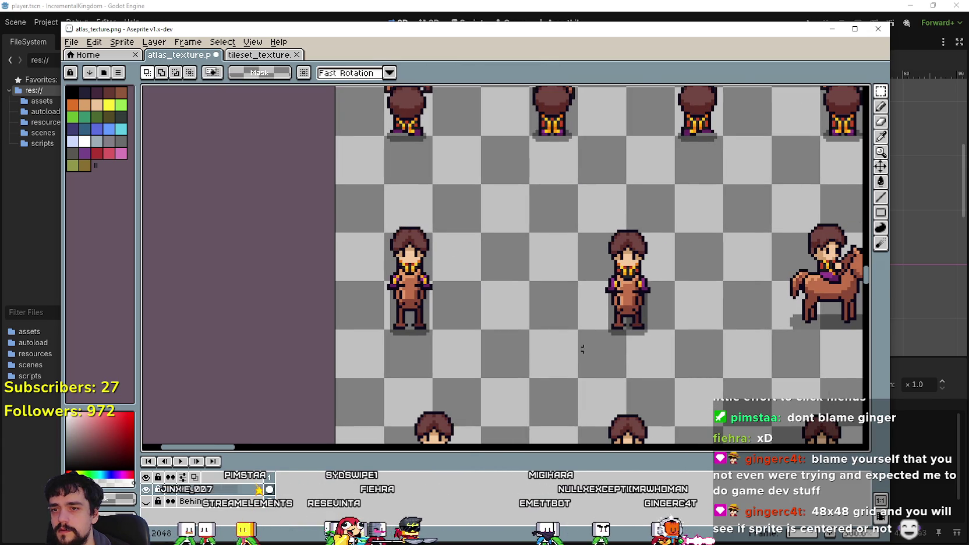
{"action": "mouse_move", "coordinate": [588, 351]}
{"action": "left_mouse_down"}
{"action": "mouse_move", "coordinate": [655, 212]}
{"action": "mouse_move", "coordinate": [668, 206]}
{"action": "left_mouse_up"}
{"action": "left_click_drag", "start_coordinate": [612, 281], "coordinate": [539, 281]}
{"action": "scroll", "coordinate": [539, 281], "scroll_direction": "up", "scroll_amount": 1}
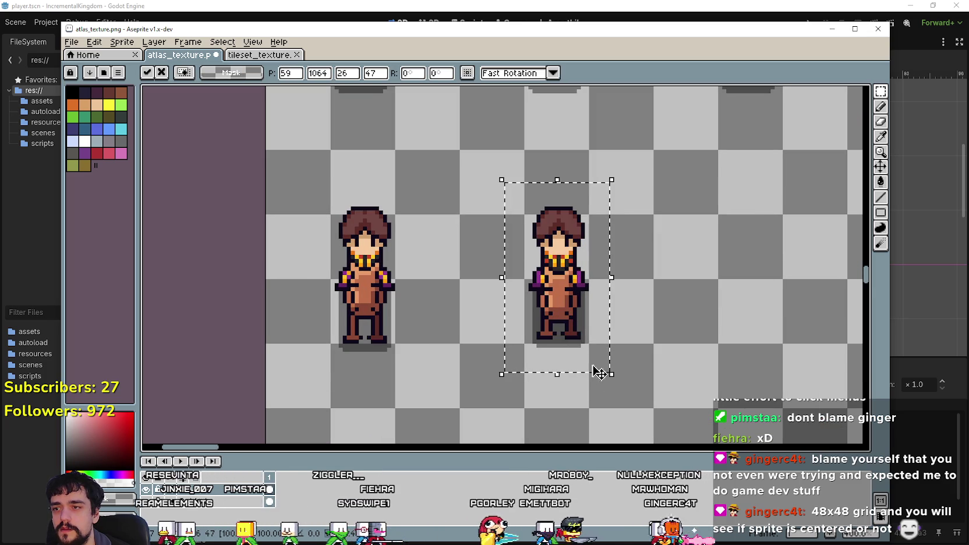
{"action": "left_click_drag", "start_coordinate": [560, 329], "coordinate": [560, 333]}
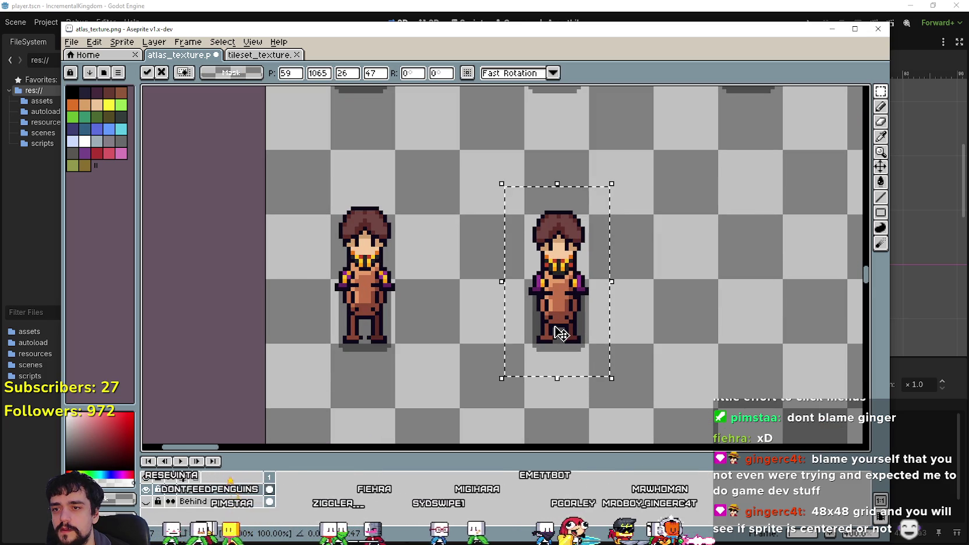
{"action": "scroll", "coordinate": [561, 333], "scroll_direction": "down", "scroll_amount": 1}
{"action": "key", "text": "Left"}
{"action": "scroll", "coordinate": [658, 357], "scroll_direction": "up", "scroll_amount": 2}
{"action": "key", "text": "ctrl+d"}
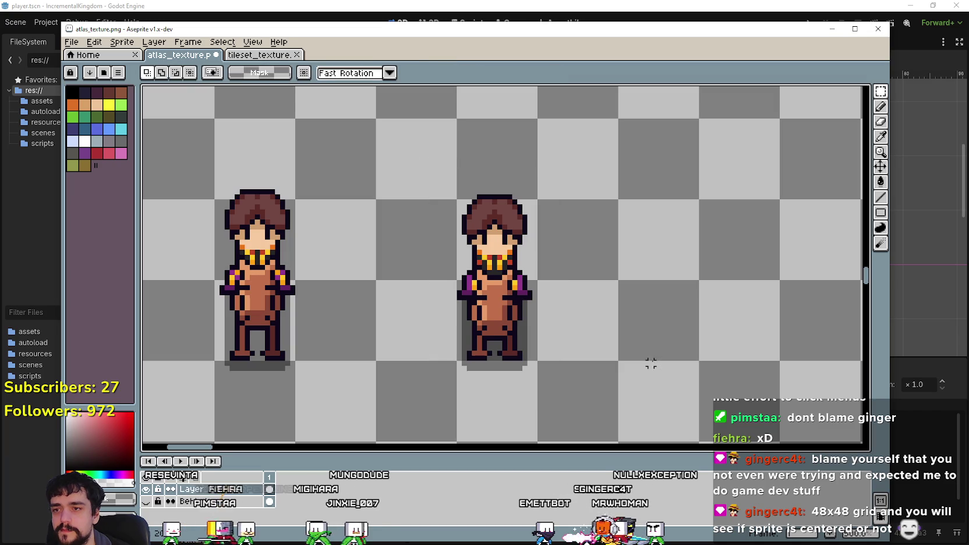
Save atlas_texture.png and return to Godot so the atlas reloads.
{"action": "scroll", "coordinate": [555, 348], "scroll_direction": "down", "scroll_amount": 1}
{"action": "key", "text": "ctrl+s"}
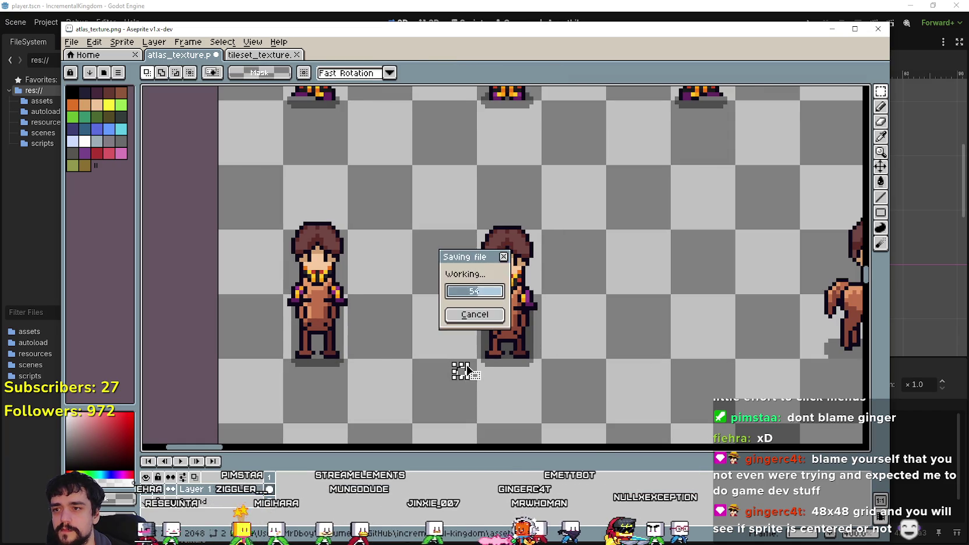
{"action": "scroll", "coordinate": [464, 365], "scroll_direction": "down", "scroll_amount": 1}
{"action": "left_click", "coordinate": [520, 4]}
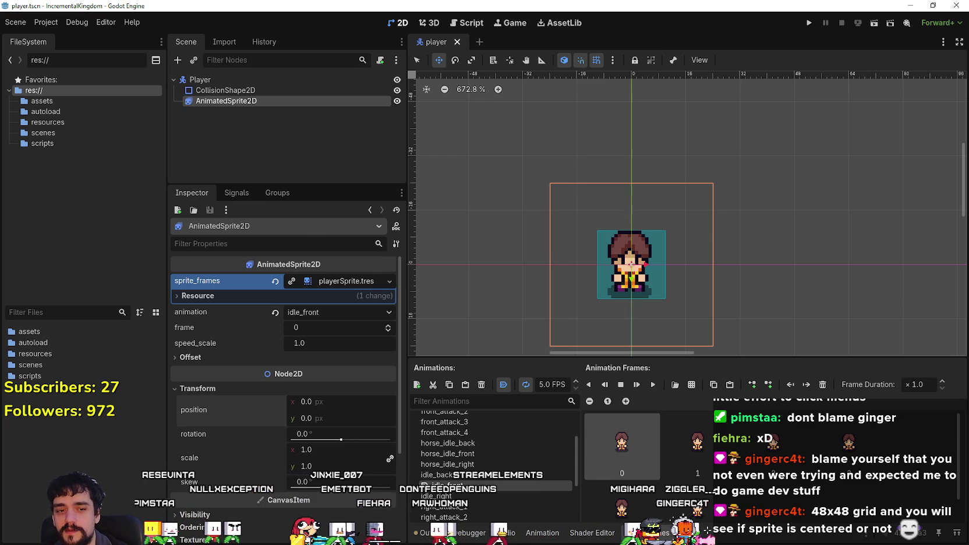
Box the first back-facing sprite's cell to check how it sits in 48px.
{"action": "key", "text": "alt+Tab"}
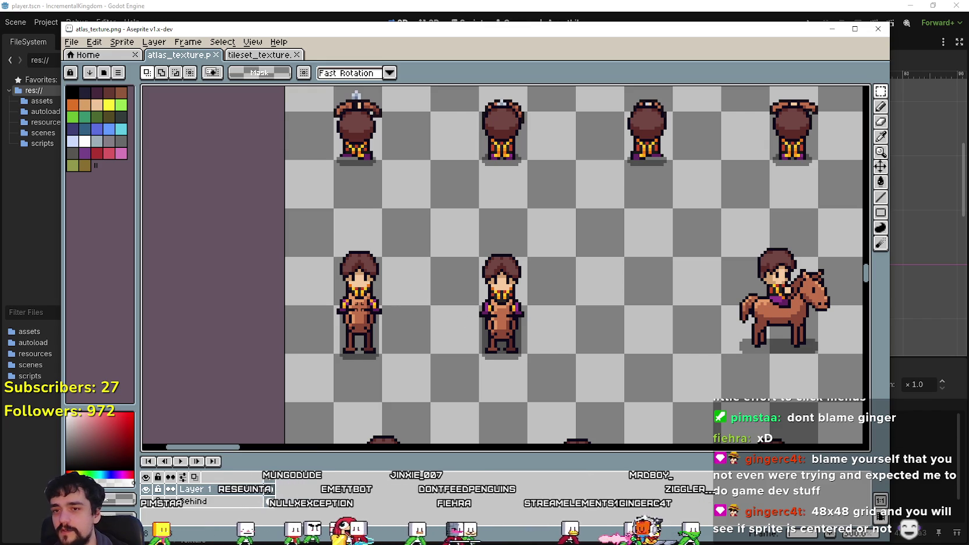
{"action": "scroll", "coordinate": [358, 308], "scroll_direction": "down", "scroll_amount": 1}
{"action": "scroll", "coordinate": [407, 242], "scroll_direction": "up", "scroll_amount": 3}
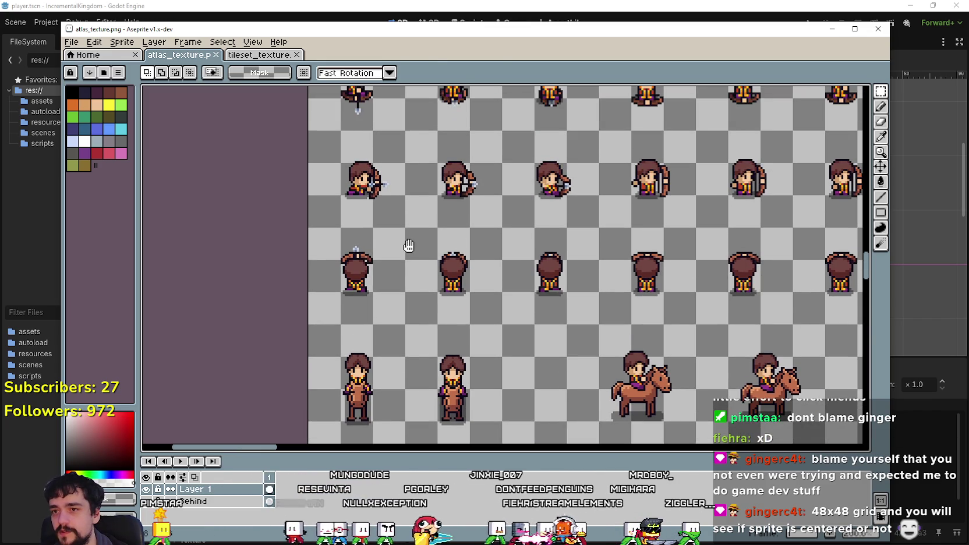
{"action": "scroll", "coordinate": [387, 315], "scroll_direction": "down", "scroll_amount": 3}
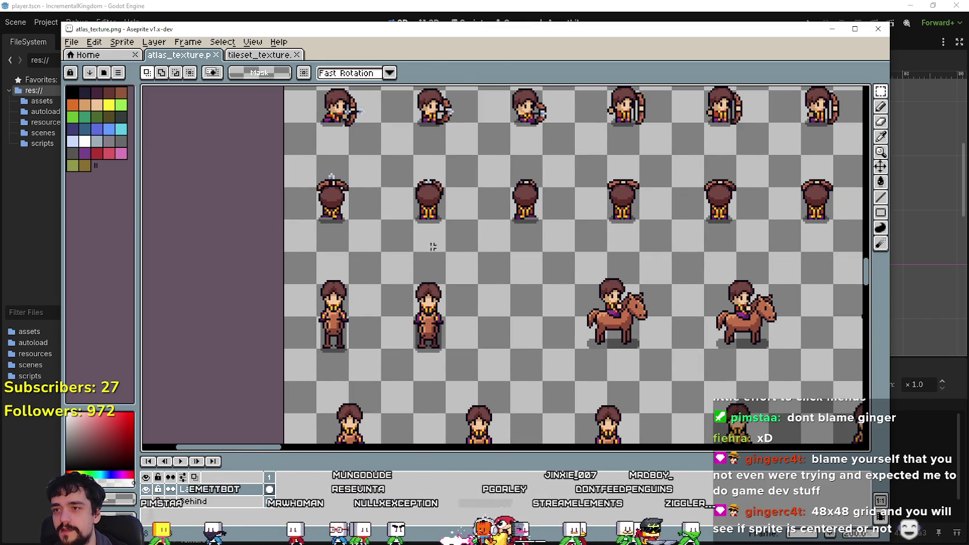
{"action": "scroll", "coordinate": [384, 268], "scroll_direction": "up", "scroll_amount": 2}
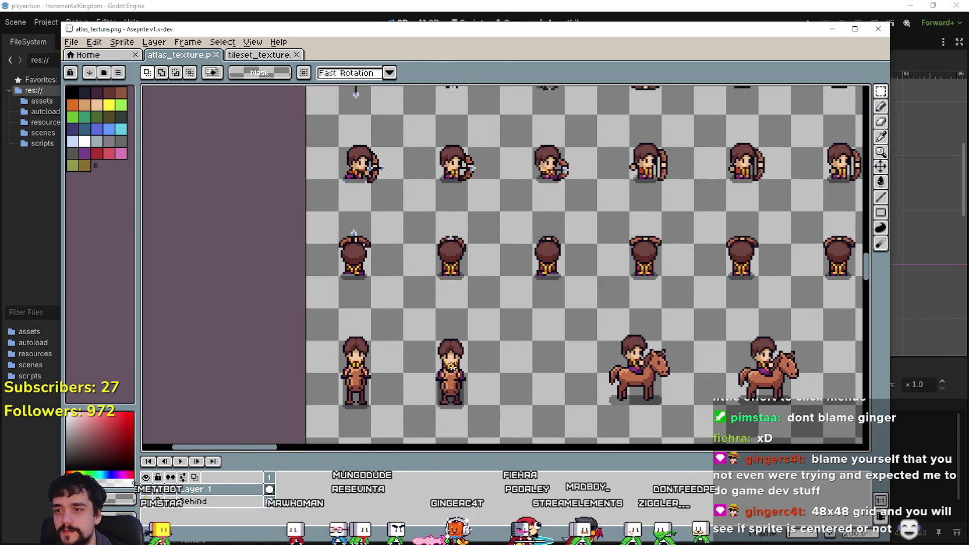
{"action": "mouse_move", "coordinate": [327, 293]}
{"action": "left_mouse_down"}
{"action": "mouse_move", "coordinate": [398, 225]}
{"action": "mouse_move", "coordinate": [393, 215]}
{"action": "left_mouse_up"}
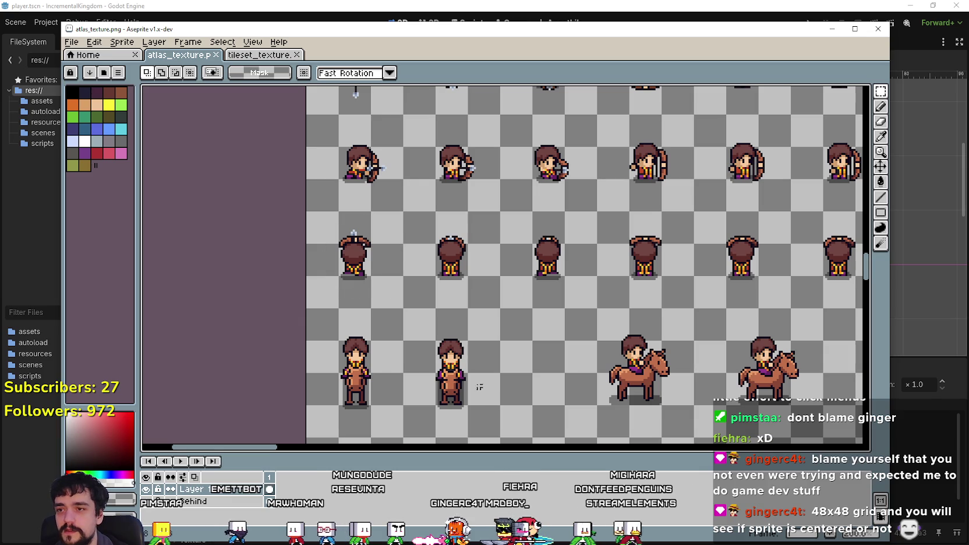
{"action": "left_click_drag", "start_coordinate": [299, 293], "coordinate": [390, 219]}
{"action": "left_click", "coordinate": [471, 343]}
Box the rightmost and left back-facing sprites to check their framing.
{"action": "scroll", "coordinate": [457, 311], "scroll_direction": "right", "scroll_amount": 2}
{"action": "scroll", "coordinate": [457, 311], "scroll_direction": "up", "scroll_amount": 1}
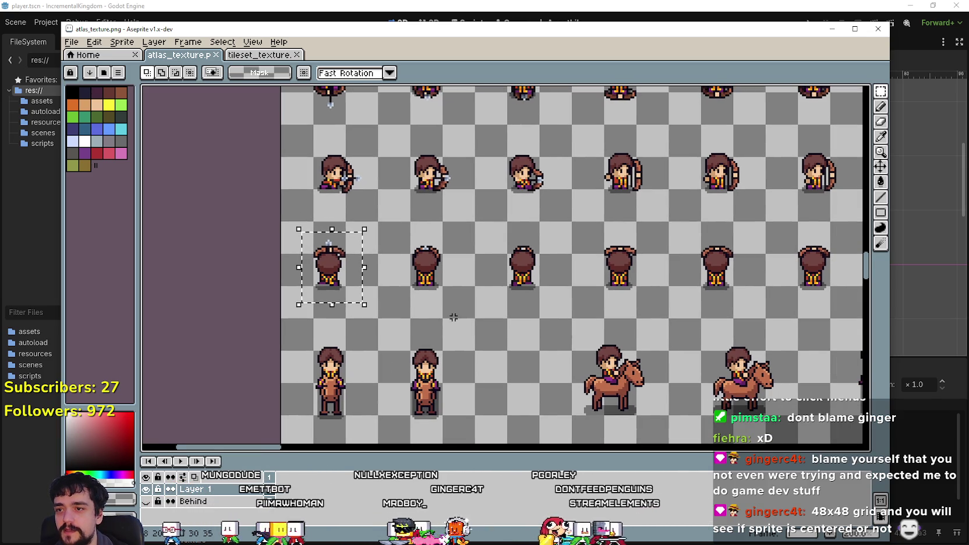
{"action": "scroll", "coordinate": [536, 312], "scroll_direction": "right", "scroll_amount": 3}
{"action": "left_click_drag", "start_coordinate": [717, 299], "coordinate": [801, 227]}
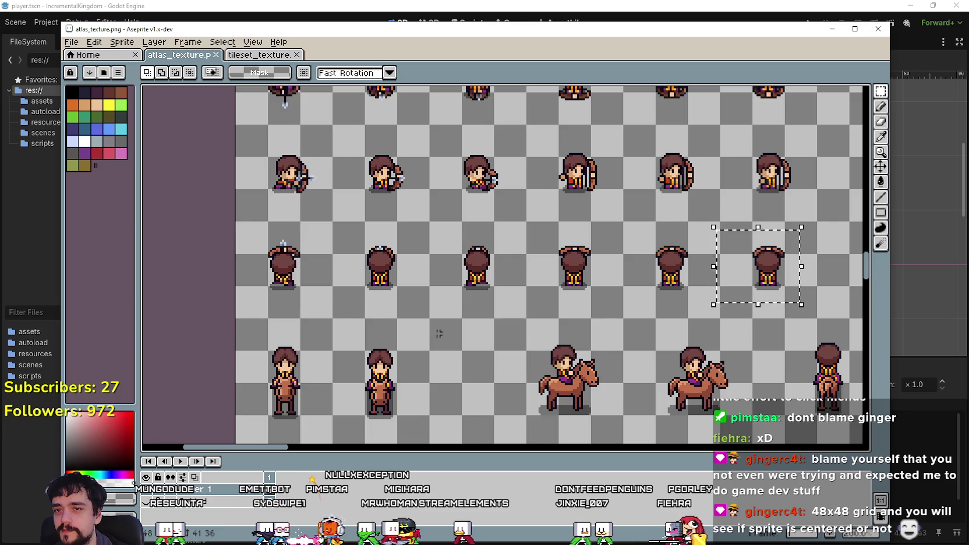
{"action": "scroll", "coordinate": [445, 331], "scroll_direction": "left", "scroll_amount": 6}
{"action": "scroll", "coordinate": [445, 332], "scroll_direction": "down", "scroll_amount": 2}
{"action": "mouse_move", "coordinate": [359, 285]}
{"action": "left_mouse_down"}
{"action": "mouse_move", "coordinate": [424, 204]}
{"action": "mouse_move", "coordinate": [415, 209]}
{"action": "left_mouse_up"}
Box the left and middle front-facing sprites to check their framing.
{"action": "scroll", "coordinate": [441, 262], "scroll_direction": "right", "scroll_amount": 4}
{"action": "scroll", "coordinate": [441, 262], "scroll_direction": "down", "scroll_amount": 6}
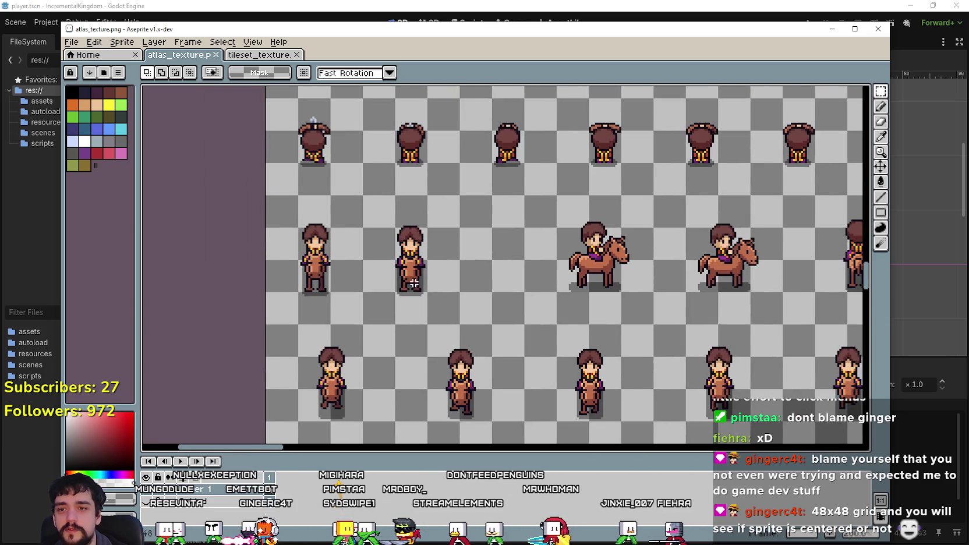
{"action": "scroll", "coordinate": [441, 261], "scroll_direction": "left", "scroll_amount": 3}
{"action": "scroll", "coordinate": [441, 262], "scroll_direction": "down", "scroll_amount": 2}
{"action": "scroll", "coordinate": [376, 276], "scroll_direction": "up", "scroll_amount": 1}
{"action": "left_click_drag", "start_coordinate": [368, 285], "coordinate": [462, 149]}
{"action": "scroll", "coordinate": [471, 343], "scroll_direction": "up", "scroll_amount": 3}
{"action": "scroll", "coordinate": [471, 343], "scroll_direction": "right", "scroll_amount": 1}
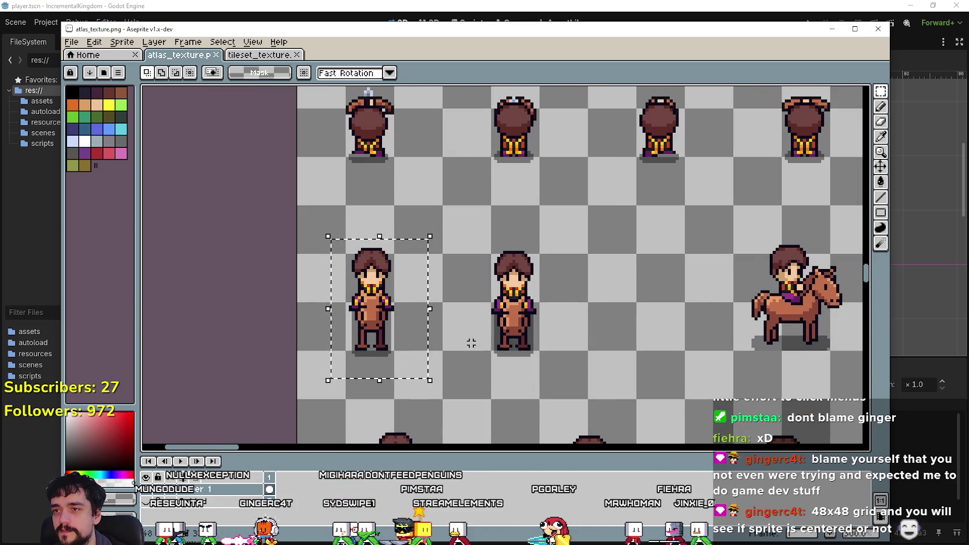
{"action": "left_click_drag", "start_coordinate": [480, 381], "coordinate": [551, 224]}
Box the first horse-rider sprite, then bring the Godot player scene back.
{"action": "scroll", "coordinate": [577, 321], "scroll_direction": "down", "scroll_amount": 1}
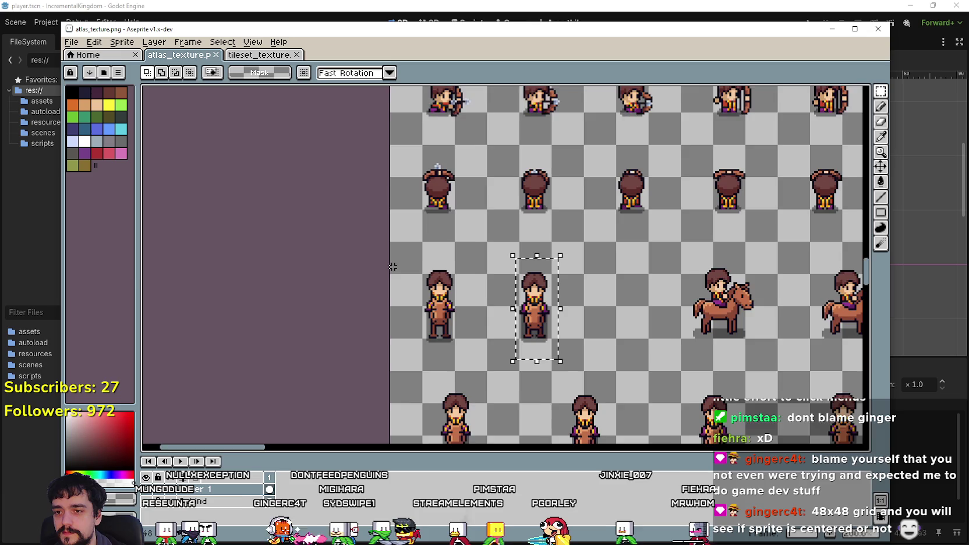
{"action": "scroll", "coordinate": [549, 266], "scroll_direction": "right", "scroll_amount": 10}
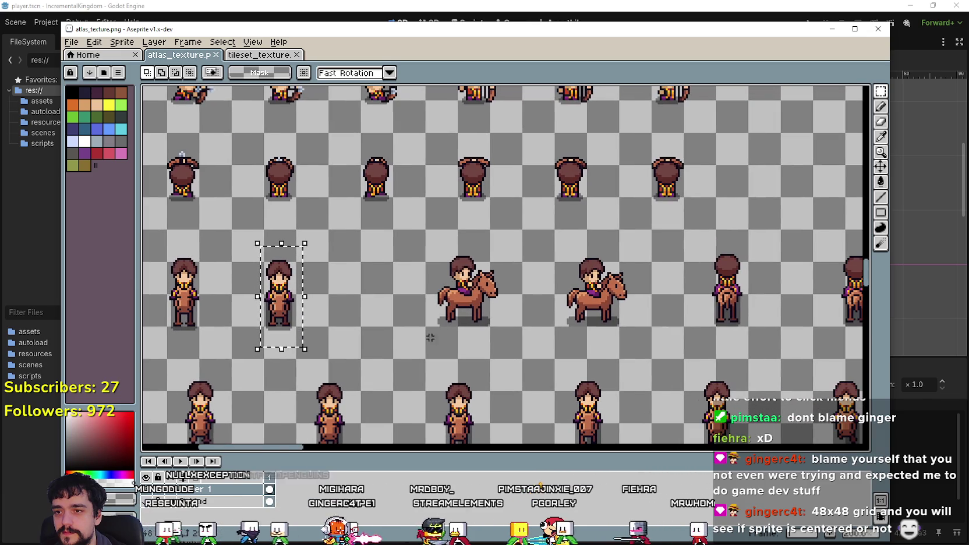
{"action": "left_click_drag", "start_coordinate": [428, 335], "coordinate": [505, 251]}
{"action": "scroll", "coordinate": [421, 296], "scroll_direction": "left", "scroll_amount": 8}
{"action": "scroll", "coordinate": [420, 285], "scroll_direction": "up", "scroll_amount": 1}
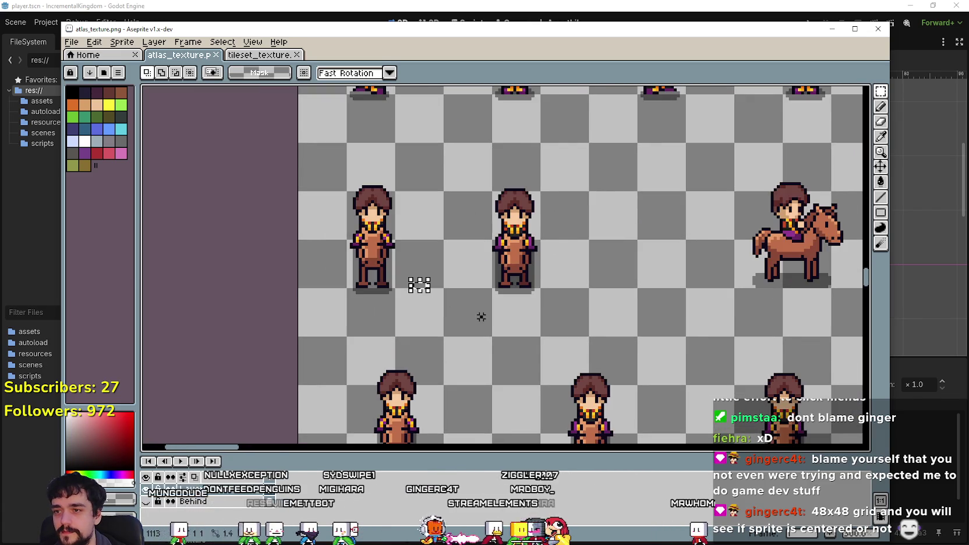
{"action": "scroll", "coordinate": [419, 285], "scroll_direction": "down", "scroll_amount": 1}
{"action": "key", "text": "alt+Tab"}
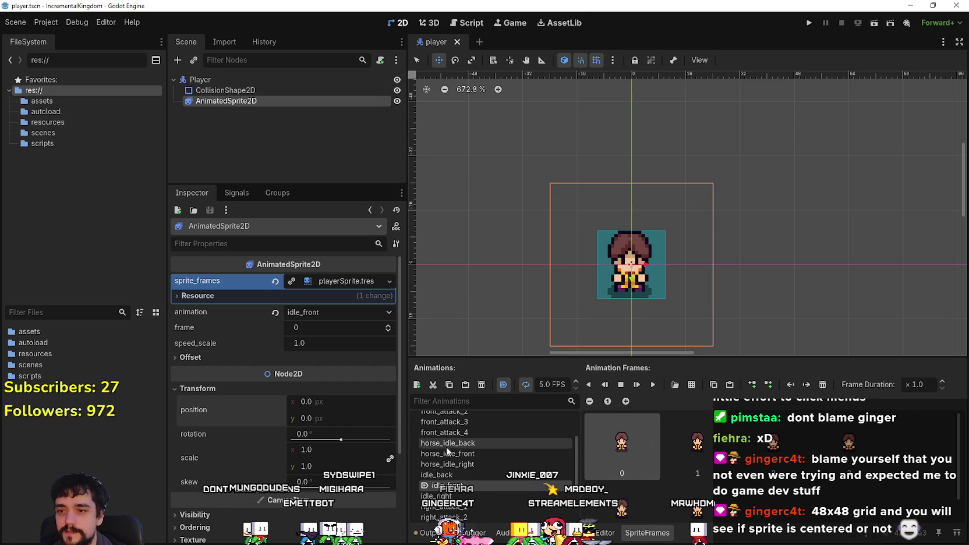
Select horse_idle_front, save the atlas in Aseprite, then delete both of its frames.
{"action": "scroll", "coordinate": [463, 466], "scroll_direction": "down", "scroll_amount": 2}
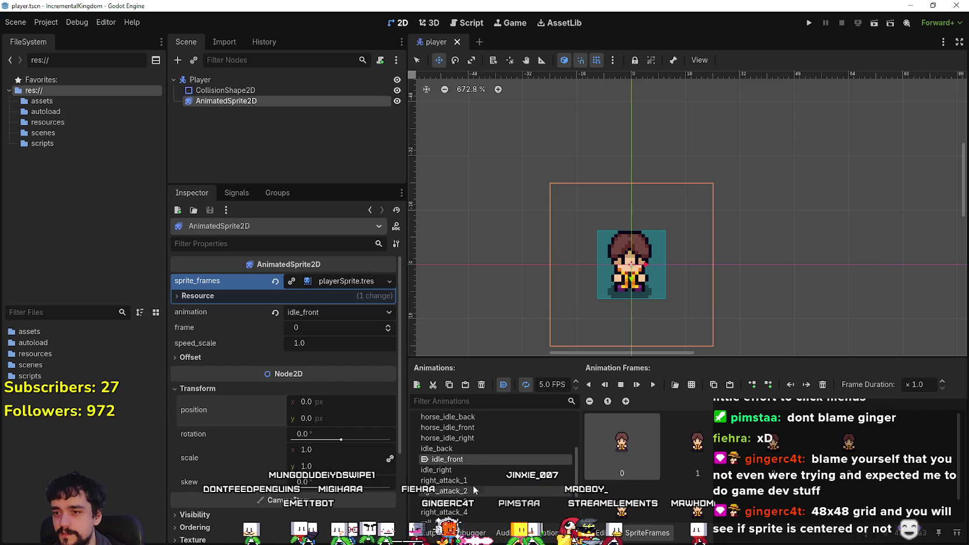
{"action": "scroll", "coordinate": [484, 451], "scroll_direction": "up", "scroll_amount": 2}
{"action": "left_click", "coordinate": [485, 453]}
{"action": "scroll", "coordinate": [630, 347], "scroll_direction": "down", "scroll_amount": 1}
{"action": "scroll", "coordinate": [631, 347], "scroll_direction": "down", "scroll_amount": 2}
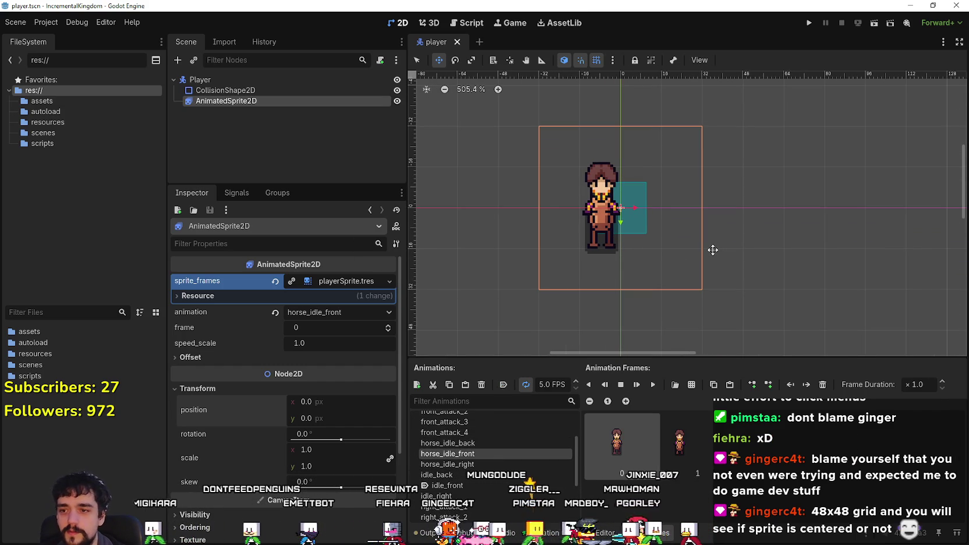
{"action": "key", "text": "alt+Tab"}
{"action": "key", "text": "ctrl+s"}
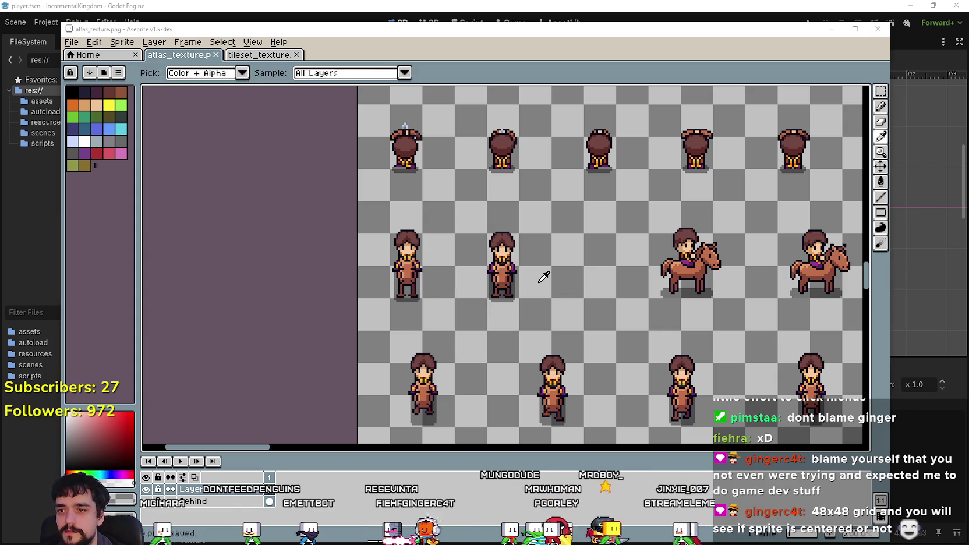
{"action": "key", "text": "alt+Tab"}
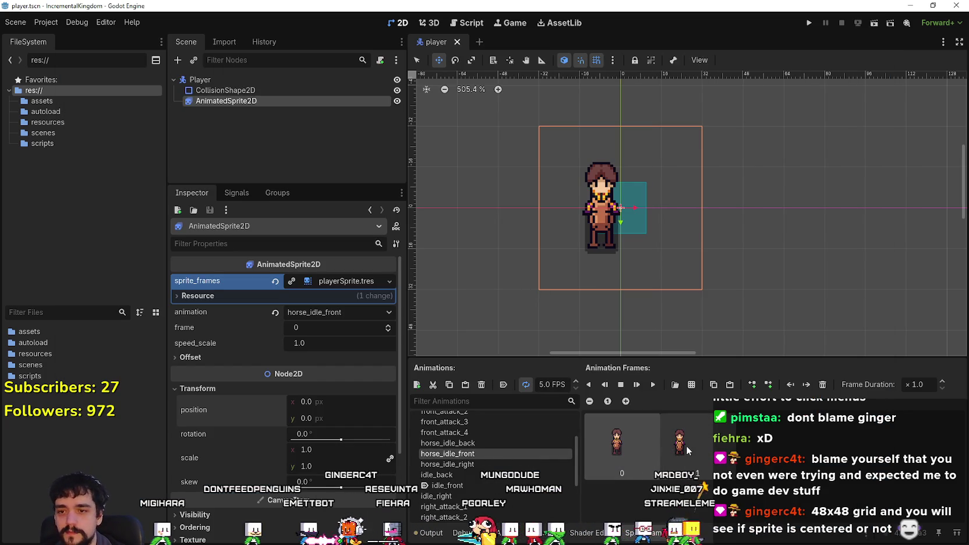
{"action": "key", "text": "Delete"}
{"action": "key", "text": "Delete"}
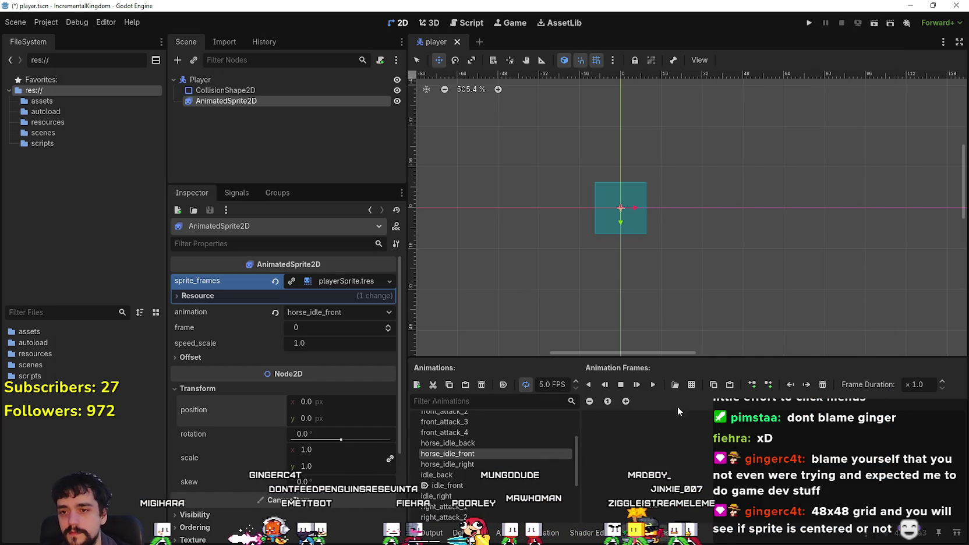
{"action": "left_click", "coordinate": [691, 384]}
Load atlas_texture.png as the sprite sheet and zoom into its preview.
{"action": "double_click", "coordinate": [326, 184]}
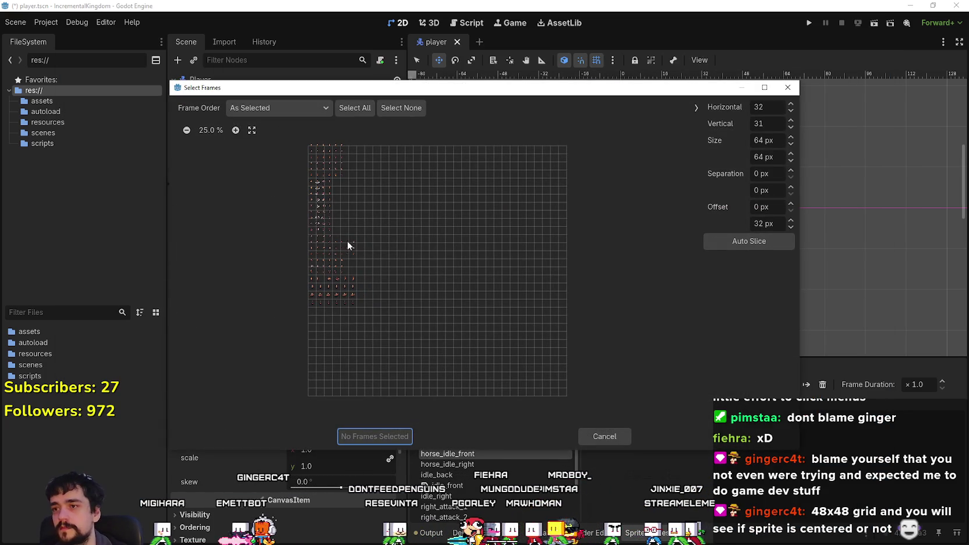
{"action": "left_click", "coordinate": [235, 131]}
{"action": "left_click", "coordinate": [235, 130]}
{"action": "left_click", "coordinate": [236, 130]}
{"action": "left_click", "coordinate": [235, 130]}
{"action": "left_click", "coordinate": [235, 131]}
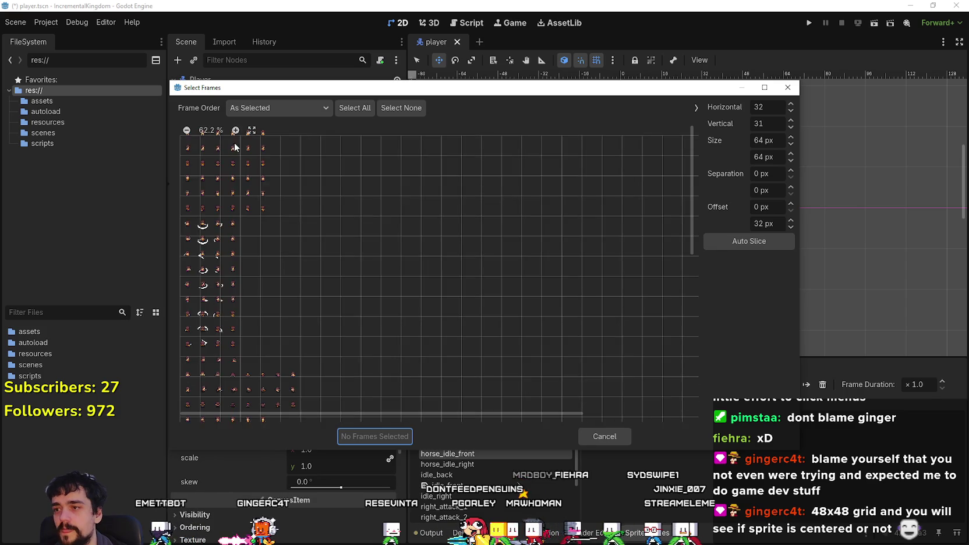
{"action": "scroll", "coordinate": [222, 320], "scroll_direction": "down", "scroll_amount": 5}
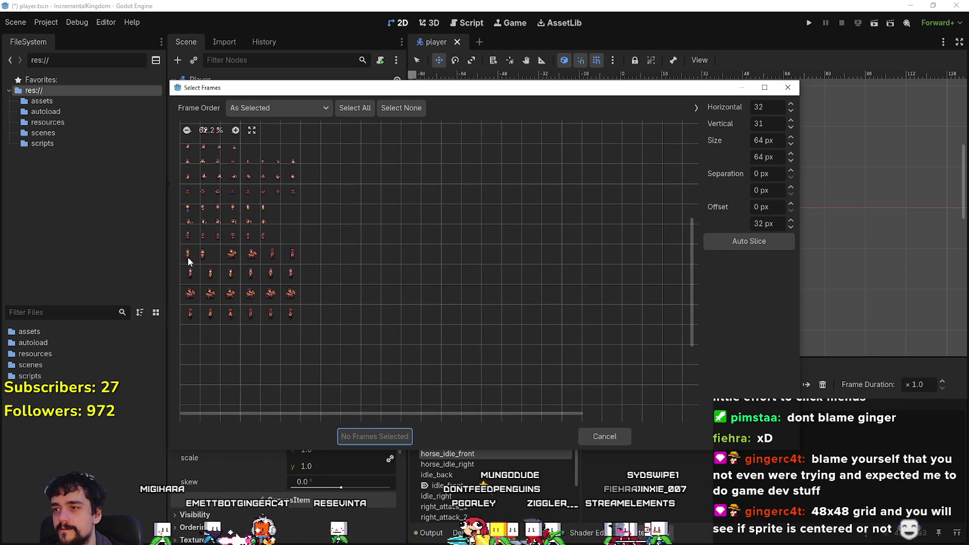
Set the sprite-sheet frame size to 48×48 with zero offset.
{"action": "double_click", "coordinate": [758, 140]}
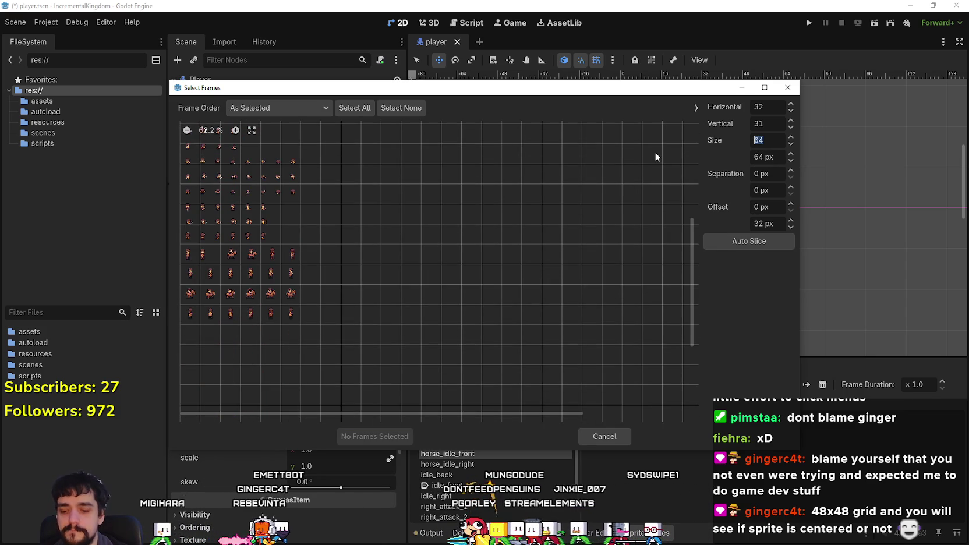
{"action": "type", "text": "48"}
{"action": "key", "text": "Tab"}
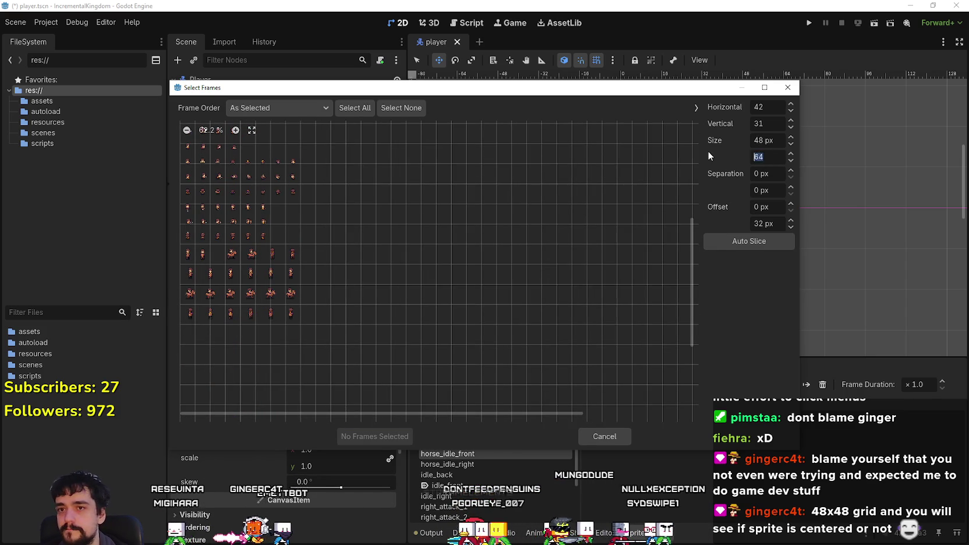
{"action": "type", "text": "49"}
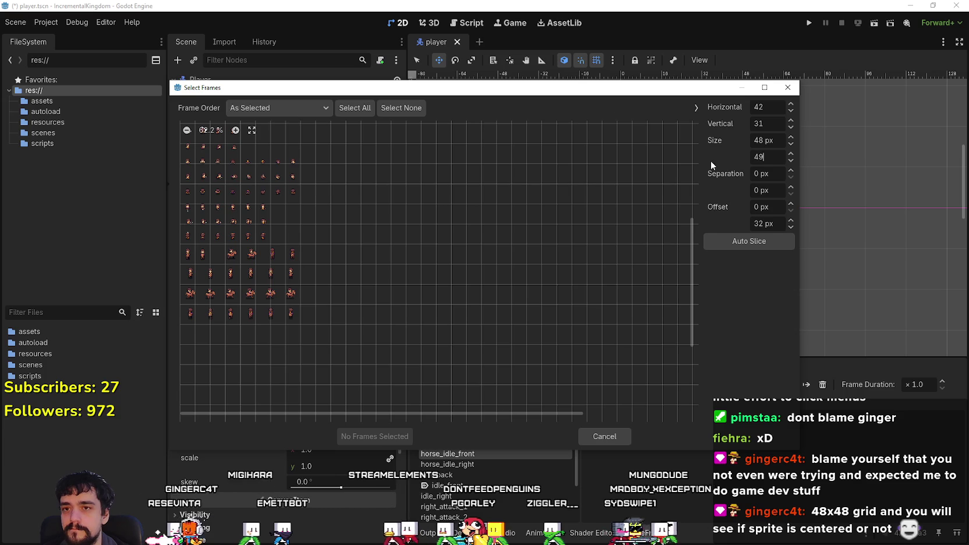
{"action": "left_click_drag", "start_coordinate": [764, 158], "coordinate": [760, 161]}
{"action": "type", "text": "8"}
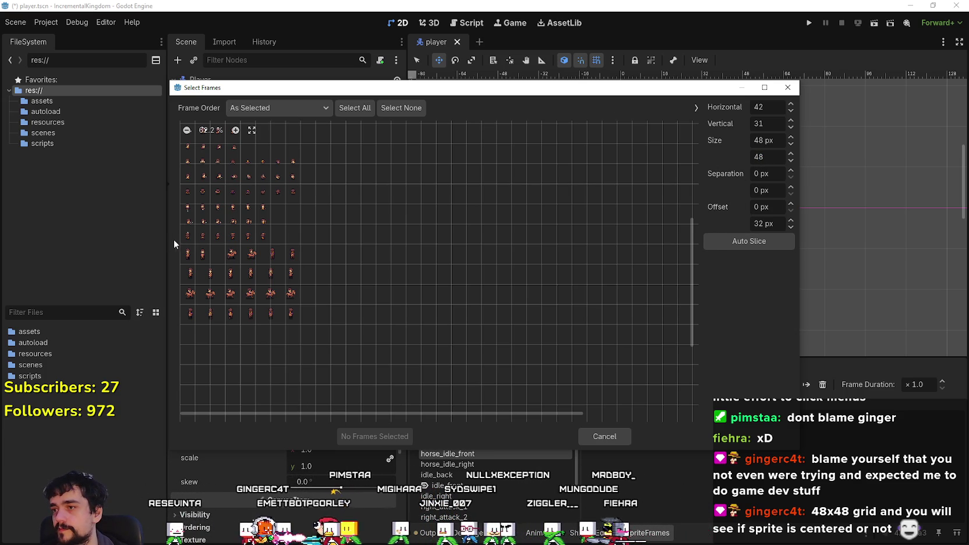
{"action": "left_click_drag", "start_coordinate": [194, 261], "coordinate": [202, 261]}
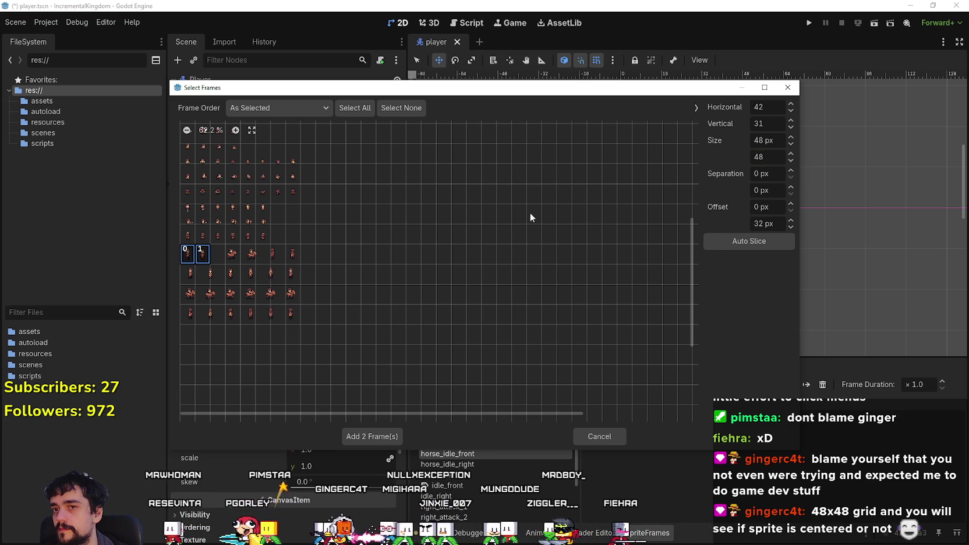
{"action": "left_click", "coordinate": [768, 175]}
{"action": "type", "text": "0"}
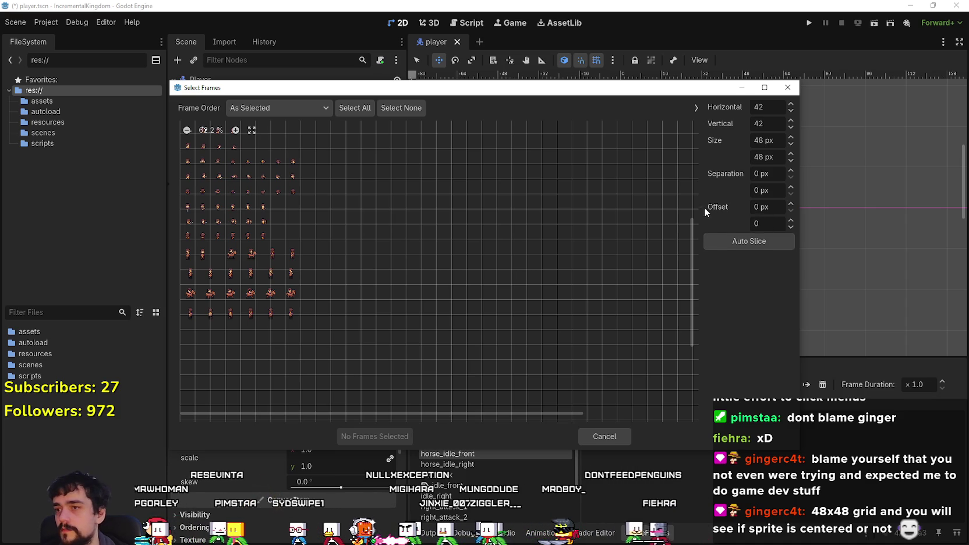
{"action": "left_click", "coordinate": [765, 190]}
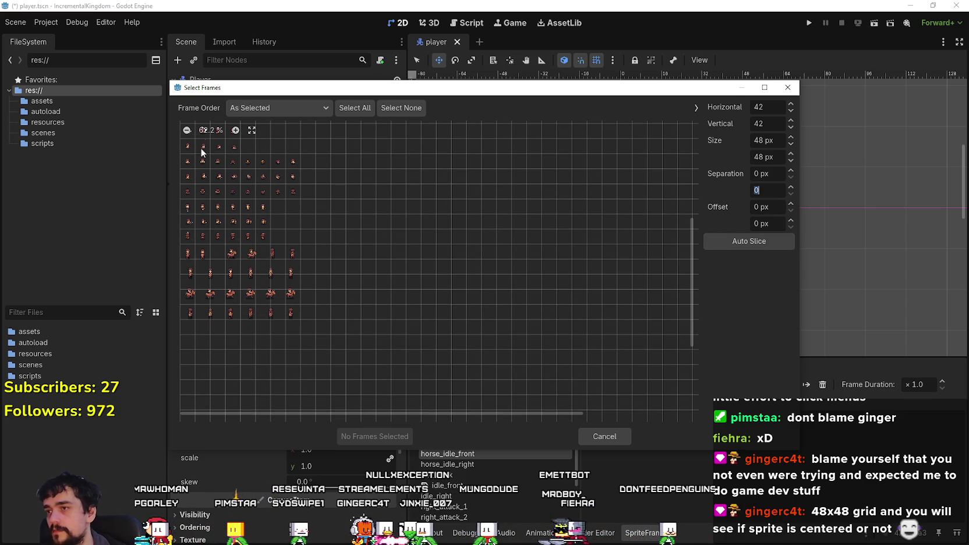
Zoom further into the 42×42 grid preview, then switch to the atlas in Aseprite.
{"action": "left_click", "coordinate": [235, 130]}
{"action": "left_click", "coordinate": [236, 129]}
{"action": "left_click", "coordinate": [235, 130]}
{"action": "left_click", "coordinate": [236, 130]}
{"action": "left_click", "coordinate": [235, 130]}
{"action": "left_click", "coordinate": [235, 130]}
{"action": "left_click", "coordinate": [235, 130]}
{"action": "left_click", "coordinate": [235, 130]}
{"action": "scroll", "coordinate": [265, 318], "scroll_direction": "down", "scroll_amount": 5}
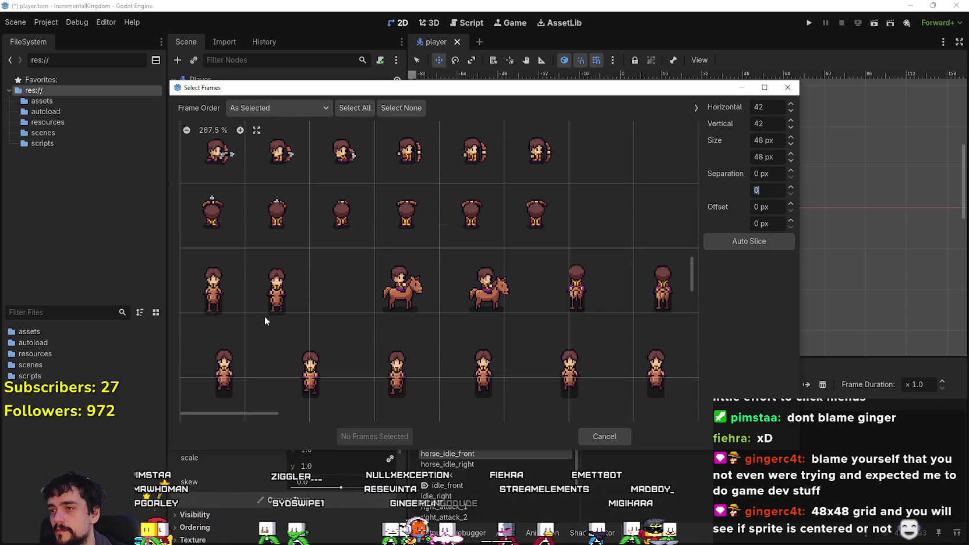
{"action": "left_click", "coordinate": [425, 5]}
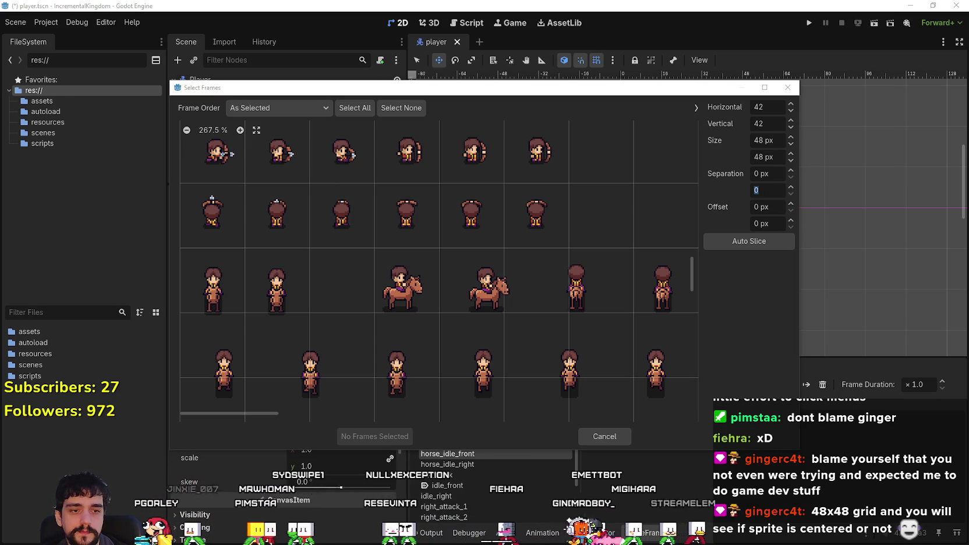
{"action": "key", "text": "alt+Tab"}
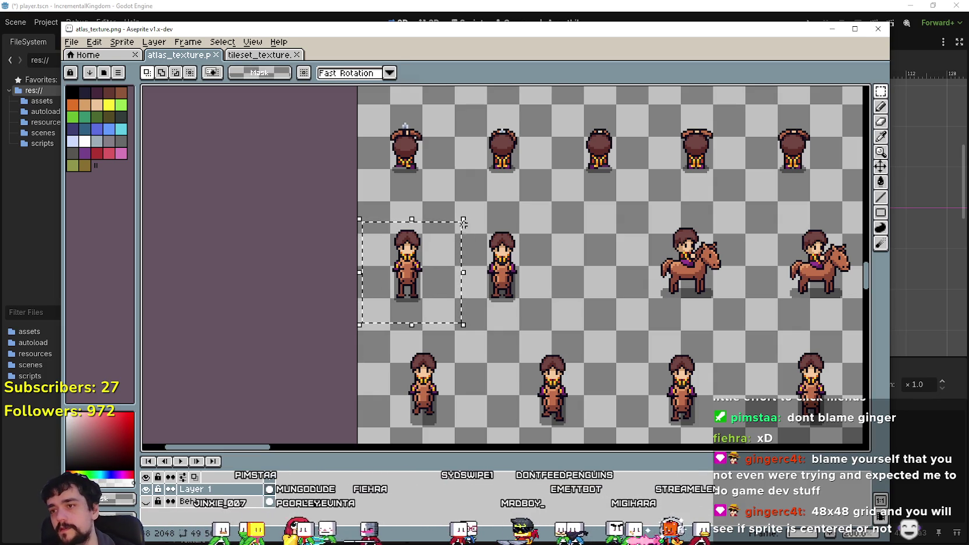
Nudge the middle front character up and the left one a pixel left, then save the atlas.
{"action": "key", "text": "Up"}
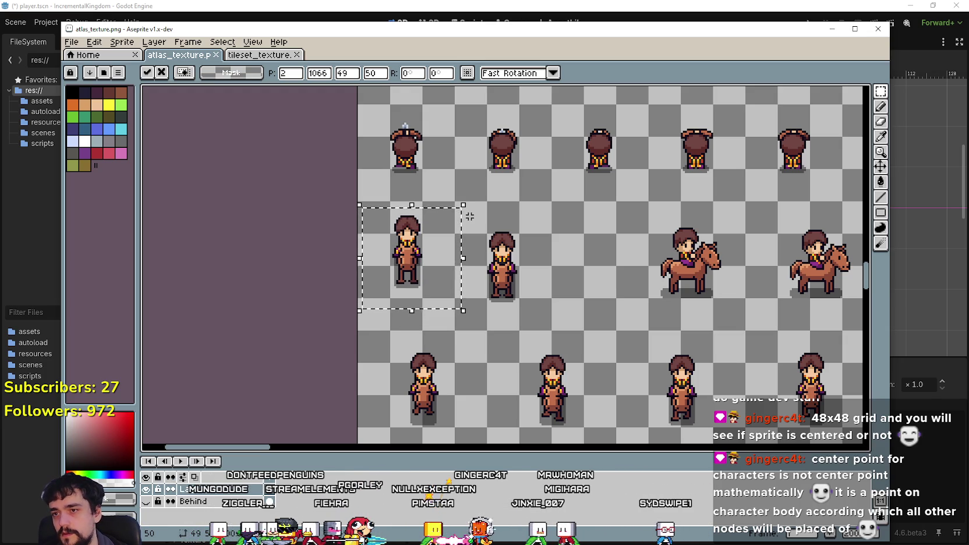
{"action": "key", "text": "Return"}
{"action": "scroll", "coordinate": [465, 285], "scroll_direction": "up", "scroll_amount": 2}
{"action": "mouse_move", "coordinate": [487, 382]}
{"action": "left_mouse_down"}
{"action": "mouse_move", "coordinate": [584, 235]}
{"action": "mouse_move", "coordinate": [584, 216]}
{"action": "left_mouse_up"}
{"action": "key", "text": "Up"}
{"action": "key", "text": "Up"}
{"action": "key", "text": "Up"}
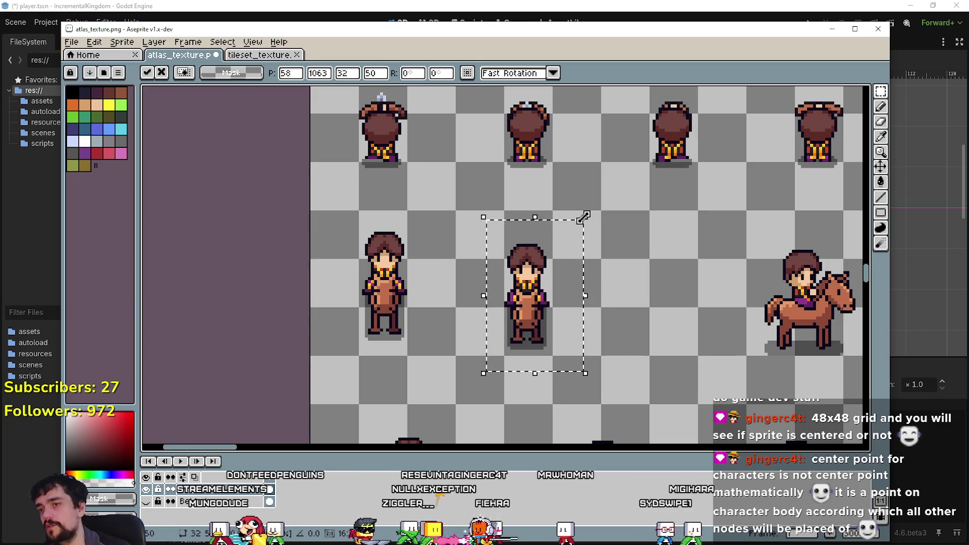
{"action": "key", "text": "Up"}
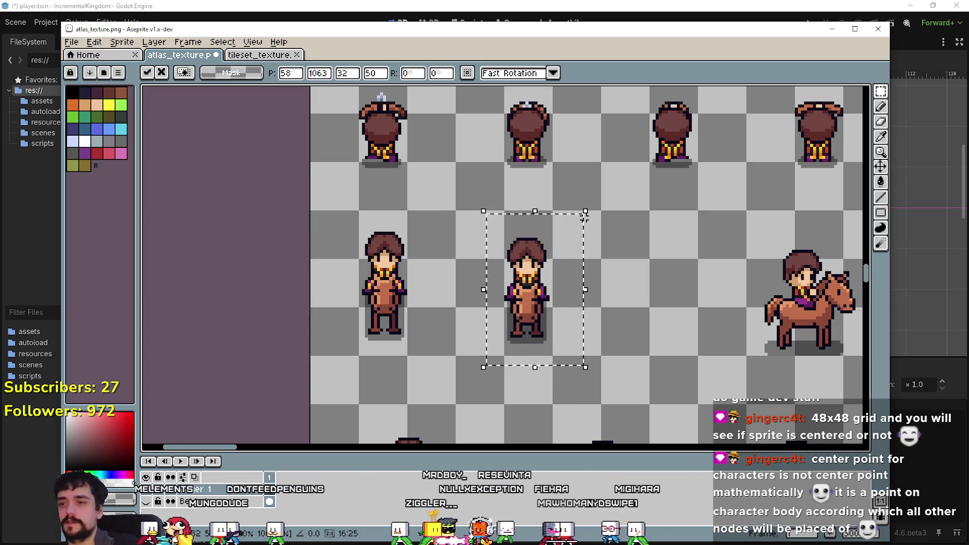
{"action": "mouse_move", "coordinate": [311, 355]}
{"action": "left_mouse_down"}
{"action": "mouse_move", "coordinate": [402, 212]}
{"action": "mouse_move", "coordinate": [433, 210]}
{"action": "left_mouse_up"}
{"action": "left_click", "coordinate": [433, 210]}
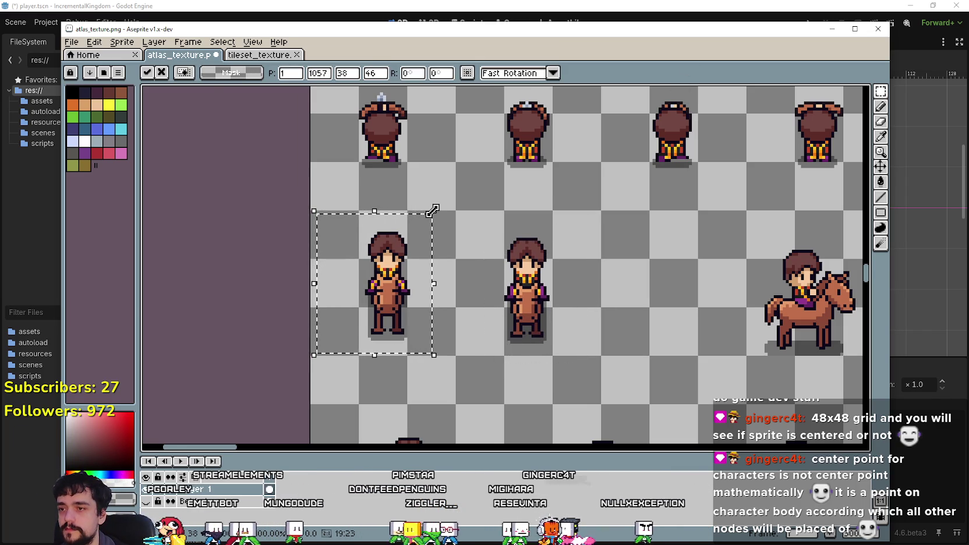
{"action": "key", "text": "Left"}
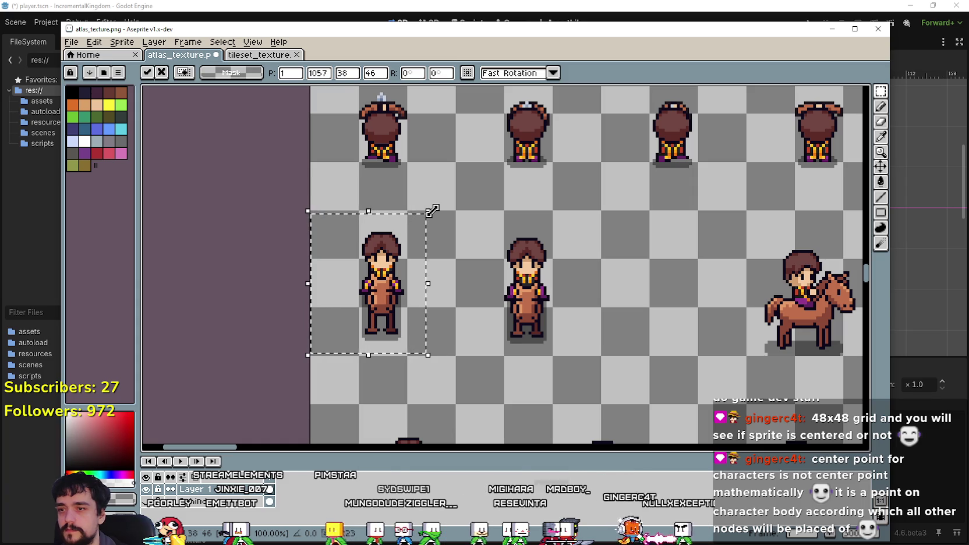
{"action": "left_click", "coordinate": [463, 375]}
{"action": "left_click_drag", "start_coordinate": [477, 379], "coordinate": [585, 205]}
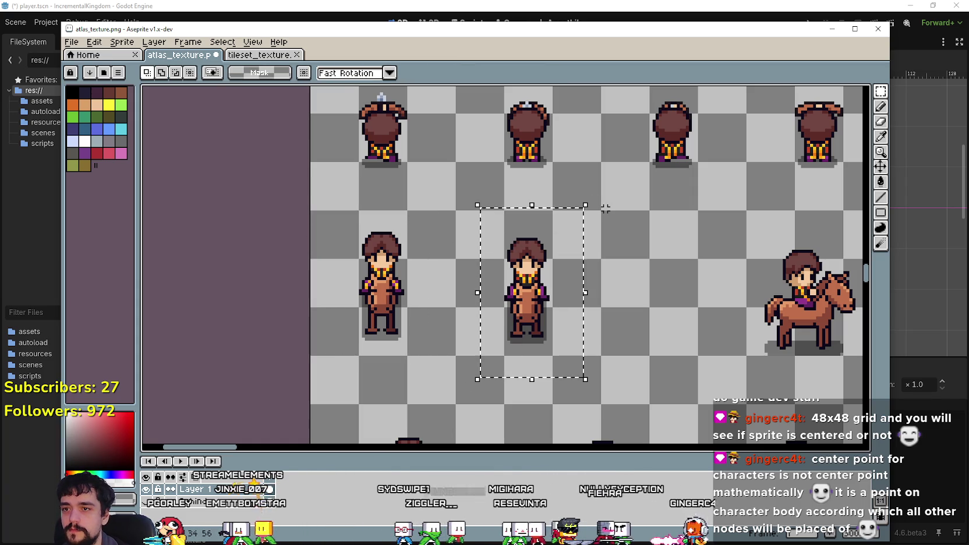
{"action": "key", "text": "Up"}
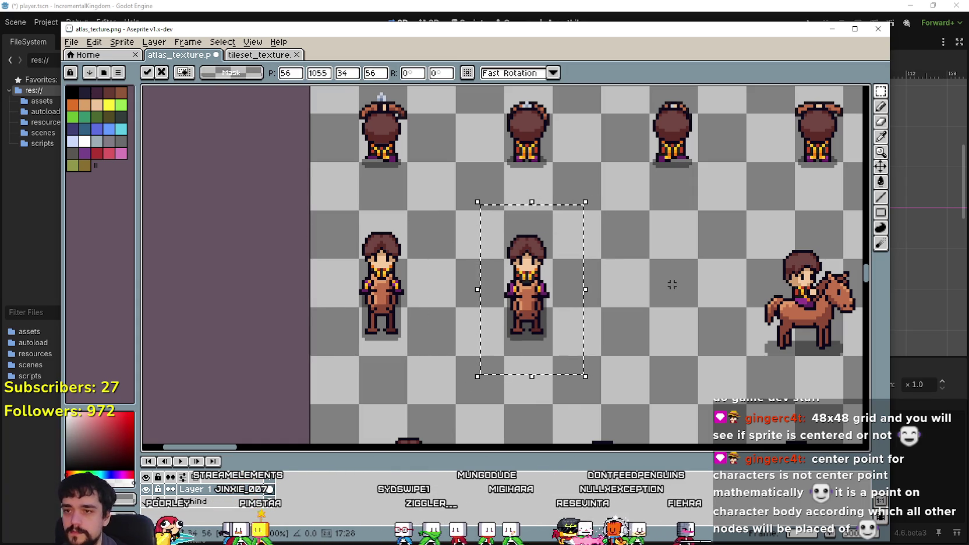
{"action": "key", "text": "ctrl+d"}
{"action": "key", "text": "ctrl+s"}
Move both front-facing horse rider sprites up two pixels and check they sit centred in their cells.
{"action": "left_click_drag", "start_coordinate": [453, 374], "coordinate": [603, 342]}
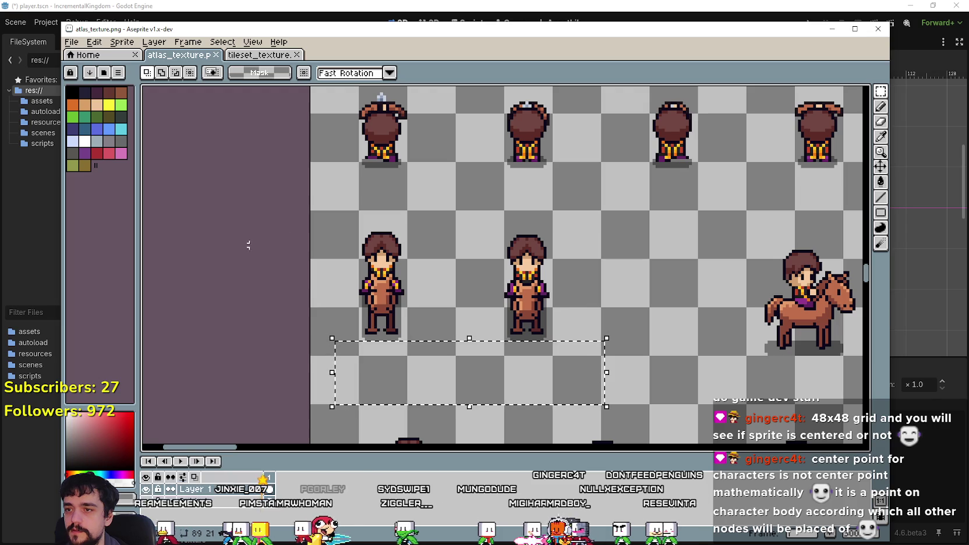
{"action": "left_click_drag", "start_coordinate": [333, 390], "coordinate": [609, 206]}
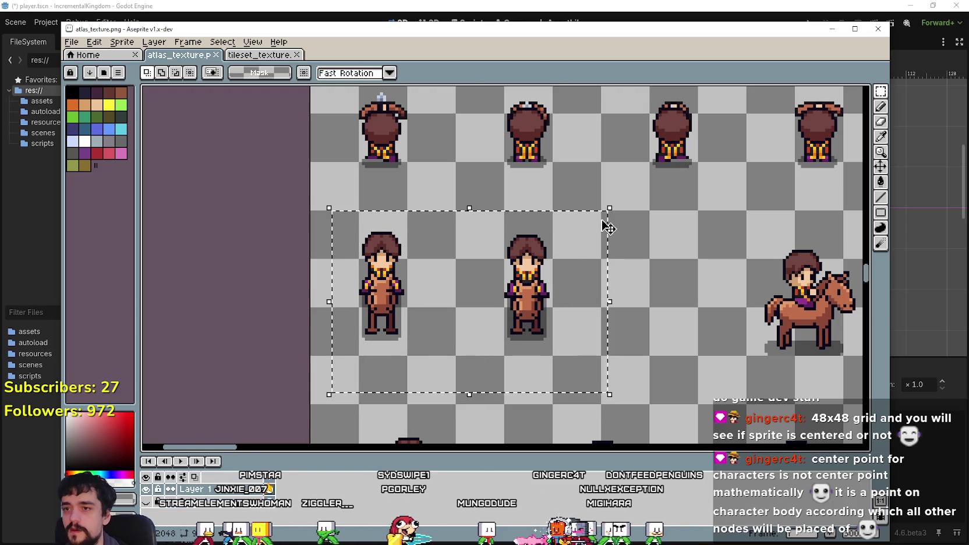
{"action": "left_click", "coordinate": [606, 225]}
{"action": "key", "text": "Up"}
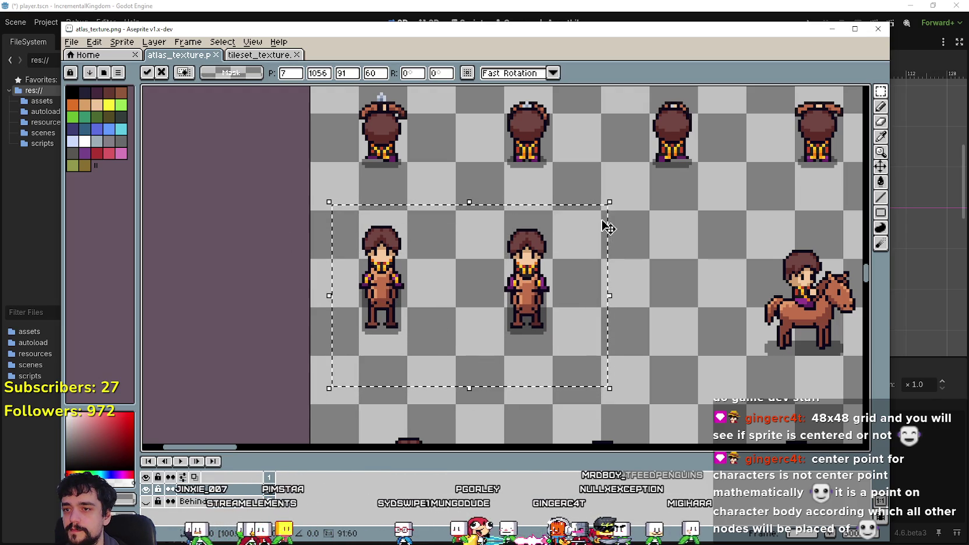
{"action": "key", "text": "Up"}
{"action": "key", "text": "Up"}
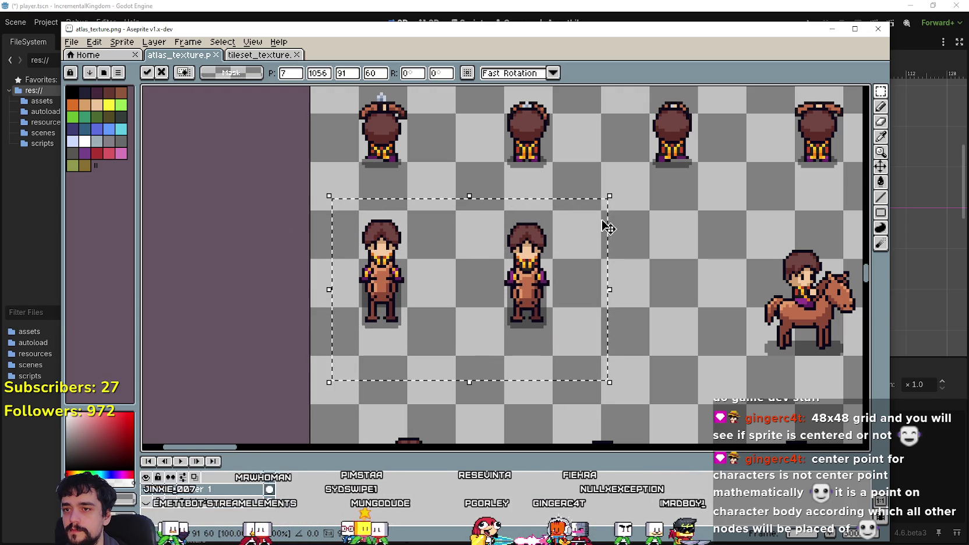
{"action": "left_click", "coordinate": [633, 242]}
{"action": "left_click_drag", "start_coordinate": [288, 366], "coordinate": [584, 328]}
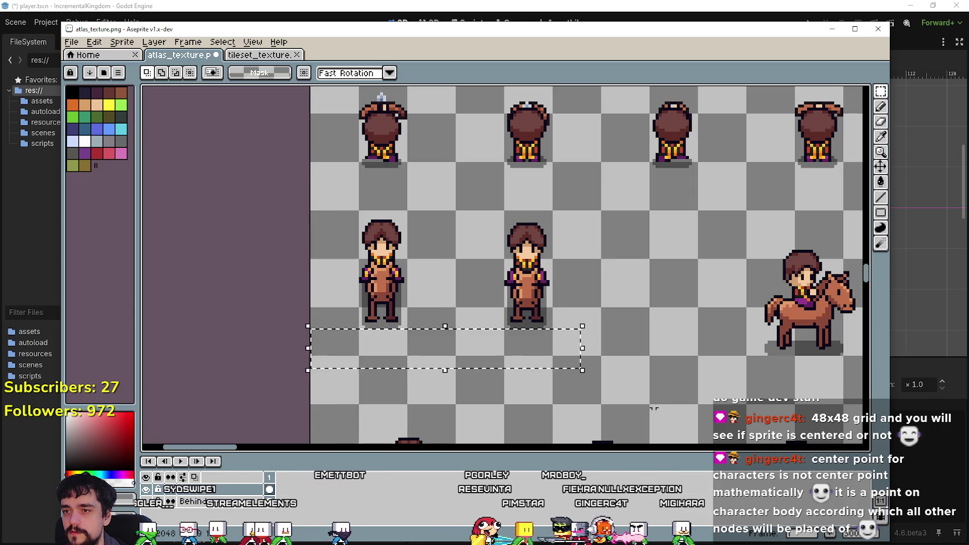
{"action": "mouse_move", "coordinate": [607, 367]}
{"action": "left_mouse_down"}
{"action": "mouse_move", "coordinate": [523, 313]}
{"action": "mouse_move", "coordinate": [324, 222]}
{"action": "left_mouse_up"}
{"action": "scroll", "coordinate": [606, 329], "scroll_direction": "down", "scroll_amount": 2}
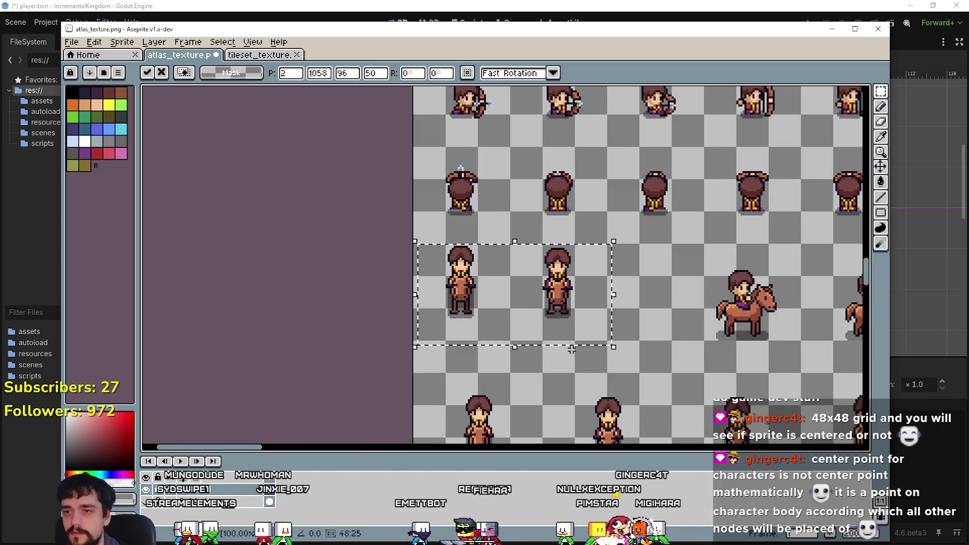
{"action": "left_click", "coordinate": [570, 373]}
{"action": "scroll", "coordinate": [571, 372], "scroll_direction": "up", "scroll_amount": 1}
{"action": "mouse_move", "coordinate": [340, 328]}
{"action": "left_mouse_down"}
{"action": "mouse_move", "coordinate": [600, 309]}
{"action": "mouse_move", "coordinate": [611, 299]}
{"action": "mouse_move", "coordinate": [586, 303]}
{"action": "mouse_move", "coordinate": [479, 270]}
{"action": "mouse_move", "coordinate": [404, 273]}
{"action": "left_mouse_up"}
{"action": "scroll", "coordinate": [362, 221], "scroll_direction": "up", "scroll_amount": 1}
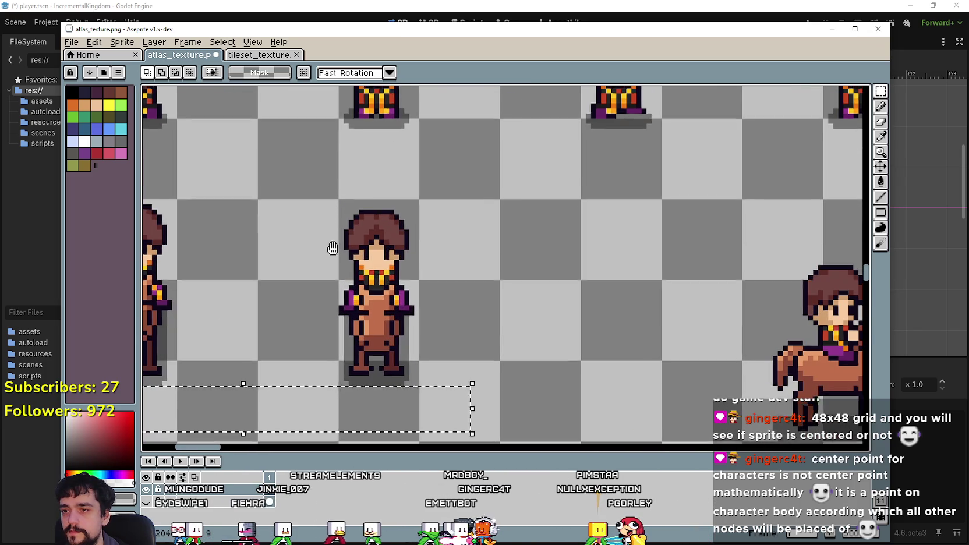
{"action": "scroll", "coordinate": [402, 249], "scroll_direction": "up", "scroll_amount": 1}
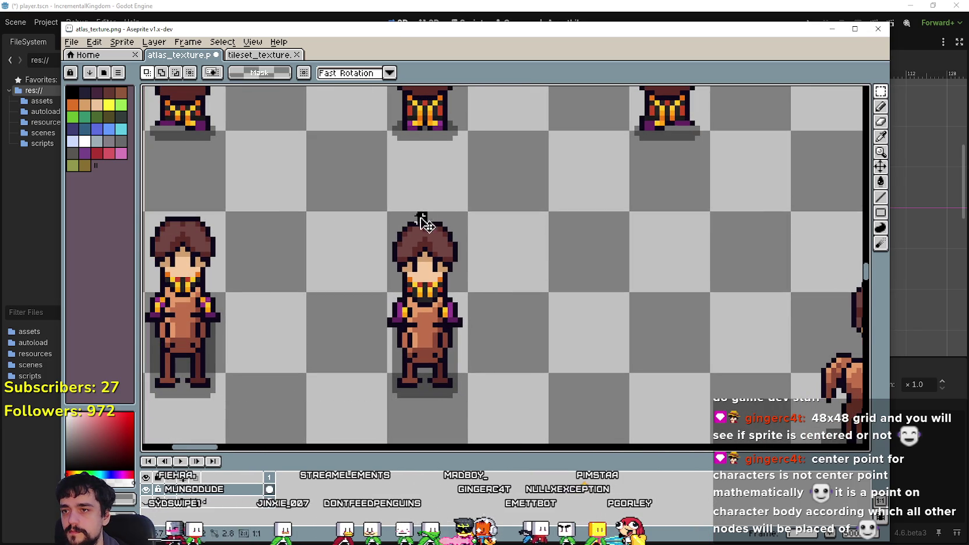
{"action": "scroll", "coordinate": [603, 325], "scroll_direction": "down", "scroll_amount": 1}
Move the right-facing horse rider beside its pair and nudge it into its 48 px cell.
{"action": "scroll", "coordinate": [454, 318], "scroll_direction": "down", "scroll_amount": 1}
{"action": "scroll", "coordinate": [460, 344], "scroll_direction": "down", "scroll_amount": 1}
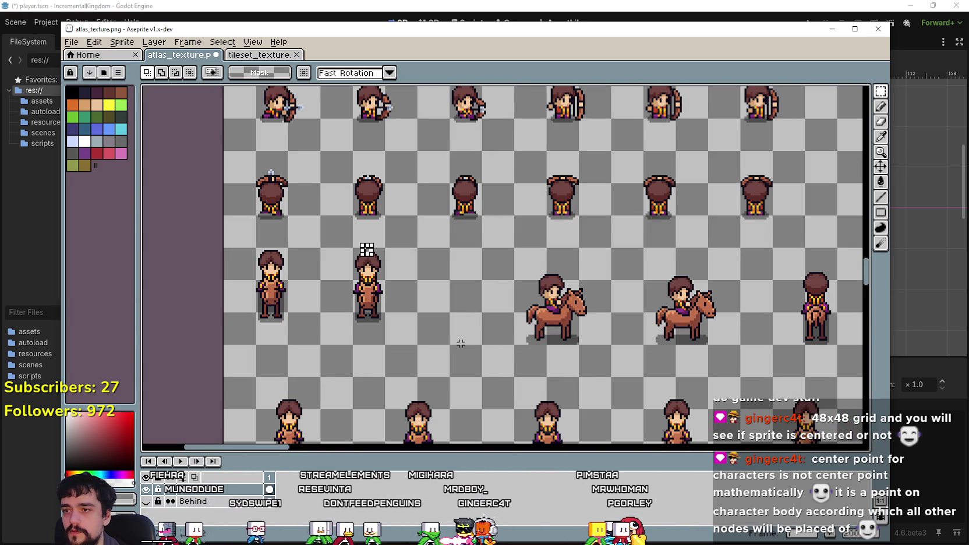
{"action": "left_click_drag", "start_coordinate": [492, 350], "coordinate": [616, 260]}
{"action": "mouse_move", "coordinate": [563, 317]}
{"action": "left_mouse_down"}
{"action": "mouse_move", "coordinate": [474, 296]}
{"action": "mouse_move", "coordinate": [479, 286]}
{"action": "left_mouse_up"}
{"action": "scroll", "coordinate": [474, 296], "scroll_direction": "up", "scroll_amount": 1}
{"action": "key", "text": "Down"}
{"action": "key", "text": "Down"}
{"action": "key", "text": "Down"}
{"action": "scroll", "coordinate": [573, 320], "scroll_direction": "down", "scroll_amount": 1}
{"action": "left_click_drag", "start_coordinate": [734, 355], "coordinate": [536, 363]}
{"action": "left_click_drag", "start_coordinate": [539, 402], "coordinate": [639, 315]}
{"action": "left_click_drag", "start_coordinate": [592, 380], "coordinate": [479, 357]}
{"action": "scroll", "coordinate": [479, 357], "scroll_direction": "up", "scroll_amount": 2}
{"action": "key", "text": "Left"}
{"action": "key", "text": "Left"}
{"action": "key", "text": "Left"}
{"action": "key", "text": "Up"}
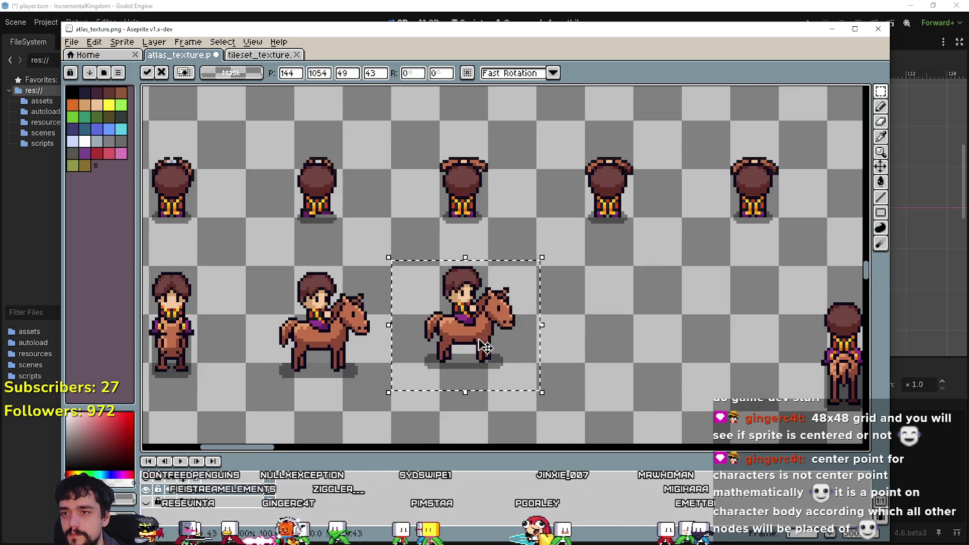
{"action": "scroll", "coordinate": [494, 353], "scroll_direction": "up", "scroll_amount": 2}
{"action": "key", "text": "Down"}
{"action": "key", "text": "Down"}
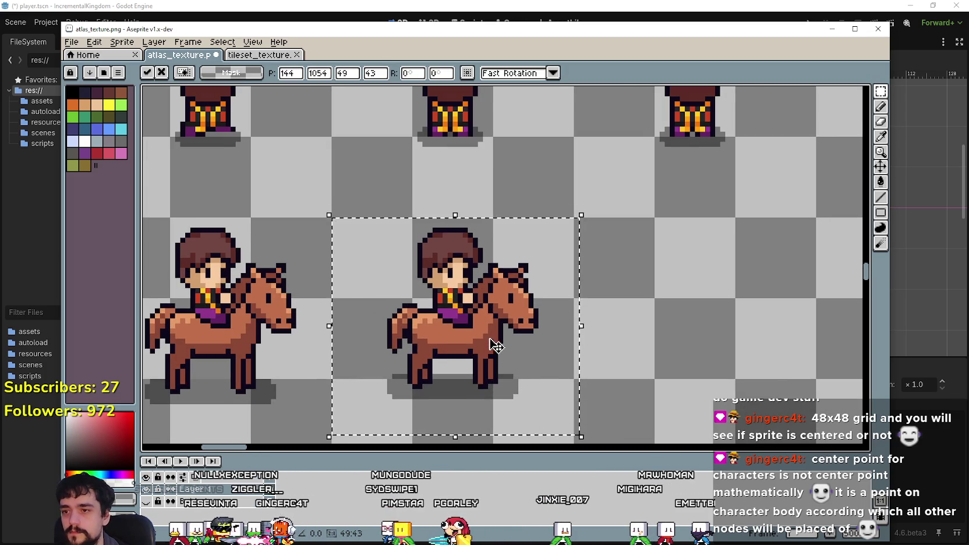
{"action": "scroll", "coordinate": [471, 384], "scroll_direction": "down", "scroll_amount": 1}
{"action": "left_click_drag", "start_coordinate": [470, 385], "coordinate": [511, 354]}
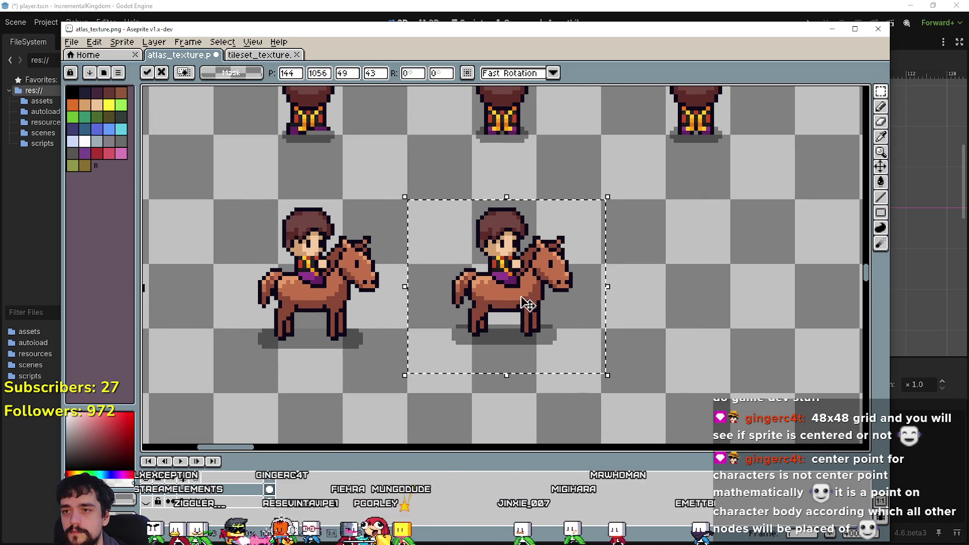
{"action": "key", "text": "Down"}
{"action": "scroll", "coordinate": [547, 286], "scroll_direction": "down", "scroll_amount": 1}
{"action": "key", "text": "ctrl+d"}
Place the two back-view horse riders side by side in adjacent cells.
{"action": "left_click_drag", "start_coordinate": [641, 396], "coordinate": [166, 347]}
{"action": "scroll", "coordinate": [320, 322], "scroll_direction": "down", "scroll_amount": 2}
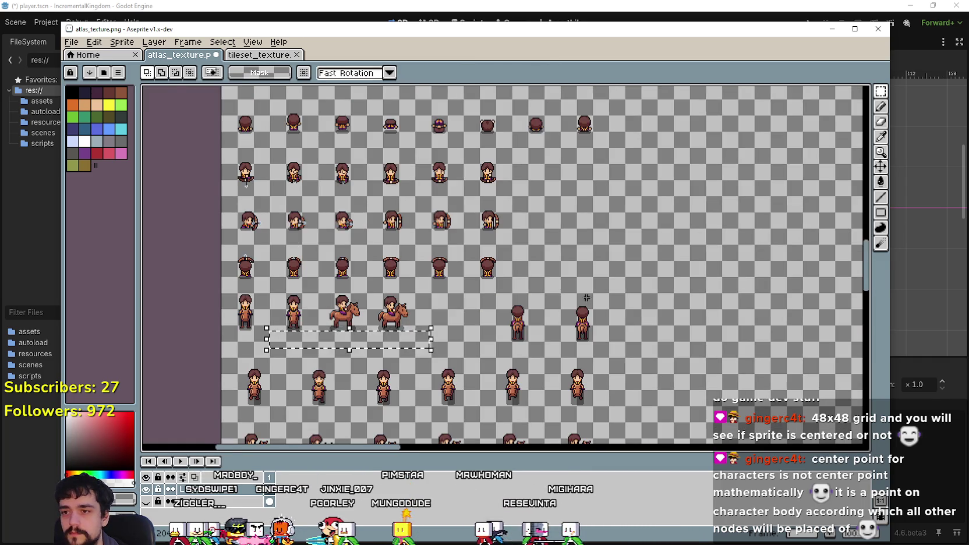
{"action": "scroll", "coordinate": [424, 387], "scroll_direction": "up", "scroll_amount": 2}
{"action": "scroll", "coordinate": [495, 347], "scroll_direction": "up", "scroll_amount": 1}
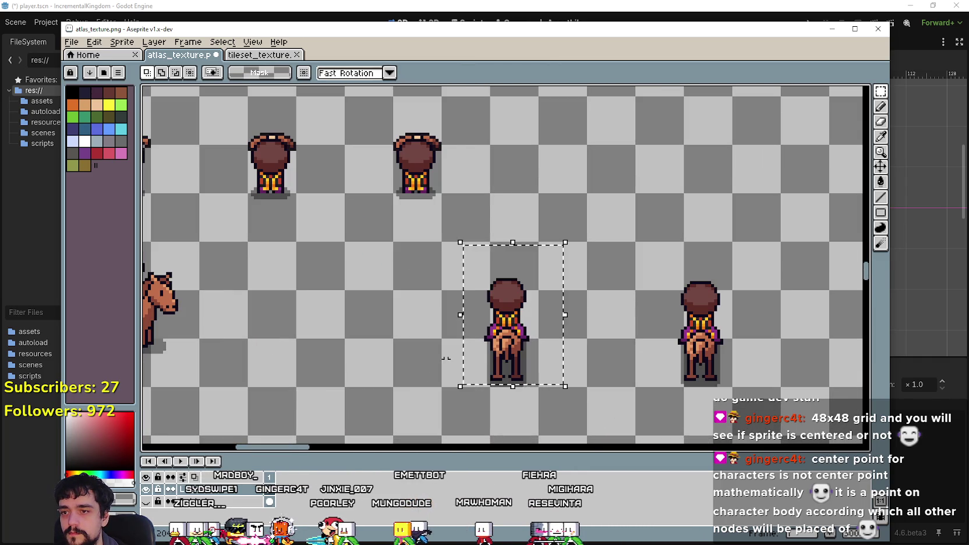
{"action": "left_click_drag", "start_coordinate": [542, 264], "coordinate": [306, 223]}
{"action": "scroll", "coordinate": [416, 335], "scroll_direction": "up", "scroll_amount": 1}
{"action": "left_click_drag", "start_coordinate": [391, 323], "coordinate": [454, 339]}
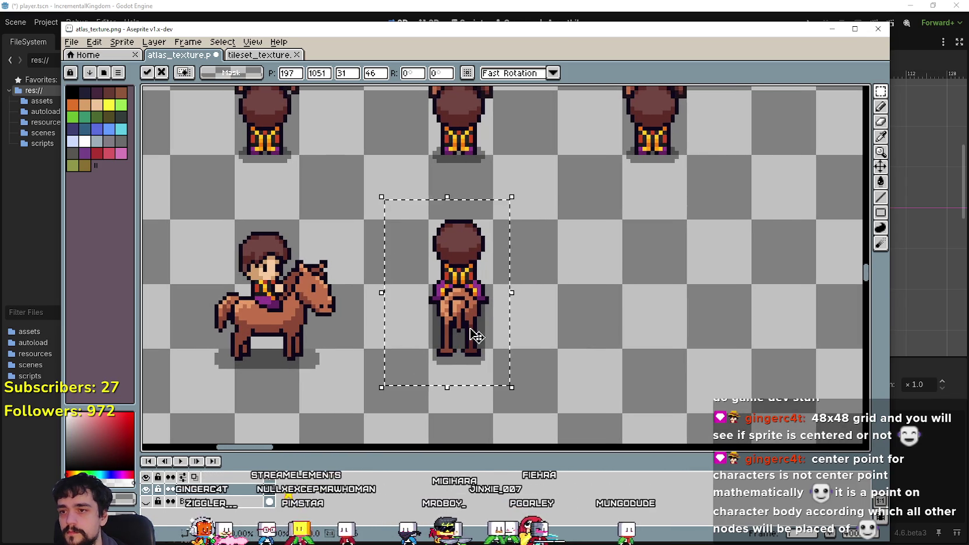
{"action": "key", "text": "Down"}
{"action": "key", "text": "Down"}
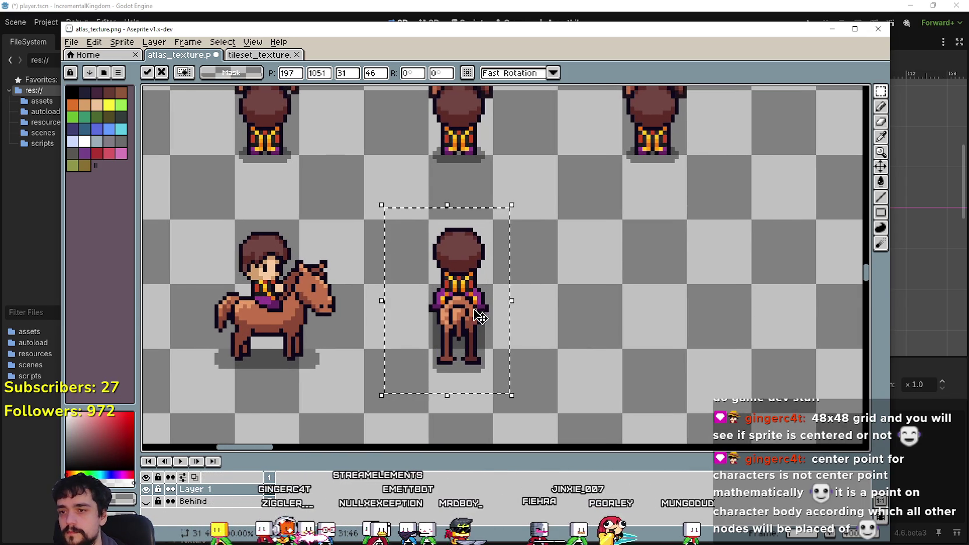
{"action": "scroll", "coordinate": [480, 317], "scroll_direction": "down", "scroll_amount": 1}
{"action": "left_click_drag", "start_coordinate": [446, 378], "coordinate": [757, 349]}
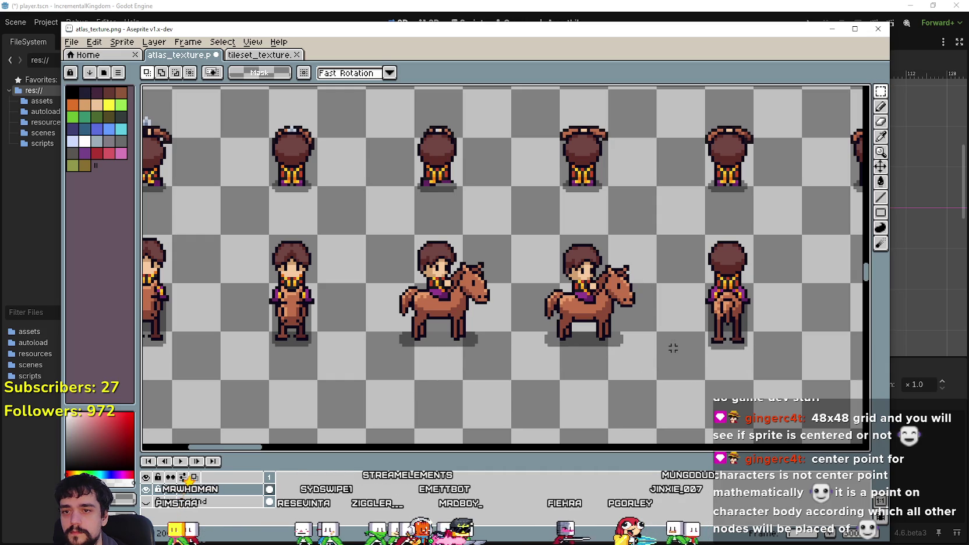
{"action": "left_click", "coordinate": [560, 335]}
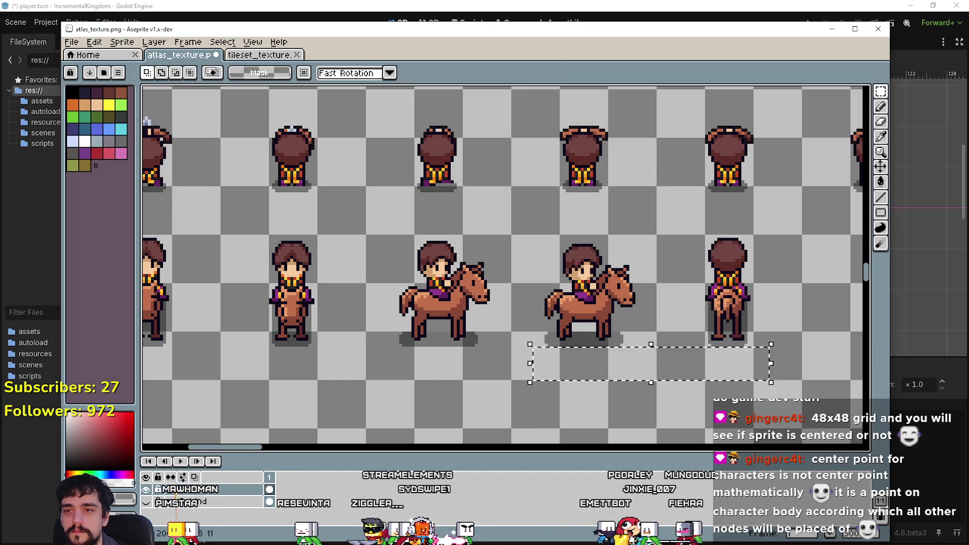
{"action": "left_click_drag", "start_coordinate": [290, 348], "coordinate": [505, 319]}
{"action": "scroll", "coordinate": [501, 319], "scroll_direction": "down", "scroll_amount": 2}
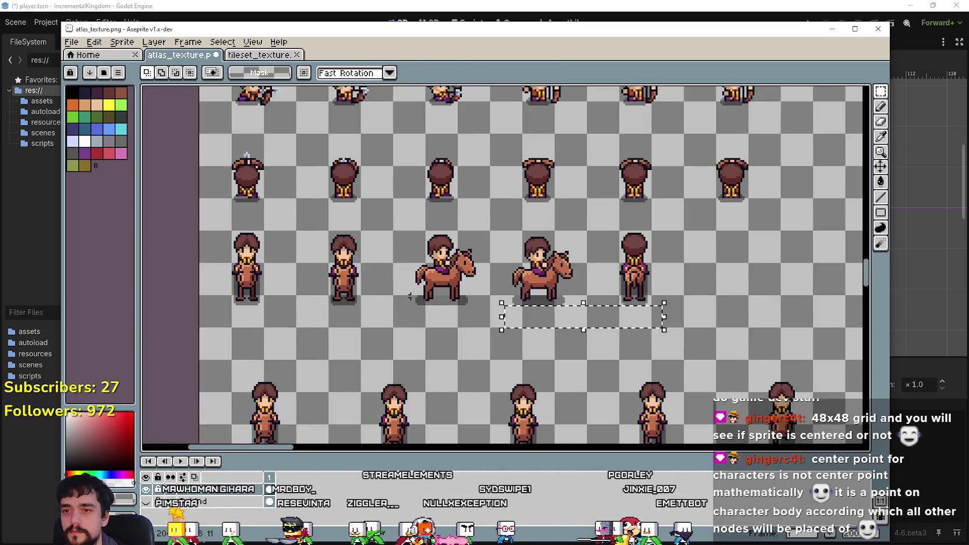
{"action": "mouse_move", "coordinate": [814, 253]}
{"action": "left_mouse_down"}
{"action": "mouse_move", "coordinate": [623, 244]}
{"action": "mouse_move", "coordinate": [600, 274]}
{"action": "left_mouse_up"}
{"action": "scroll", "coordinate": [623, 244], "scroll_direction": "up", "scroll_amount": 3}
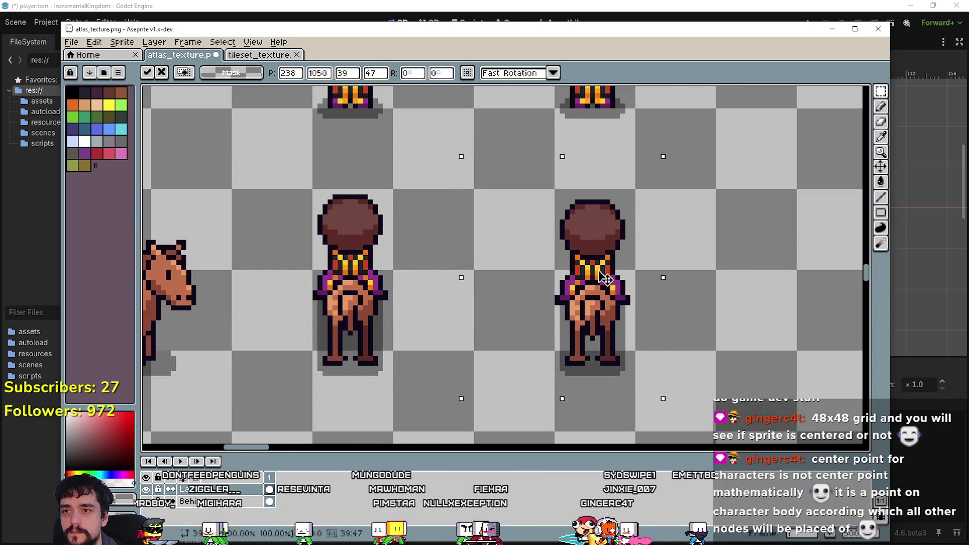
{"action": "left_click", "coordinate": [394, 314]}
Check the spacing of the rearranged riders, save the atlas texture, and return to Godot.
{"action": "left_click_drag", "start_coordinate": [477, 394], "coordinate": [310, 373]}
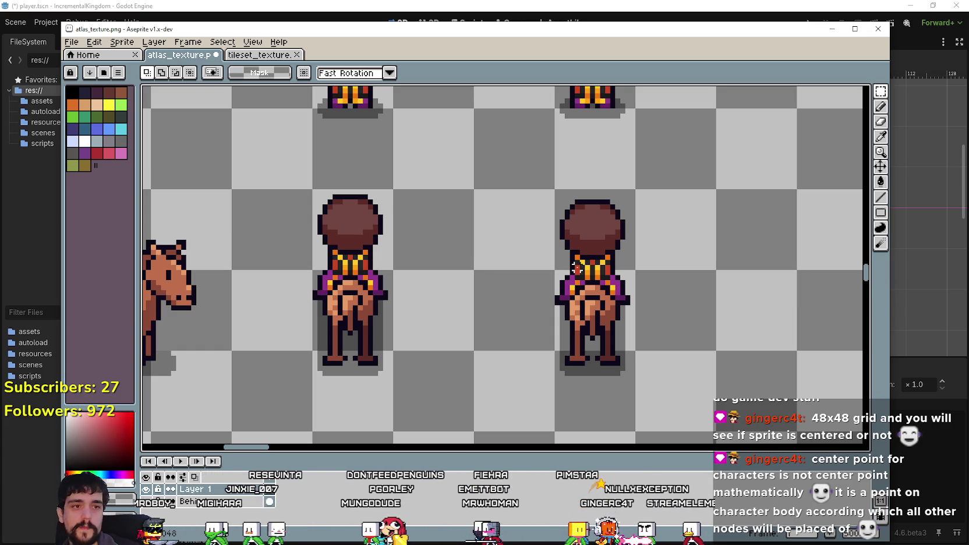
{"action": "left_click_drag", "start_coordinate": [530, 281], "coordinate": [567, 236]}
{"action": "key", "text": "ctrl+s"}
{"action": "scroll", "coordinate": [502, 306], "scroll_direction": "down", "scroll_amount": 4}
{"action": "scroll", "coordinate": [502, 307], "scroll_direction": "up", "scroll_amount": 1}
{"action": "scroll", "coordinate": [502, 306], "scroll_direction": "down", "scroll_amount": 1}
{"action": "key", "text": "alt+Tab"}
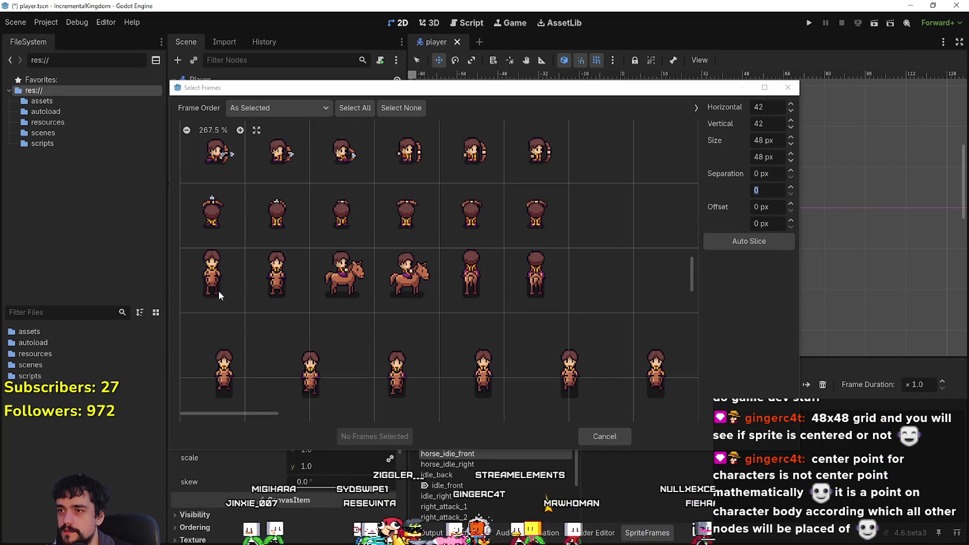
Add the two front horse frames to horse_idle_front and play it, comparing against idle_front.
{"action": "left_click_drag", "start_coordinate": [217, 289], "coordinate": [262, 282]}
{"action": "left_click", "coordinate": [364, 436]}
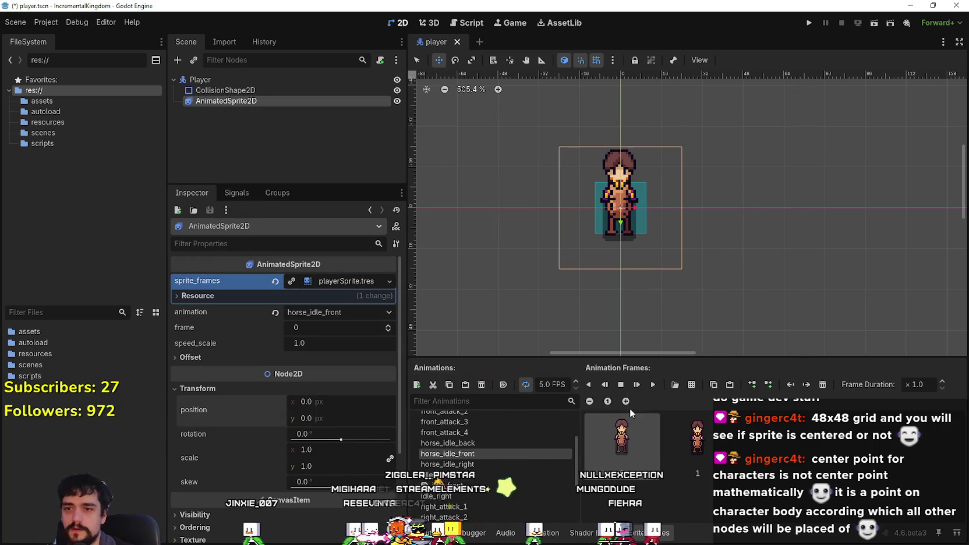
{"action": "left_click", "coordinate": [653, 384]}
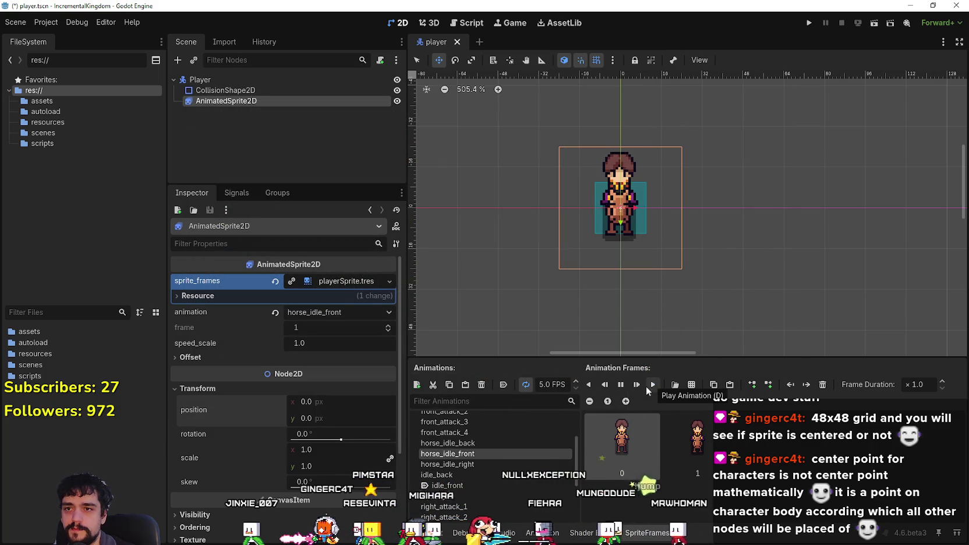
{"action": "left_click", "coordinate": [494, 485]}
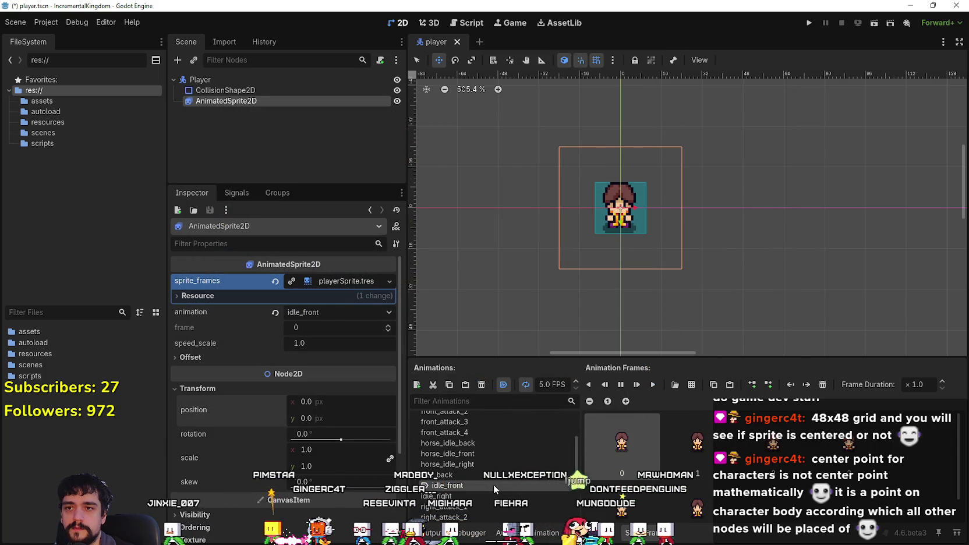
{"action": "left_click", "coordinate": [488, 455]}
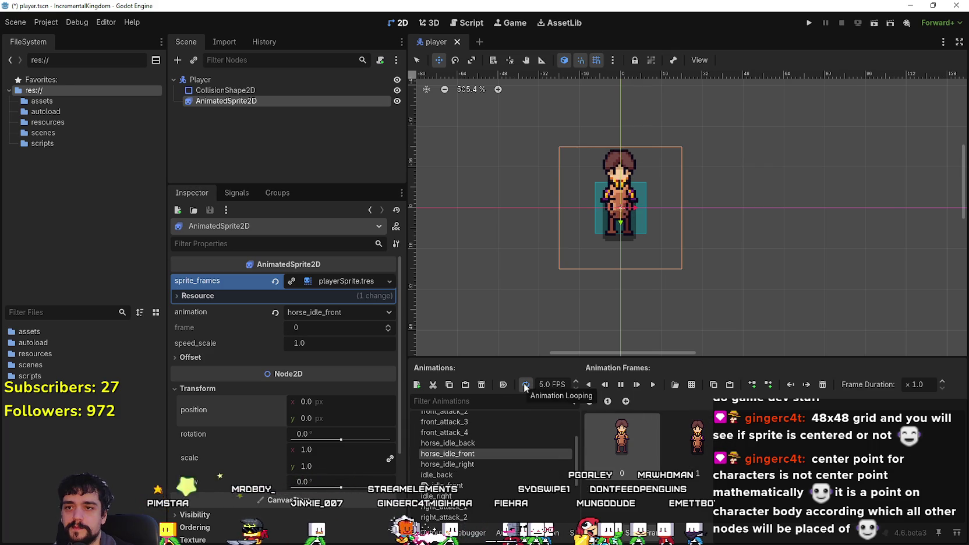
Switch to the empty horse_idle_right animation to fill it from the sprite sheet.
{"action": "key", "text": "alt+Tab"}
{"action": "key", "text": "alt+Tab"}
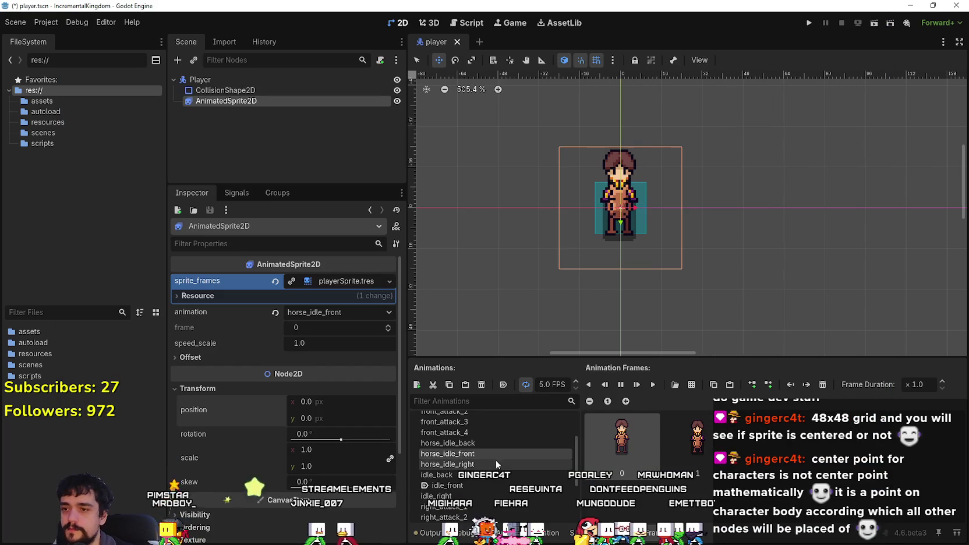
{"action": "left_click", "coordinate": [497, 464]}
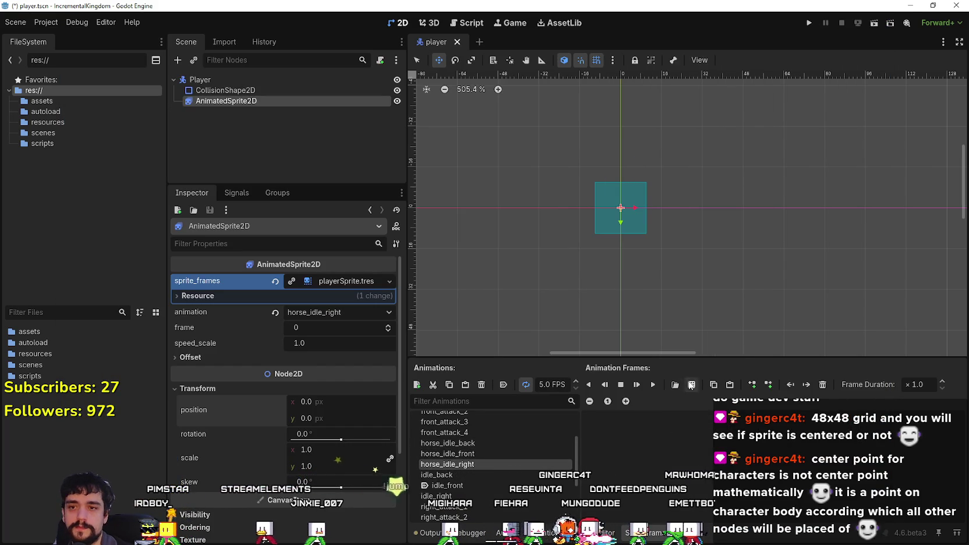
{"action": "left_click", "coordinate": [691, 384]}
Give horse_idle_right the right-facing horse frame from atlas_texture.png and preview it.
{"action": "double_click", "coordinate": [343, 167]}
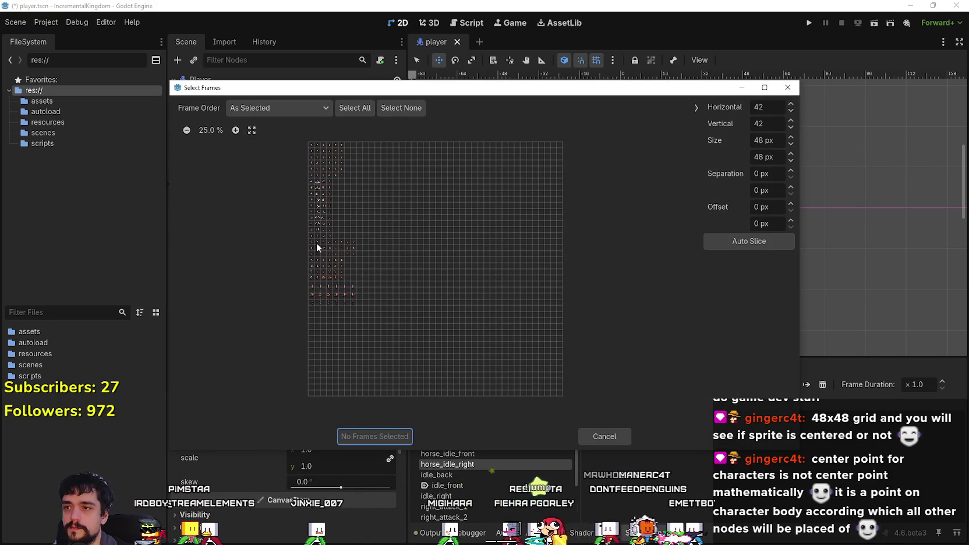
{"action": "scroll", "coordinate": [249, 305], "scroll_direction": "up", "scroll_amount": 4}
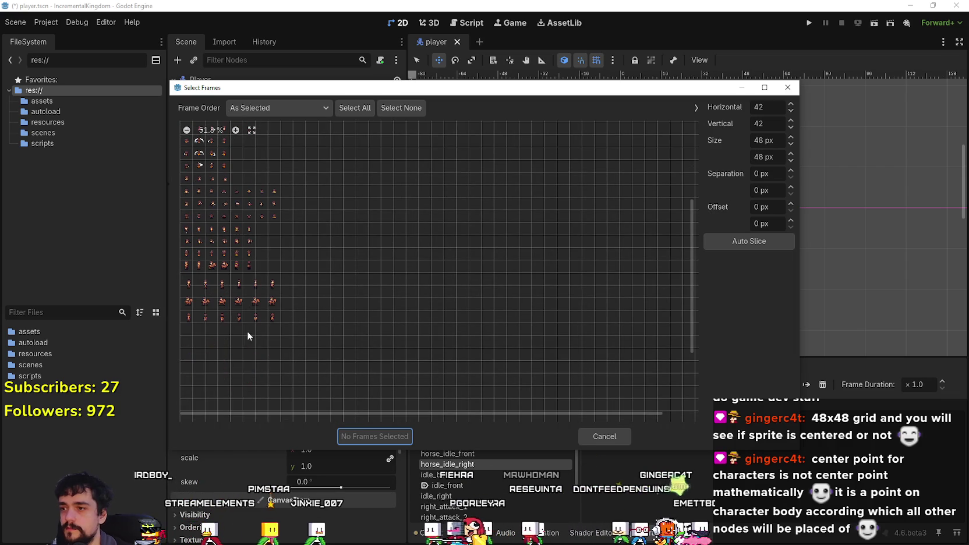
{"action": "left_click", "coordinate": [234, 130]}
{"action": "left_click", "coordinate": [220, 296]}
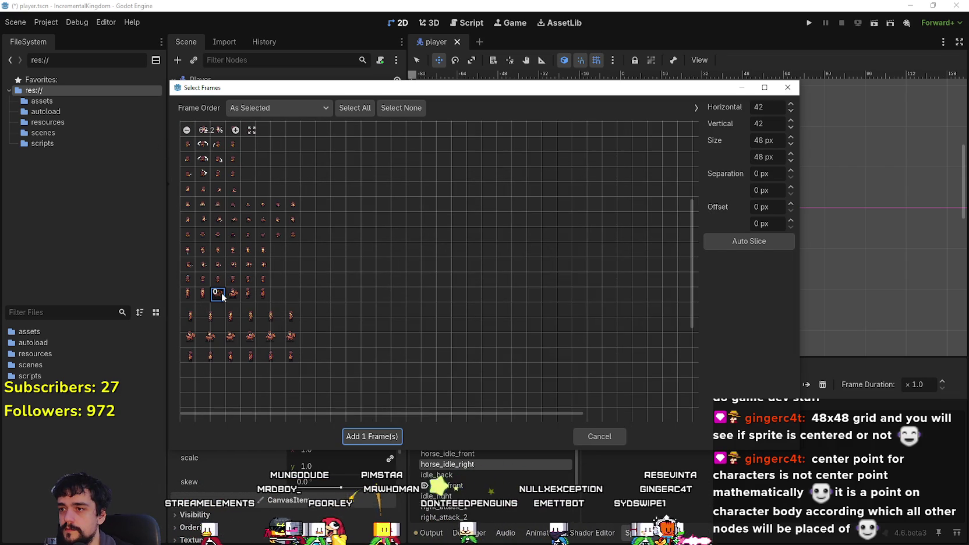
{"action": "left_click", "coordinate": [370, 436]}
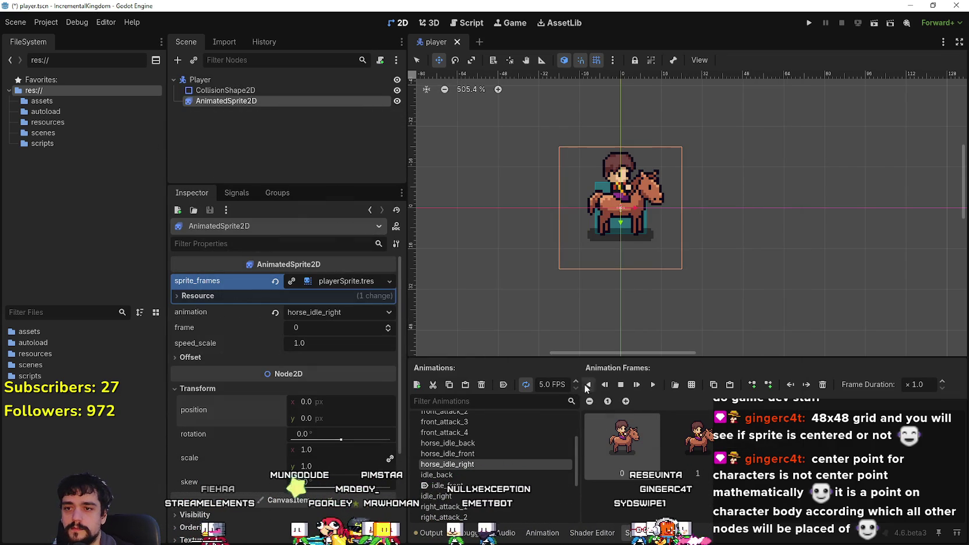
{"action": "left_click", "coordinate": [652, 385]}
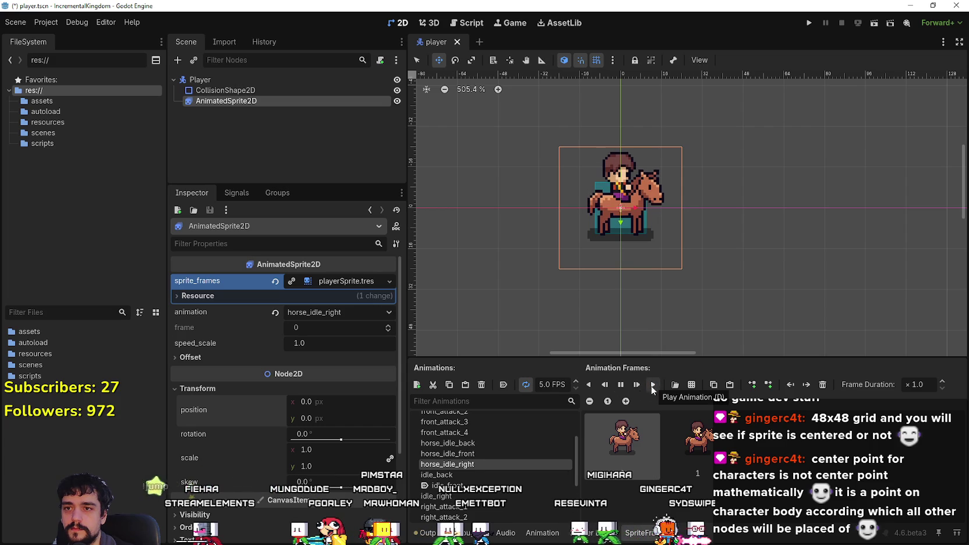
Fill horse_idle_back with the two back-view rider frames from atlas_texture.png, preview it, and save the scene.
{"action": "left_click", "coordinate": [469, 454]}
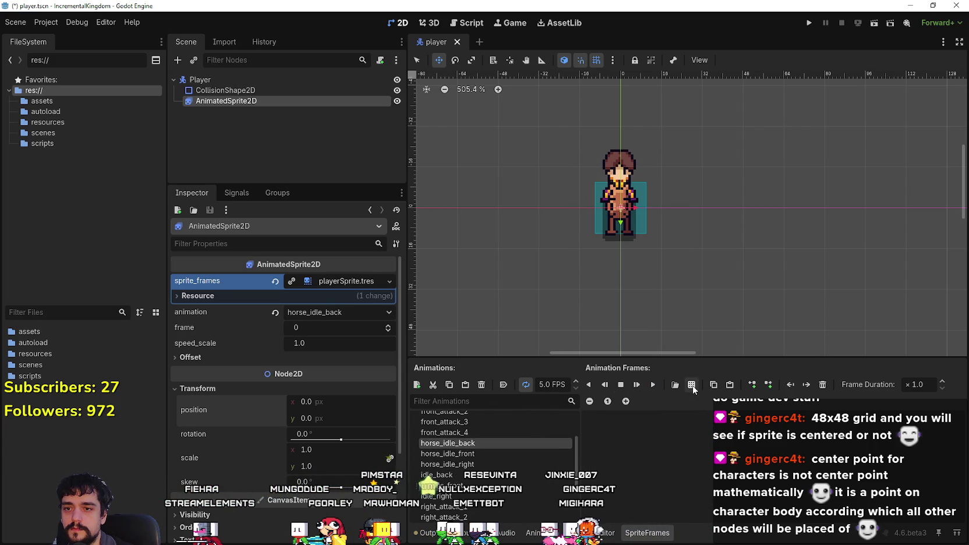
{"action": "left_click", "coordinate": [675, 385]}
{"action": "double_click", "coordinate": [315, 167]}
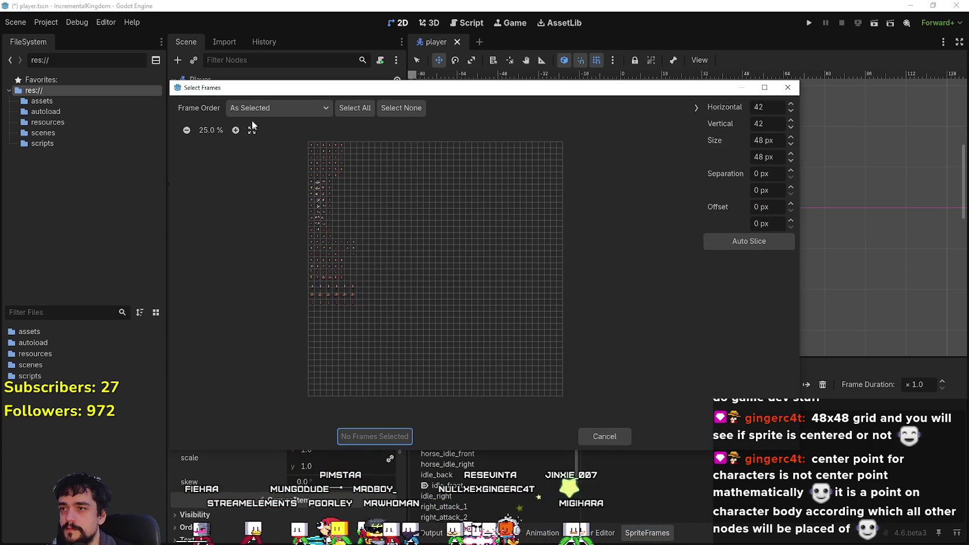
{"action": "left_click", "coordinate": [235, 130]}
{"action": "left_click", "coordinate": [235, 130]}
{"action": "left_click", "coordinate": [235, 130]}
{"action": "scroll", "coordinate": [253, 320], "scroll_direction": "up", "scroll_amount": 9}
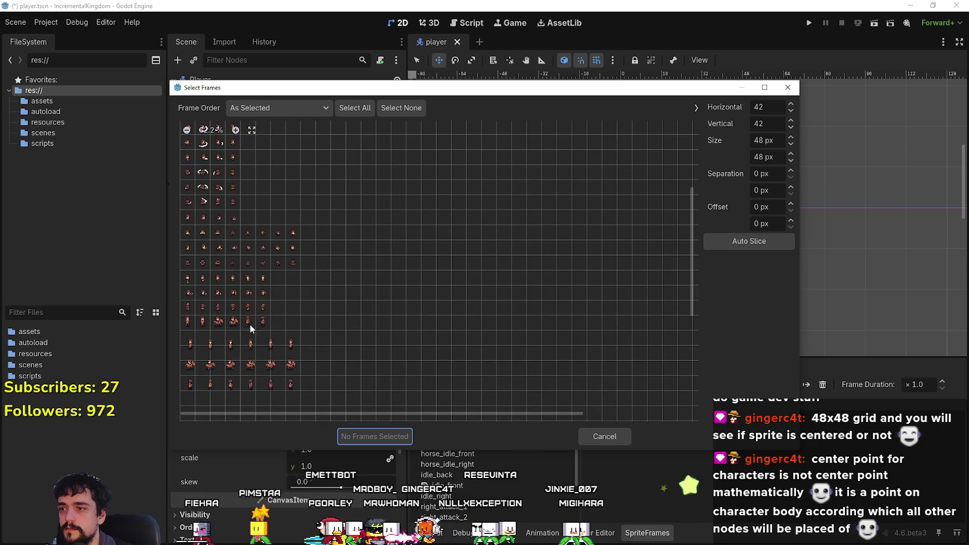
{"action": "left_click", "coordinate": [248, 322]}
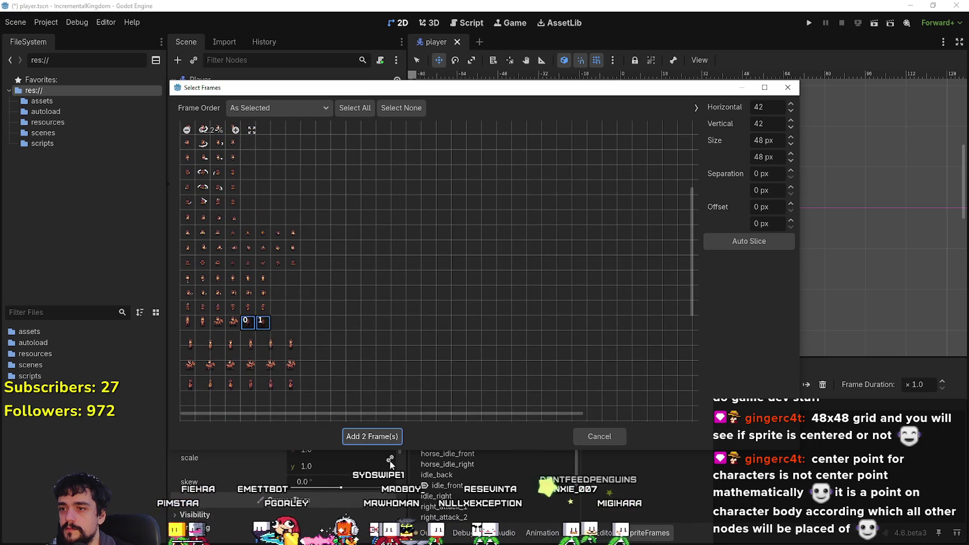
{"action": "left_click", "coordinate": [372, 436]}
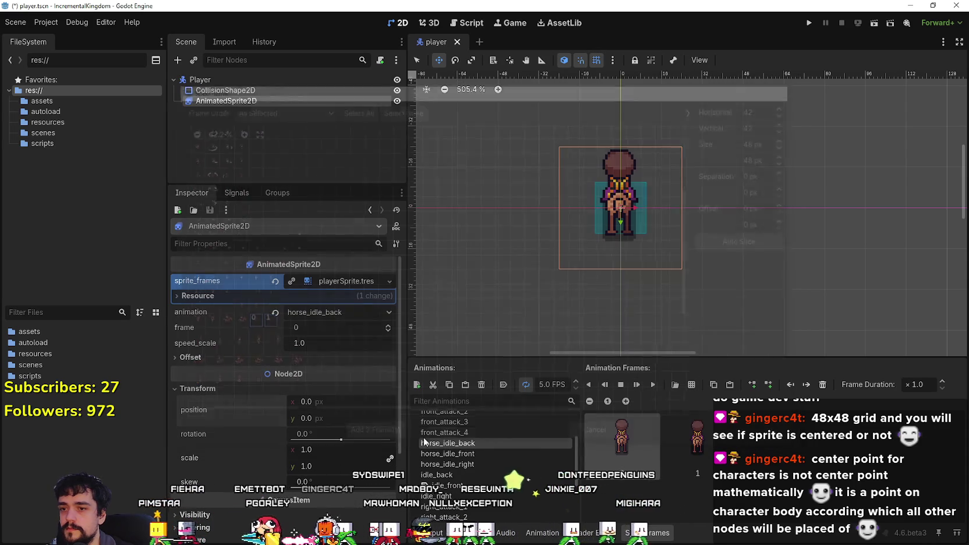
{"action": "left_click", "coordinate": [655, 385]}
{"action": "key", "text": "ctrl+s"}
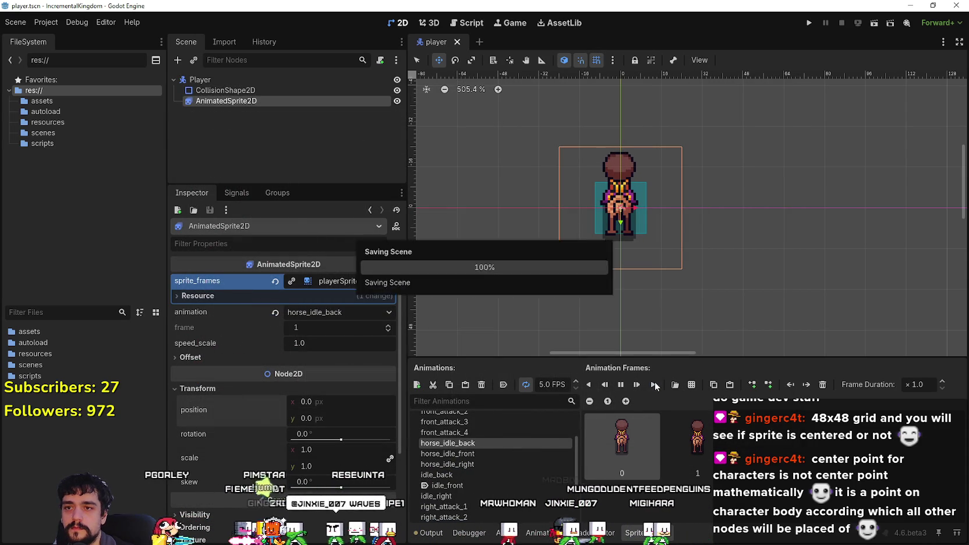
{"action": "scroll", "coordinate": [486, 480], "scroll_direction": "up", "scroll_amount": 2}
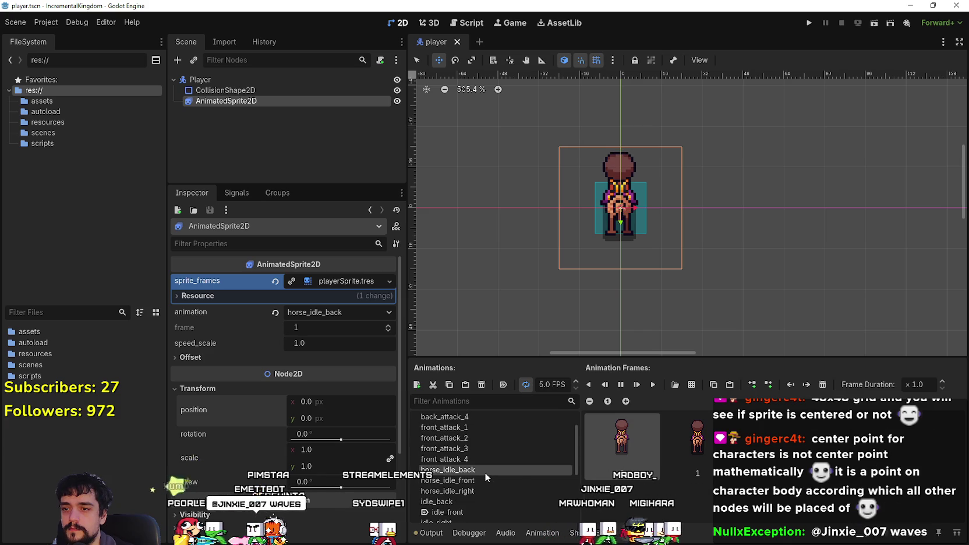
Create the animations horse_walk_front, horse_walk_right and horse_walk_back, then reselect horse_walk_front.
{"action": "scroll", "coordinate": [494, 476], "scroll_direction": "up", "scroll_amount": 1}
{"action": "left_click", "coordinate": [420, 388]}
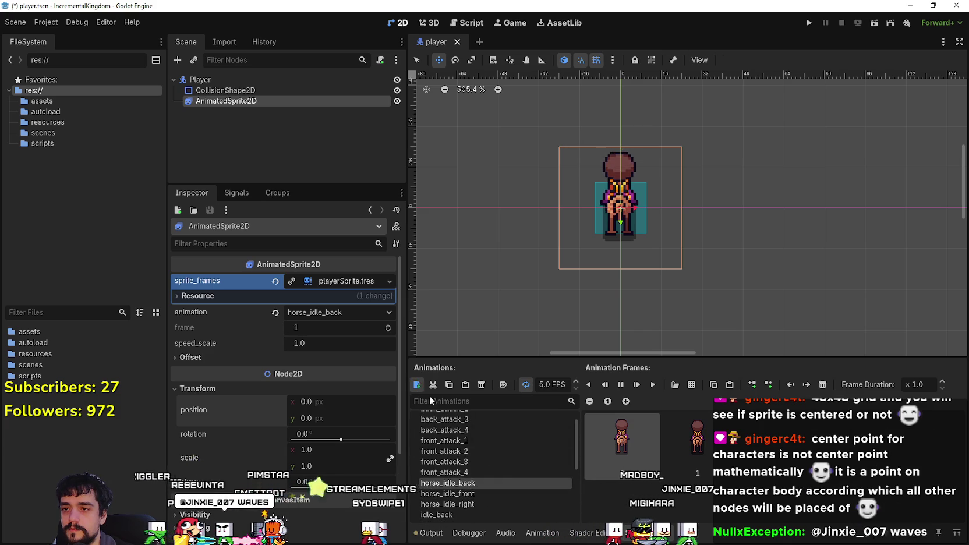
{"action": "left_click", "coordinate": [418, 385]}
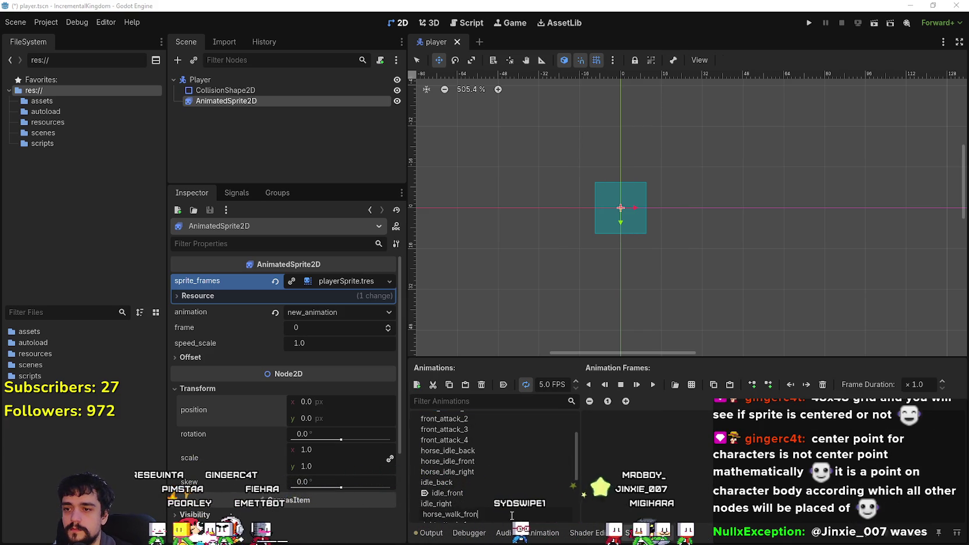
{"action": "type", "text": "t"}
{"action": "key", "text": "Return"}
{"action": "left_click", "coordinate": [417, 385]}
{"action": "type", "text": "horse_walk_right"}
{"action": "key", "text": "Return"}
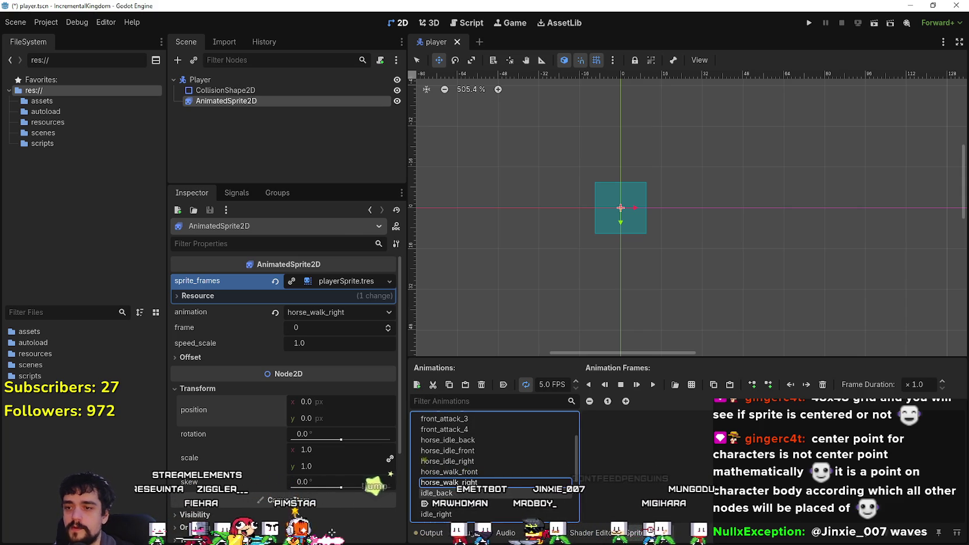
{"action": "left_click", "coordinate": [417, 385]}
{"action": "type", "text": "horse_walk_back"}
{"action": "key", "text": "Return"}
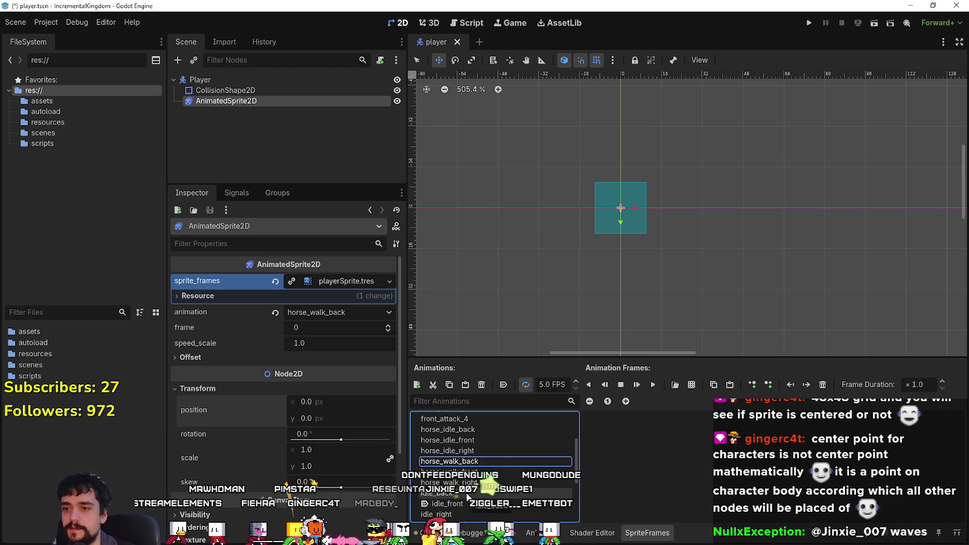
{"action": "key", "text": "Down"}
{"action": "key", "text": "alt+Tab"}
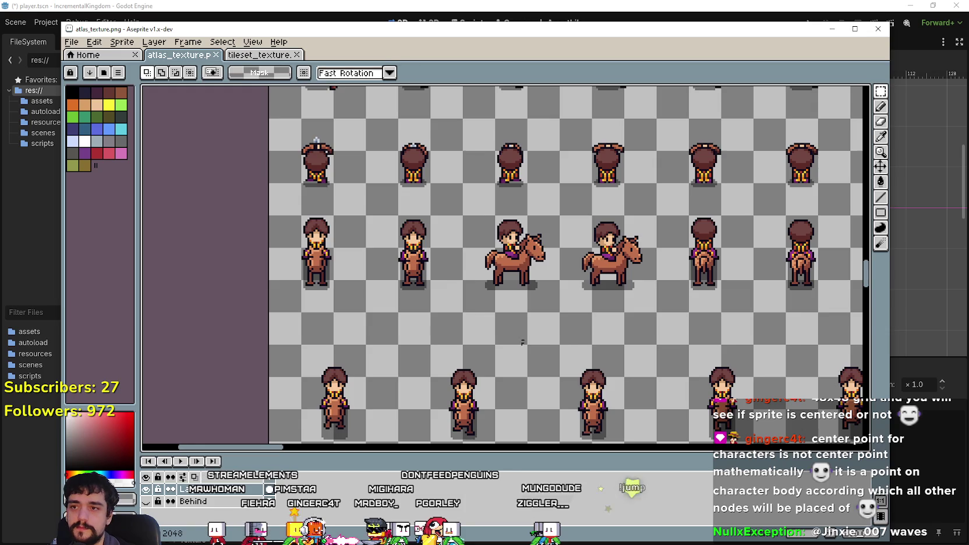
Shift the first front-facing rider up-left toward the centre of its 48px cell.
{"action": "left_click_drag", "start_coordinate": [320, 281], "coordinate": [396, 372]}
{"action": "mouse_move", "coordinate": [357, 342]}
{"action": "left_mouse_down"}
{"action": "mouse_move", "coordinate": [325, 303]}
{"action": "mouse_move", "coordinate": [340, 295]}
{"action": "left_mouse_up"}
{"action": "scroll", "coordinate": [331, 286], "scroll_direction": "up", "scroll_amount": 1}
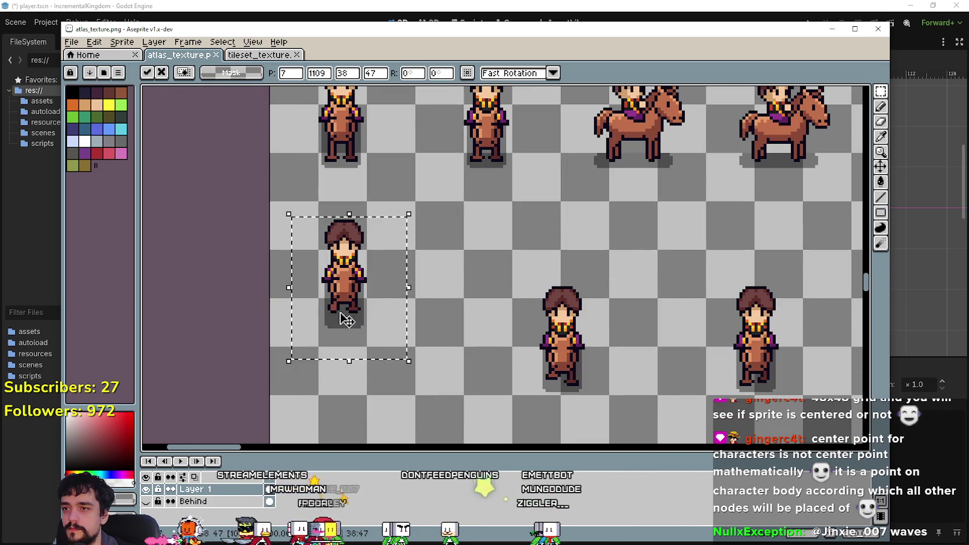
{"action": "left_click_drag", "start_coordinate": [343, 331], "coordinate": [349, 288]}
{"action": "scroll", "coordinate": [372, 320], "scroll_direction": "down", "scroll_amount": 1}
Move the second front-facing rider up-left, nudge it down a pixel, and commit.
{"action": "left_click_drag", "start_coordinate": [374, 321], "coordinate": [408, 363]}
{"action": "left_click_drag", "start_coordinate": [502, 366], "coordinate": [487, 341]}
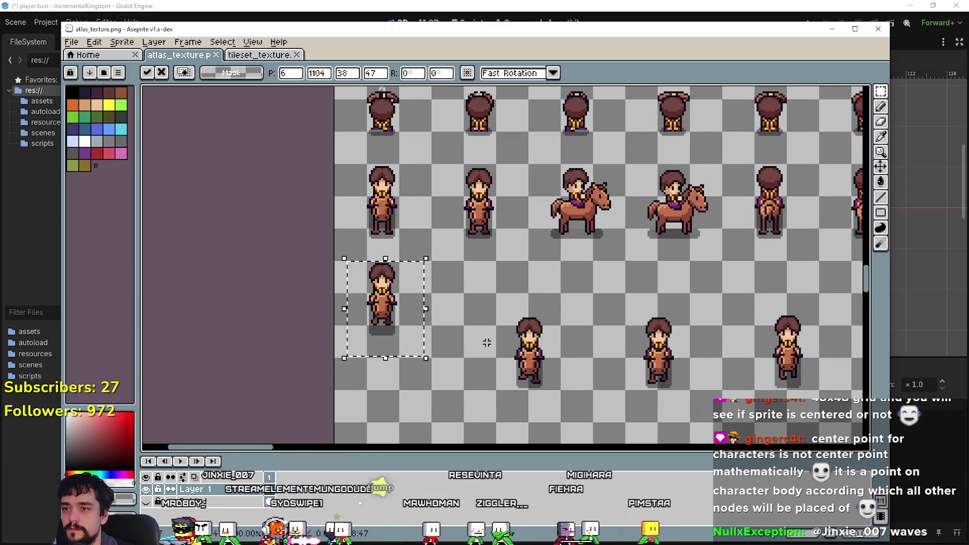
{"action": "left_click_drag", "start_coordinate": [503, 399], "coordinate": [562, 311]}
{"action": "mouse_move", "coordinate": [522, 363]}
{"action": "left_mouse_down"}
{"action": "mouse_move", "coordinate": [474, 312]}
{"action": "mouse_move", "coordinate": [490, 317]}
{"action": "left_mouse_up"}
{"action": "scroll", "coordinate": [475, 311], "scroll_direction": "up", "scroll_amount": 1}
{"action": "key", "text": "Down"}
{"action": "key", "text": "Down"}
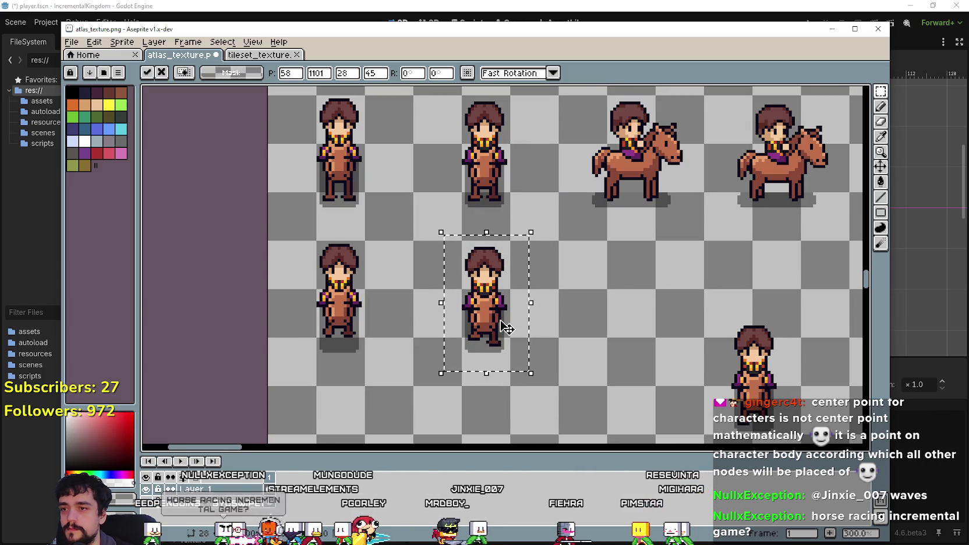
{"action": "left_click", "coordinate": [356, 384]}
Align the next front-facing sprite with the rider column and commit the move.
{"action": "left_click_drag", "start_coordinate": [526, 357], "coordinate": [525, 355]}
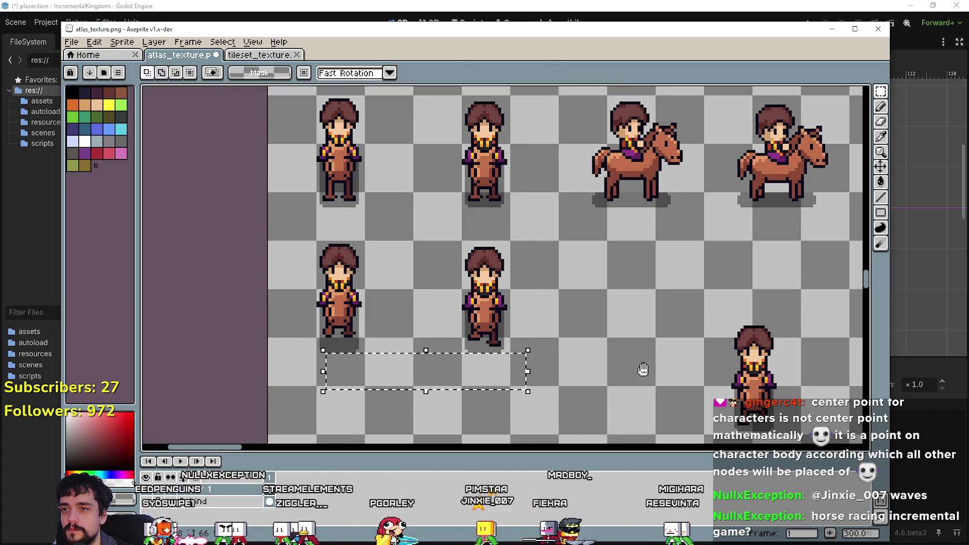
{"action": "left_click_drag", "start_coordinate": [644, 370], "coordinate": [497, 340]}
{"action": "scroll", "coordinate": [499, 342], "scroll_direction": "down", "scroll_amount": 1}
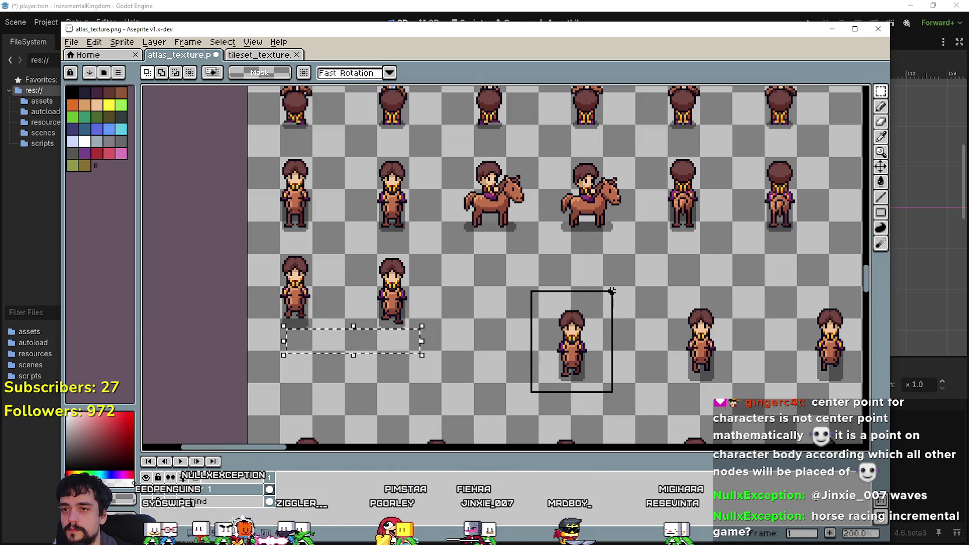
{"action": "mouse_move", "coordinate": [540, 372]}
{"action": "left_mouse_down"}
{"action": "mouse_move", "coordinate": [454, 329]}
{"action": "mouse_move", "coordinate": [502, 321]}
{"action": "left_mouse_up"}
{"action": "scroll", "coordinate": [460, 329], "scroll_direction": "up", "scroll_amount": 1}
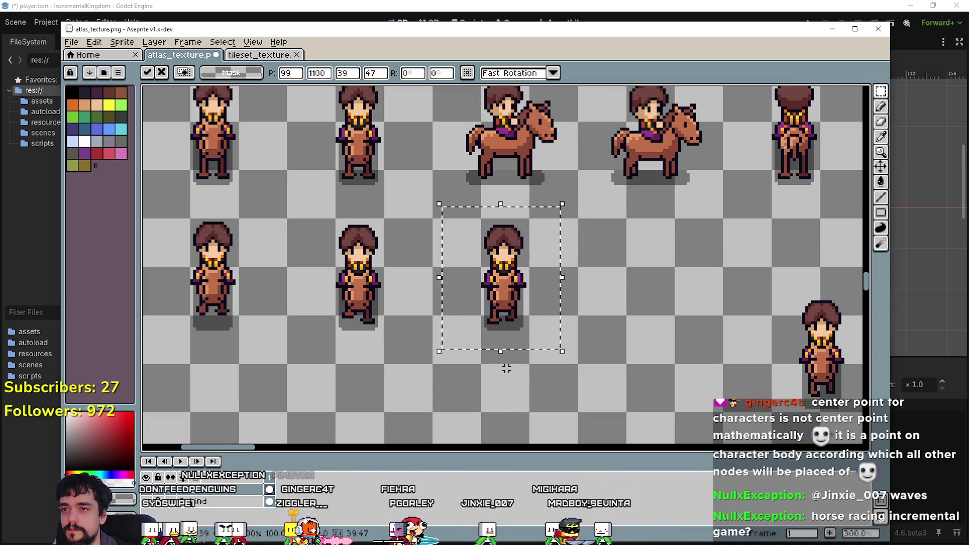
{"action": "left_click_drag", "start_coordinate": [290, 381], "coordinate": [410, 344]}
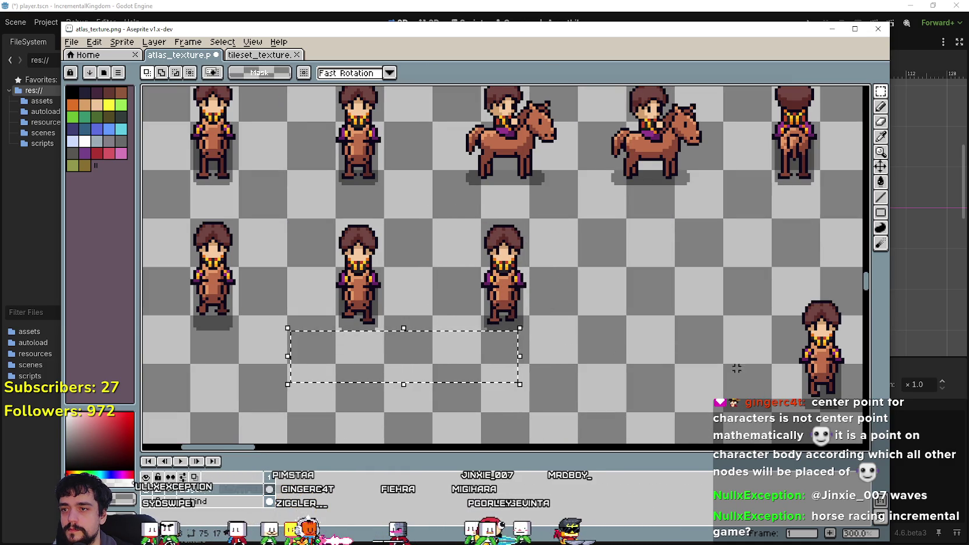
Move the following character into its cell, one pixel lower, and commit.
{"action": "scroll", "coordinate": [641, 367], "scroll_direction": "right", "scroll_amount": 5}
{"action": "mouse_move", "coordinate": [568, 332]}
{"action": "left_mouse_down"}
{"action": "mouse_move", "coordinate": [388, 273]}
{"action": "mouse_move", "coordinate": [396, 254]}
{"action": "left_mouse_up"}
{"action": "key", "text": "Down"}
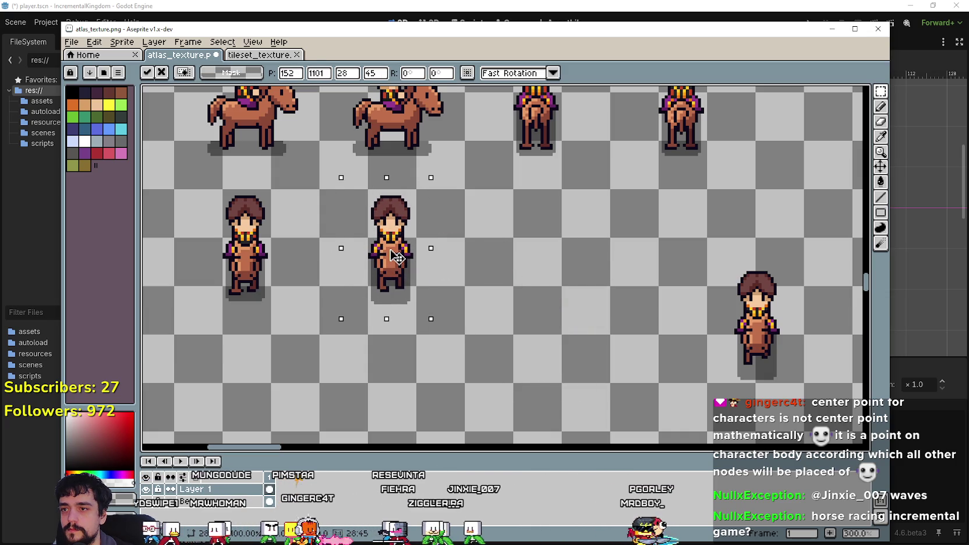
{"action": "left_click_drag", "start_coordinate": [173, 347], "coordinate": [424, 306]}
Centre the next character one pixel higher, then shift the right character left into its cell.
{"action": "left_click_drag", "start_coordinate": [553, 341], "coordinate": [344, 187]}
{"action": "key", "text": "Up"}
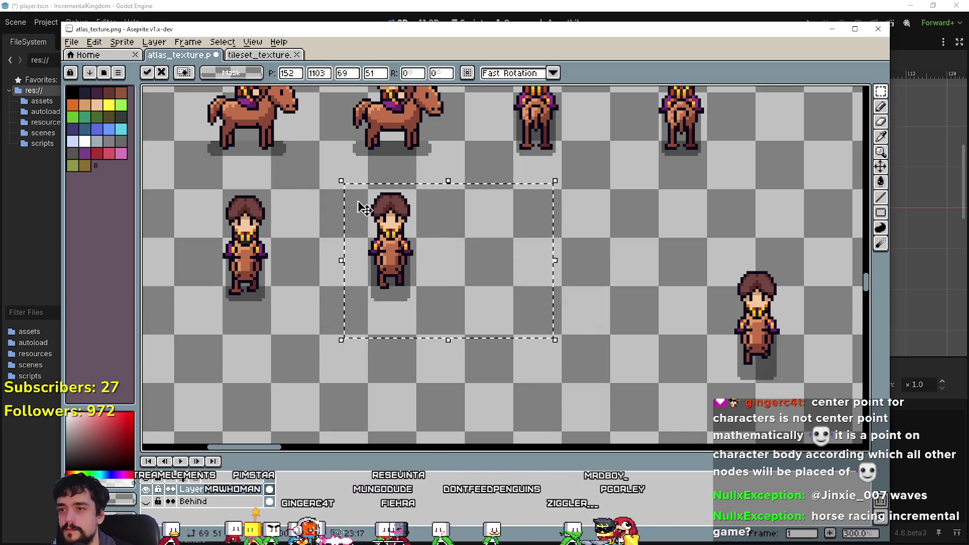
{"action": "left_click", "coordinate": [215, 327]}
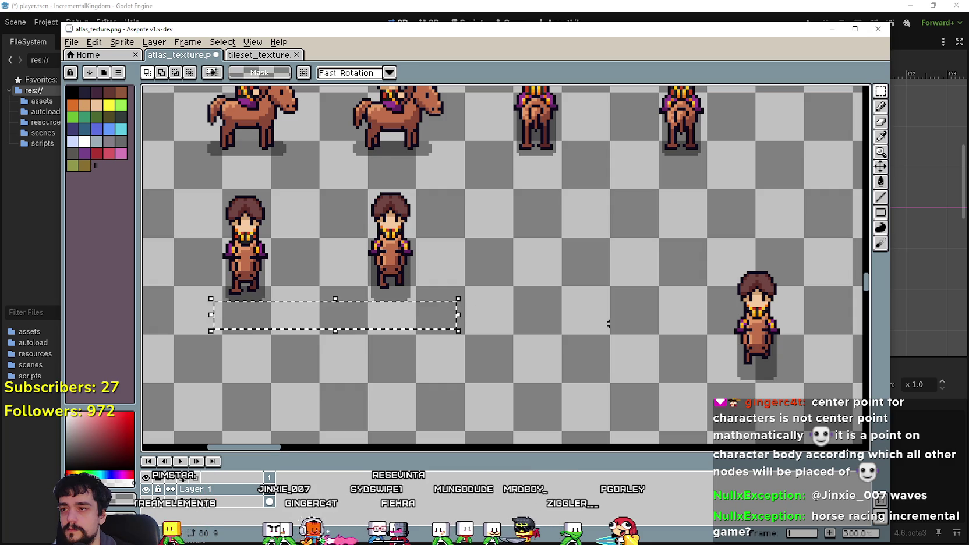
{"action": "scroll", "coordinate": [578, 320], "scroll_direction": "right", "scroll_amount": 3}
{"action": "mouse_move", "coordinate": [682, 285]}
{"action": "left_mouse_down"}
{"action": "mouse_move", "coordinate": [706, 248]}
{"action": "mouse_move", "coordinate": [706, 269]}
{"action": "left_mouse_up"}
{"action": "mouse_move", "coordinate": [632, 317]}
{"action": "left_mouse_down"}
{"action": "mouse_move", "coordinate": [588, 314]}
{"action": "mouse_move", "coordinate": [428, 259]}
{"action": "left_mouse_up"}
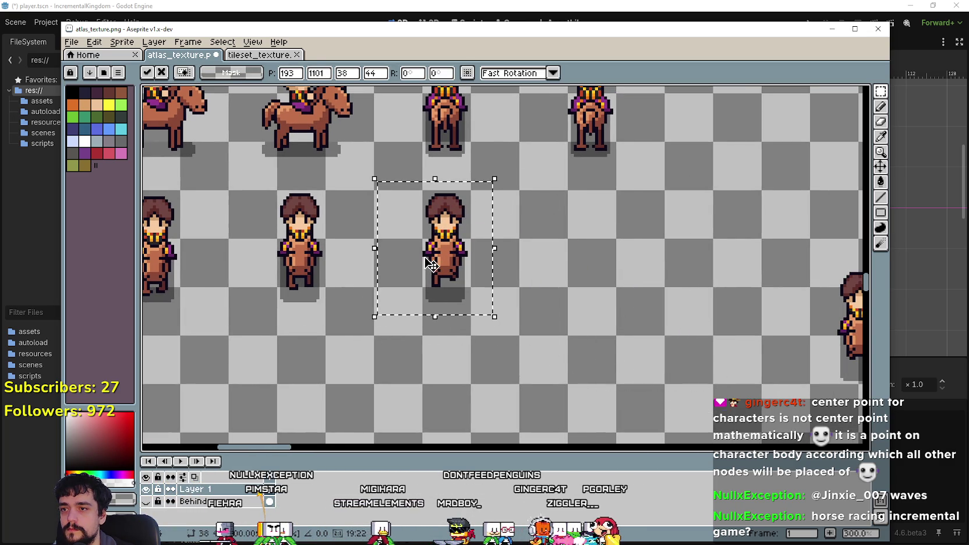
{"action": "left_click_drag", "start_coordinate": [251, 344], "coordinate": [466, 304]}
Move the right character up-left and set the last character one pixel left, committing both.
{"action": "scroll", "coordinate": [604, 366], "scroll_direction": "right", "scroll_amount": 5}
{"action": "left_click_drag", "start_coordinate": [593, 383], "coordinate": [709, 229]}
{"action": "left_click_drag", "start_coordinate": [677, 307], "coordinate": [411, 227]}
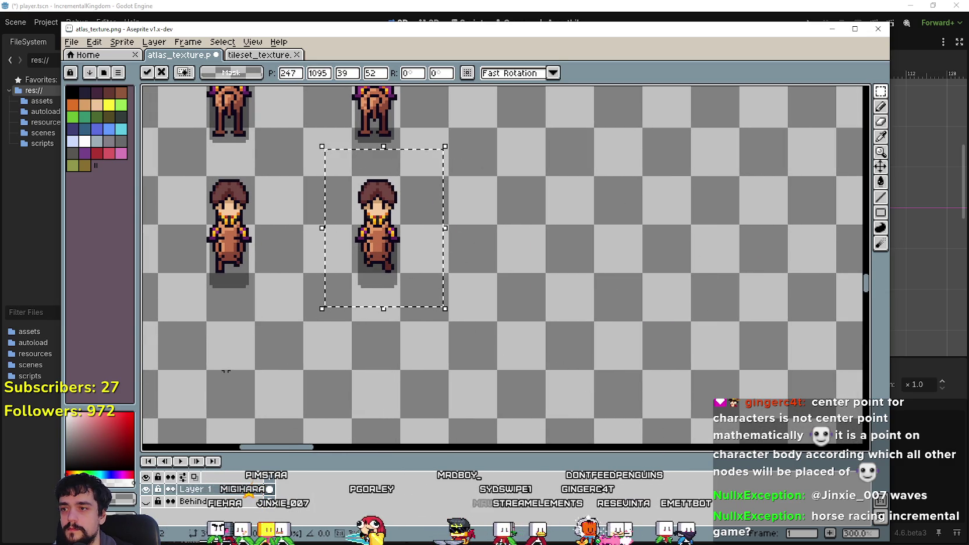
{"action": "left_click", "coordinate": [220, 377]}
{"action": "scroll", "coordinate": [437, 381], "scroll_direction": "left", "scroll_amount": 2}
{"action": "scroll", "coordinate": [437, 381], "scroll_direction": "up", "scroll_amount": 1}
{"action": "mouse_move", "coordinate": [365, 375]}
{"action": "left_mouse_down"}
{"action": "mouse_move", "coordinate": [569, 336]}
{"action": "mouse_move", "coordinate": [589, 319]}
{"action": "left_mouse_up"}
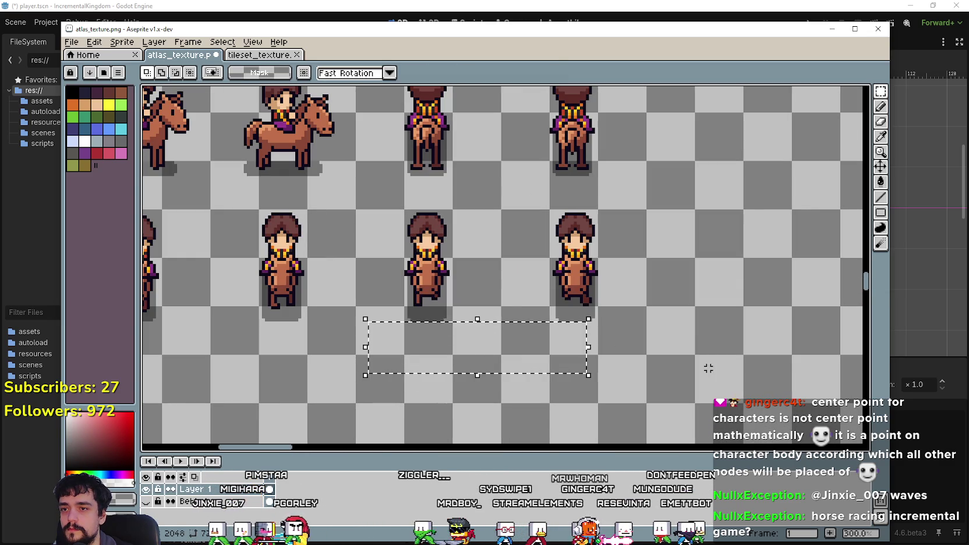
{"action": "key", "text": "Left"}
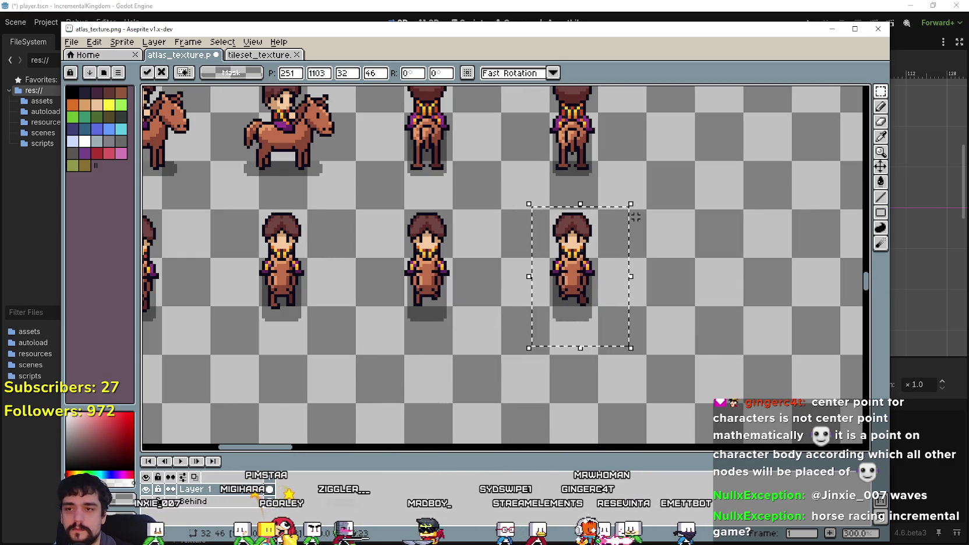
{"action": "left_click", "coordinate": [636, 217]}
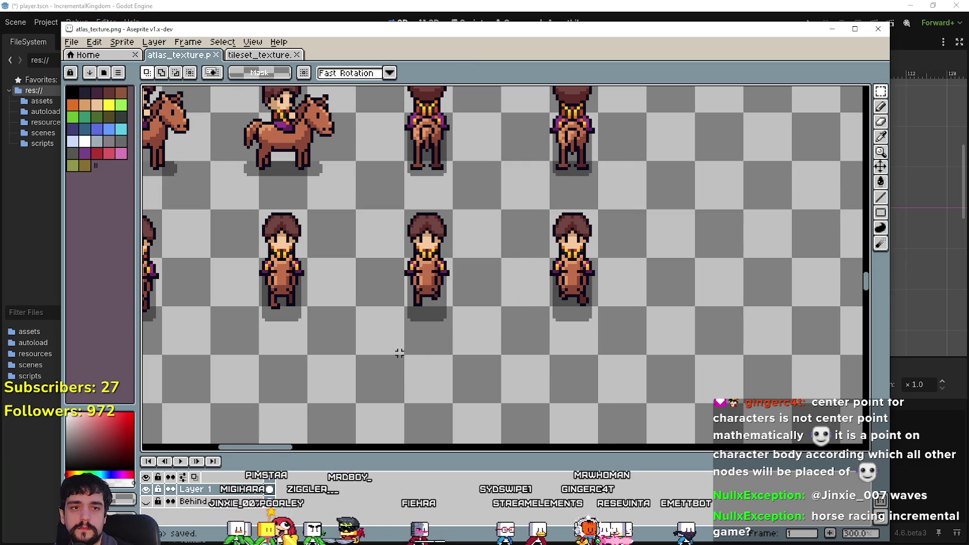
{"action": "scroll", "coordinate": [532, 278], "scroll_direction": "down", "scroll_amount": 2}
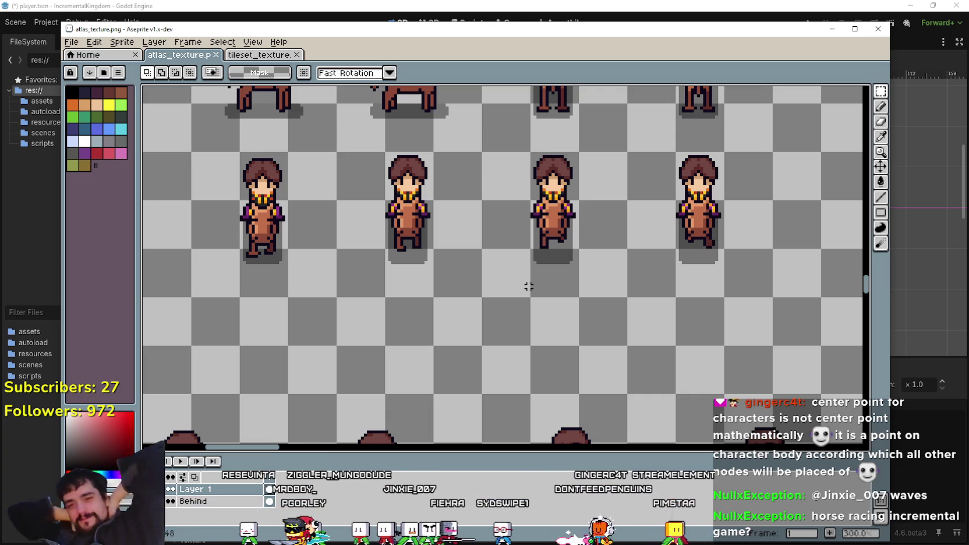
Nudge the selected right-facing horse rider into place and commit it.
{"action": "scroll", "coordinate": [501, 268], "scroll_direction": "down", "scroll_amount": 2}
{"action": "scroll", "coordinate": [265, 369], "scroll_direction": "up", "scroll_amount": 1}
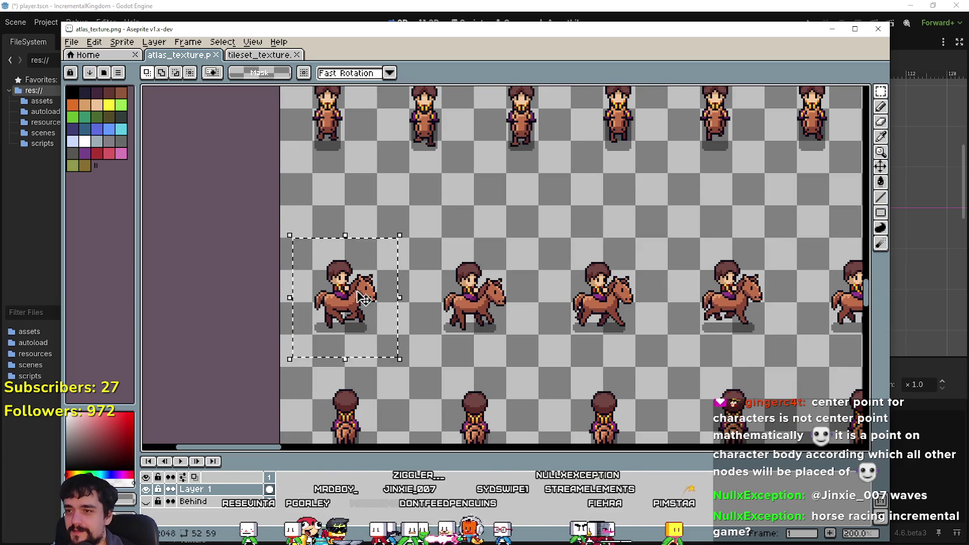
{"action": "left_click_drag", "start_coordinate": [369, 286], "coordinate": [372, 283]}
{"action": "scroll", "coordinate": [371, 283], "scroll_direction": "up", "scroll_amount": 1}
{"action": "left_click_drag", "start_coordinate": [436, 314], "coordinate": [447, 274]}
{"action": "scroll", "coordinate": [434, 295], "scroll_direction": "up", "scroll_amount": 1}
{"action": "scroll", "coordinate": [434, 294], "scroll_direction": "down", "scroll_amount": 3}
{"action": "scroll", "coordinate": [442, 288], "scroll_direction": "up", "scroll_amount": 2}
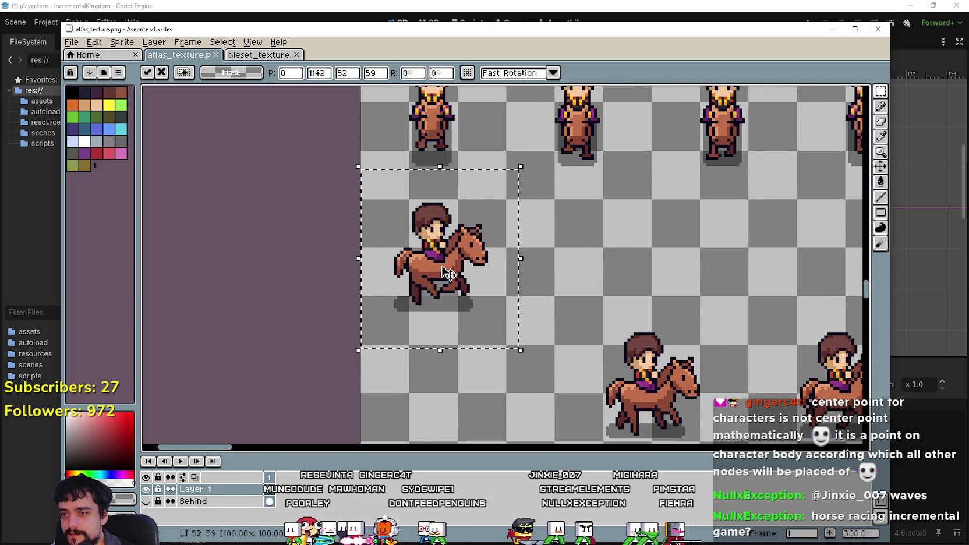
{"action": "scroll", "coordinate": [447, 273], "scroll_direction": "down", "scroll_amount": 4}
{"action": "scroll", "coordinate": [629, 287], "scroll_direction": "up", "scroll_amount": 1}
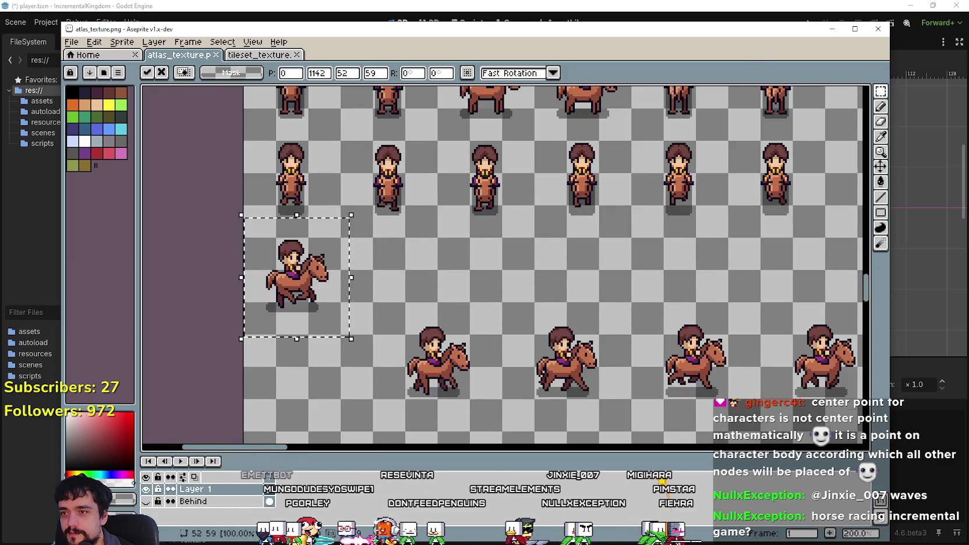
{"action": "scroll", "coordinate": [601, 277], "scroll_direction": "up", "scroll_amount": 2}
{"action": "scroll", "coordinate": [441, 291], "scroll_direction": "up", "scroll_amount": 1}
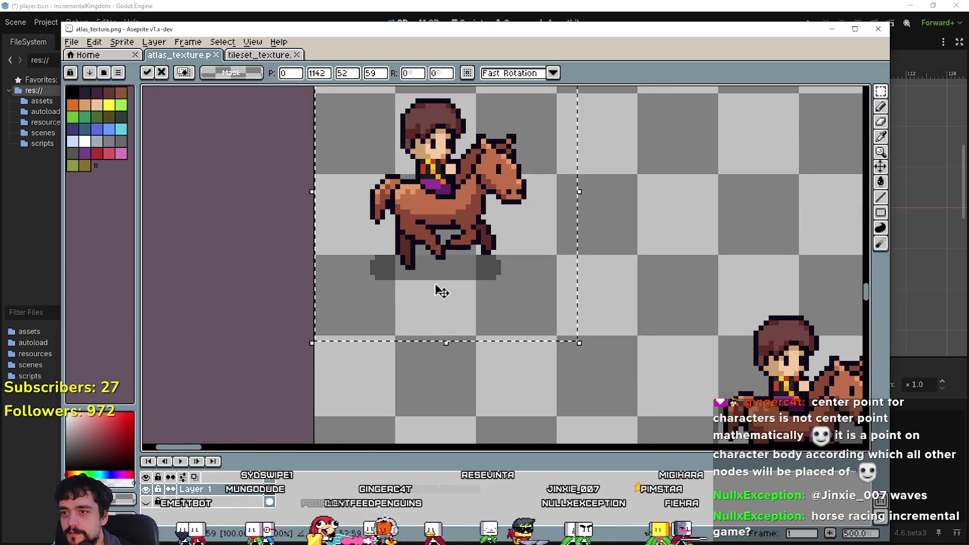
{"action": "scroll", "coordinate": [440, 287], "scroll_direction": "down", "scroll_amount": 3}
{"action": "left_click", "coordinate": [526, 383]}
Move the lower-middle horse rider up-left into line, slightly down and right.
{"action": "left_click_drag", "start_coordinate": [526, 384], "coordinate": [640, 268]}
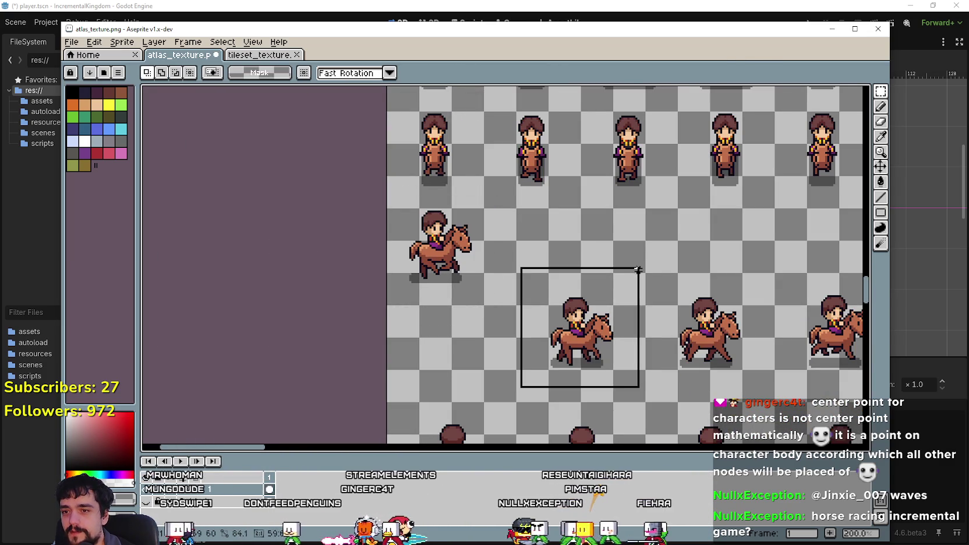
{"action": "left_click_drag", "start_coordinate": [609, 330], "coordinate": [558, 237]}
{"action": "left_click_drag", "start_coordinate": [555, 248], "coordinate": [551, 282]}
{"action": "scroll", "coordinate": [574, 299], "scroll_direction": "up", "scroll_amount": 2}
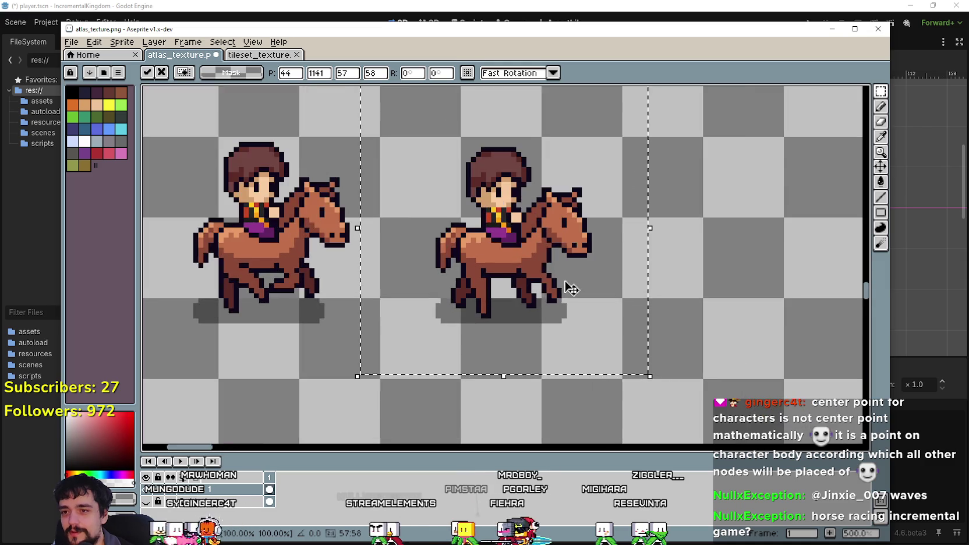
{"action": "scroll", "coordinate": [501, 315], "scroll_direction": "down", "scroll_amount": 5}
{"action": "scroll", "coordinate": [453, 332], "scroll_direction": "up", "scroll_amount": 3}
Move the next horse rider up-left beside the others and commit.
{"action": "left_click_drag", "start_coordinate": [458, 369], "coordinate": [552, 252]}
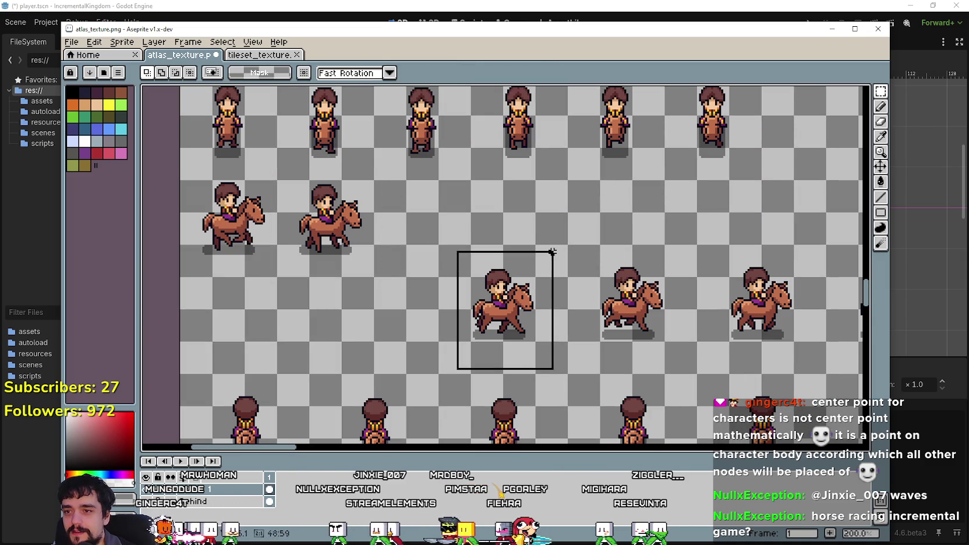
{"action": "mouse_move", "coordinate": [519, 327]}
{"action": "left_mouse_down"}
{"action": "mouse_move", "coordinate": [431, 222]}
{"action": "mouse_move", "coordinate": [436, 268]}
{"action": "left_mouse_up"}
{"action": "scroll", "coordinate": [431, 222], "scroll_direction": "up", "scroll_amount": 3}
{"action": "scroll", "coordinate": [466, 270], "scroll_direction": "down", "scroll_amount": 2}
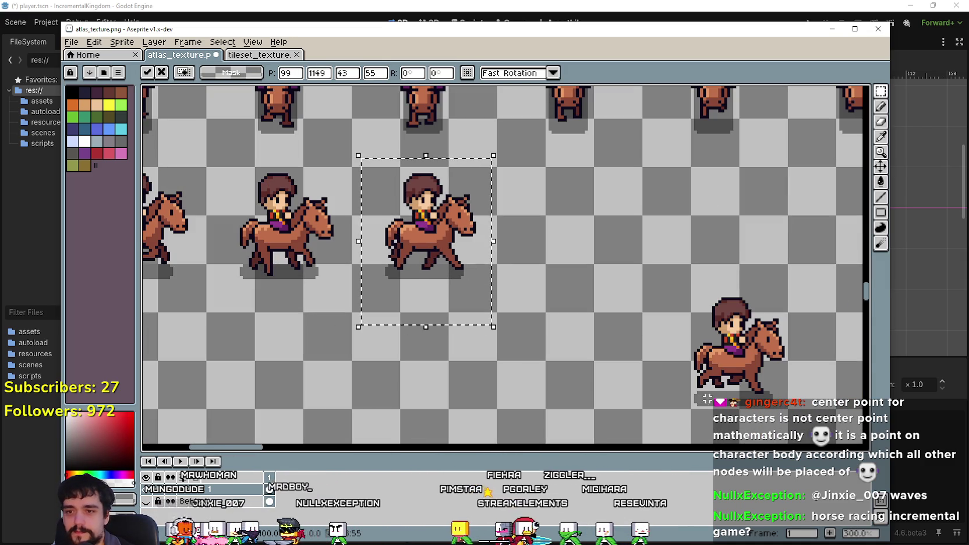
{"action": "left_click", "coordinate": [675, 411]}
Place the lower-right rider beside the third one, one pixel right and one up.
{"action": "left_click_drag", "start_coordinate": [798, 281], "coordinate": [797, 281]}
{"action": "mouse_move", "coordinate": [771, 345]}
{"action": "left_mouse_down"}
{"action": "mouse_move", "coordinate": [600, 184]}
{"action": "mouse_move", "coordinate": [604, 220]}
{"action": "left_mouse_up"}
{"action": "key", "text": "Right"}
{"action": "key", "text": "Up"}
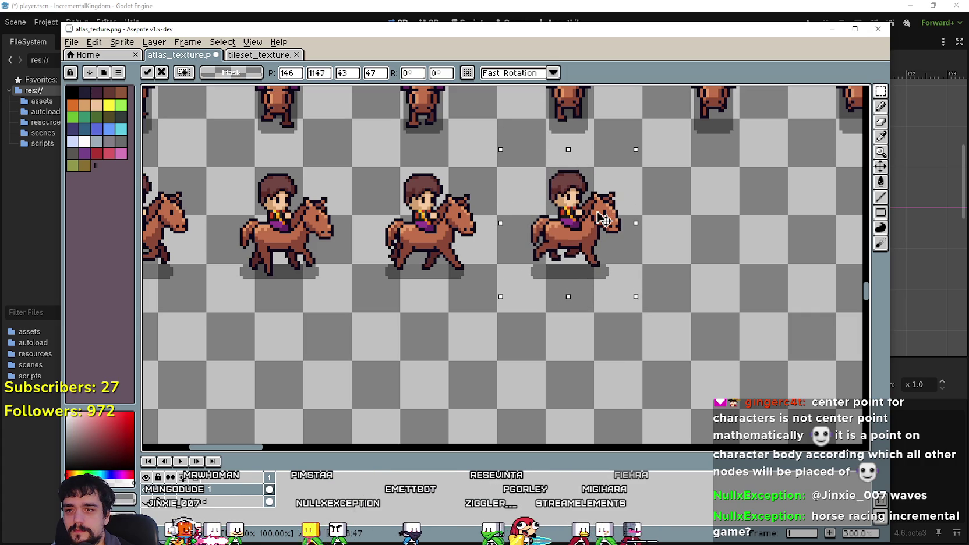
{"action": "scroll", "coordinate": [598, 231], "scroll_direction": "up", "scroll_amount": 2}
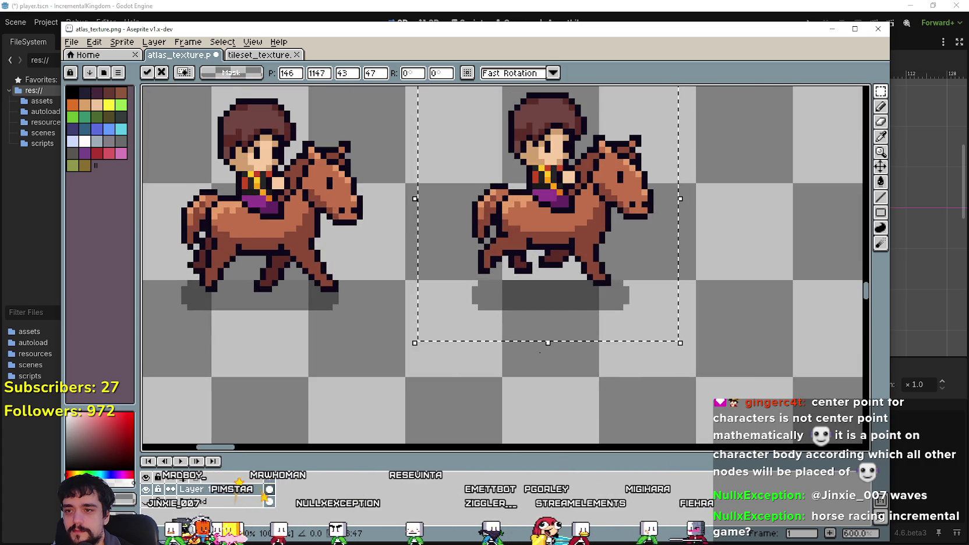
{"action": "scroll", "coordinate": [547, 361], "scroll_direction": "up", "scroll_amount": 2}
{"action": "scroll", "coordinate": [534, 331], "scroll_direction": "down", "scroll_amount": 3}
{"action": "scroll", "coordinate": [582, 317], "scroll_direction": "down", "scroll_amount": 2}
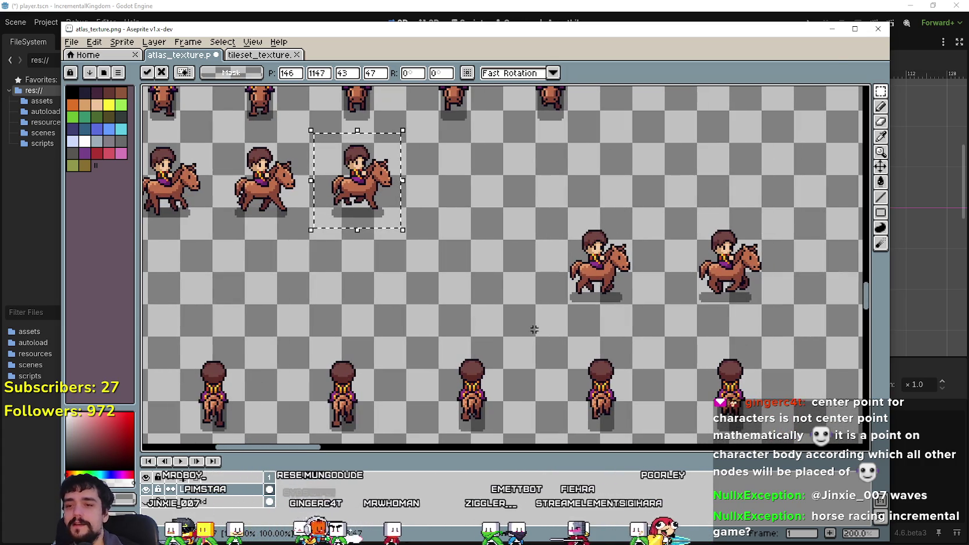
{"action": "left_click", "coordinate": [534, 330]}
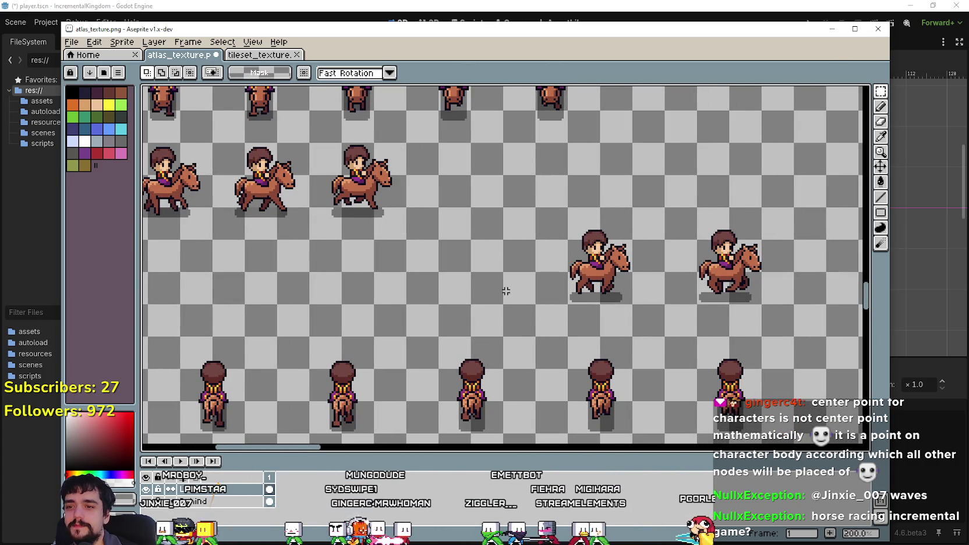
Bring the next horse rider up-left into the row, about 6 pixels further left.
{"action": "mouse_move", "coordinate": [610, 296]}
{"action": "left_mouse_down"}
{"action": "mouse_move", "coordinate": [485, 218]}
{"action": "mouse_move", "coordinate": [475, 222]}
{"action": "left_mouse_up"}
{"action": "scroll", "coordinate": [464, 213], "scroll_direction": "up", "scroll_amount": 2}
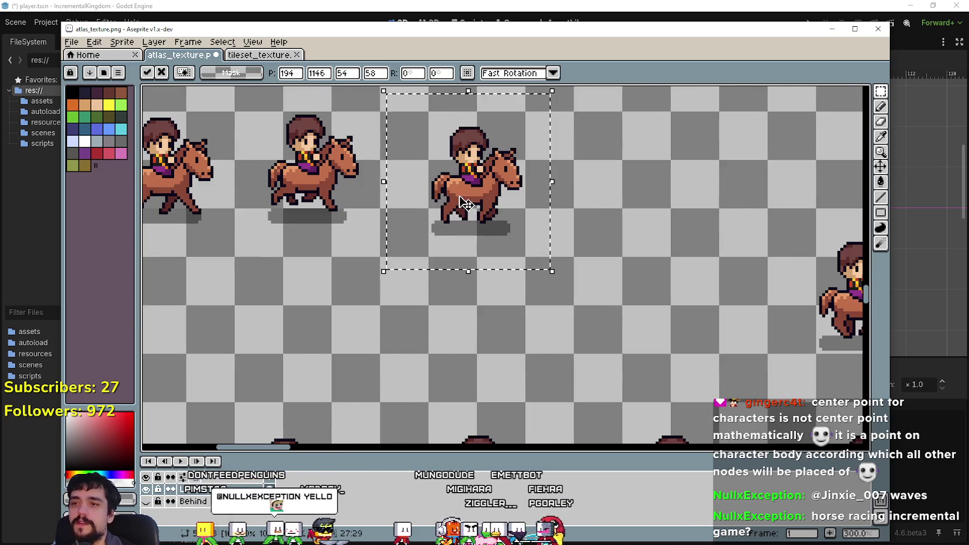
{"action": "scroll", "coordinate": [466, 233], "scroll_direction": "down", "scroll_amount": 2}
{"action": "scroll", "coordinate": [489, 286], "scroll_direction": "up", "scroll_amount": 1}
{"action": "left_click_drag", "start_coordinate": [507, 264], "coordinate": [489, 263]}
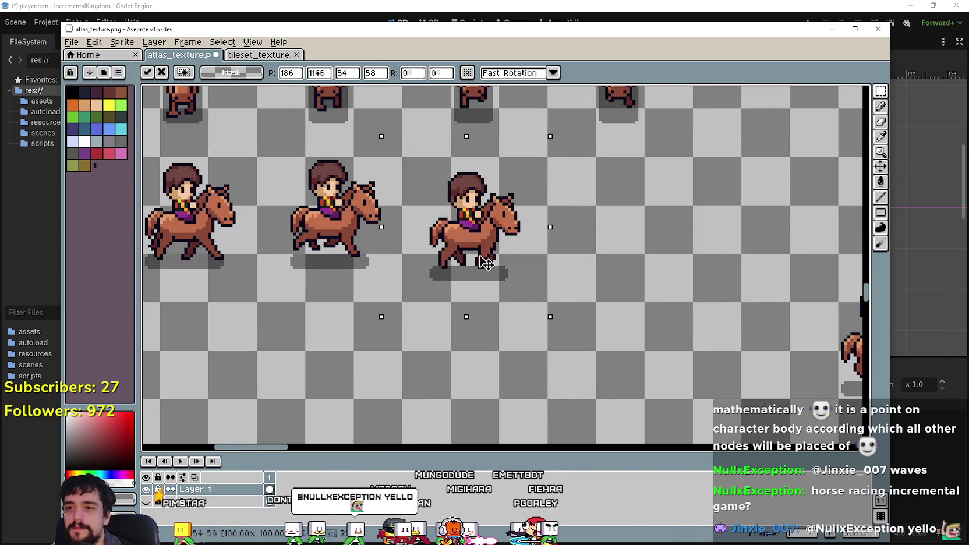
{"action": "scroll", "coordinate": [491, 251], "scroll_direction": "up", "scroll_amount": 1}
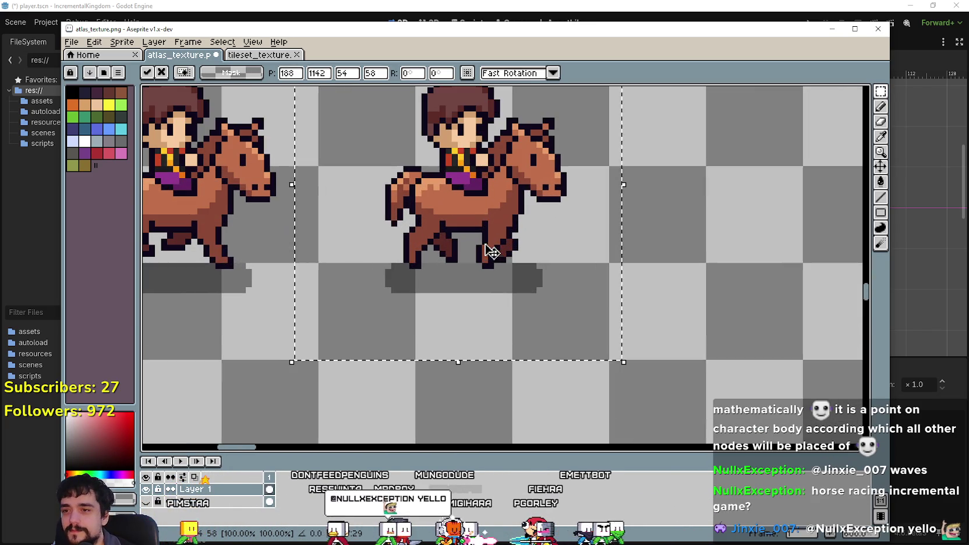
{"action": "scroll", "coordinate": [489, 252], "scroll_direction": "down", "scroll_amount": 2}
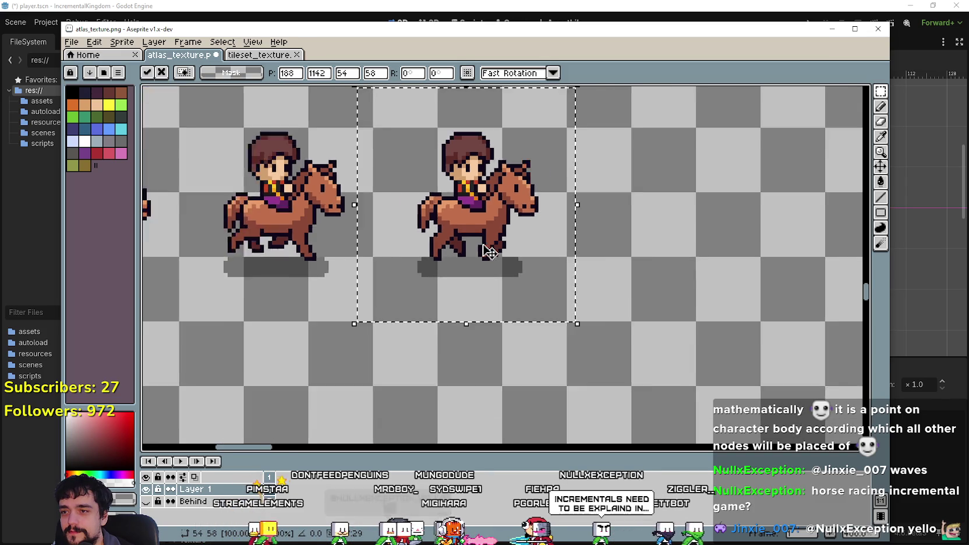
{"action": "left_click", "coordinate": [593, 364]}
Move the last horse up-left beside the others and fine-tune its position.
{"action": "scroll", "coordinate": [638, 316], "scroll_direction": "right", "scroll_amount": 3}
{"action": "scroll", "coordinate": [638, 316], "scroll_direction": "down", "scroll_amount": 1}
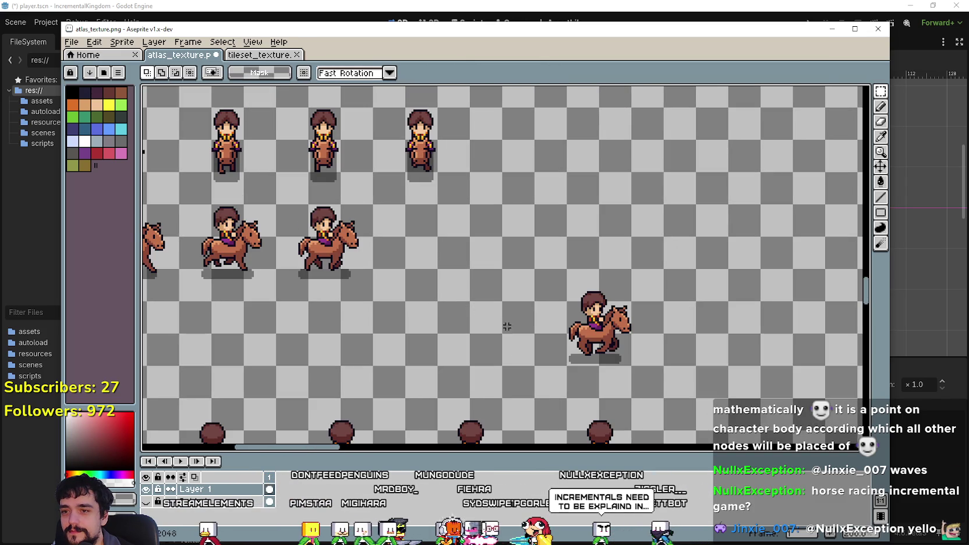
{"action": "left_click_drag", "start_coordinate": [627, 331], "coordinate": [441, 236]}
{"action": "scroll", "coordinate": [440, 236], "scroll_direction": "up", "scroll_amount": 3}
{"action": "left_click_drag", "start_coordinate": [431, 279], "coordinate": [448, 316]}
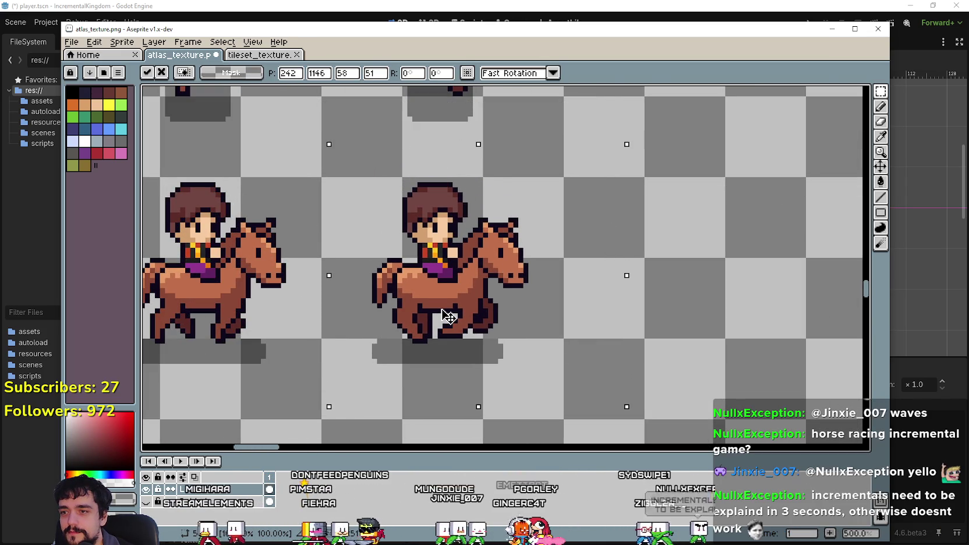
{"action": "scroll", "coordinate": [452, 317], "scroll_direction": "down", "scroll_amount": 3}
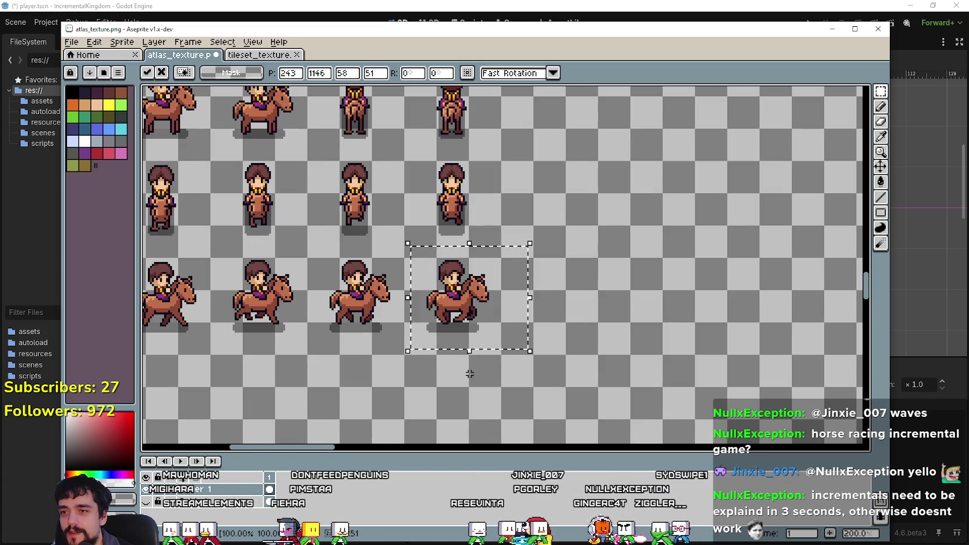
{"action": "left_click", "coordinate": [439, 310]}
{"action": "scroll", "coordinate": [519, 264], "scroll_direction": "down", "scroll_amount": 1}
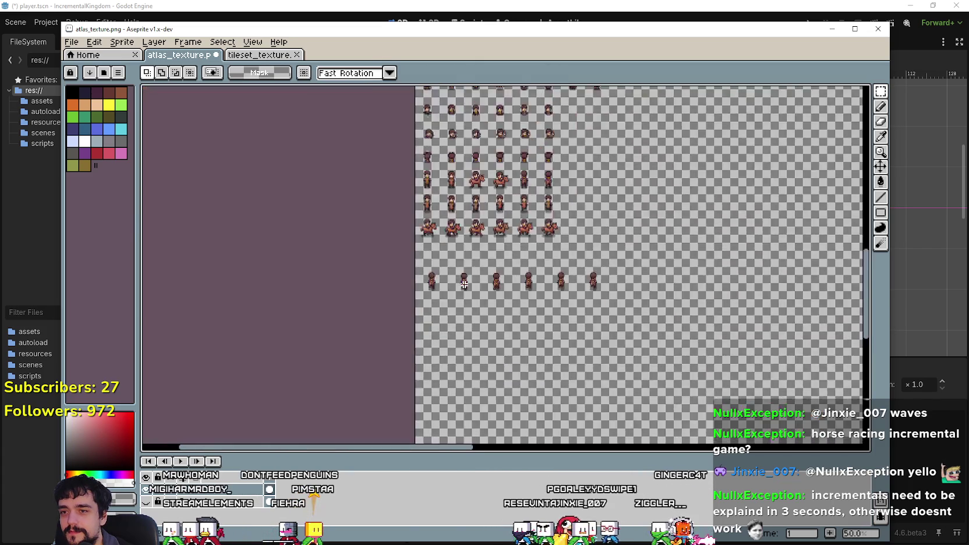
Move the first back-facing rider up-left into its cell, refining by a pixel.
{"action": "scroll", "coordinate": [560, 318], "scroll_direction": "down", "scroll_amount": 1}
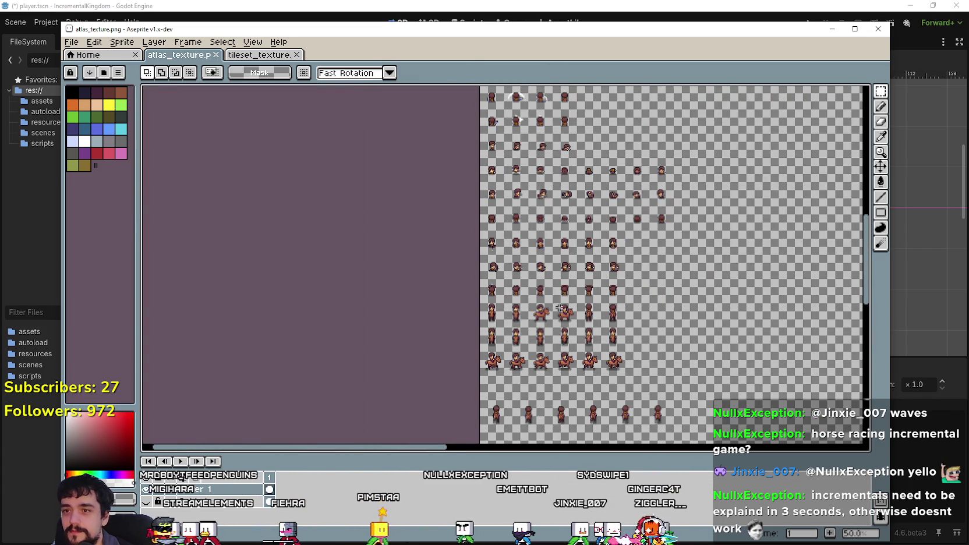
{"action": "scroll", "coordinate": [554, 290], "scroll_direction": "up", "scroll_amount": 2}
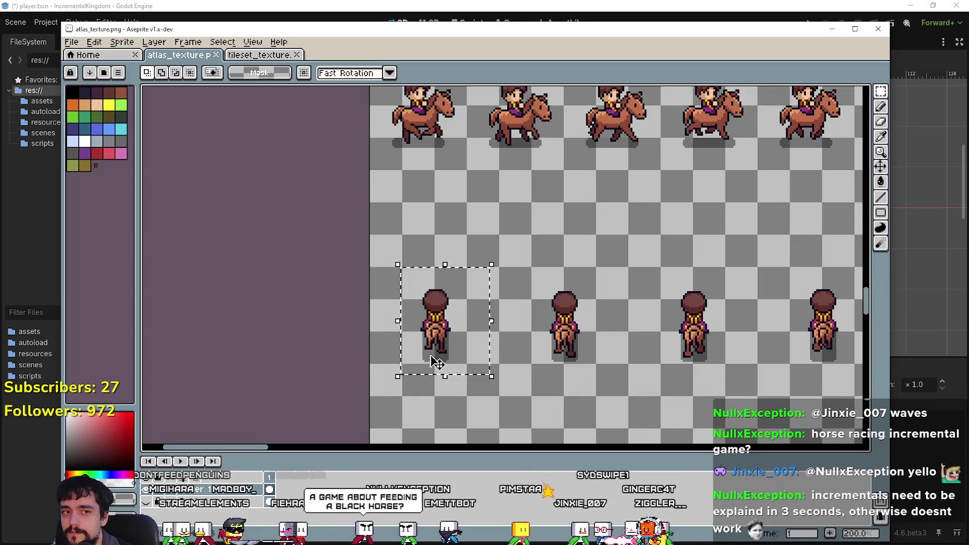
{"action": "left_click_drag", "start_coordinate": [471, 333], "coordinate": [485, 290]}
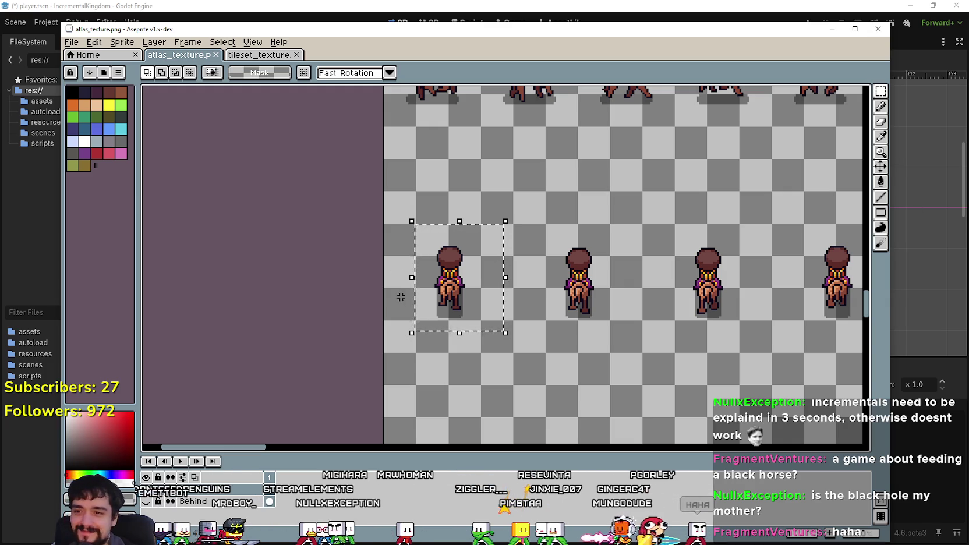
{"action": "left_click_drag", "start_coordinate": [458, 291], "coordinate": [438, 223]}
{"action": "scroll", "coordinate": [473, 179], "scroll_direction": "up", "scroll_amount": 4}
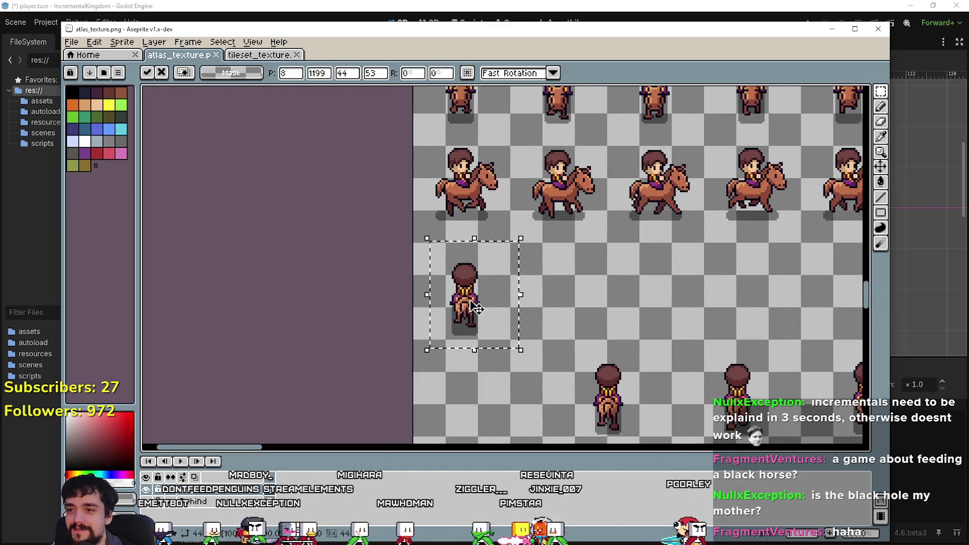
{"action": "scroll", "coordinate": [473, 316], "scroll_direction": "up", "scroll_amount": 1}
{"action": "scroll", "coordinate": [515, 327], "scroll_direction": "up", "scroll_amount": 1}
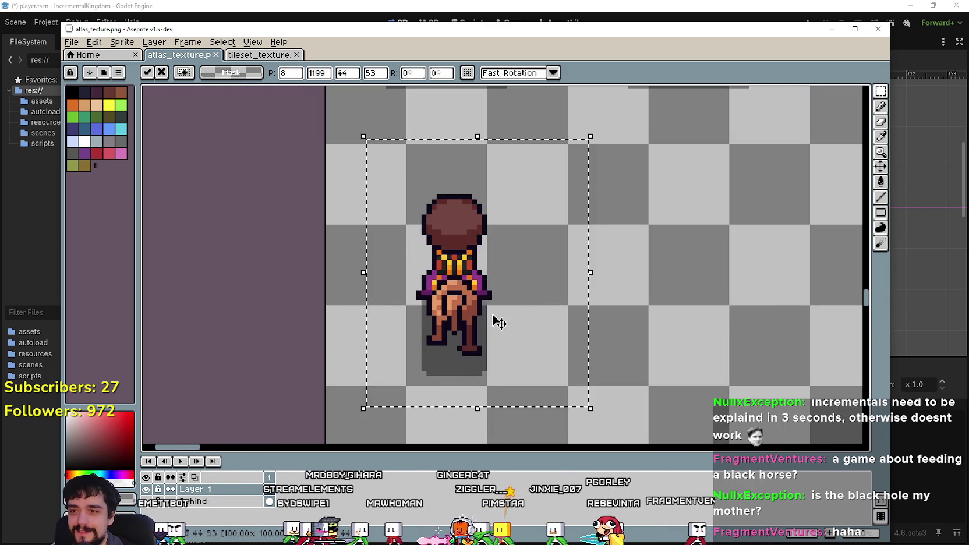
{"action": "left_click_drag", "start_coordinate": [495, 320], "coordinate": [482, 304]}
{"action": "scroll", "coordinate": [487, 298], "scroll_direction": "down", "scroll_amount": 1}
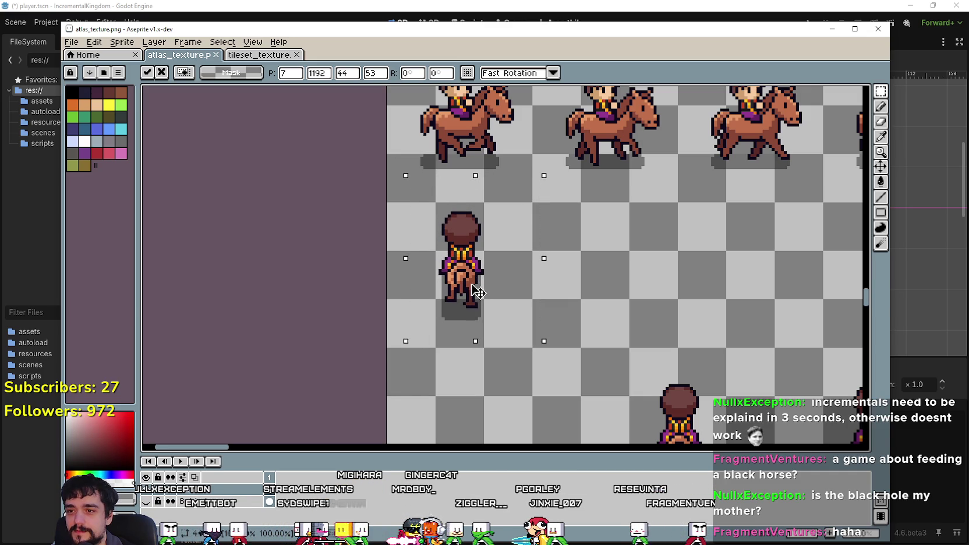
{"action": "left_click_drag", "start_coordinate": [473, 285], "coordinate": [471, 281]}
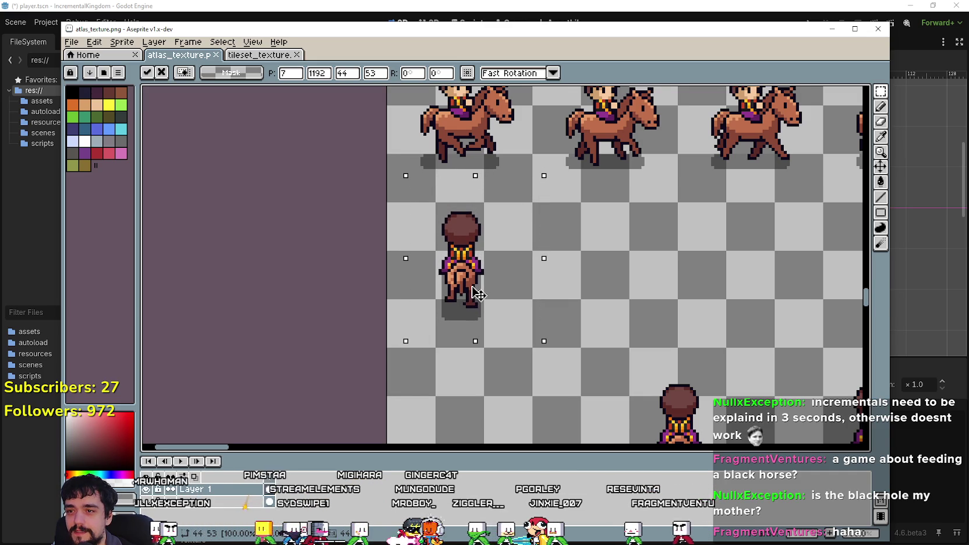
{"action": "scroll", "coordinate": [476, 294], "scroll_direction": "down", "scroll_amount": 1}
{"action": "scroll", "coordinate": [477, 272], "scroll_direction": "up", "scroll_amount": 1}
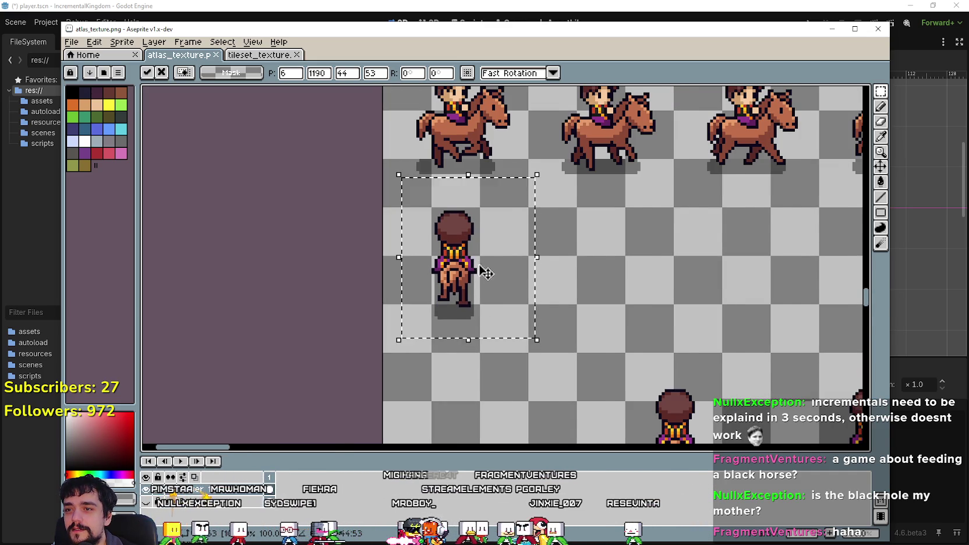
{"action": "scroll", "coordinate": [478, 267], "scroll_direction": "down", "scroll_amount": 4}
{"action": "scroll", "coordinate": [582, 346], "scroll_direction": "up", "scroll_amount": 2}
Move the second back-facing rider up-left into the row, one pixel lower.
{"action": "left_click_drag", "start_coordinate": [497, 238], "coordinate": [563, 342]}
{"action": "mouse_move", "coordinate": [537, 294]}
{"action": "left_mouse_down"}
{"action": "mouse_move", "coordinate": [478, 216]}
{"action": "mouse_move", "coordinate": [484, 176]}
{"action": "left_mouse_up"}
{"action": "scroll", "coordinate": [484, 176], "scroll_direction": "up", "scroll_amount": 1}
{"action": "mouse_move", "coordinate": [556, 297]}
{"action": "left_mouse_down"}
{"action": "mouse_move", "coordinate": [561, 289]}
{"action": "mouse_move", "coordinate": [547, 302]}
{"action": "left_mouse_up"}
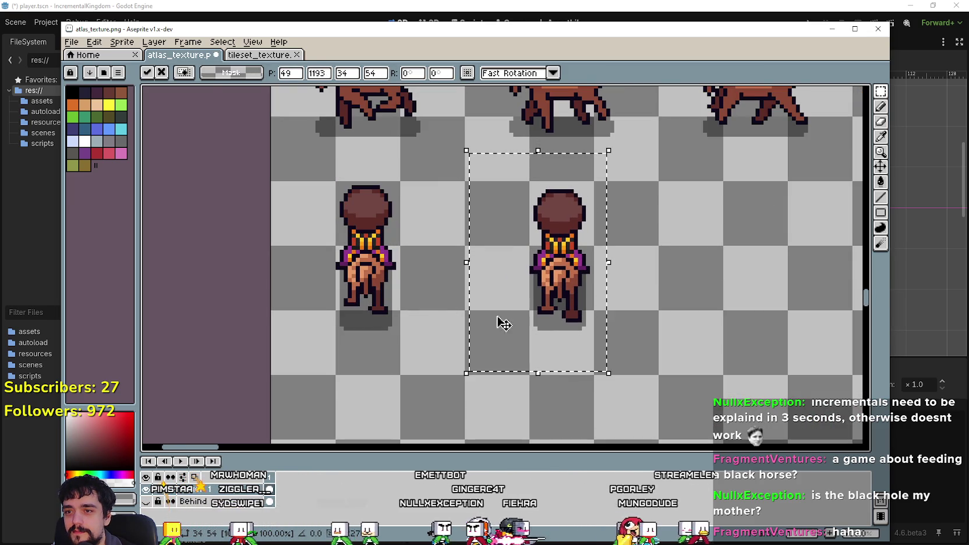
{"action": "left_click_drag", "start_coordinate": [340, 396], "coordinate": [563, 333]}
{"action": "scroll", "coordinate": [564, 333], "scroll_direction": "down", "scroll_amount": 2}
Place the lower-left rider into the row and set the third rider one pixel down.
{"action": "left_click_drag", "start_coordinate": [620, 286], "coordinate": [619, 286]}
{"action": "mouse_move", "coordinate": [606, 341]}
{"action": "left_mouse_down"}
{"action": "mouse_move", "coordinate": [493, 240]}
{"action": "mouse_move", "coordinate": [523, 221]}
{"action": "mouse_move", "coordinate": [512, 236]}
{"action": "left_mouse_up"}
{"action": "scroll", "coordinate": [523, 222], "scroll_direction": "up", "scroll_amount": 2}
{"action": "left_click", "coordinate": [231, 337]}
{"action": "left_click_drag", "start_coordinate": [231, 337], "coordinate": [530, 282]}
{"action": "scroll", "coordinate": [575, 289], "scroll_direction": "down", "scroll_amount": 1}
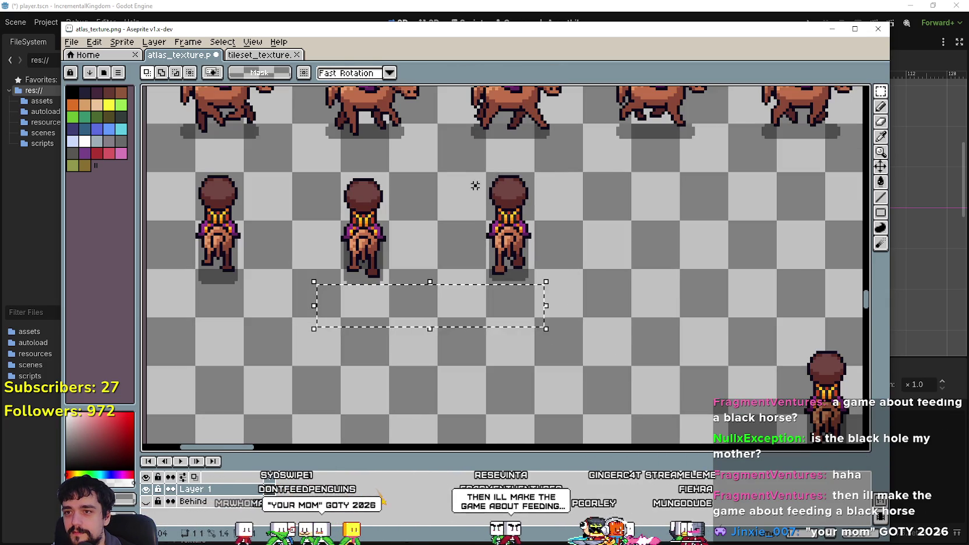
{"action": "key", "text": "Down"}
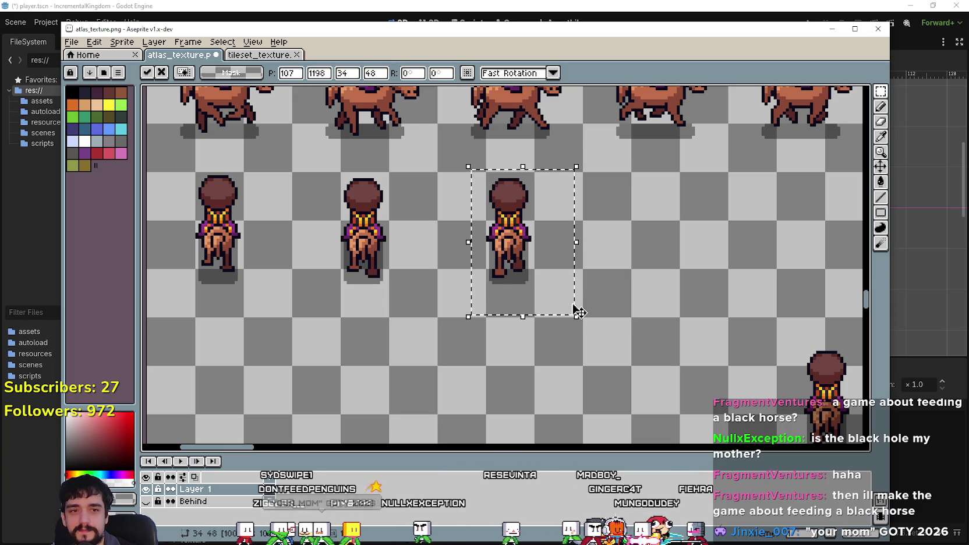
{"action": "left_click", "coordinate": [587, 304]}
Move the next back-facing sprite into its grid cell.
{"action": "left_click_drag", "start_coordinate": [514, 331], "coordinate": [382, 322]}
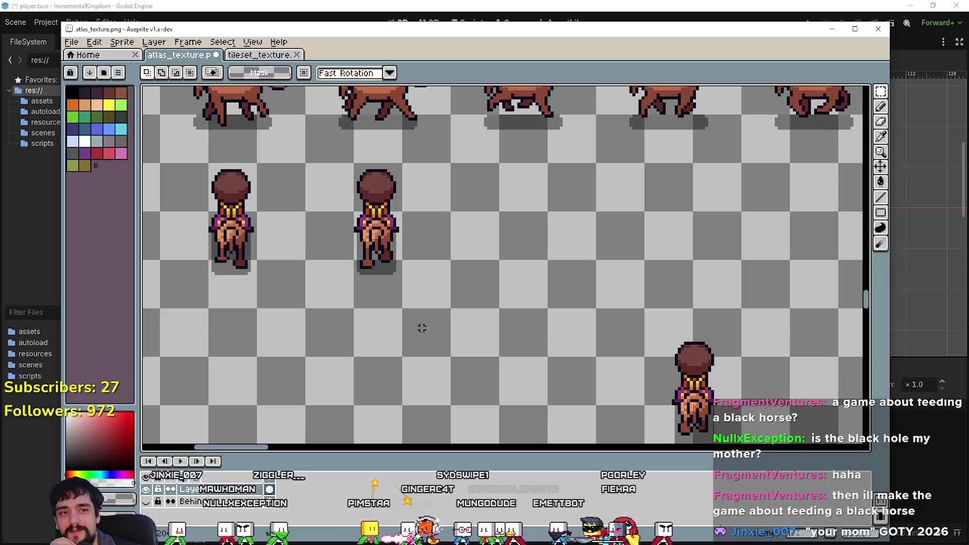
{"action": "scroll", "coordinate": [422, 328], "scroll_direction": "down", "scroll_amount": 1}
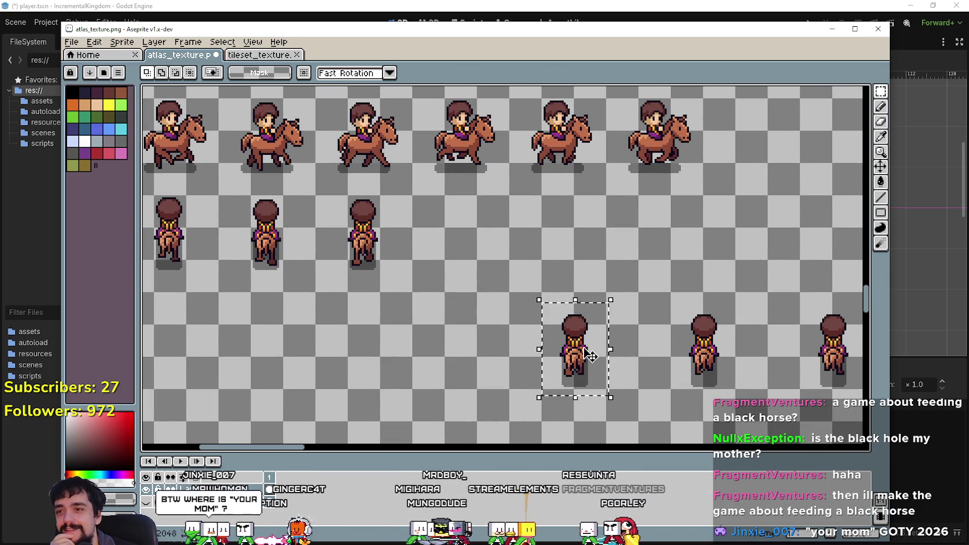
{"action": "mouse_move", "coordinate": [585, 350]}
{"action": "left_mouse_down"}
{"action": "mouse_move", "coordinate": [460, 246]}
{"action": "mouse_move", "coordinate": [476, 237]}
{"action": "left_mouse_up"}
{"action": "scroll", "coordinate": [466, 238], "scroll_direction": "up", "scroll_amount": 2}
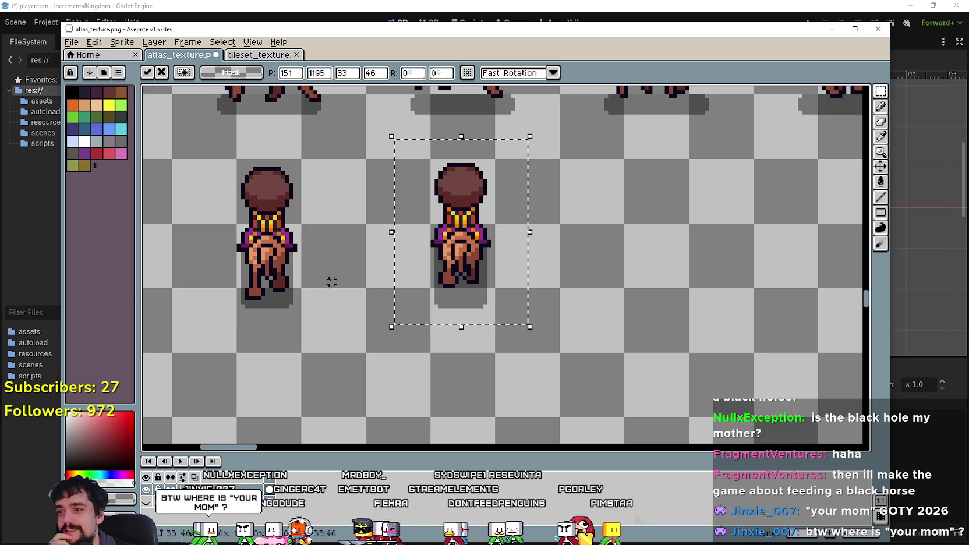
Move the lone back-facing sprite beside the other back-facing sprites.
{"action": "mouse_move", "coordinate": [283, 359]}
{"action": "left_mouse_down"}
{"action": "mouse_move", "coordinate": [472, 318]}
{"action": "mouse_move", "coordinate": [483, 305]}
{"action": "left_mouse_up"}
{"action": "scroll", "coordinate": [483, 215], "scroll_direction": "down", "scroll_amount": 1}
{"action": "left_click_drag", "start_coordinate": [163, 285], "coordinate": [329, 247]}
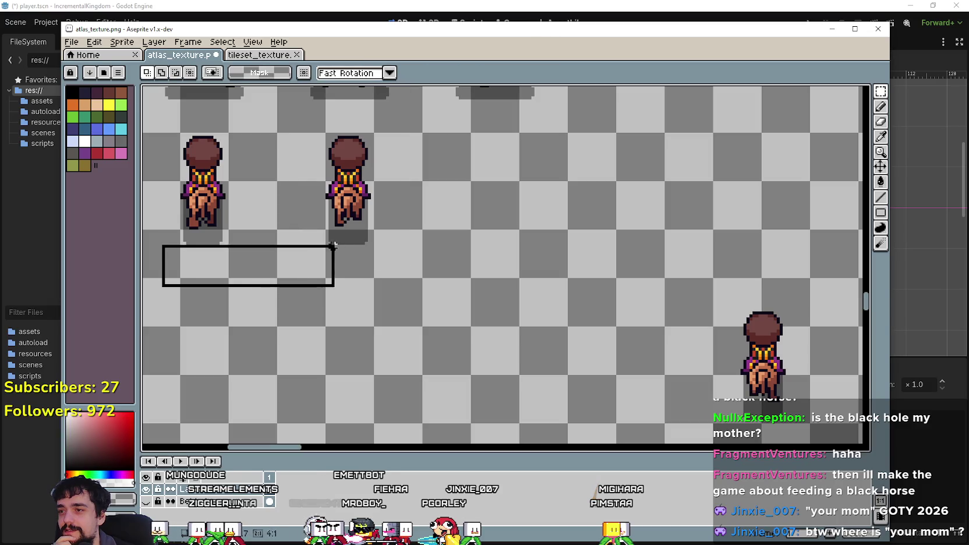
{"action": "scroll", "coordinate": [583, 309], "scroll_direction": "down", "scroll_amount": 3}
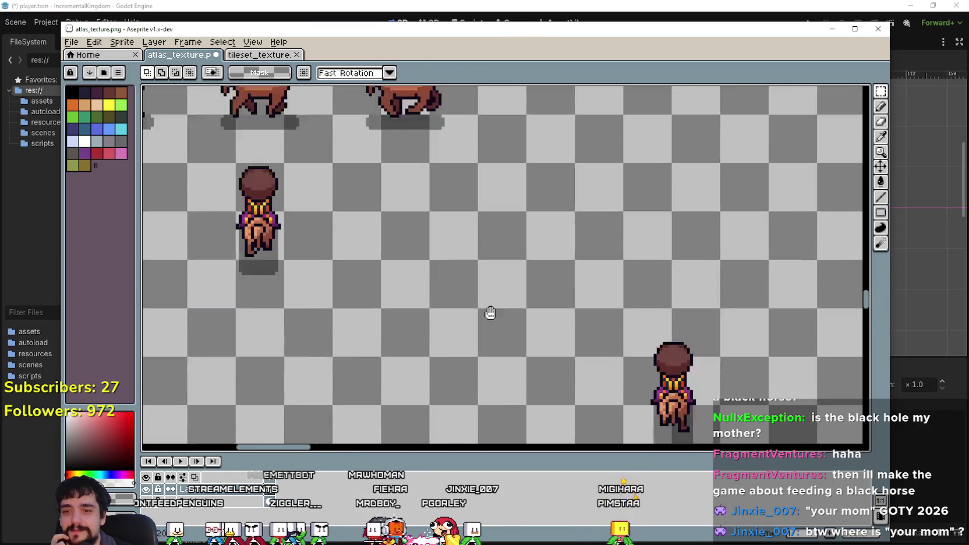
{"action": "left_click_drag", "start_coordinate": [480, 407], "coordinate": [562, 275]}
{"action": "mouse_move", "coordinate": [527, 358]}
{"action": "left_mouse_down"}
{"action": "mouse_move", "coordinate": [348, 233]}
{"action": "mouse_move", "coordinate": [384, 247]}
{"action": "left_mouse_up"}
{"action": "scroll", "coordinate": [356, 239], "scroll_direction": "up", "scroll_amount": 1}
{"action": "scroll", "coordinate": [383, 248], "scroll_direction": "left", "scroll_amount": 3}
Check the finished rows and save the sprite sheet with Ctrl+S.
{"action": "mouse_move", "coordinate": [302, 365]}
{"action": "left_mouse_down"}
{"action": "mouse_move", "coordinate": [523, 329]}
{"action": "mouse_move", "coordinate": [524, 320]}
{"action": "left_mouse_up"}
{"action": "scroll", "coordinate": [653, 341], "scroll_direction": "down", "scroll_amount": 3}
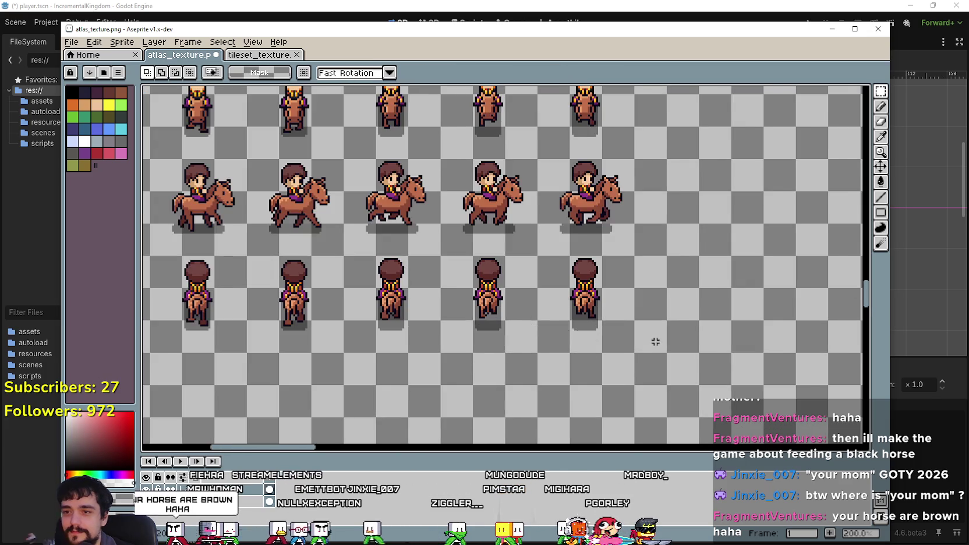
{"action": "left_click_drag", "start_coordinate": [432, 245], "coordinate": [501, 245]}
{"action": "scroll", "coordinate": [500, 245], "scroll_direction": "down", "scroll_amount": 5}
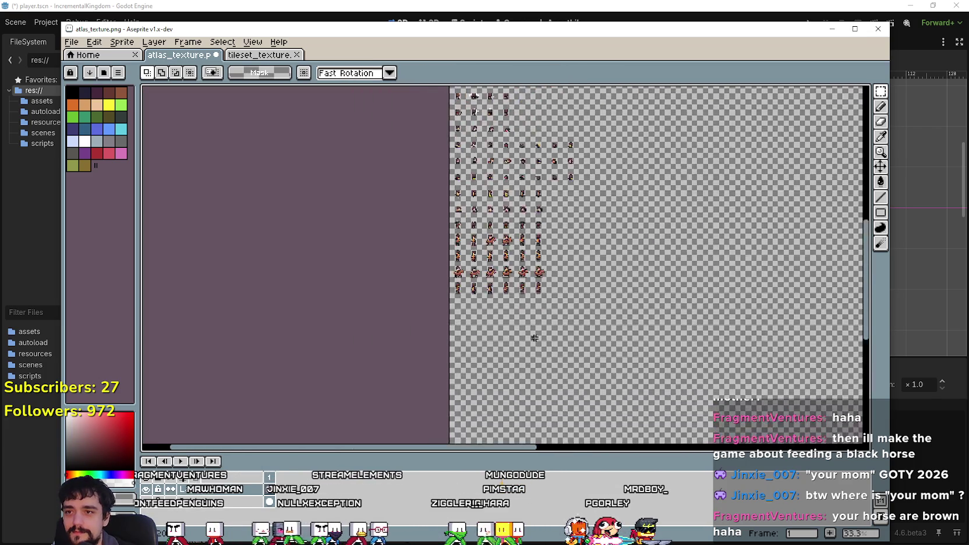
{"action": "scroll", "coordinate": [584, 252], "scroll_direction": "up", "scroll_amount": 3}
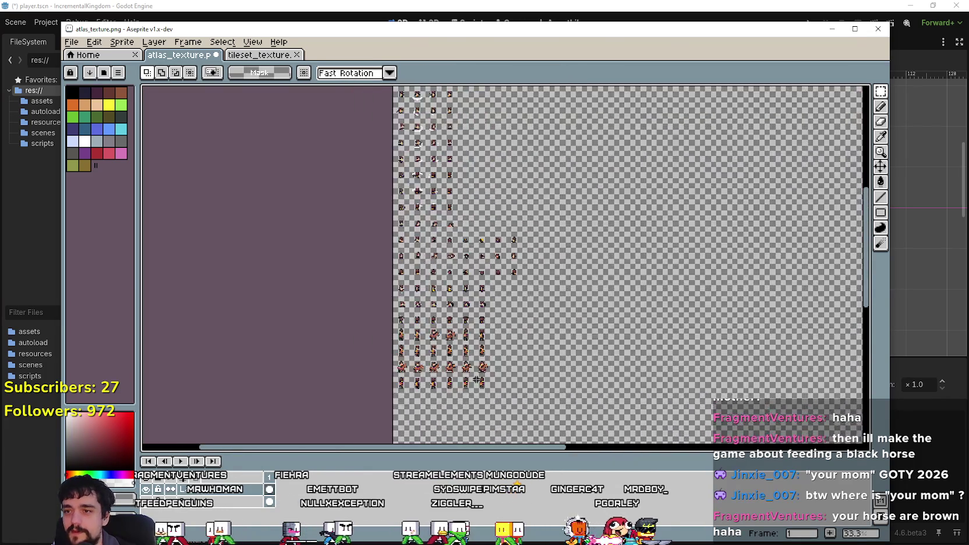
{"action": "key", "text": "ctrl+s"}
Fill horse_walk_front with the six front-facing horse frames from atlas_texture.png and preview it.
{"action": "left_click", "coordinate": [607, 5]}
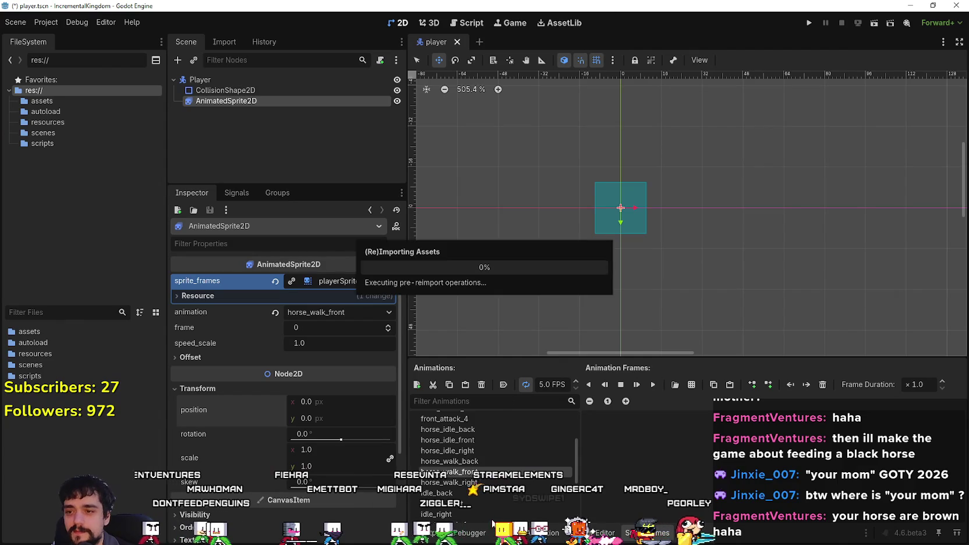
{"action": "left_click", "coordinate": [675, 385]}
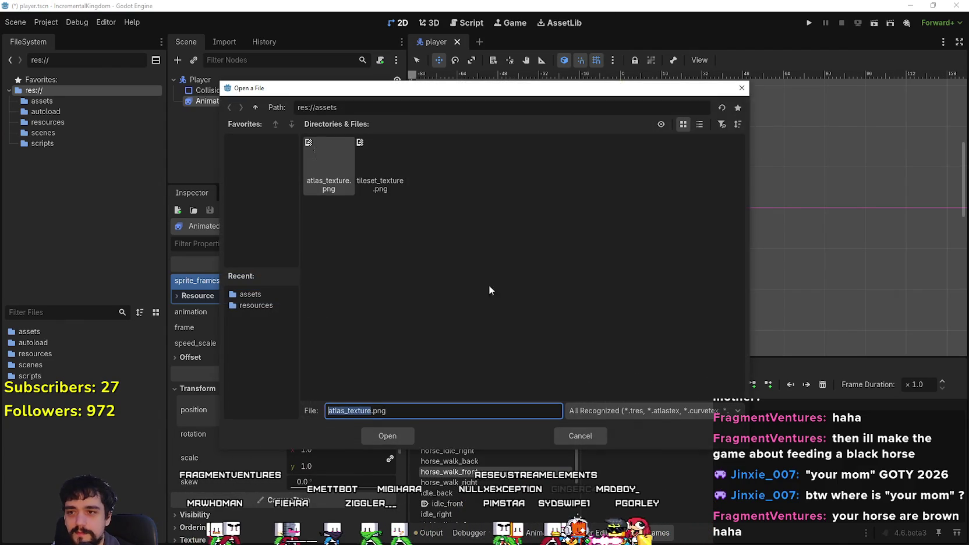
{"action": "double_click", "coordinate": [332, 179]}
{"action": "double_click", "coordinate": [234, 130]}
{"action": "scroll", "coordinate": [280, 351], "scroll_direction": "down", "scroll_amount": 5}
{"action": "scroll", "coordinate": [280, 351], "scroll_direction": "down", "scroll_amount": 3}
{"action": "scroll", "coordinate": [224, 315], "scroll_direction": "up", "scroll_amount": 1}
{"action": "left_click_drag", "start_coordinate": [192, 266], "coordinate": [314, 266]}
{"action": "left_click", "coordinate": [371, 437]}
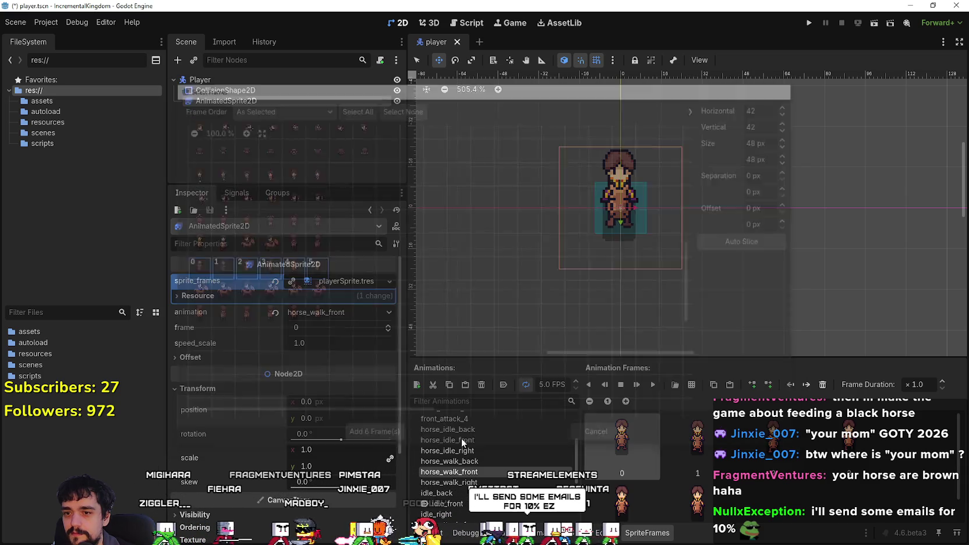
{"action": "left_click", "coordinate": [655, 387]}
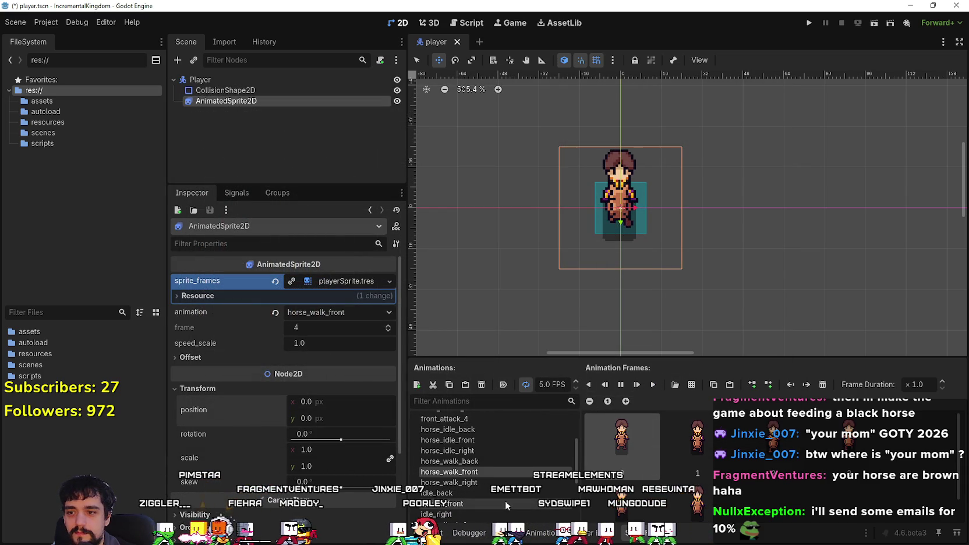
Add the six side-view horse frames from atlas_texture.png to horse_walk_right and play it.
{"action": "left_click", "coordinate": [449, 482]}
{"action": "left_click", "coordinate": [692, 384]}
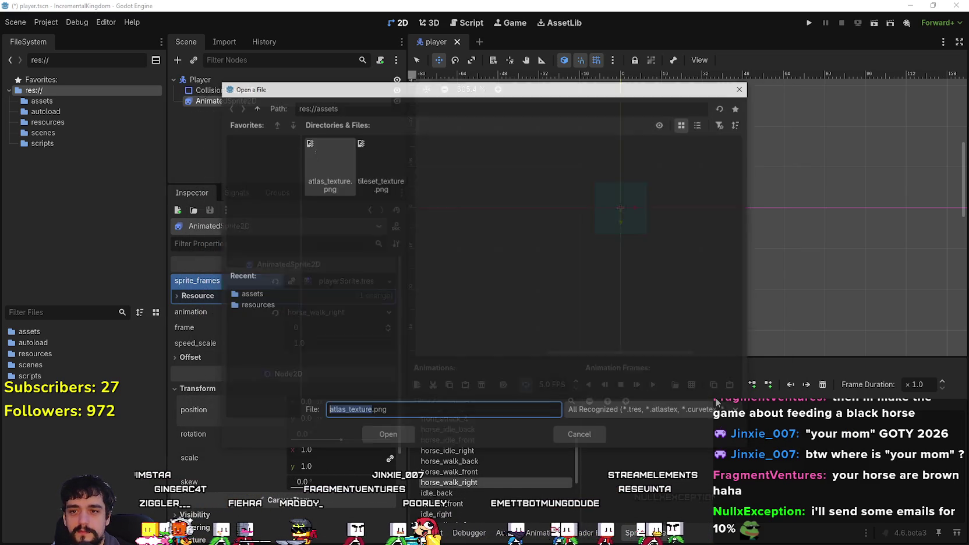
{"action": "double_click", "coordinate": [321, 154]}
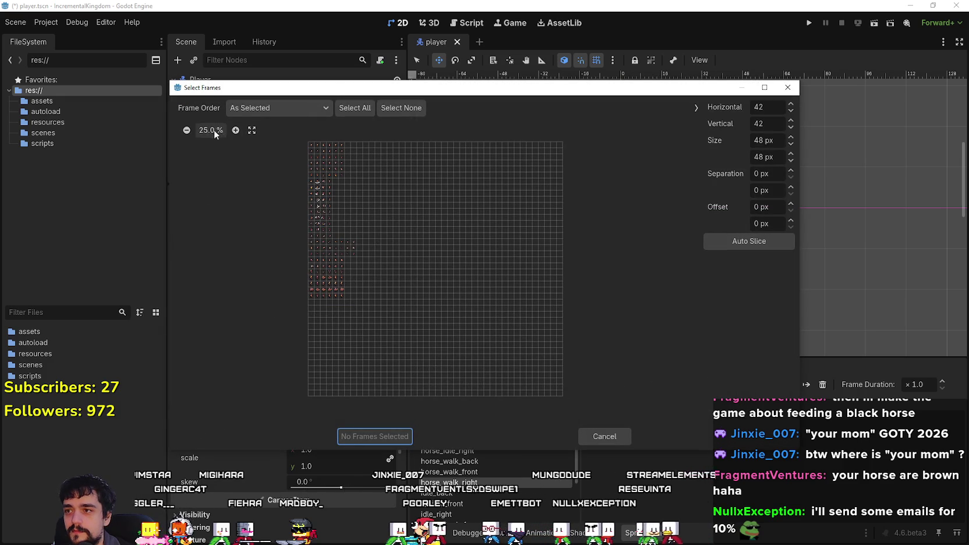
{"action": "left_click", "coordinate": [213, 129]}
{"action": "scroll", "coordinate": [291, 286], "scroll_direction": "down", "scroll_amount": 10}
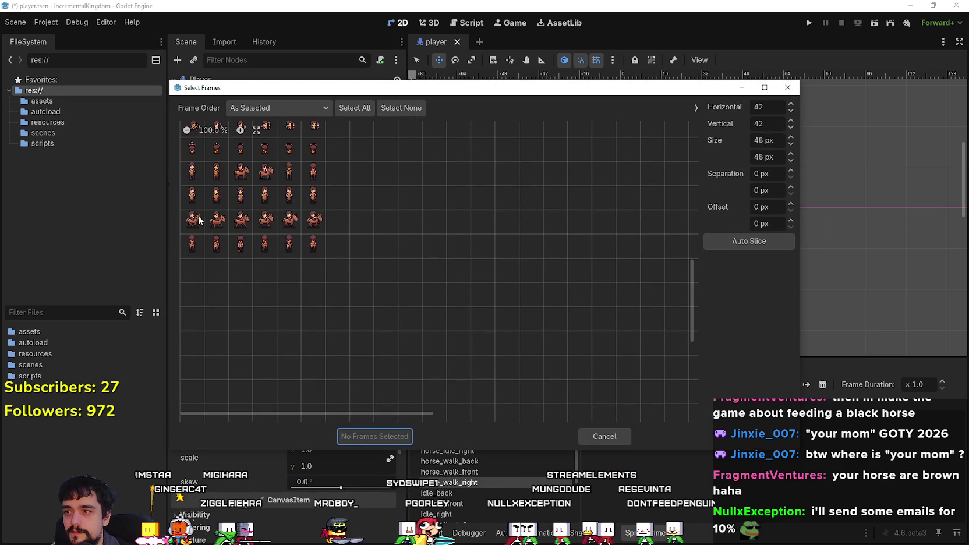
{"action": "left_click_drag", "start_coordinate": [192, 220], "coordinate": [314, 221]}
{"action": "left_click", "coordinate": [379, 437]}
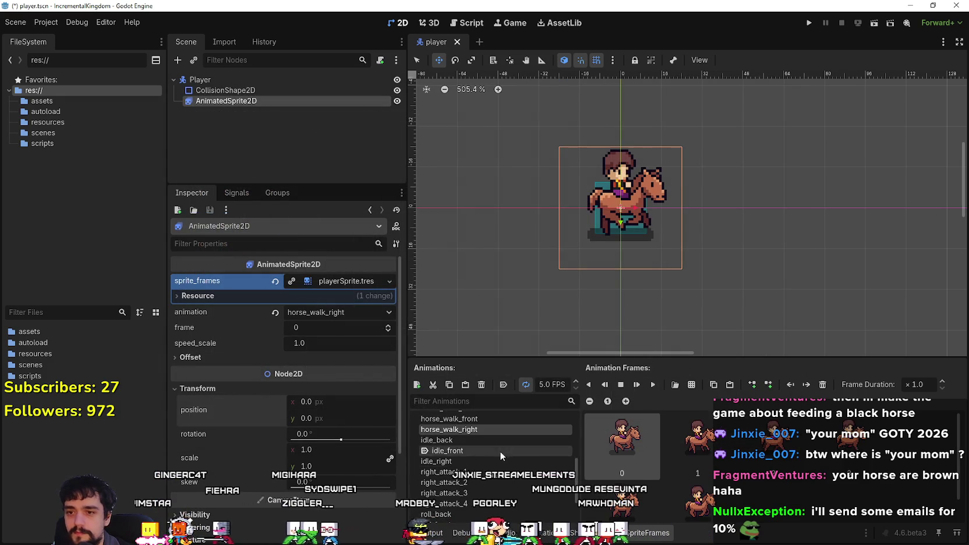
{"action": "left_click", "coordinate": [654, 386]}
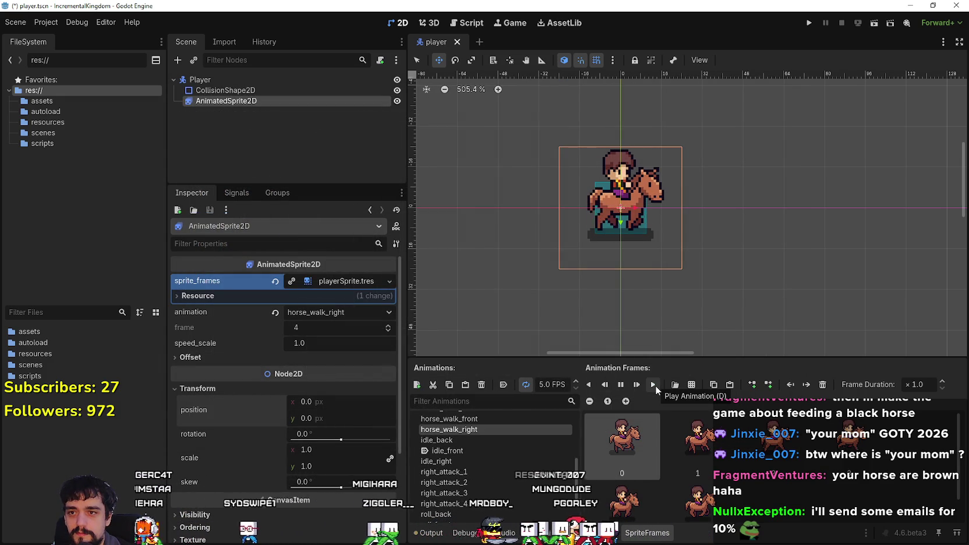
Give horse_walk_back the five back-facing horse frames from atlas_texture.png and play it.
{"action": "scroll", "coordinate": [484, 440], "scroll_direction": "up", "scroll_amount": 1}
{"action": "scroll", "coordinate": [488, 446], "scroll_direction": "up", "scroll_amount": 1}
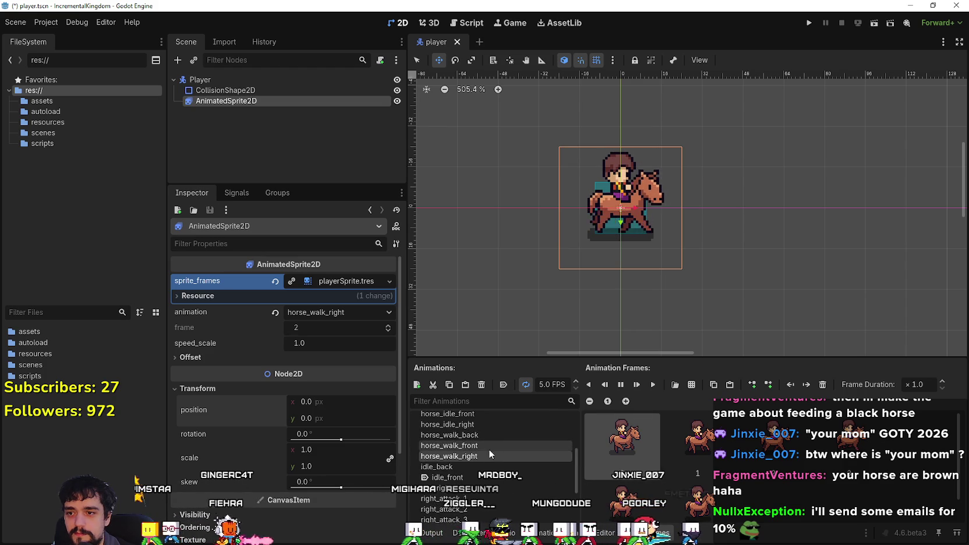
{"action": "left_click", "coordinate": [498, 444]}
{"action": "left_click", "coordinate": [497, 432]}
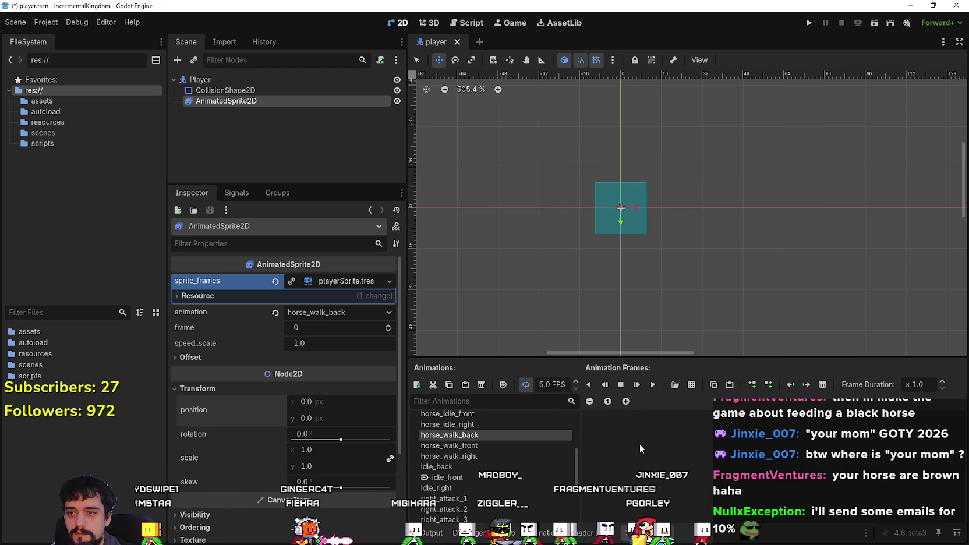
{"action": "left_click", "coordinate": [691, 385]}
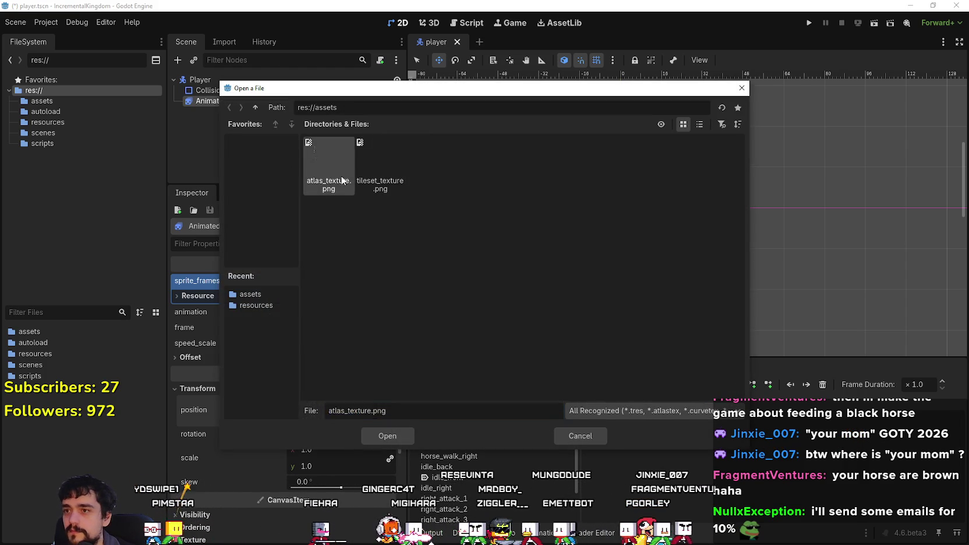
{"action": "double_click", "coordinate": [326, 166]}
{"action": "scroll", "coordinate": [245, 342], "scroll_direction": "down", "scroll_amount": 10}
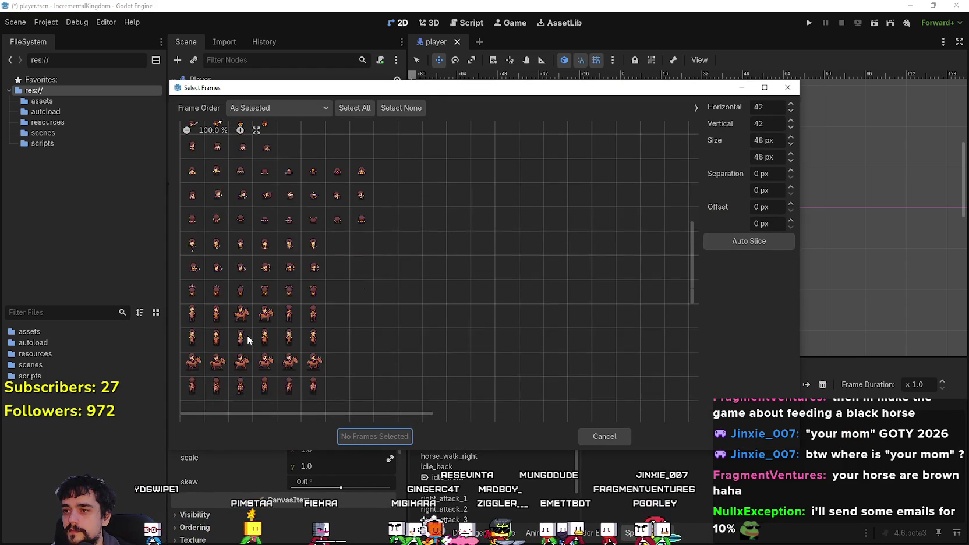
{"action": "left_click_drag", "start_coordinate": [192, 315], "coordinate": [278, 315]}
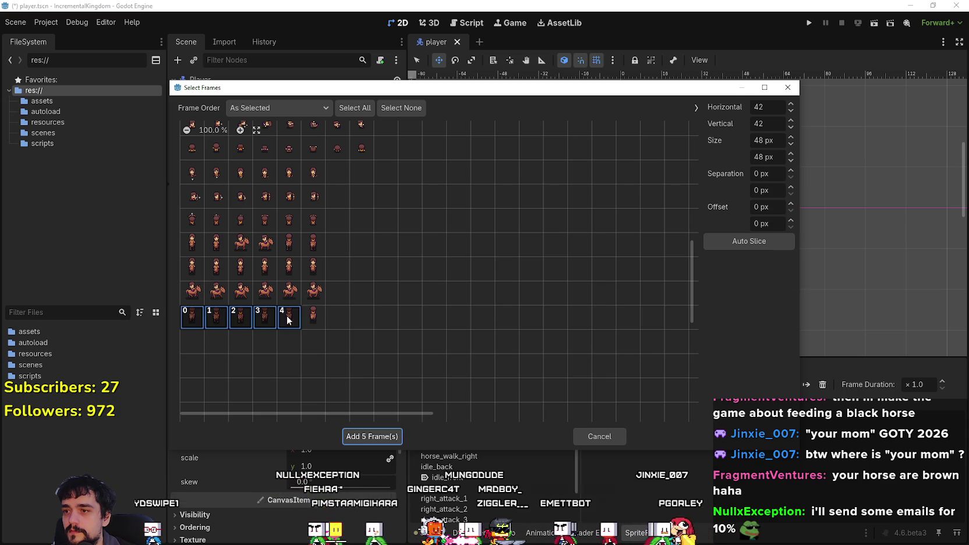
{"action": "left_click", "coordinate": [375, 436]}
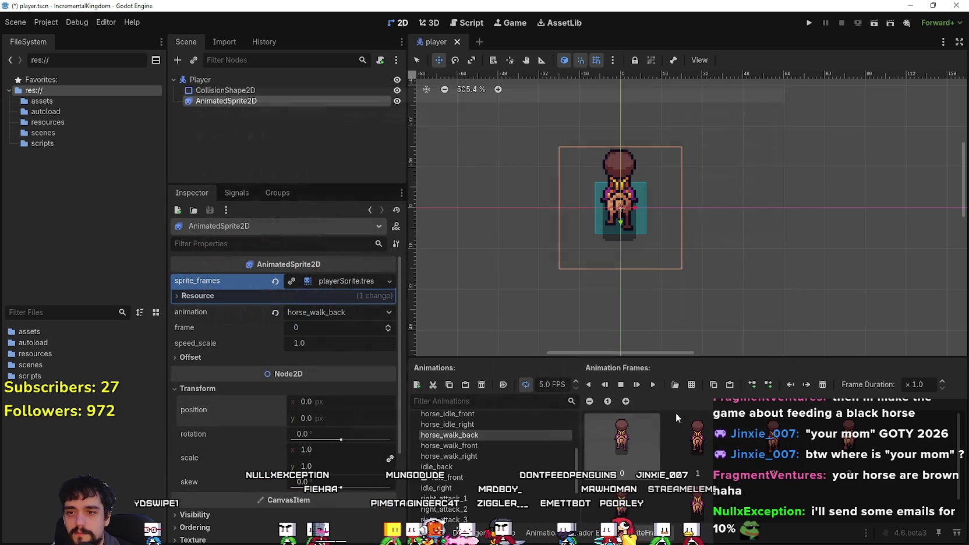
{"action": "left_click", "coordinate": [653, 385]}
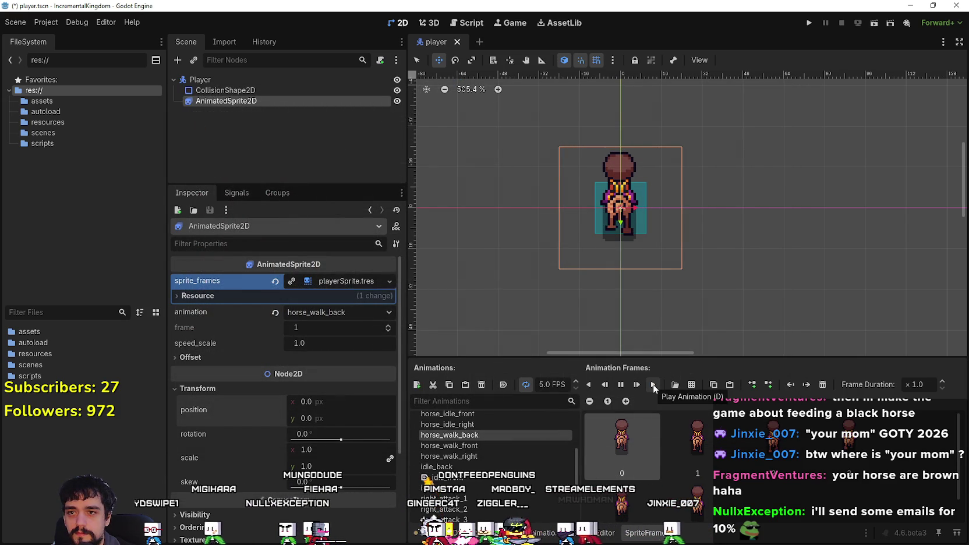
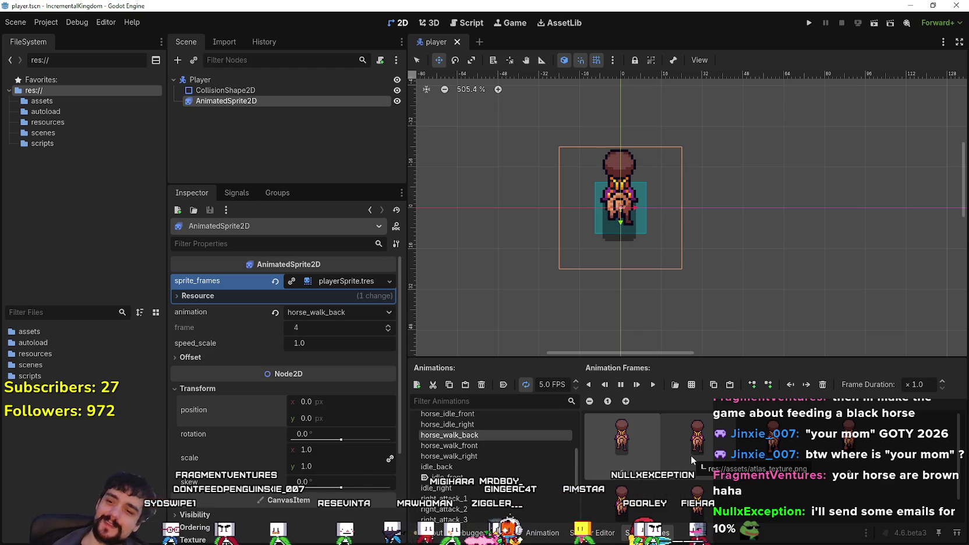
Inspect the player's CollisionShape2D node in the Scene tree.
{"action": "scroll", "coordinate": [474, 466], "scroll_direction": "down", "scroll_amount": 4}
{"action": "scroll", "coordinate": [475, 466], "scroll_direction": "up", "scroll_amount": 5}
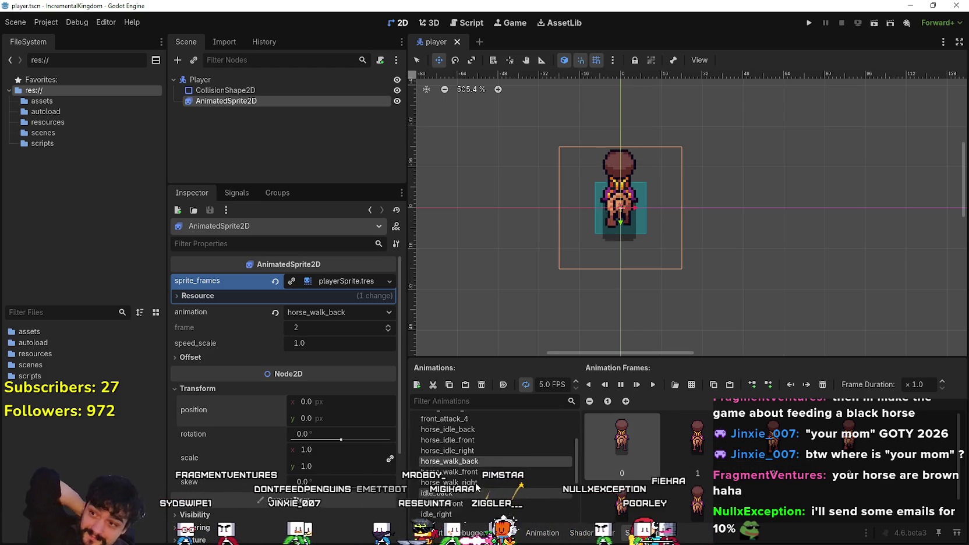
{"action": "left_click", "coordinate": [271, 91]}
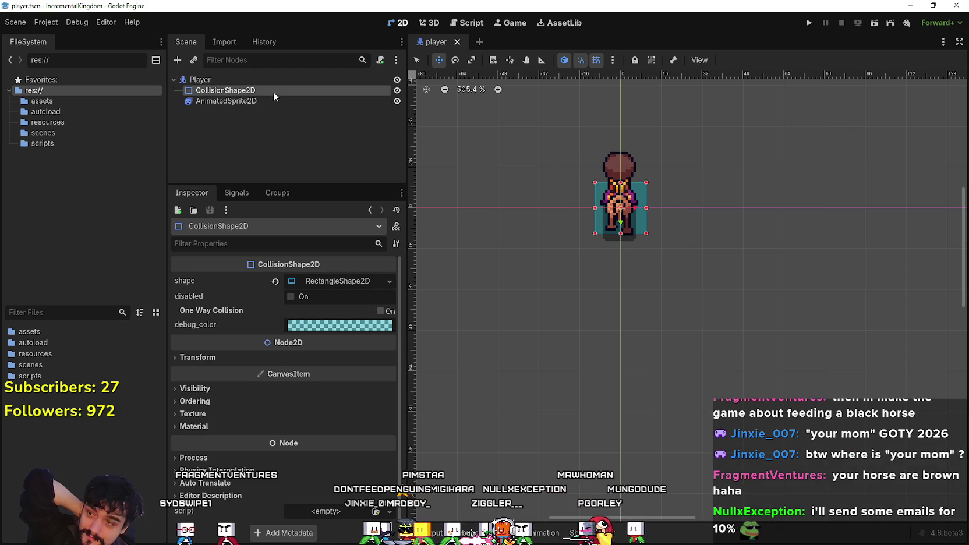
{"action": "scroll", "coordinate": [634, 171], "scroll_direction": "up", "scroll_amount": 4}
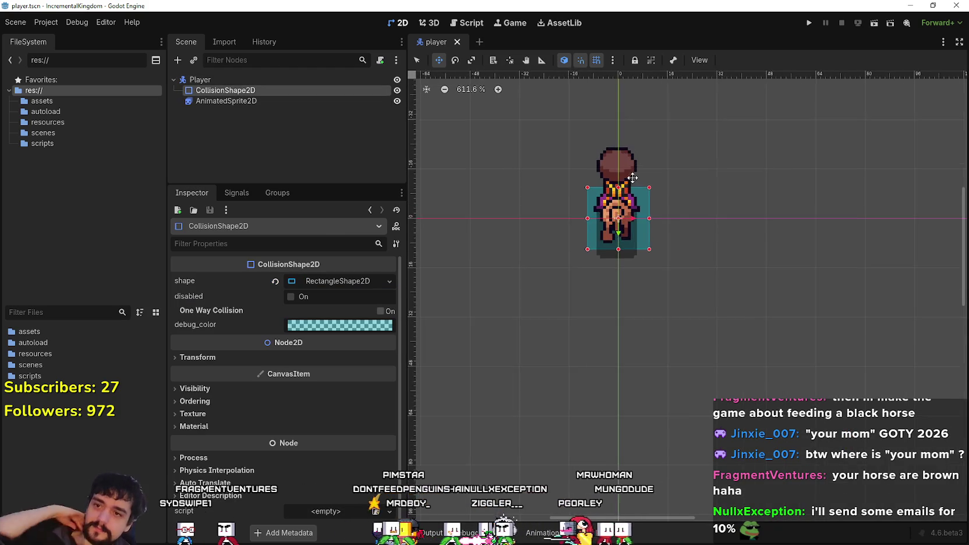
Set the AnimatedSprite2D to play idle_front, then reselect CollisionShape2D.
{"action": "left_click", "coordinate": [282, 101]}
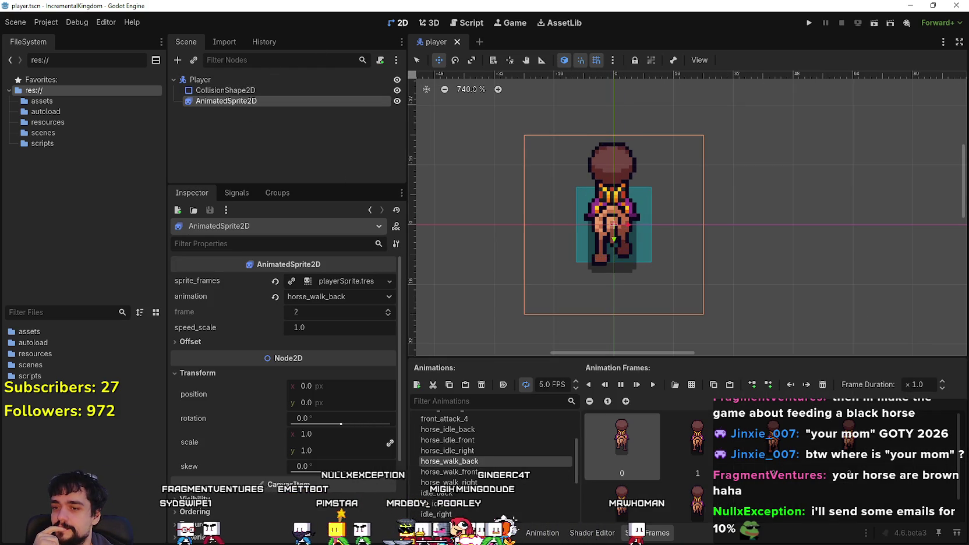
{"action": "scroll", "coordinate": [550, 467], "scroll_direction": "down", "scroll_amount": 3}
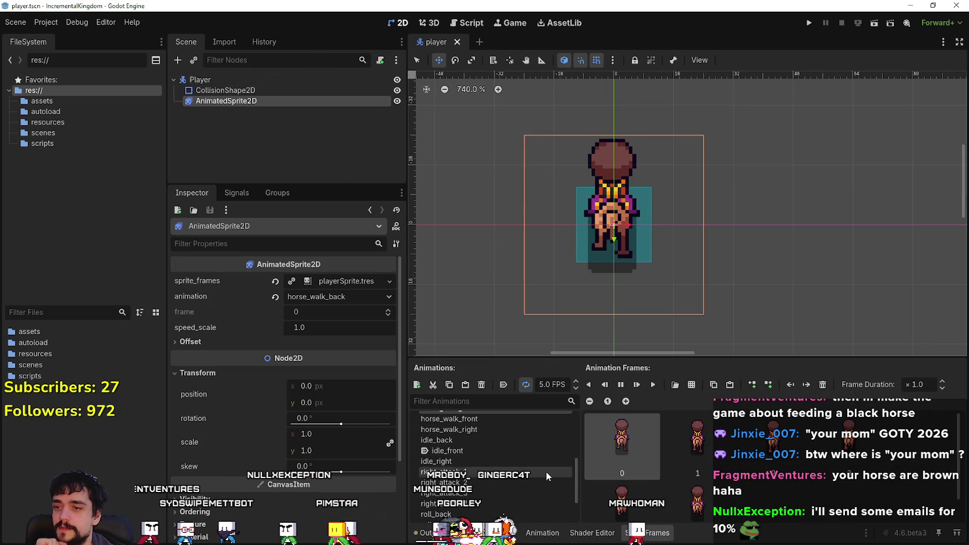
{"action": "scroll", "coordinate": [545, 471], "scroll_direction": "up", "scroll_amount": 3}
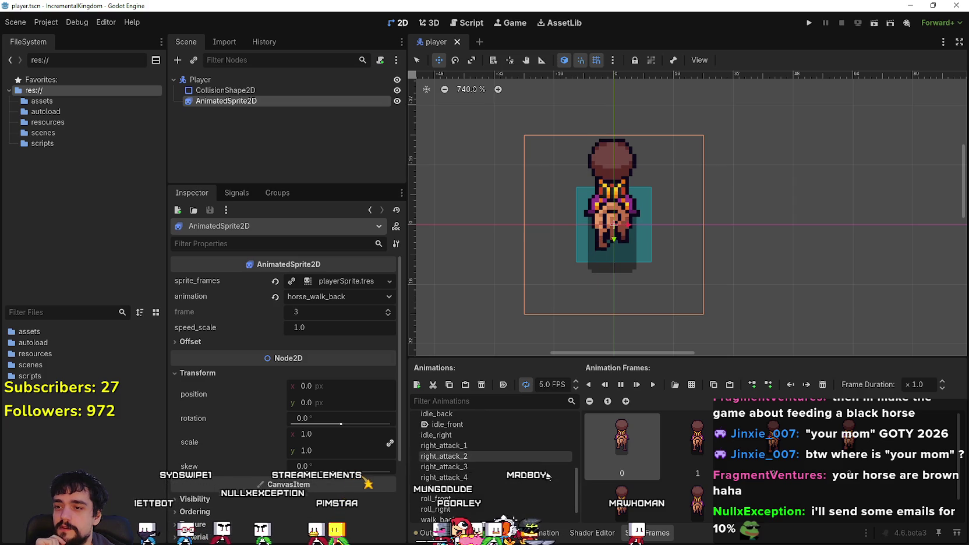
{"action": "left_click", "coordinate": [513, 502]}
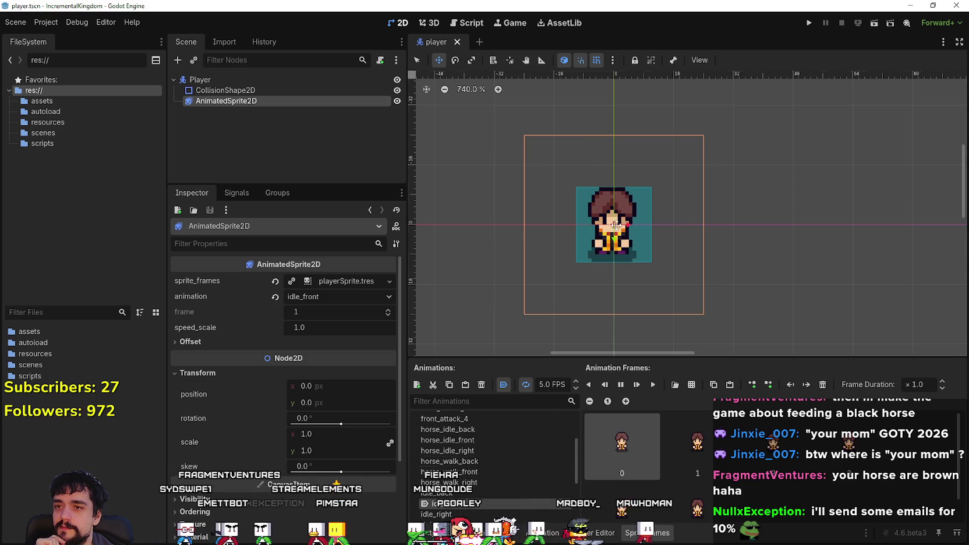
{"action": "scroll", "coordinate": [588, 303], "scroll_direction": "up", "scroll_amount": 3}
{"action": "left_click", "coordinate": [270, 90]}
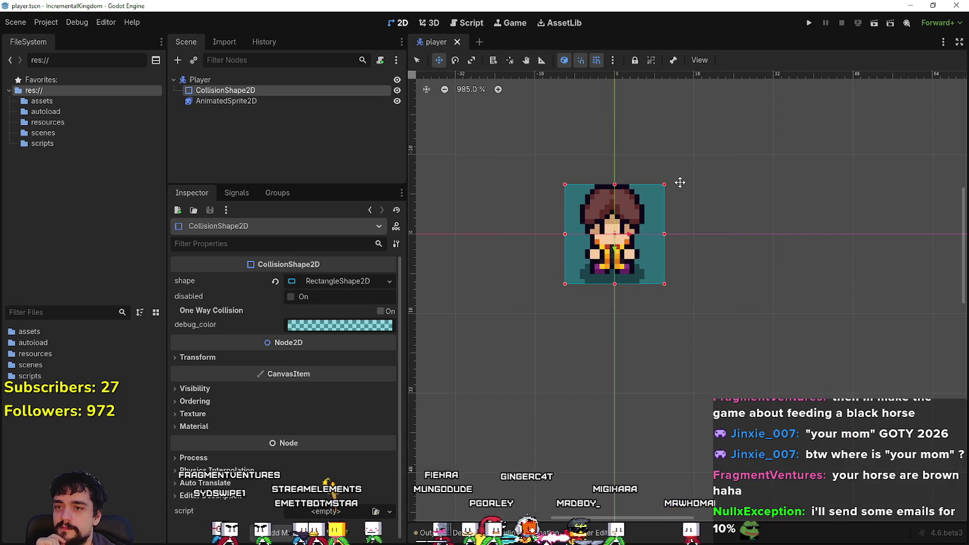
{"action": "scroll", "coordinate": [670, 198], "scroll_direction": "up", "scroll_amount": 4}
In Select mode, roughly resize the collision rectangle and turn off Grid and Smart Snap.
{"action": "left_click", "coordinate": [416, 61]}
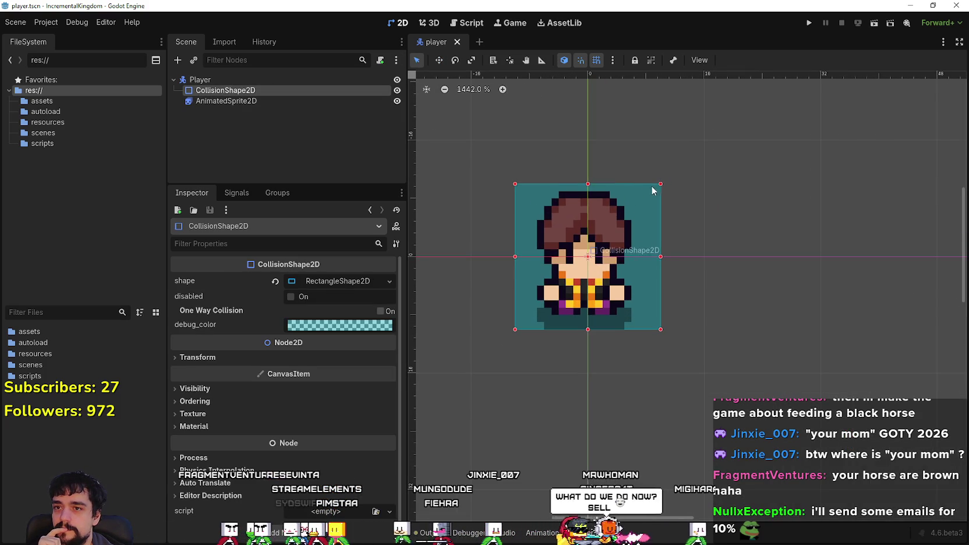
{"action": "left_click_drag", "start_coordinate": [659, 180], "coordinate": [704, 257]}
{"action": "left_click_drag", "start_coordinate": [704, 293], "coordinate": [587, 292]}
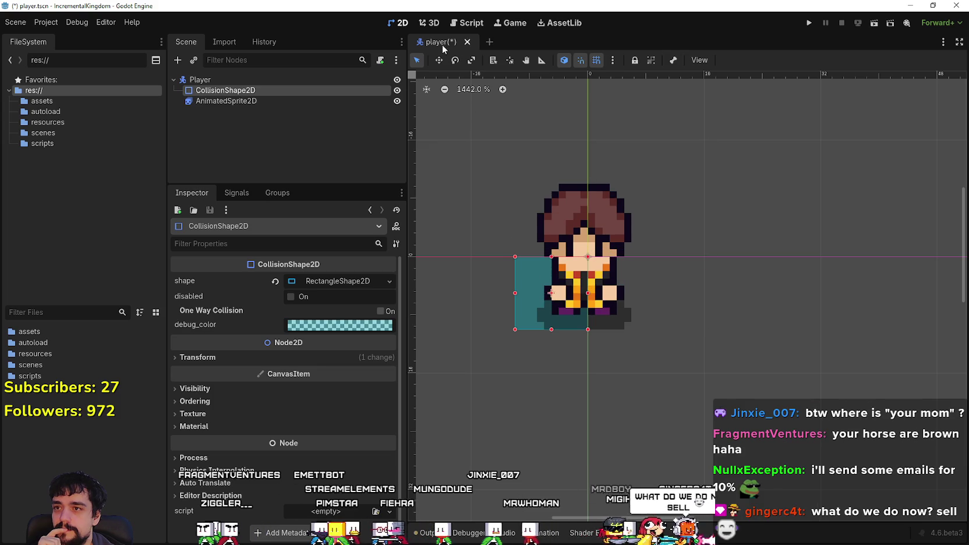
{"action": "left_click", "coordinate": [592, 59]}
{"action": "left_click", "coordinate": [581, 61]}
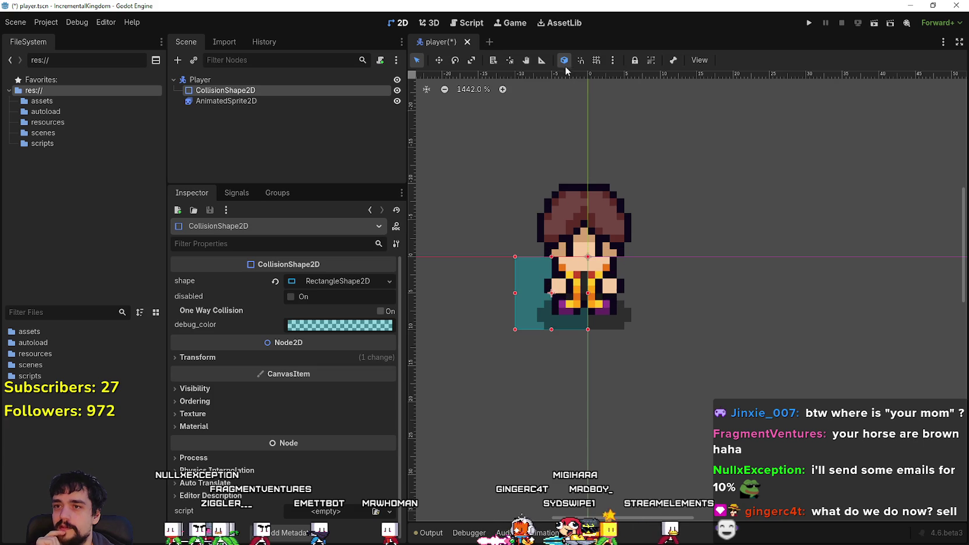
Compare the sprite's bounds with the collision box, undoing an accidental sprite move.
{"action": "left_click", "coordinate": [557, 302]}
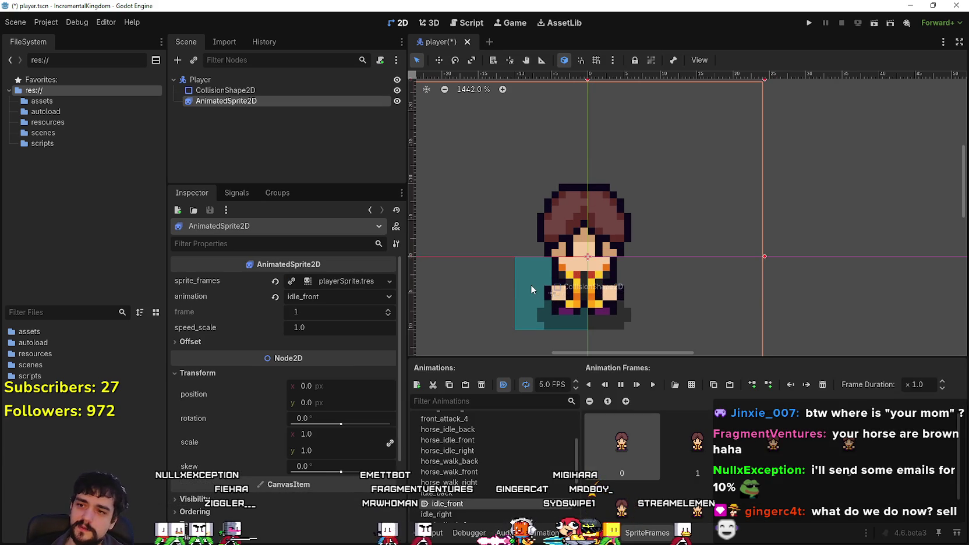
{"action": "left_click", "coordinate": [321, 92]}
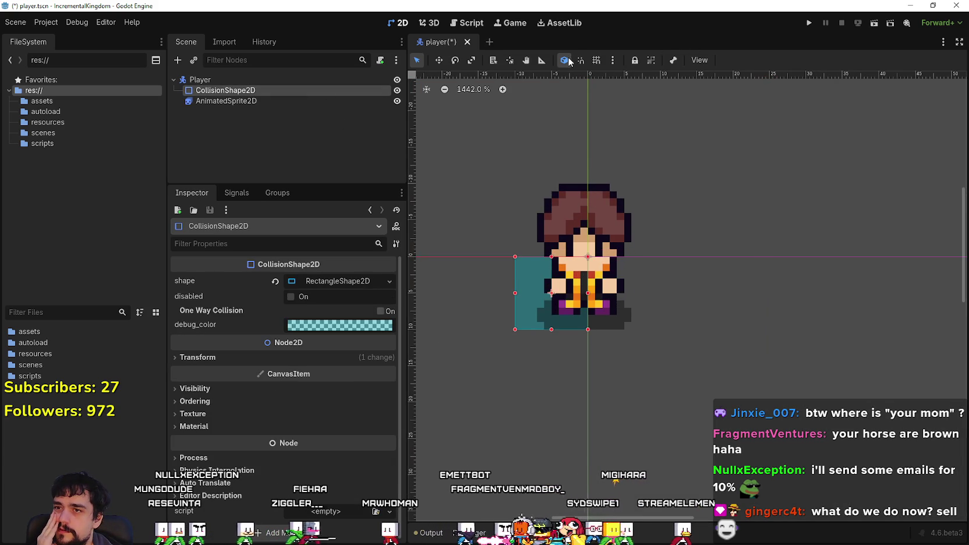
{"action": "scroll", "coordinate": [581, 268], "scroll_direction": "up", "scroll_amount": 1}
{"action": "scroll", "coordinate": [581, 268], "scroll_direction": "up", "scroll_amount": 1}
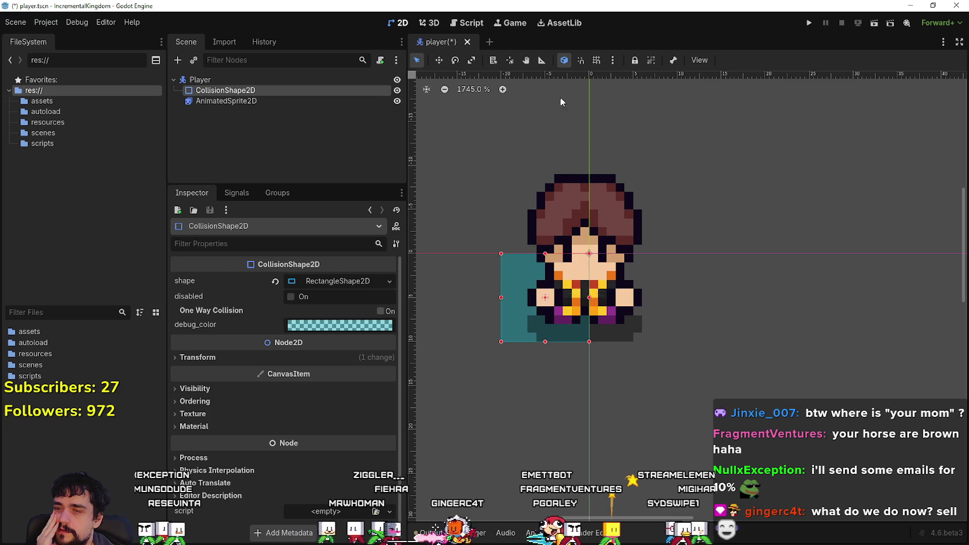
{"action": "left_click", "coordinate": [535, 310]}
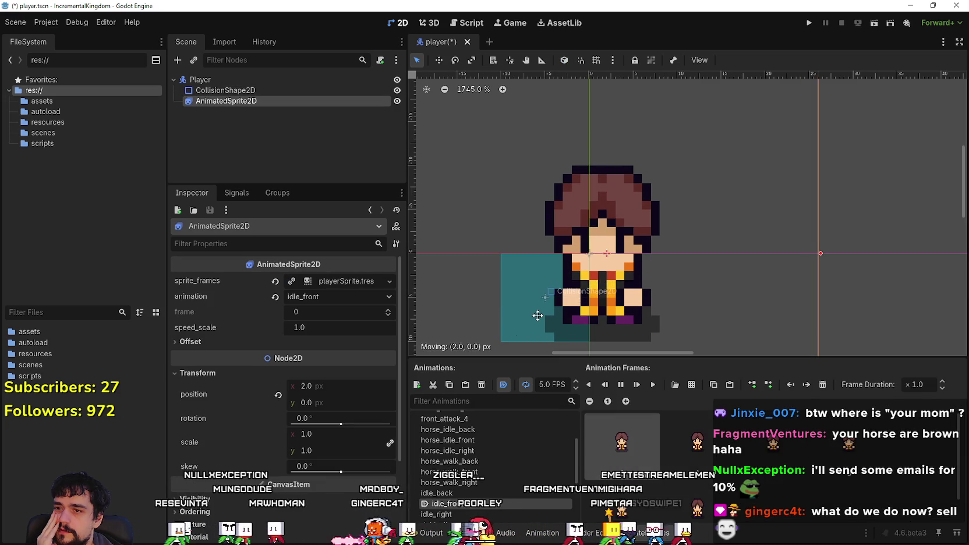
{"action": "key", "text": "ctrl+z"}
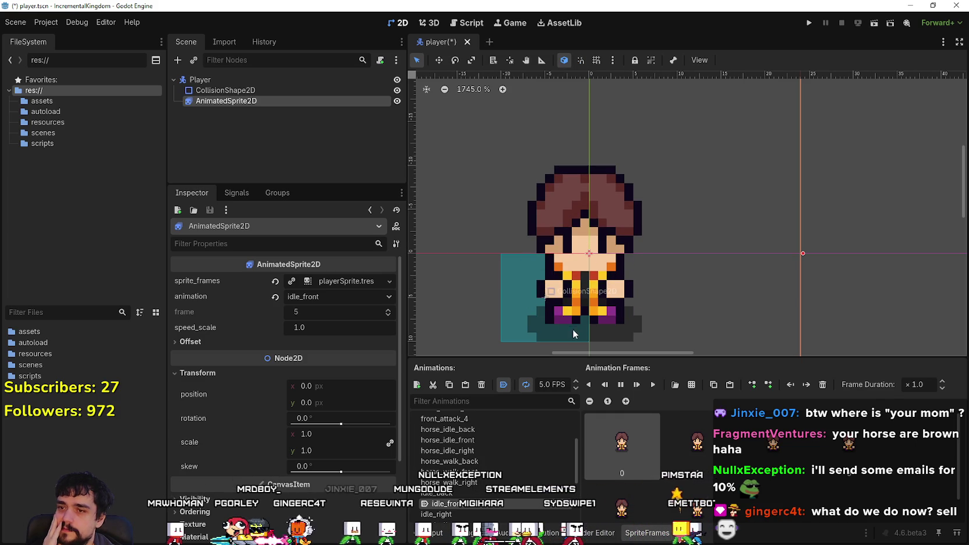
Drag the collision rectangle's edges to fit the character's lower body and feet.
{"action": "left_click", "coordinate": [244, 91]}
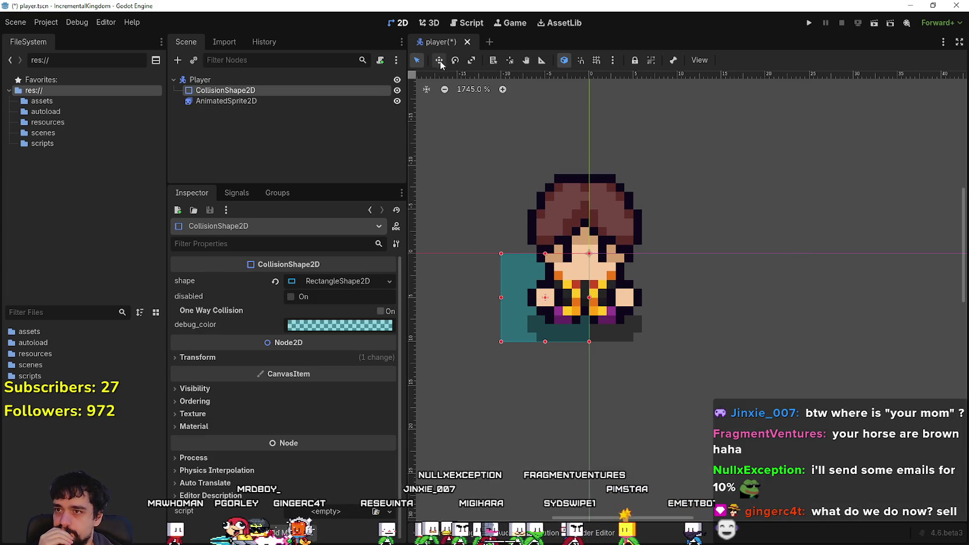
{"action": "scroll", "coordinate": [589, 308], "scroll_direction": "up", "scroll_amount": 3}
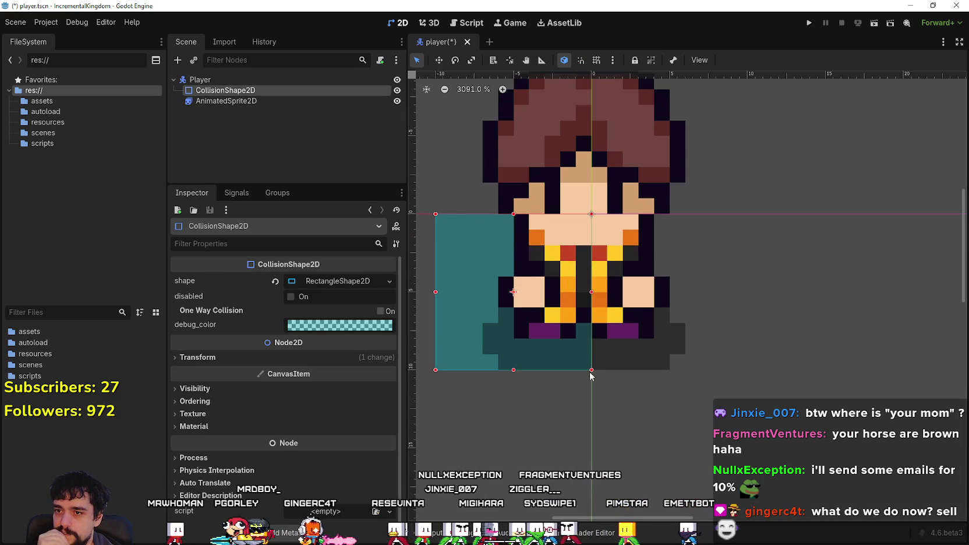
{"action": "mouse_move", "coordinate": [596, 369]}
{"action": "left_mouse_down"}
{"action": "mouse_move", "coordinate": [686, 354]}
{"action": "mouse_move", "coordinate": [696, 336]}
{"action": "left_mouse_up"}
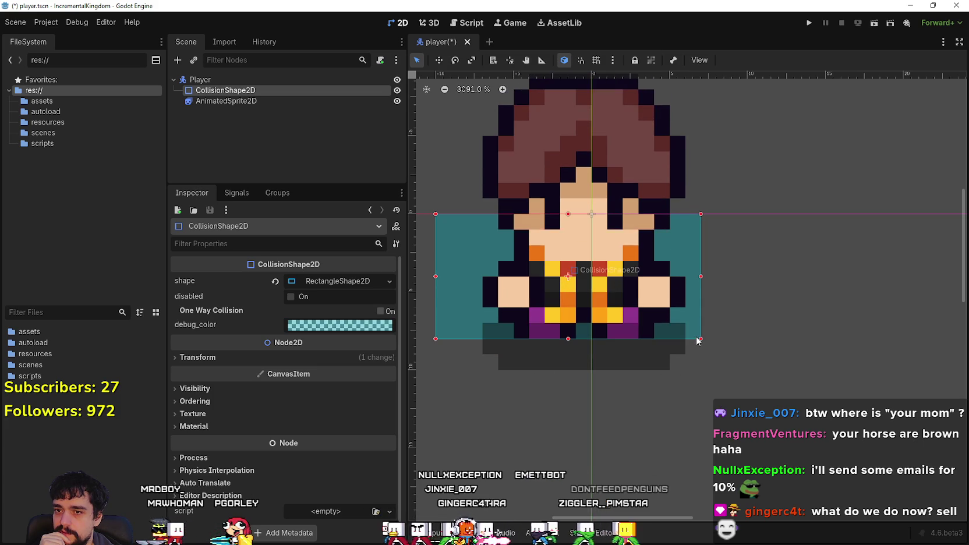
{"action": "mouse_move", "coordinate": [436, 213]}
{"action": "left_mouse_down"}
{"action": "mouse_move", "coordinate": [465, 256]}
{"action": "mouse_move", "coordinate": [496, 271]}
{"action": "left_mouse_up"}
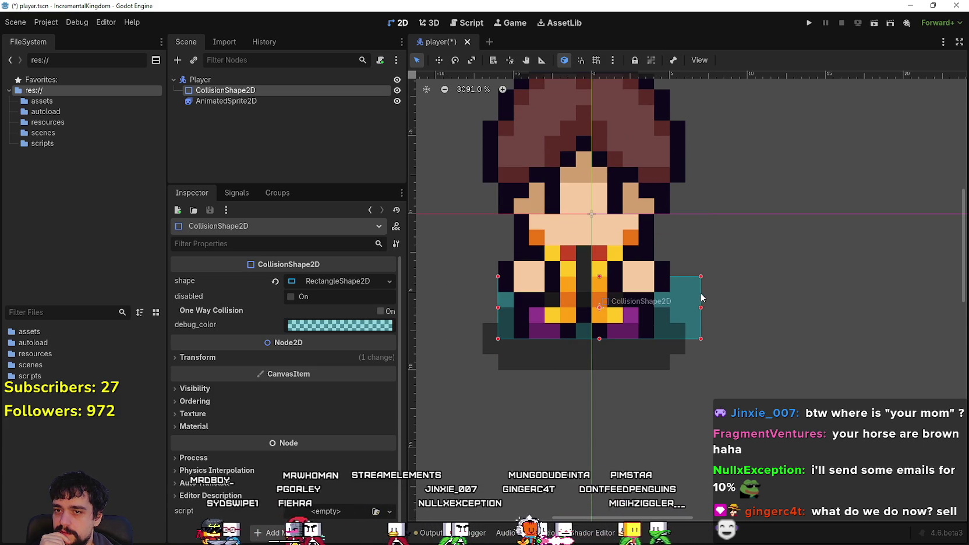
{"action": "left_click_drag", "start_coordinate": [703, 307], "coordinate": [675, 312]}
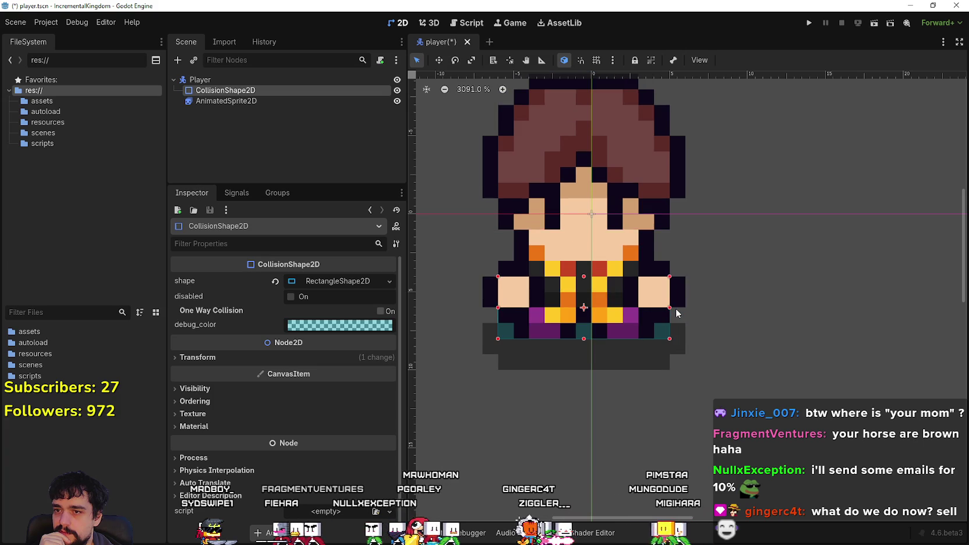
Preview idle_right against the collision box, leaving the sprite on idle_front.
{"action": "left_click", "coordinate": [265, 100]}
{"action": "scroll", "coordinate": [496, 496], "scroll_direction": "down", "scroll_amount": 1}
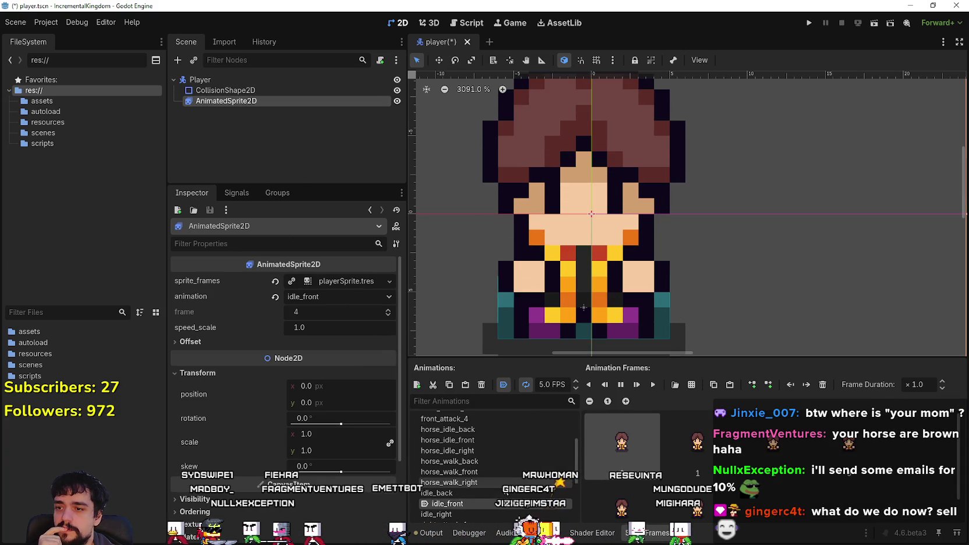
{"action": "left_click", "coordinate": [477, 500]}
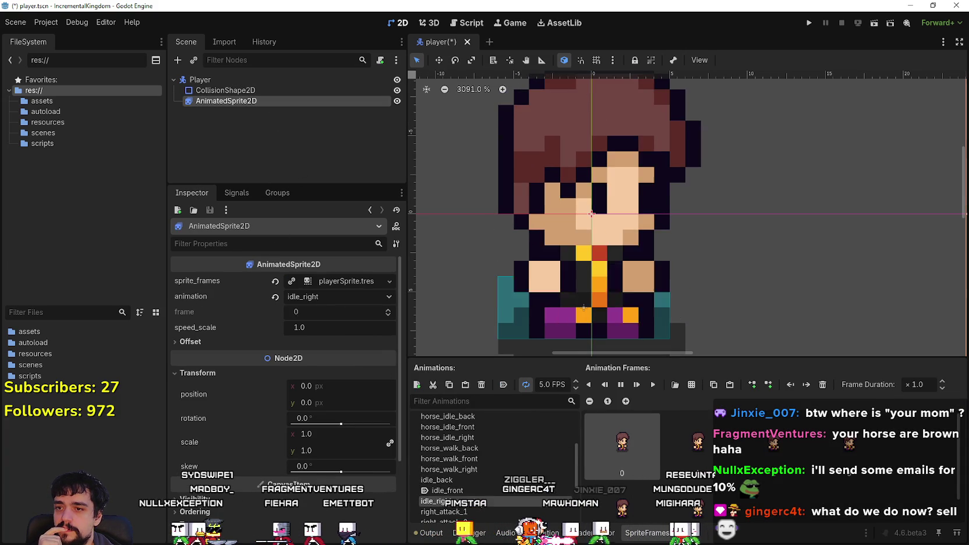
{"action": "left_click", "coordinate": [477, 489]}
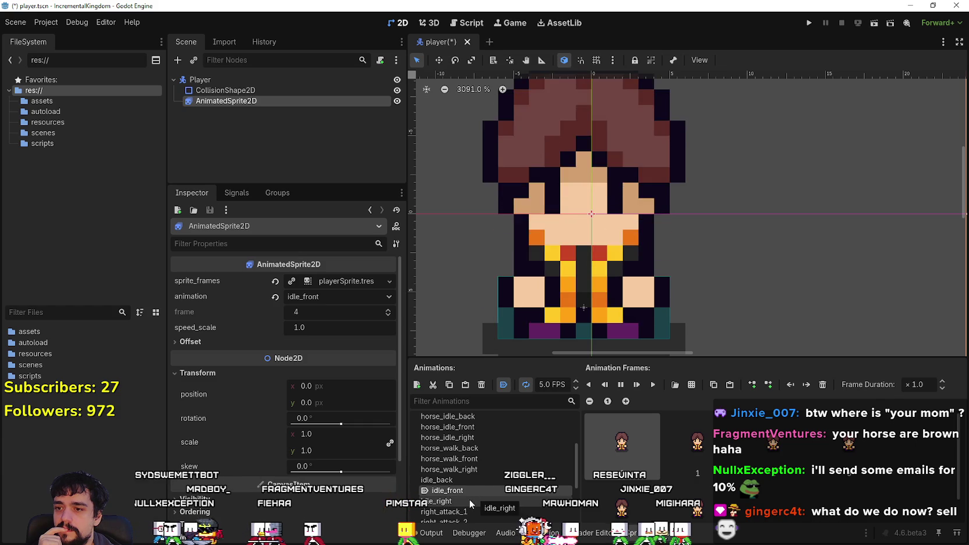
{"action": "left_click", "coordinate": [469, 499]}
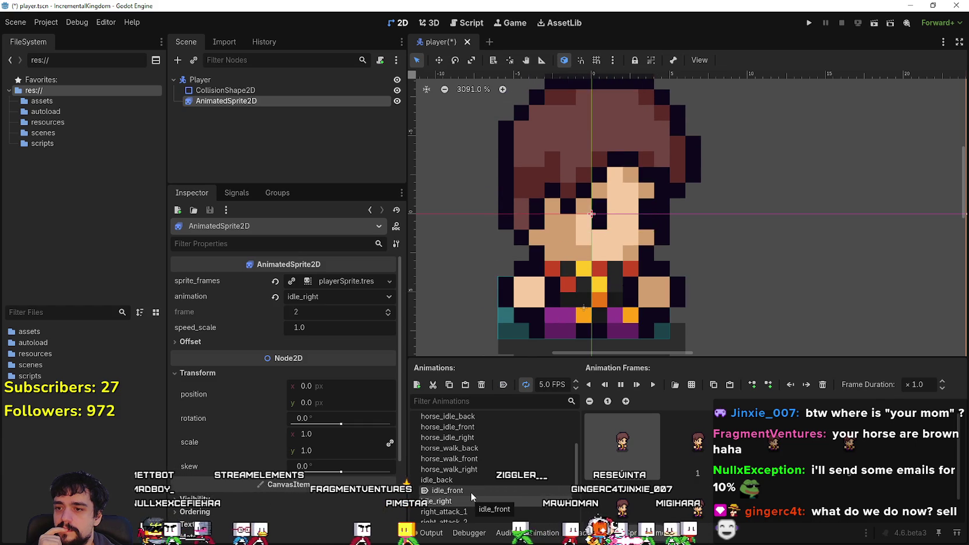
{"action": "left_click", "coordinate": [470, 490]}
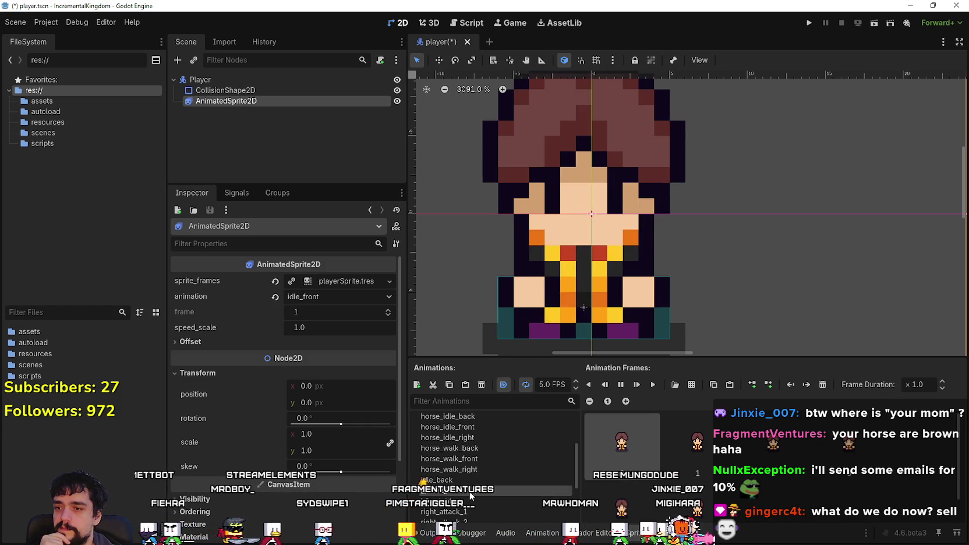
Select the collision shape node and save the player scene.
{"action": "scroll", "coordinate": [631, 262], "scroll_direction": "down", "scroll_amount": 3}
{"action": "scroll", "coordinate": [631, 262], "scroll_direction": "up", "scroll_amount": 2}
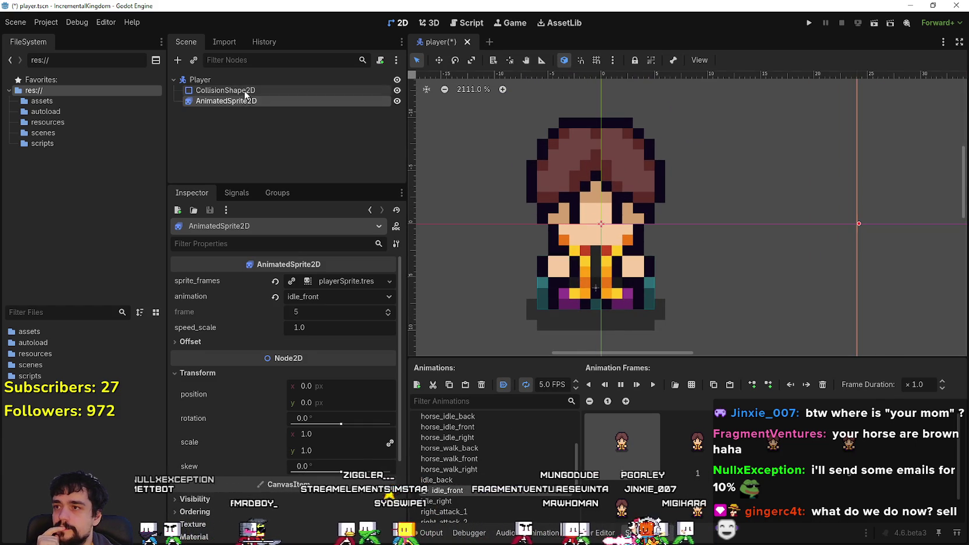
{"action": "left_click", "coordinate": [245, 91]}
{"action": "scroll", "coordinate": [608, 298], "scroll_direction": "down", "scroll_amount": 2}
{"action": "key", "text": "ctrl+s"}
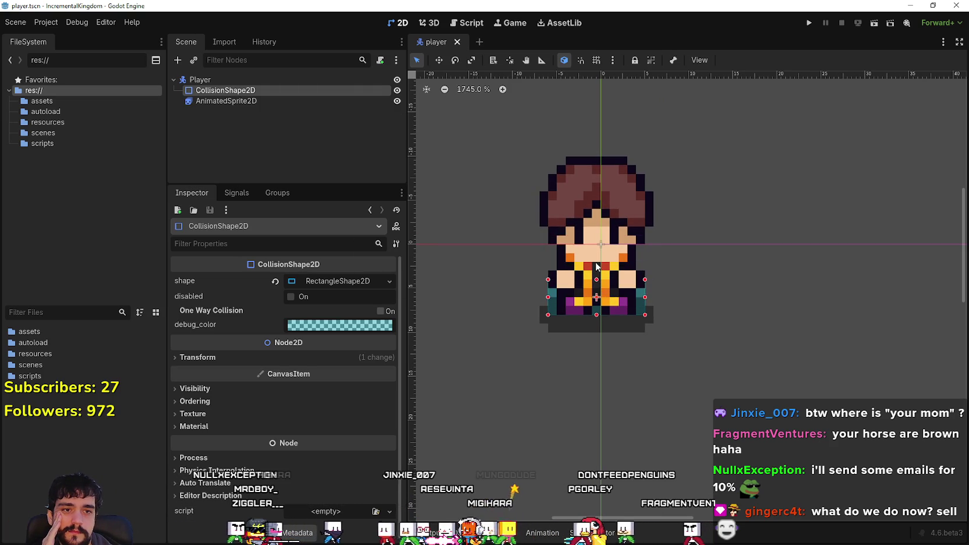
Zoom the 2D view out to about 380% and run the current player scene.
{"action": "scroll", "coordinate": [594, 262], "scroll_direction": "up", "scroll_amount": 1}
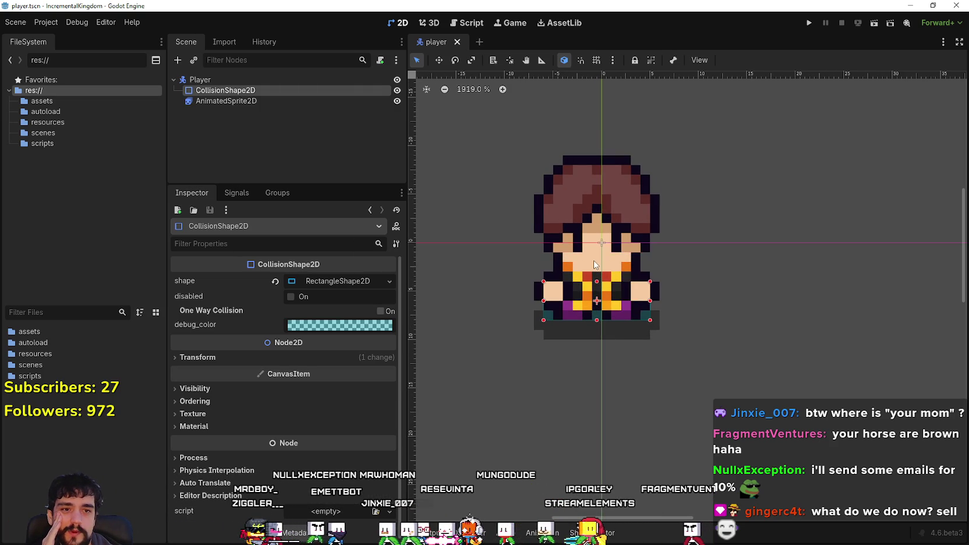
{"action": "scroll", "coordinate": [593, 260], "scroll_direction": "down", "scroll_amount": 14}
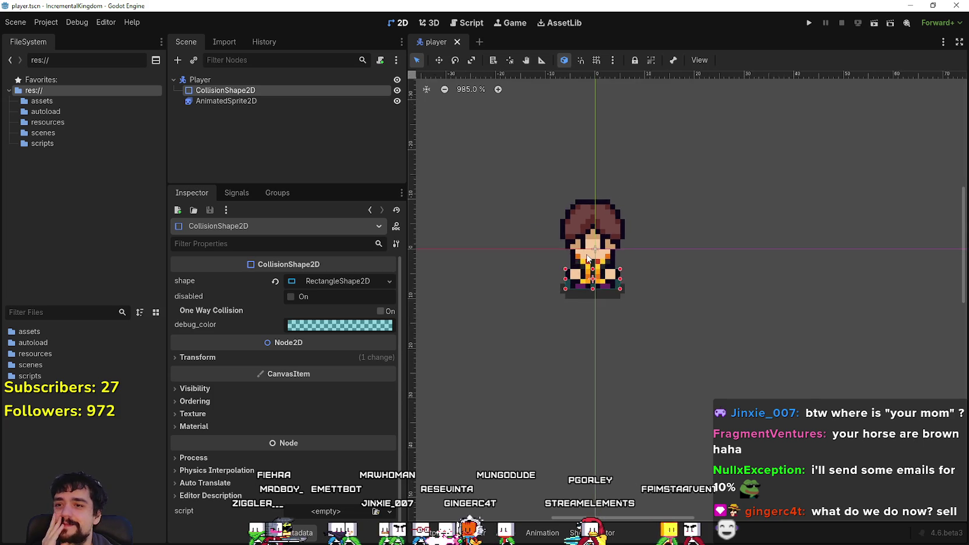
{"action": "scroll", "coordinate": [590, 260], "scroll_direction": "down", "scroll_amount": 1}
{"action": "scroll", "coordinate": [588, 262], "scroll_direction": "up", "scroll_amount": 6}
{"action": "scroll", "coordinate": [596, 249], "scroll_direction": "down", "scroll_amount": 8}
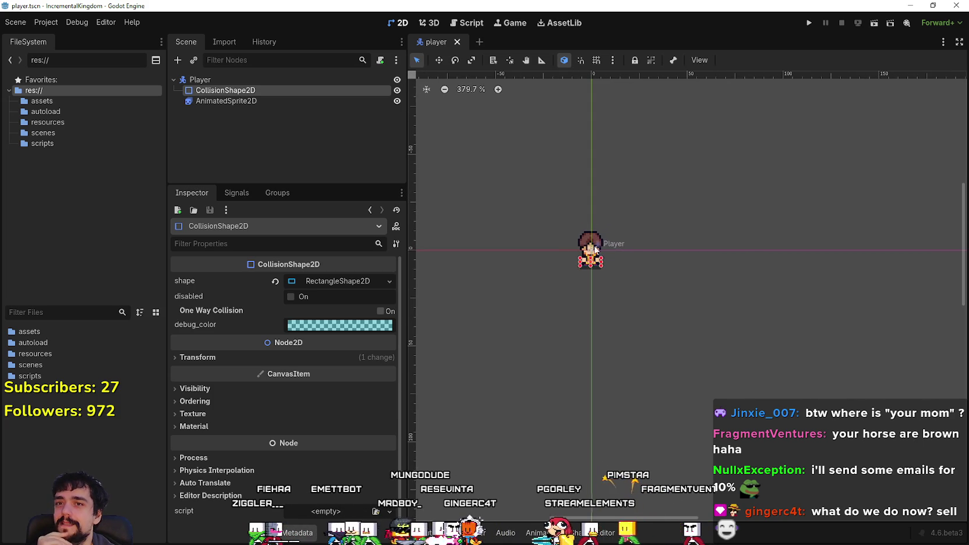
{"action": "left_click", "coordinate": [878, 25]}
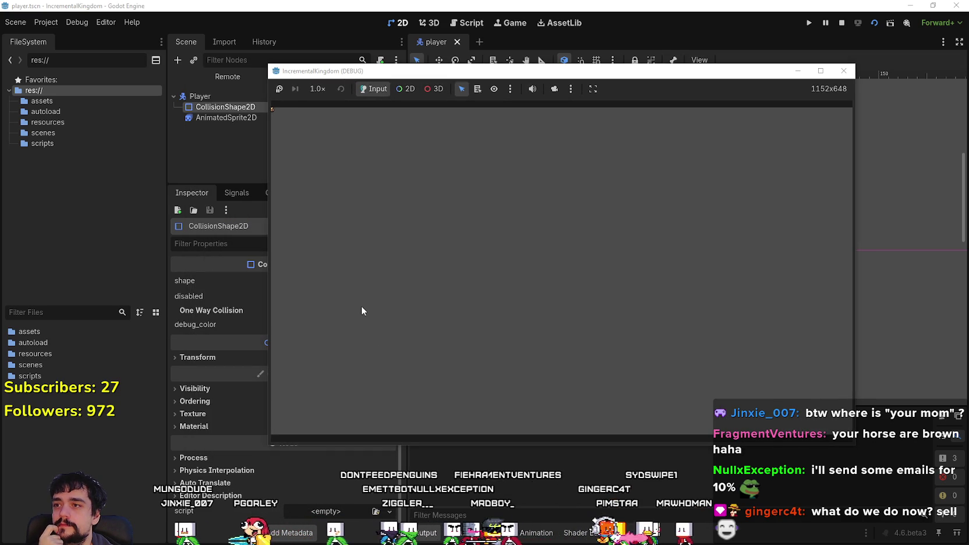
Switch the running game view to 2D mode.
{"action": "left_click", "coordinate": [409, 92]}
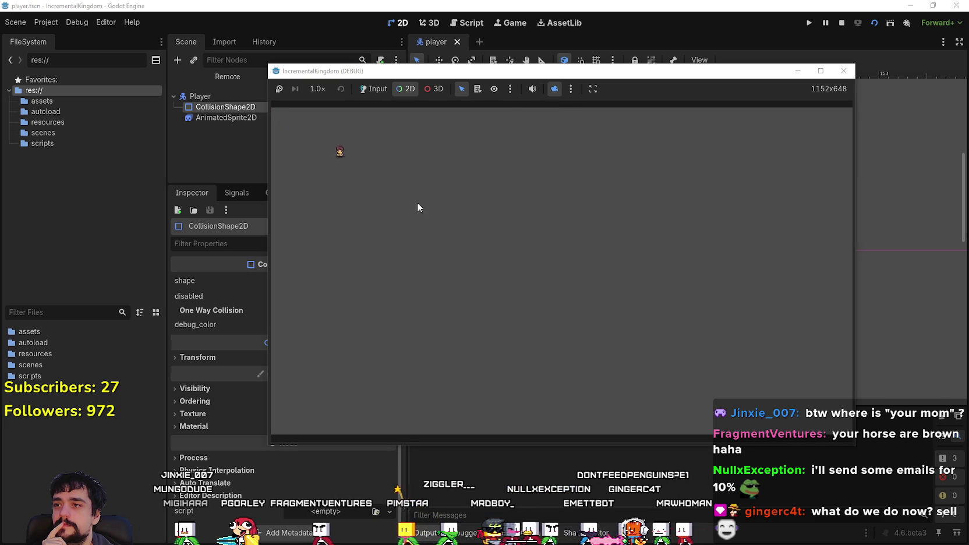
{"action": "scroll", "coordinate": [445, 219], "scroll_direction": "up", "scroll_amount": 5}
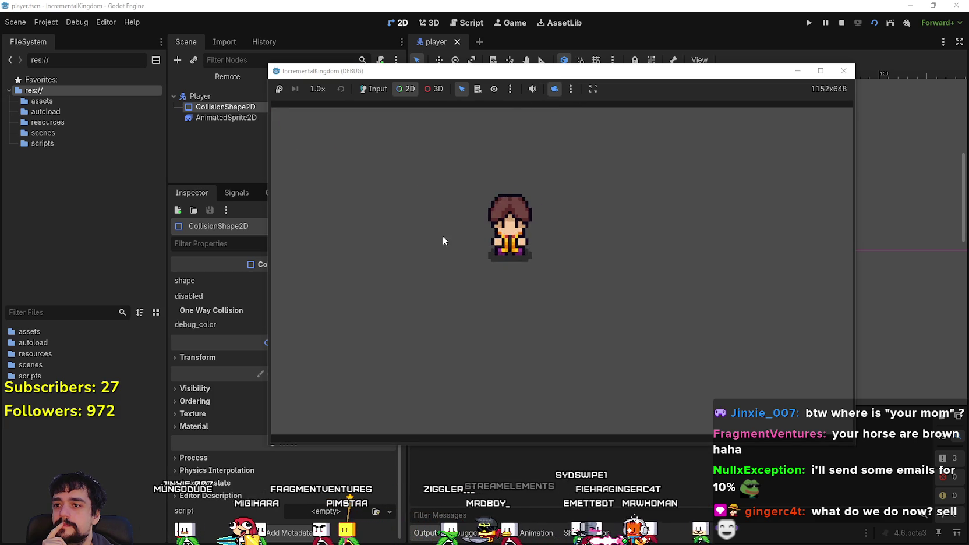
{"action": "scroll", "coordinate": [609, 255], "scroll_direction": "up", "scroll_amount": 4}
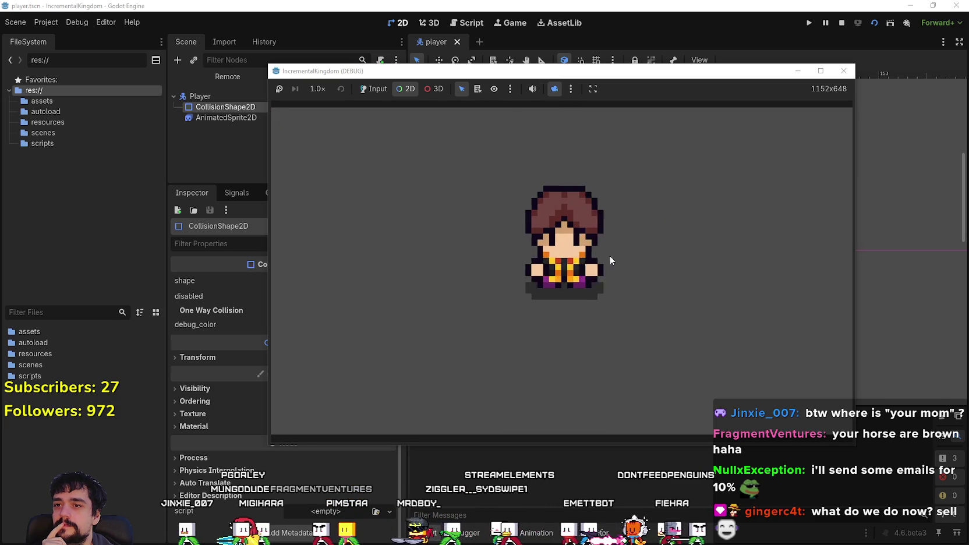
{"action": "scroll", "coordinate": [552, 254], "scroll_direction": "down", "scroll_amount": 1}
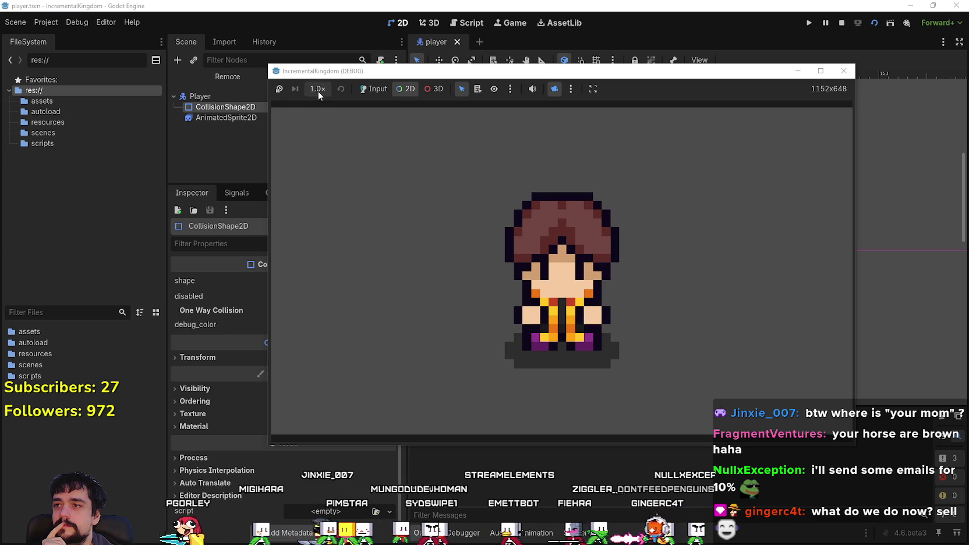
Try game speeds 1.75×, 4.0× and finally 16.0×.
{"action": "left_click", "coordinate": [319, 91]}
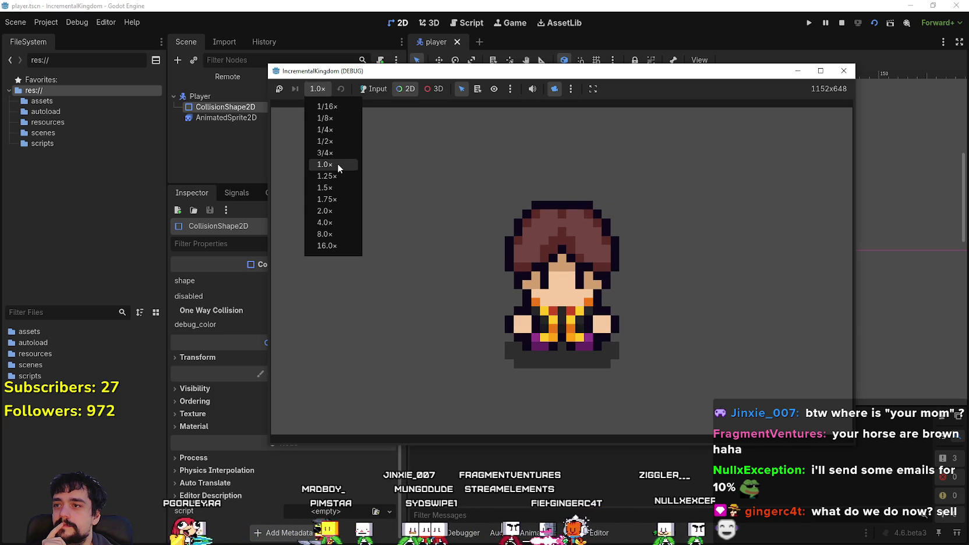
{"action": "left_click", "coordinate": [335, 200]}
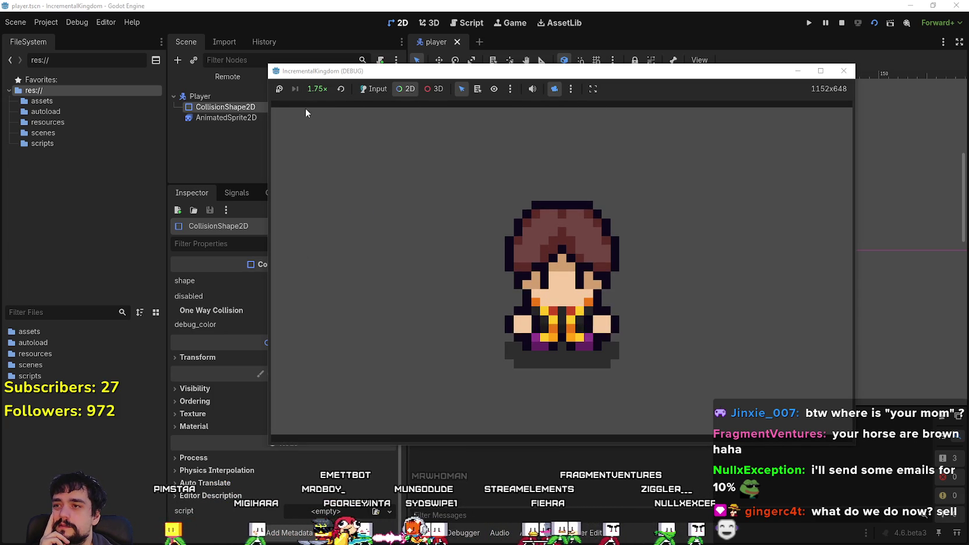
{"action": "left_click", "coordinate": [317, 89]}
{"action": "left_click", "coordinate": [329, 223]}
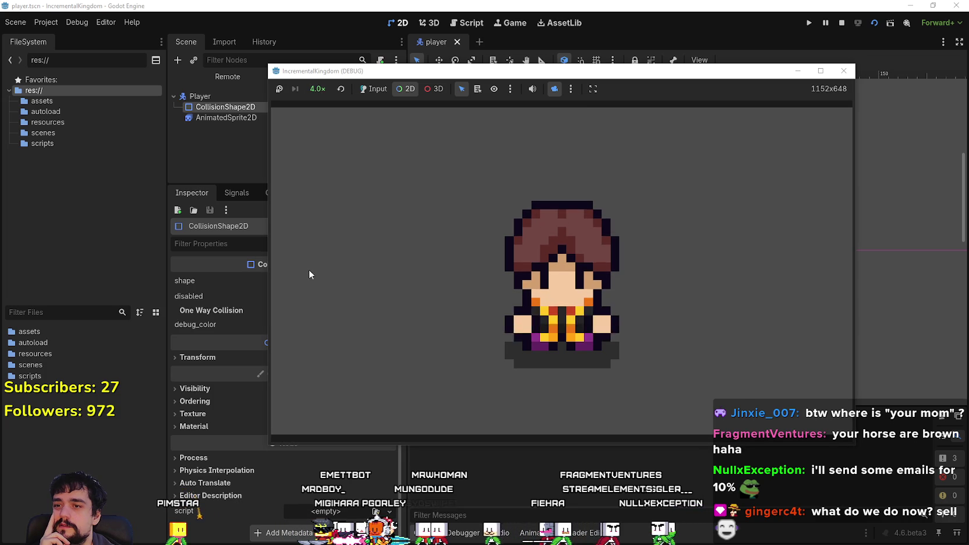
{"action": "left_click", "coordinate": [317, 89]}
{"action": "left_click", "coordinate": [330, 247]}
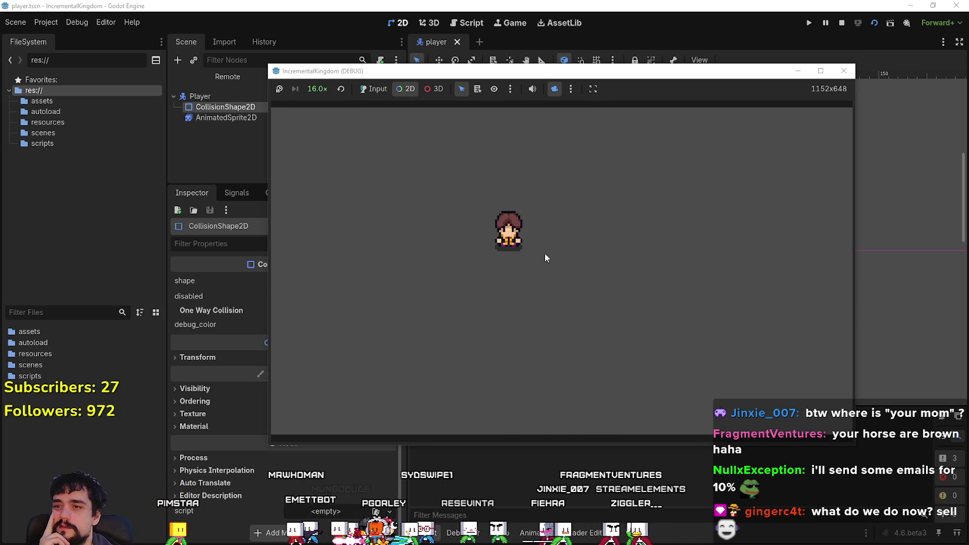
Move the game window up-right, then zoom and pan the view around the player character.
{"action": "scroll", "coordinate": [504, 217], "scroll_direction": "up", "scroll_amount": 3}
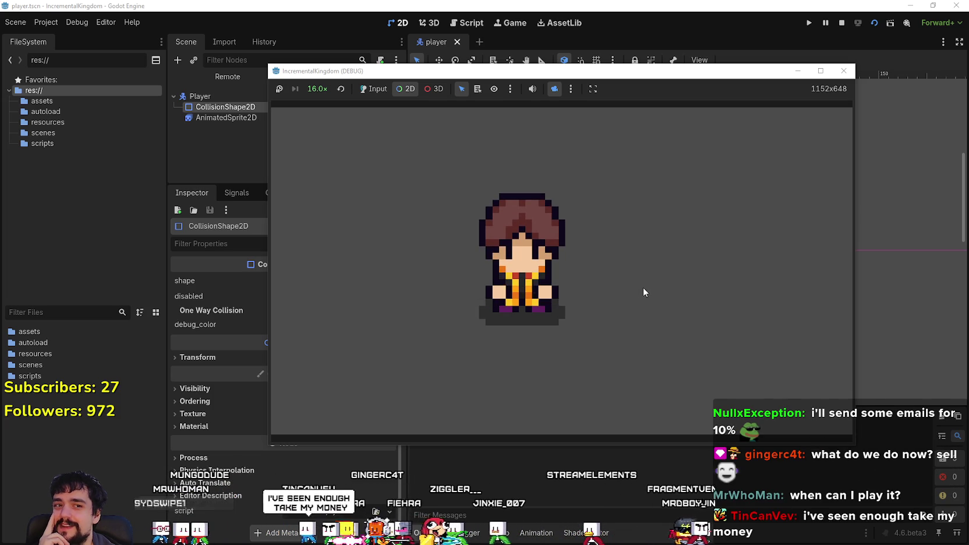
{"action": "scroll", "coordinate": [641, 288], "scroll_direction": "down", "scroll_amount": 2}
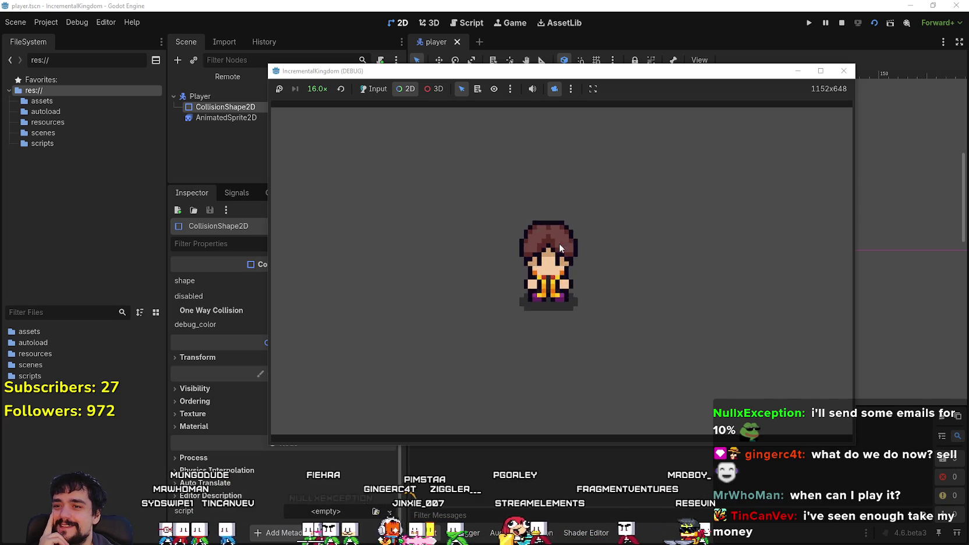
{"action": "scroll", "coordinate": [541, 301], "scroll_direction": "up", "scroll_amount": 3}
{"action": "scroll", "coordinate": [501, 301], "scroll_direction": "down", "scroll_amount": 4}
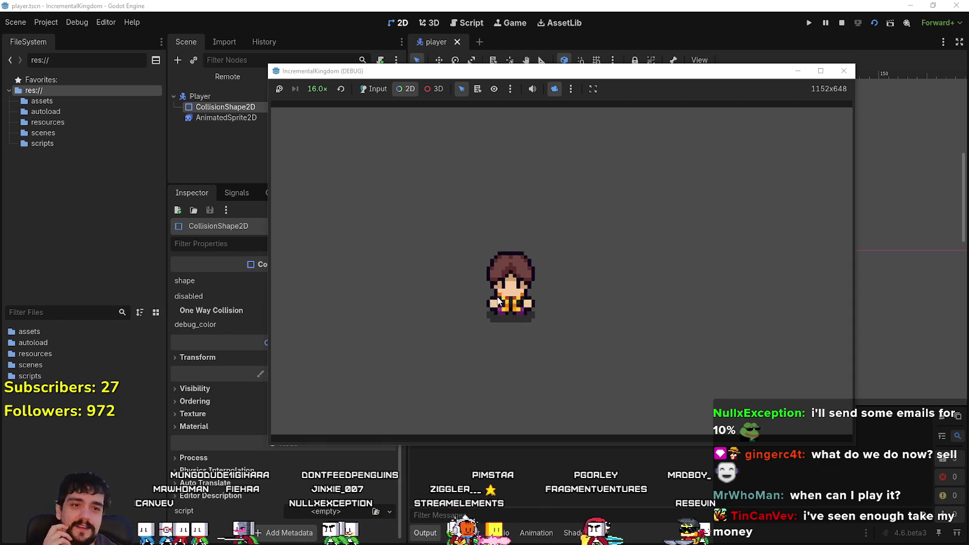
{"action": "scroll", "coordinate": [744, 153], "scroll_direction": "up", "scroll_amount": 2}
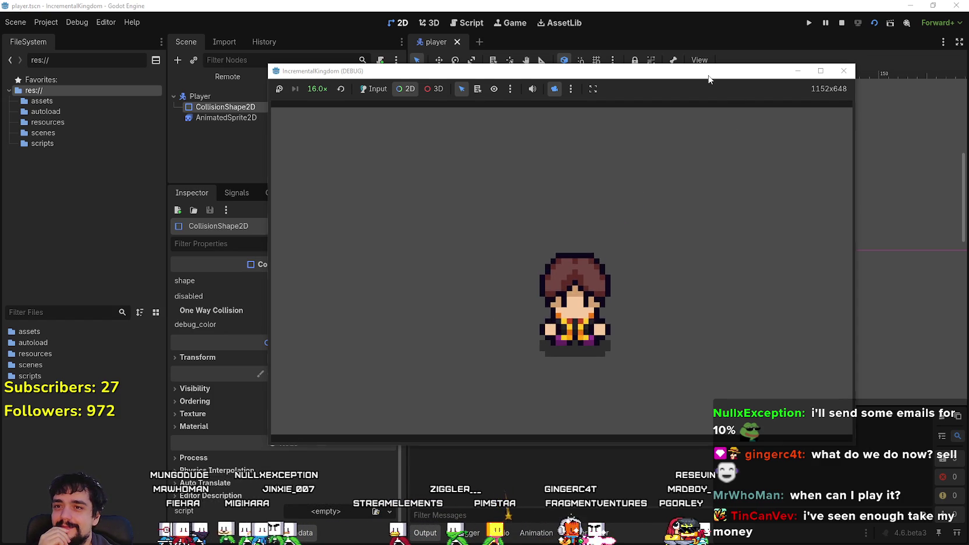
{"action": "left_click_drag", "start_coordinate": [708, 78], "coordinate": [738, 55]}
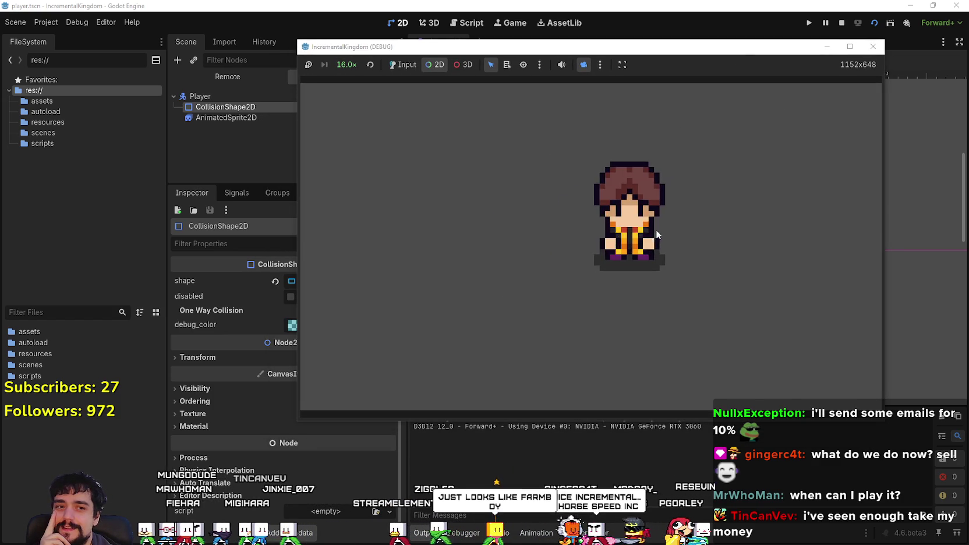
{"action": "scroll", "coordinate": [647, 276], "scroll_direction": "up", "scroll_amount": 2}
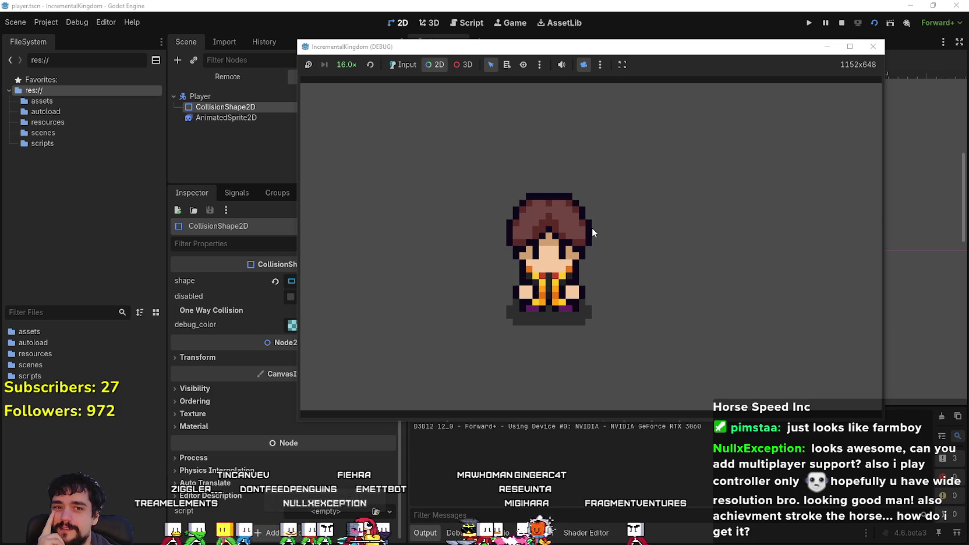
{"action": "scroll", "coordinate": [588, 228], "scroll_direction": "up", "scroll_amount": 2}
{"action": "scroll", "coordinate": [588, 228], "scroll_direction": "down", "scroll_amount": 4}
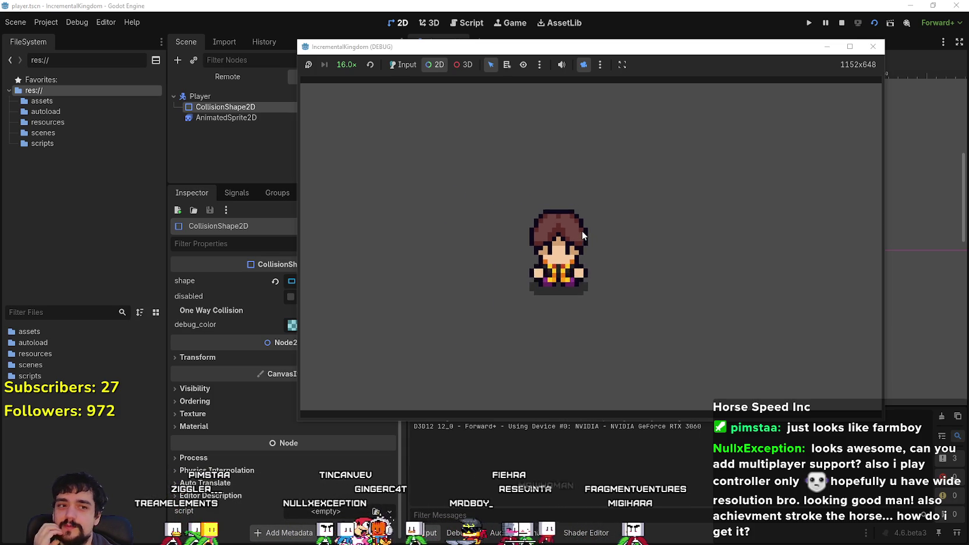
{"action": "scroll", "coordinate": [581, 231], "scroll_direction": "down", "scroll_amount": 2}
{"action": "scroll", "coordinate": [567, 257], "scroll_direction": "up", "scroll_amount": 7}
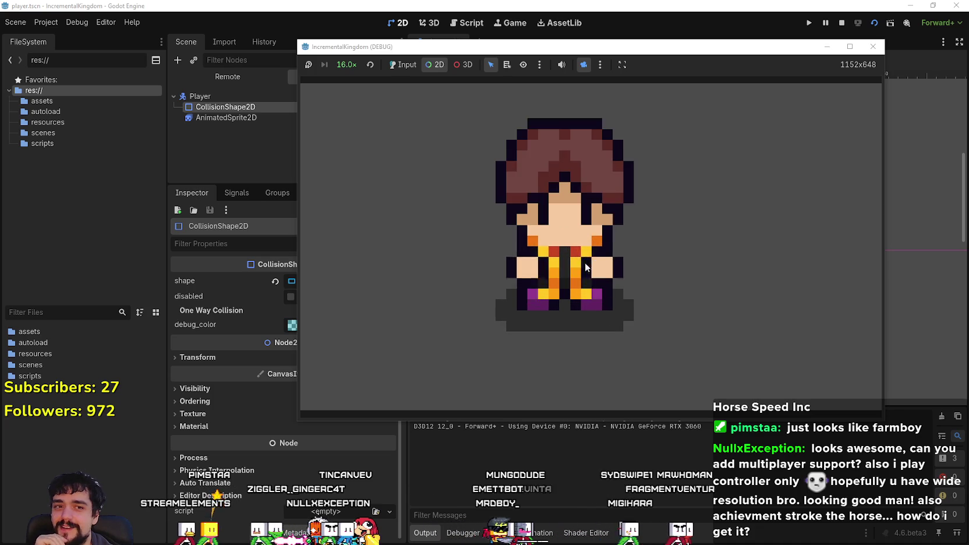
{"action": "scroll", "coordinate": [584, 260], "scroll_direction": "down", "scroll_amount": 3}
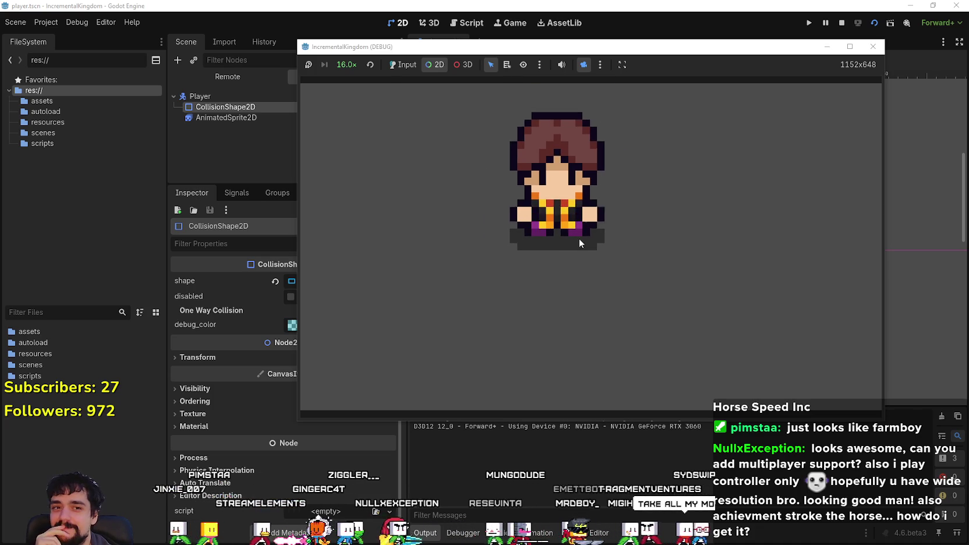
{"action": "scroll", "coordinate": [580, 238], "scroll_direction": "up", "scroll_amount": 2}
{"action": "mouse_move", "coordinate": [580, 237]}
{"action": "left_mouse_down"}
{"action": "mouse_move", "coordinate": [764, 264]}
{"action": "mouse_move", "coordinate": [586, 204]}
{"action": "left_mouse_up"}
{"action": "scroll", "coordinate": [615, 254], "scroll_direction": "up", "scroll_amount": 3}
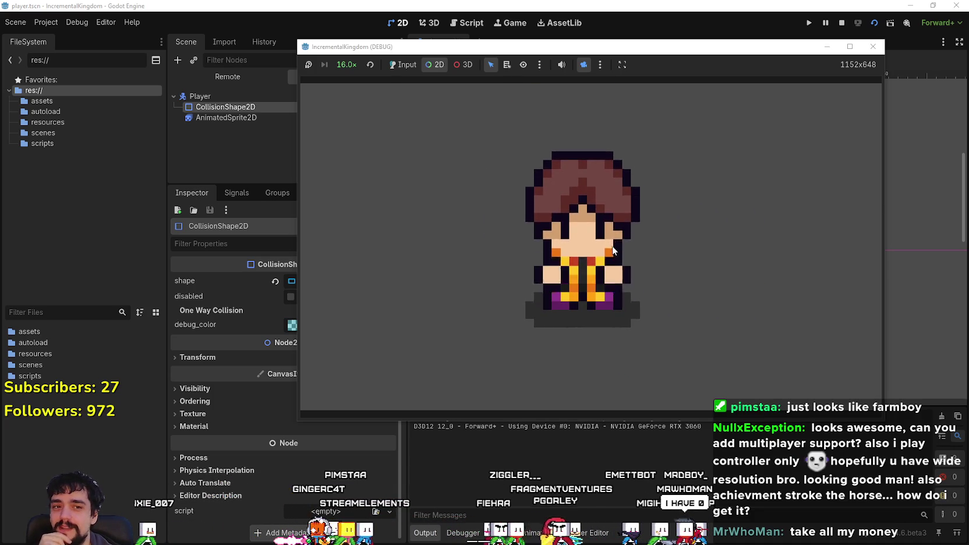
{"action": "scroll", "coordinate": [590, 243], "scroll_direction": "down", "scroll_amount": 5}
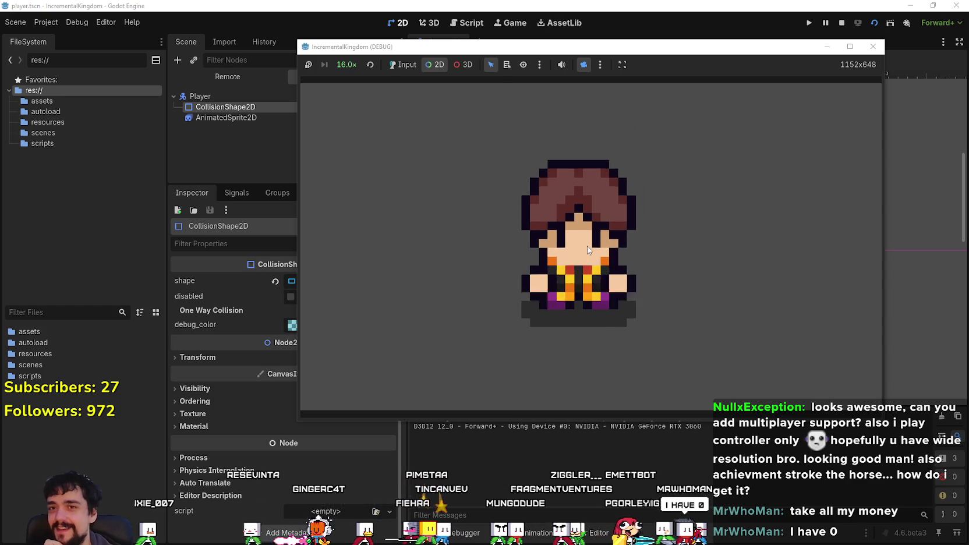
{"action": "left_click", "coordinate": [347, 65]}
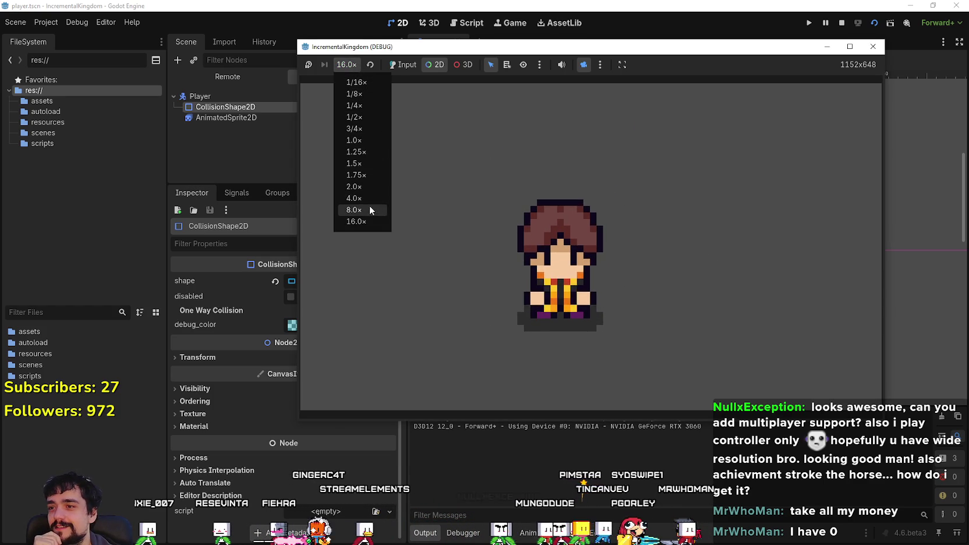
Try game speeds 1/16×, 3/4× and 1/2×, then return to 1.0×.
{"action": "left_click", "coordinate": [366, 83]}
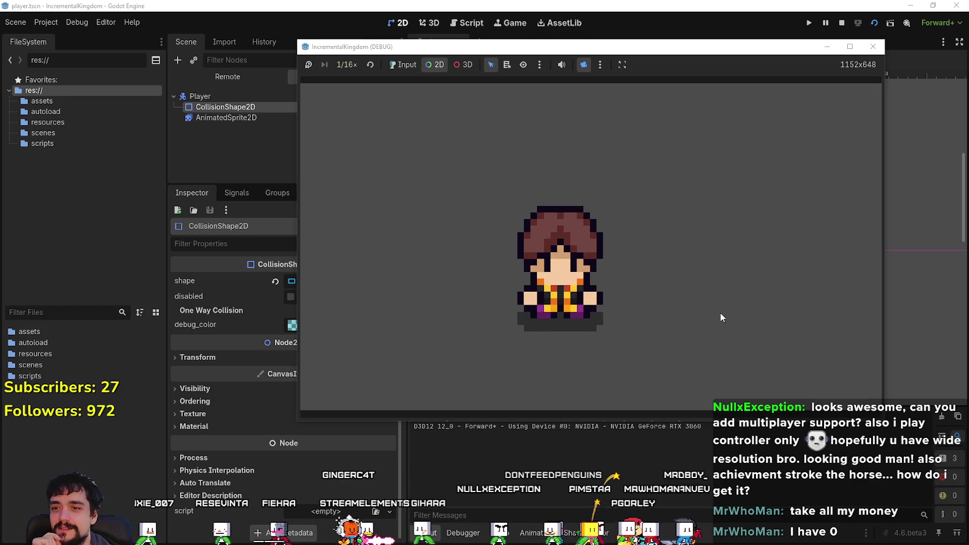
{"action": "left_click", "coordinate": [347, 64]}
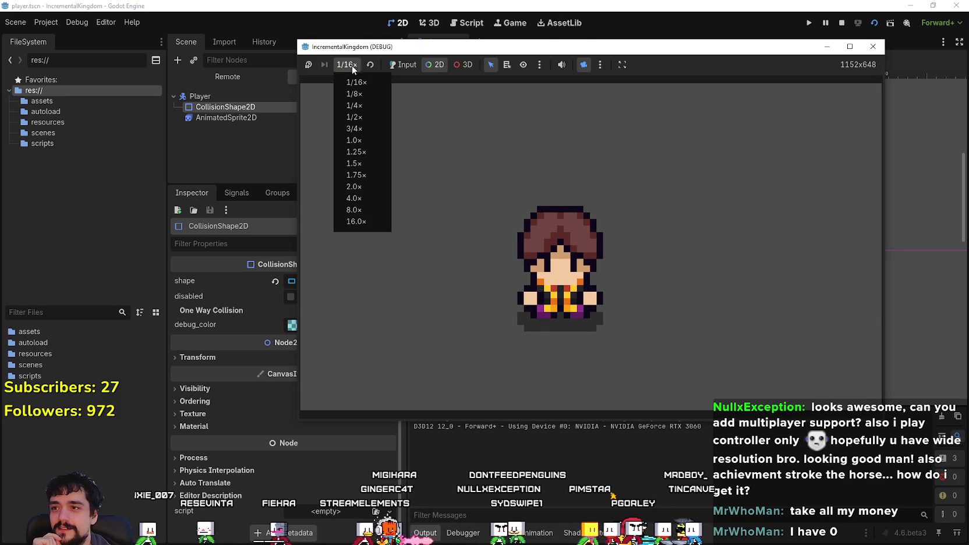
{"action": "left_click", "coordinate": [371, 129]}
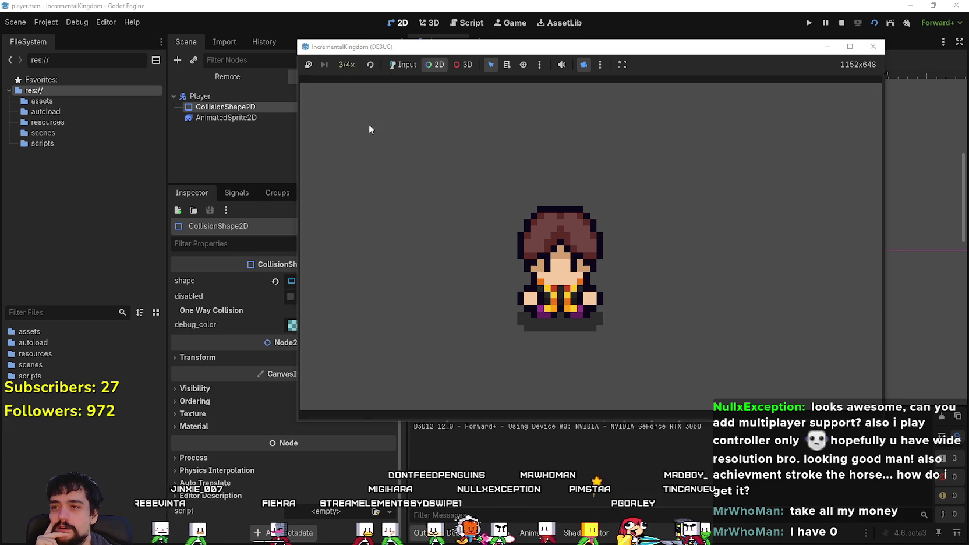
{"action": "left_click", "coordinate": [348, 65]}
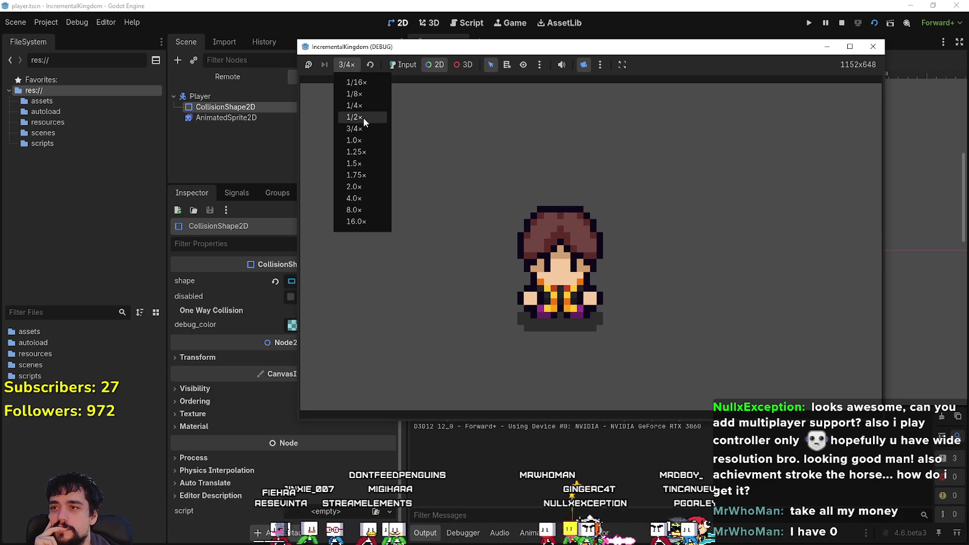
{"action": "left_click", "coordinate": [364, 118]}
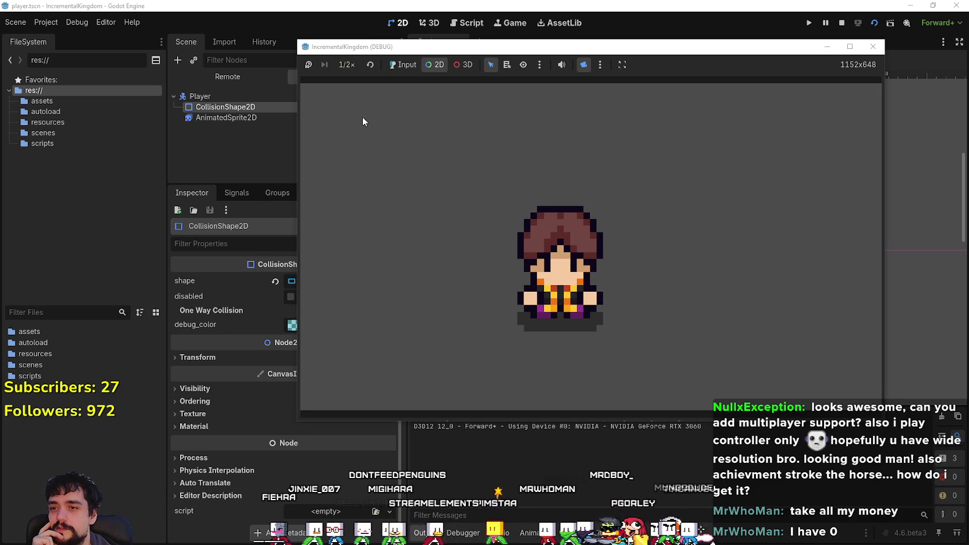
{"action": "left_click", "coordinate": [349, 65]}
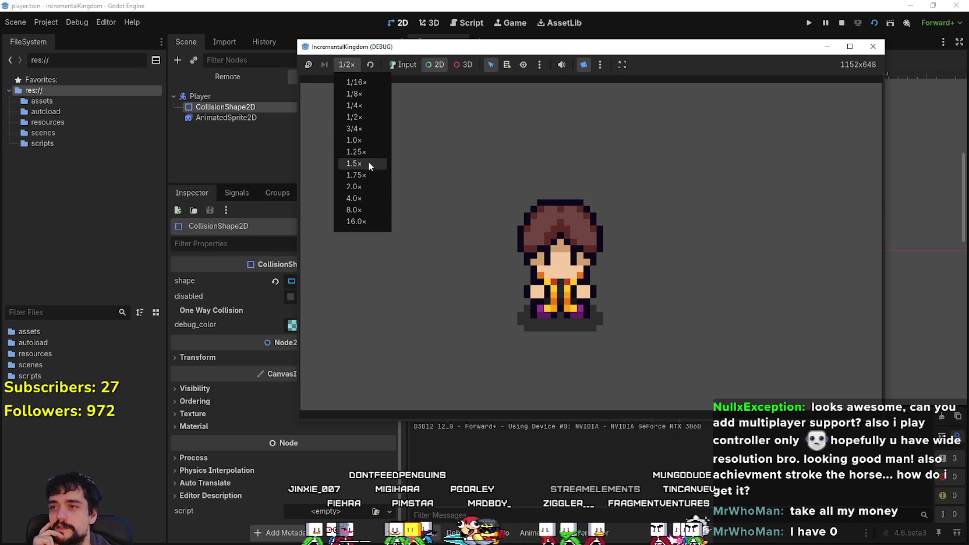
{"action": "left_click", "coordinate": [361, 143]}
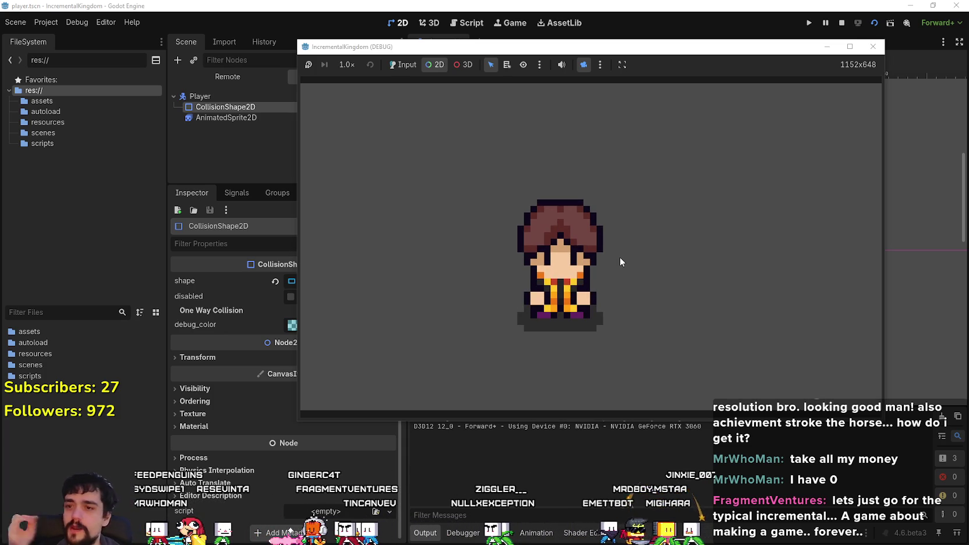
Move the player up and right with the arrow keys, then stop the game test.
{"action": "key", "text": "Up"}
{"action": "key", "text": "Right"}
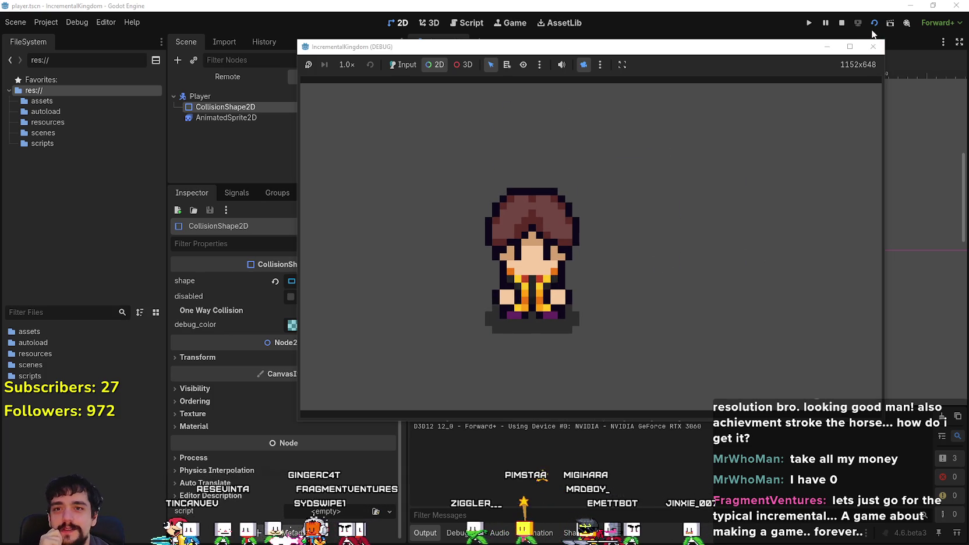
{"action": "left_click", "coordinate": [843, 22]}
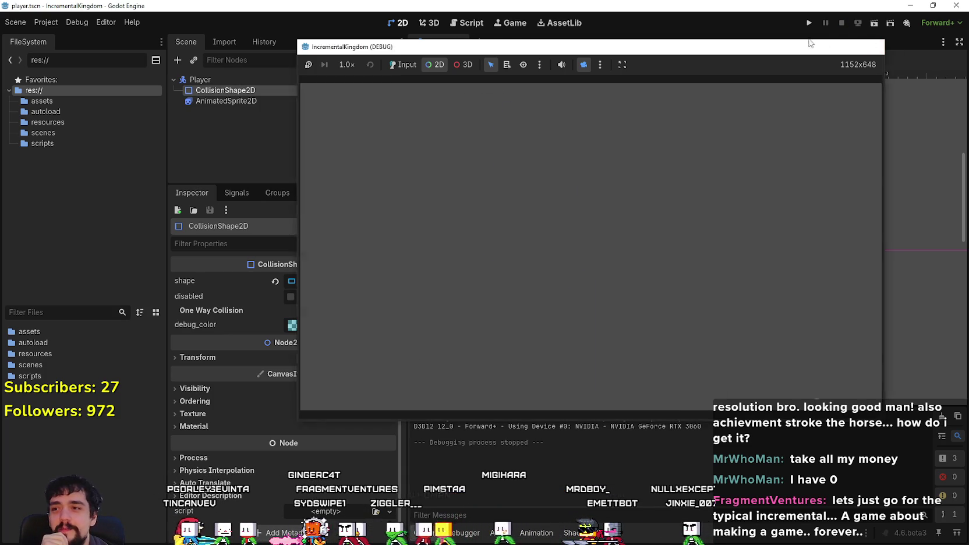
Zoom the viewport and open the scenes folder in FileSystem, showing player.tscn.
{"action": "scroll", "coordinate": [582, 250], "scroll_direction": "up", "scroll_amount": 3}
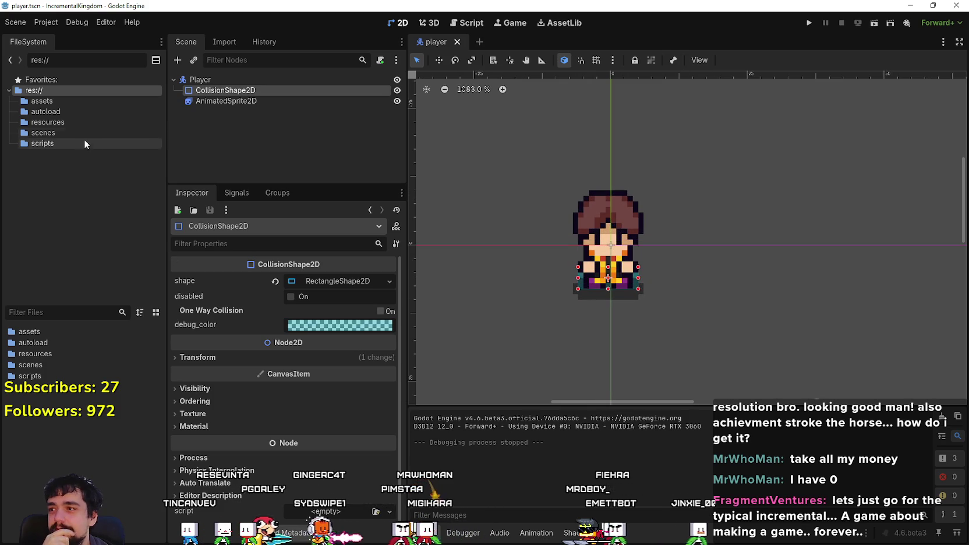
{"action": "scroll", "coordinate": [562, 204], "scroll_direction": "down", "scroll_amount": 5}
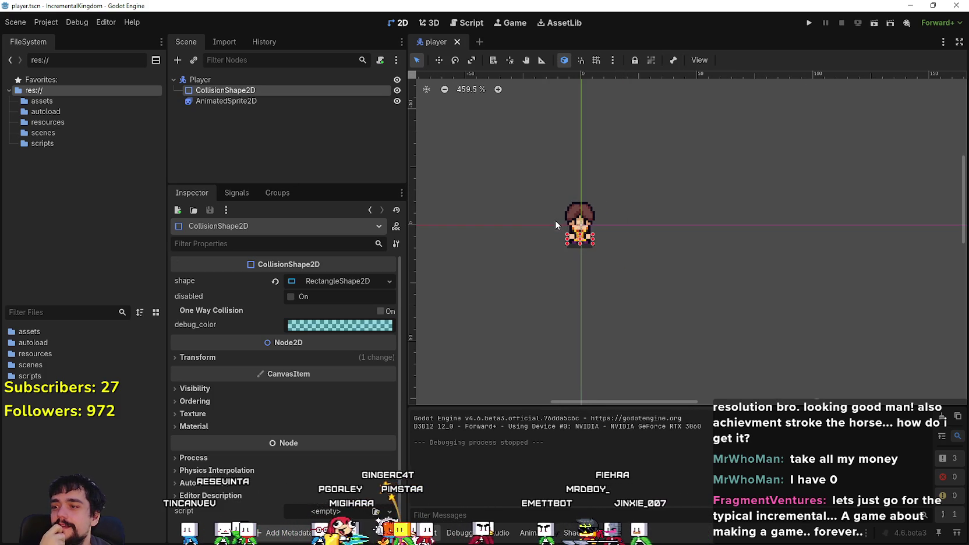
{"action": "left_click", "coordinate": [51, 367]}
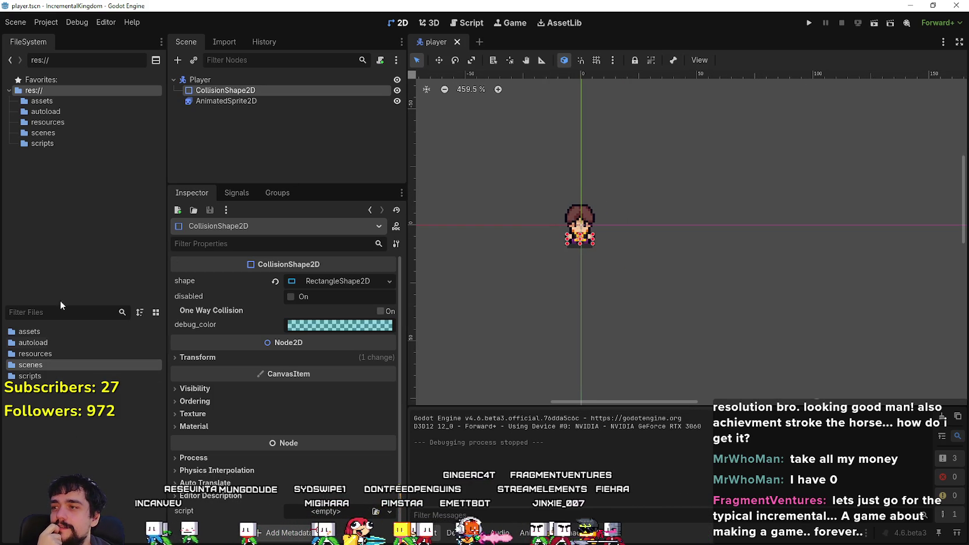
{"action": "left_click", "coordinate": [63, 133]}
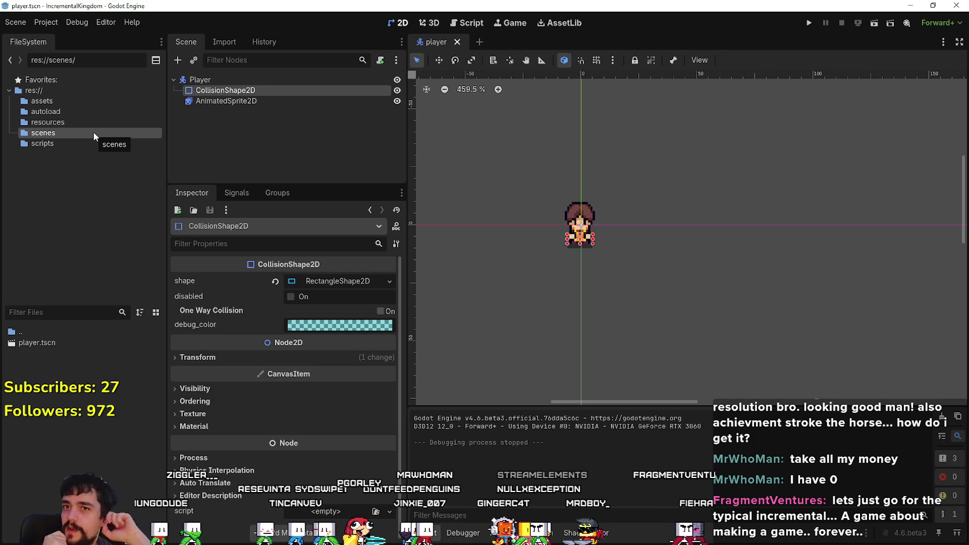
{"action": "right_click", "coordinate": [53, 367]}
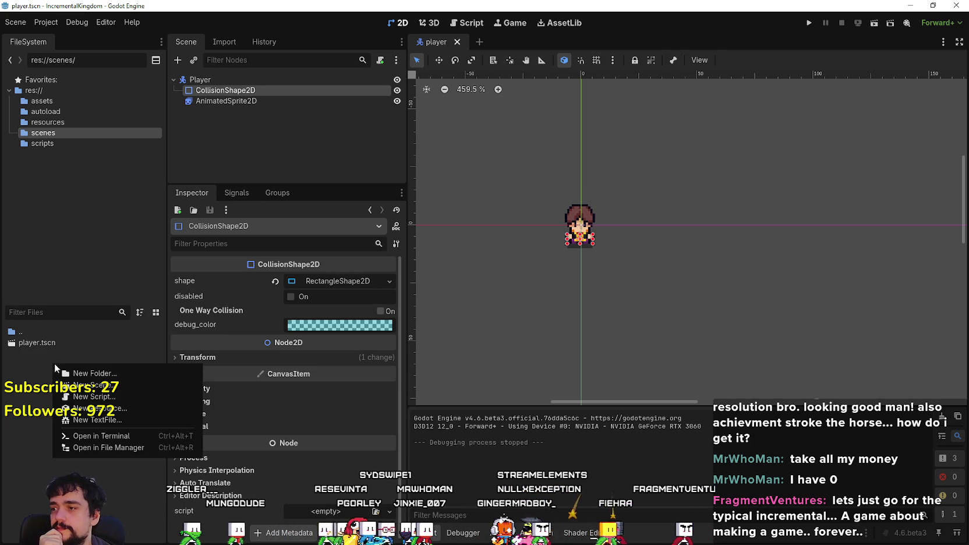
Create a new scene with a TileMapLayer root named World in the scenes folder.
{"action": "left_click", "coordinate": [126, 386]}
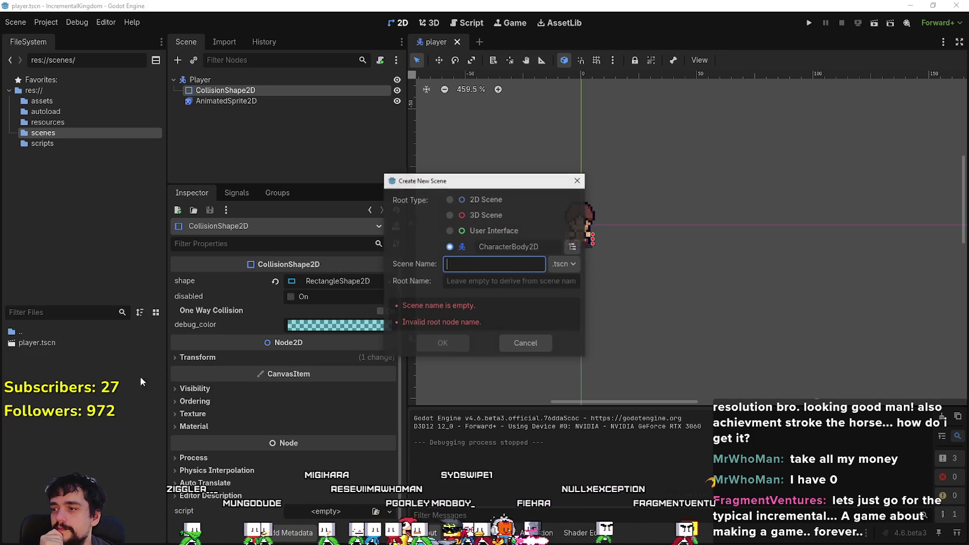
{"action": "left_click", "coordinate": [570, 248]}
{"action": "type", "text": "tilemap"}
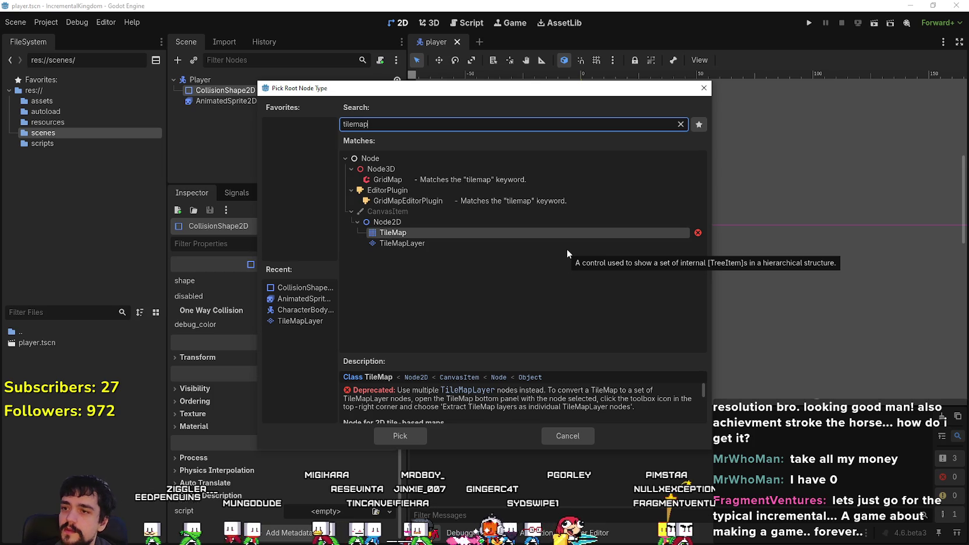
{"action": "left_click", "coordinate": [400, 243]}
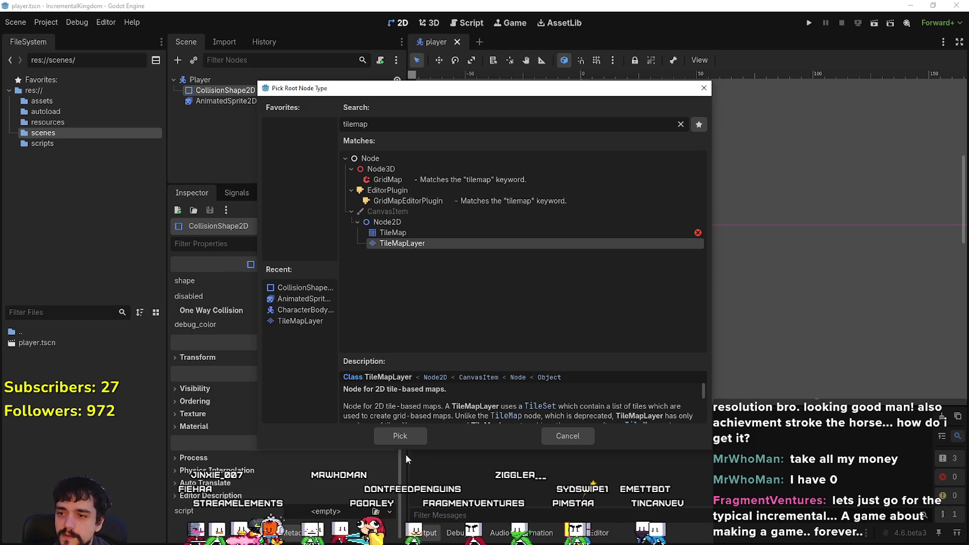
{"action": "left_click", "coordinate": [401, 438]}
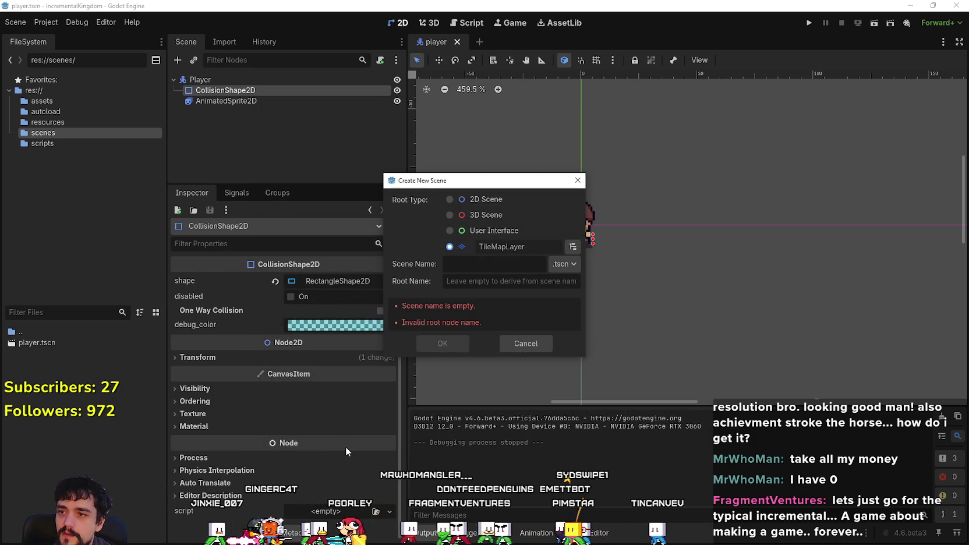
{"action": "left_click", "coordinate": [473, 266]}
{"action": "type", "text": "World"}
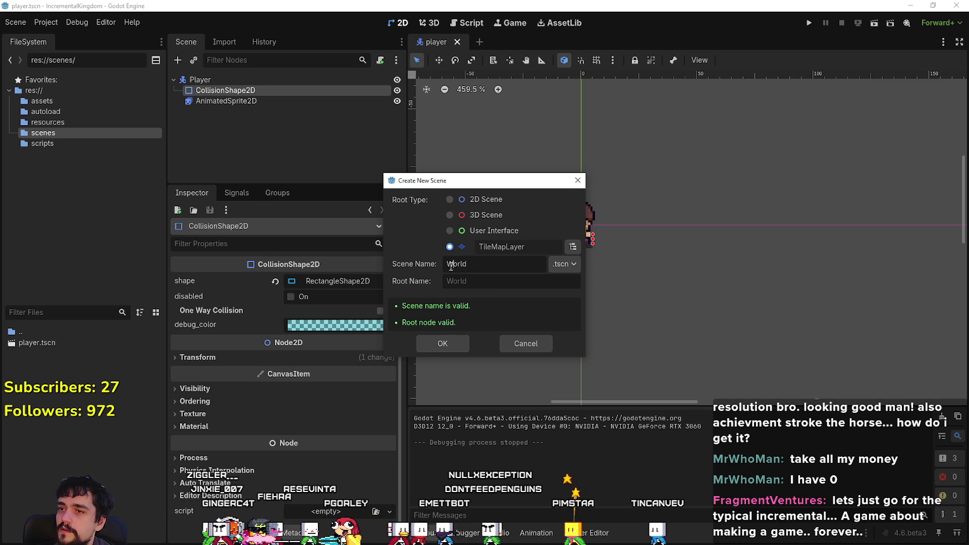
{"action": "left_click", "coordinate": [445, 339]}
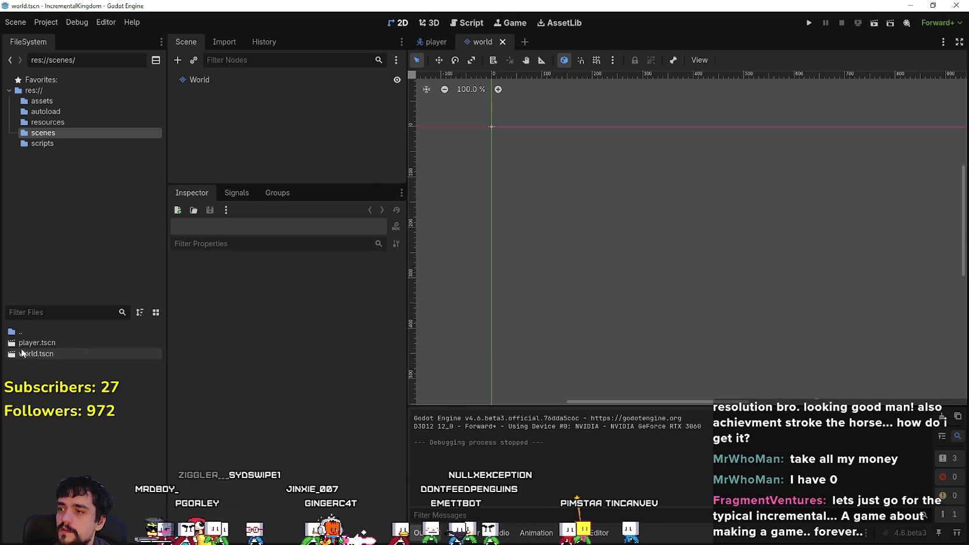
Show Aseprite's tileset_texture image, then switch to the Cute Fantasy asset folder.
{"action": "scroll", "coordinate": [488, 104], "scroll_direction": "up", "scroll_amount": 4}
{"action": "scroll", "coordinate": [533, 181], "scroll_direction": "down", "scroll_amount": 3}
{"action": "scroll", "coordinate": [526, 210], "scroll_direction": "up", "scroll_amount": 1}
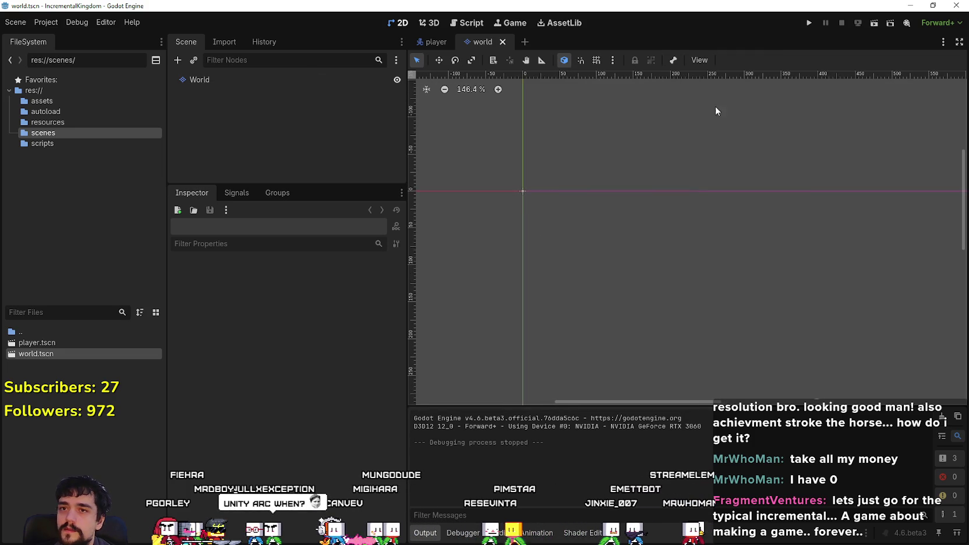
{"action": "scroll", "coordinate": [563, 158], "scroll_direction": "up", "scroll_amount": 1}
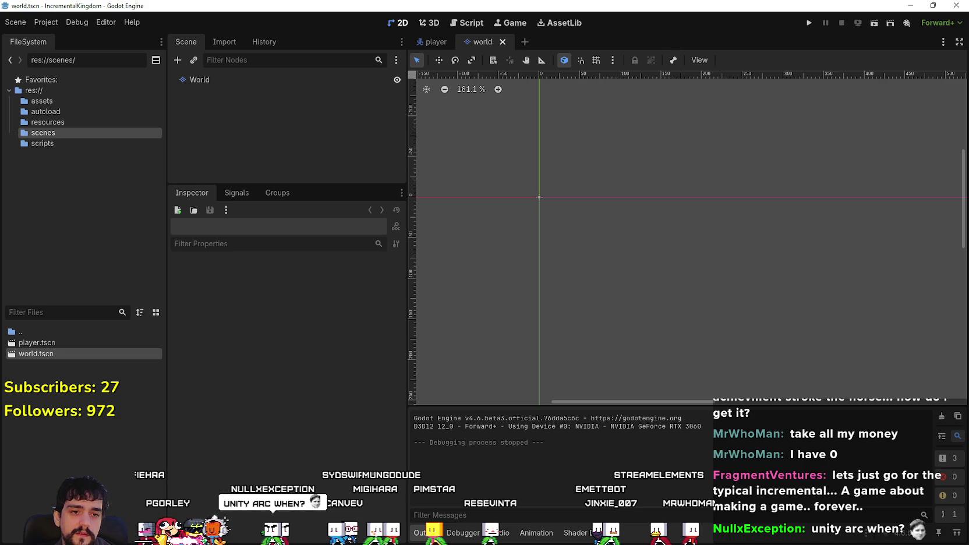
{"action": "key", "text": "alt+Tab"}
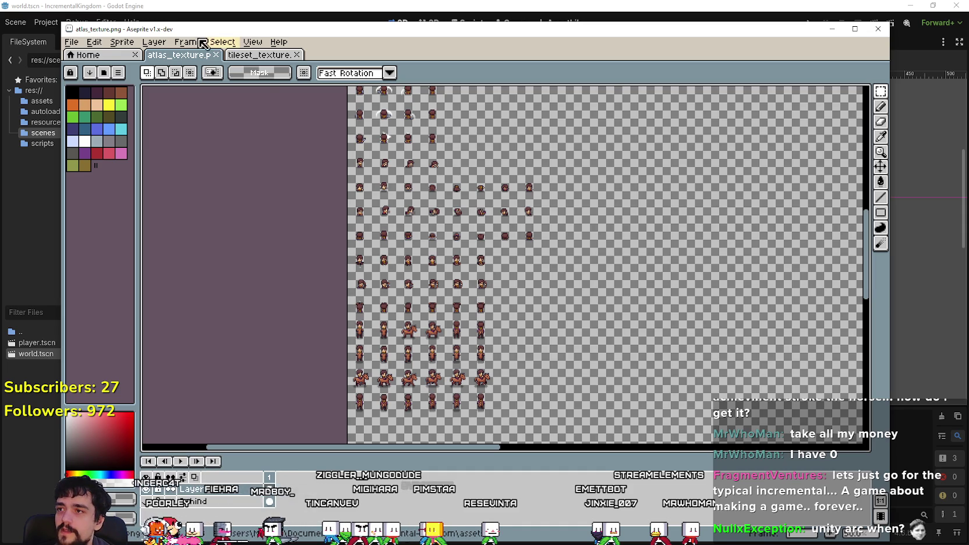
{"action": "left_click", "coordinate": [265, 56]}
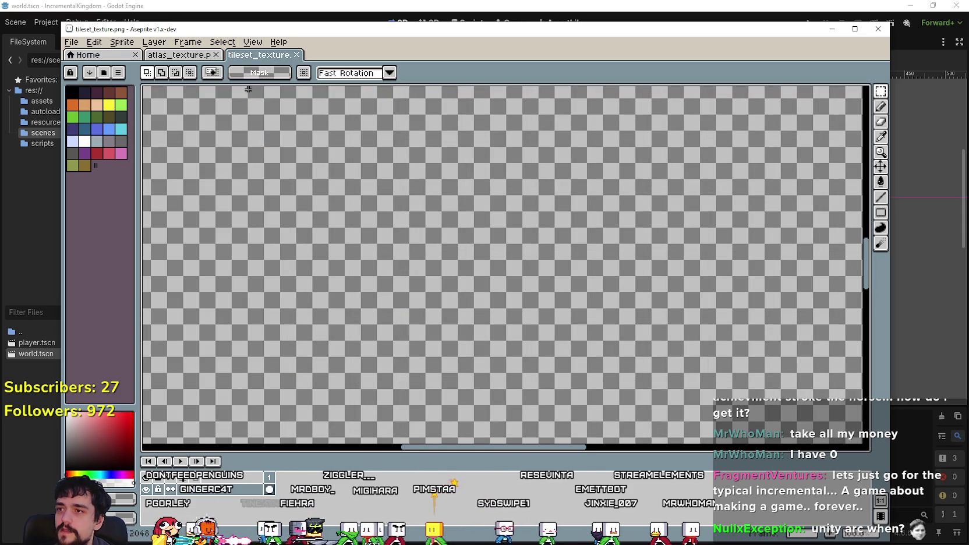
{"action": "scroll", "coordinate": [257, 94], "scroll_direction": "down", "scroll_amount": 5}
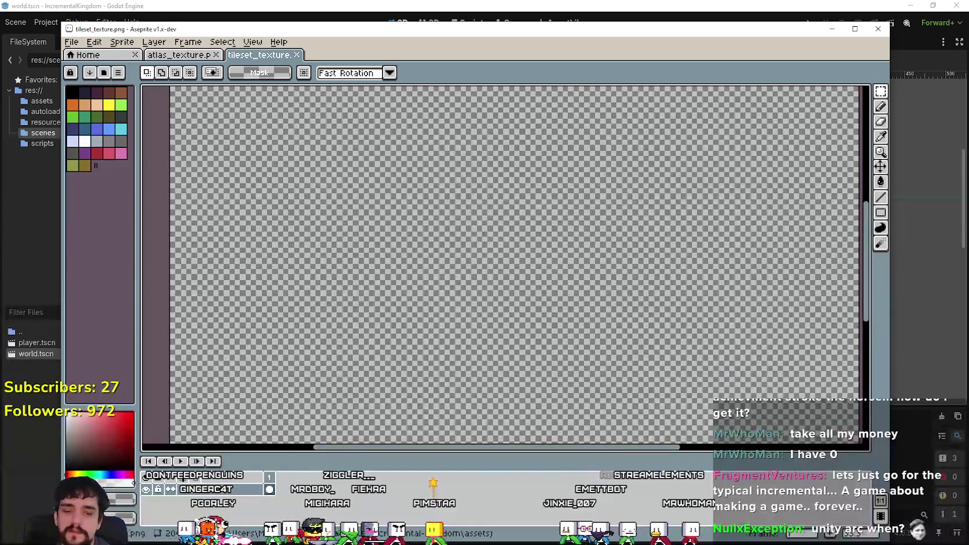
{"action": "key", "text": "alt+Tab"}
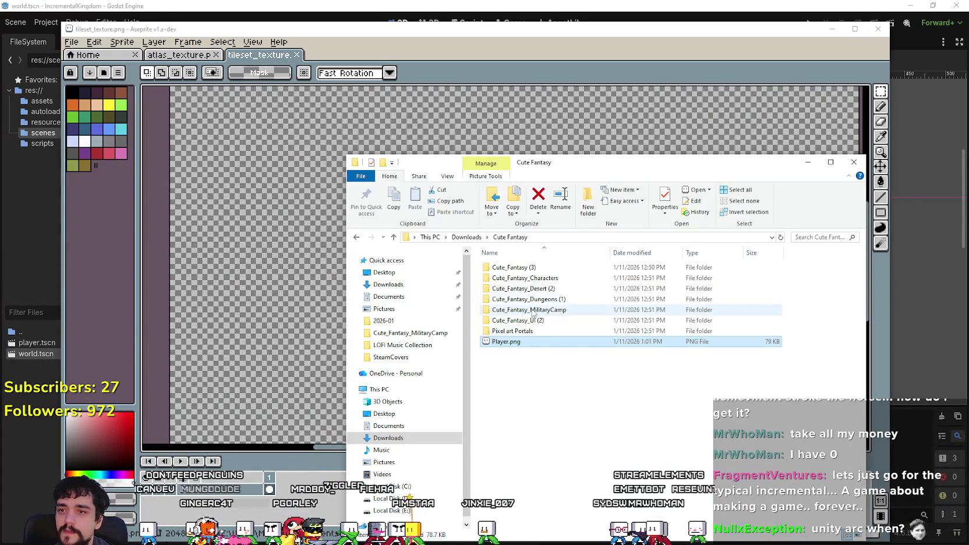
Browse the Cute_Fantasy_MilitaryCamp folder, then return to the Cute Fantasy folder.
{"action": "double_click", "coordinate": [527, 310]}
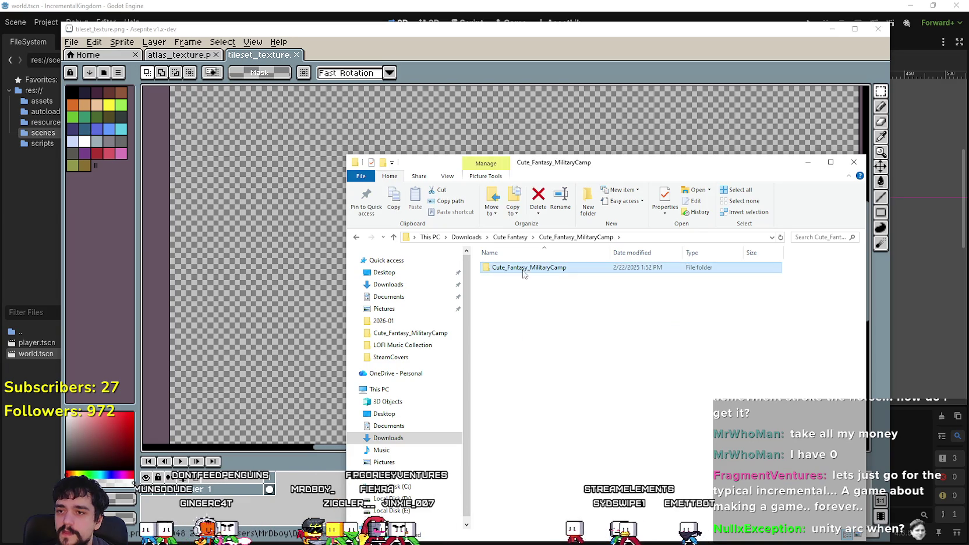
{"action": "double_click", "coordinate": [523, 269]}
{"action": "scroll", "coordinate": [597, 396], "scroll_direction": "down", "scroll_amount": 5}
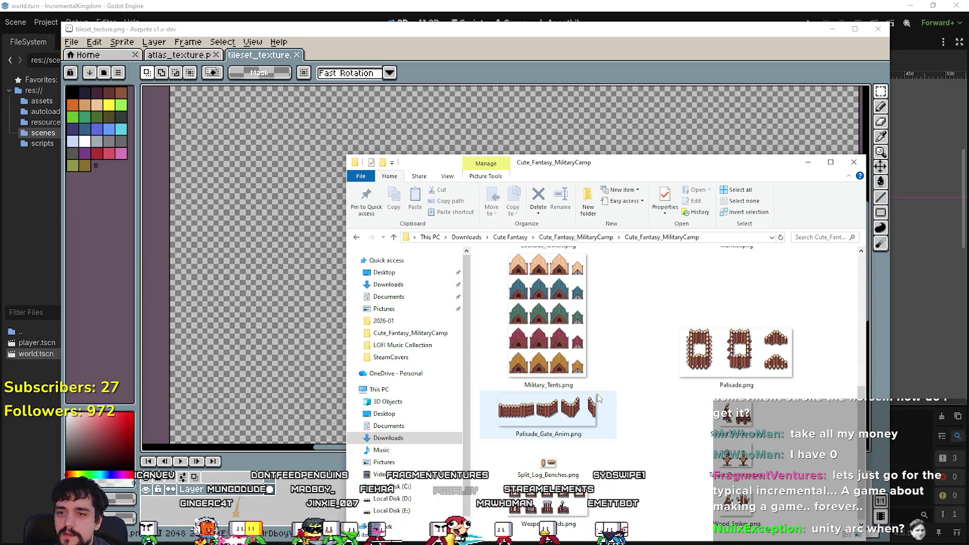
{"action": "scroll", "coordinate": [598, 398], "scroll_direction": "up", "scroll_amount": 2}
{"action": "scroll", "coordinate": [643, 339], "scroll_direction": "down", "scroll_amount": 2}
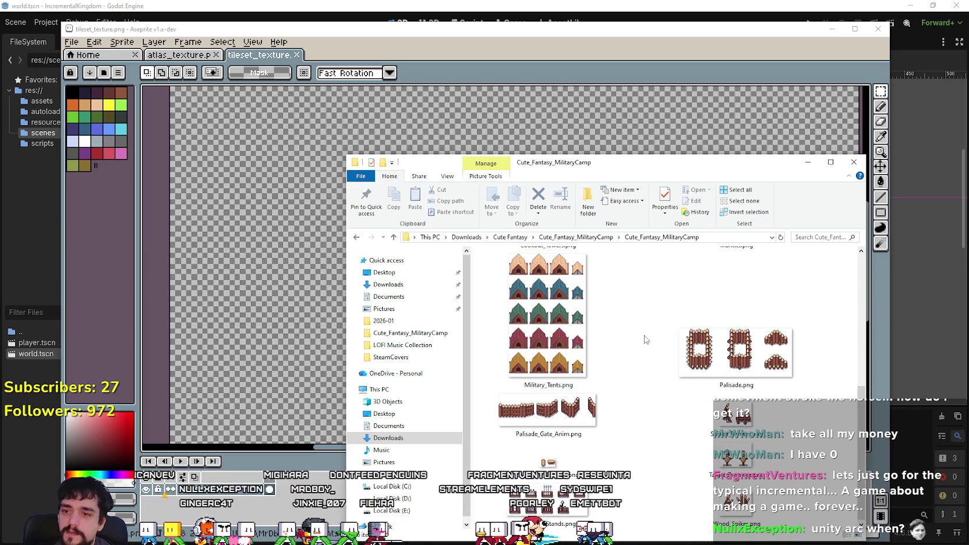
{"action": "left_click", "coordinate": [580, 237]}
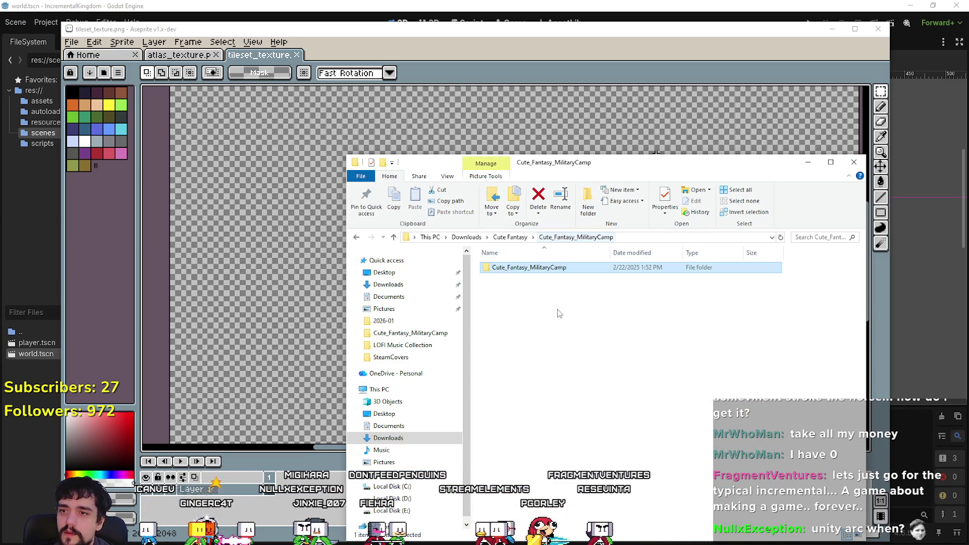
{"action": "left_click", "coordinate": [518, 236]}
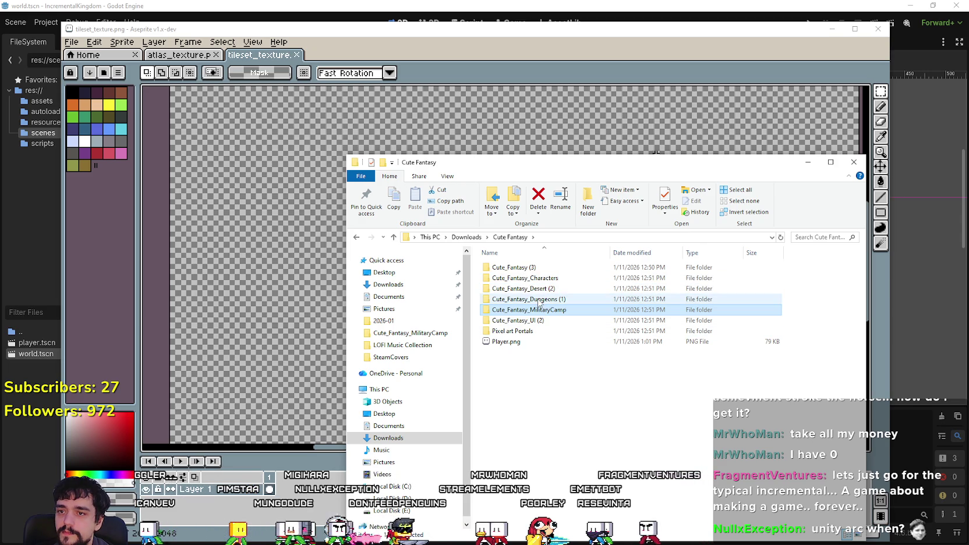
Browse the Dungeon_1, Dungeon_2 and Dungeon_3 folders of Cute_Fantasy_Dungeons.
{"action": "double_click", "coordinate": [539, 300]}
{"action": "double_click", "coordinate": [527, 268]}
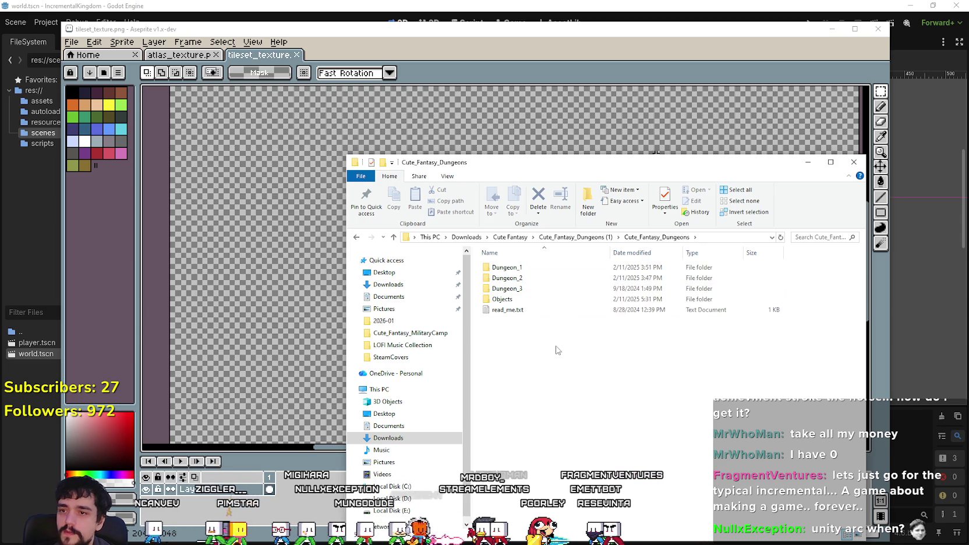
{"action": "double_click", "coordinate": [534, 271]}
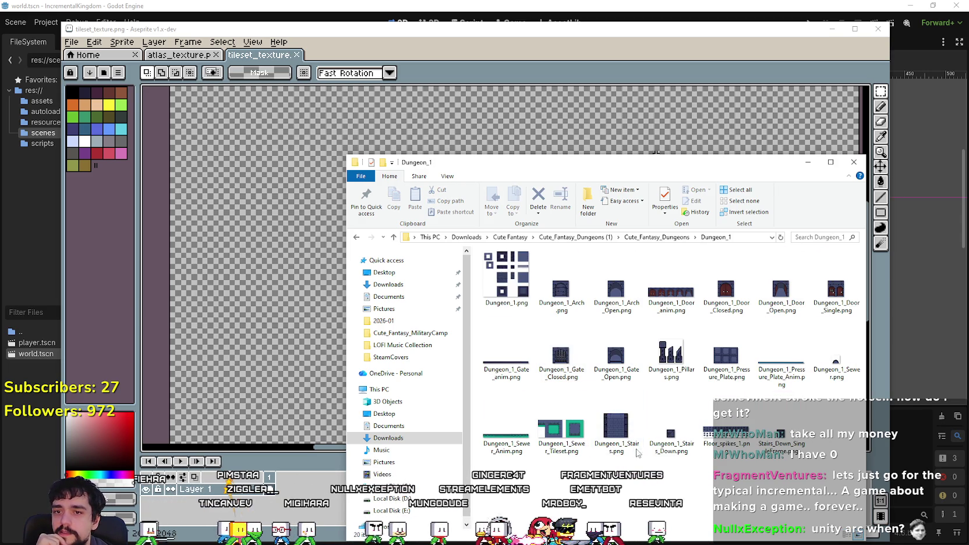
{"action": "left_click", "coordinate": [506, 277]}
{"action": "left_click", "coordinate": [628, 292]}
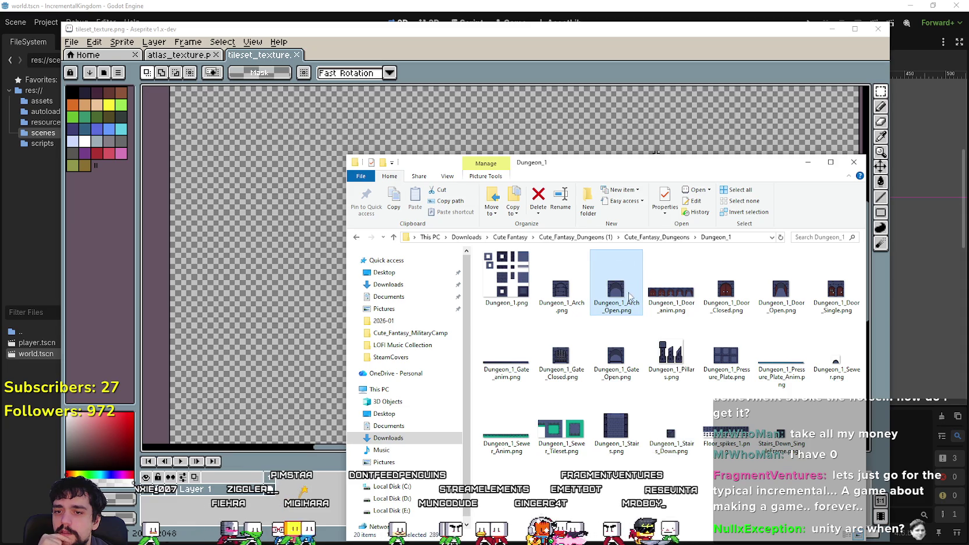
{"action": "left_click", "coordinate": [656, 237]}
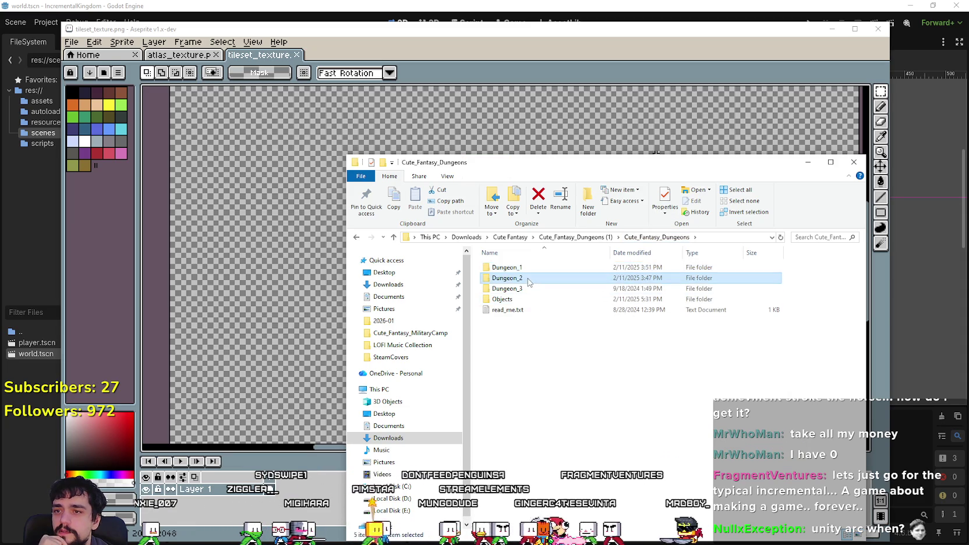
{"action": "double_click", "coordinate": [527, 281]}
{"action": "left_click", "coordinate": [656, 237]}
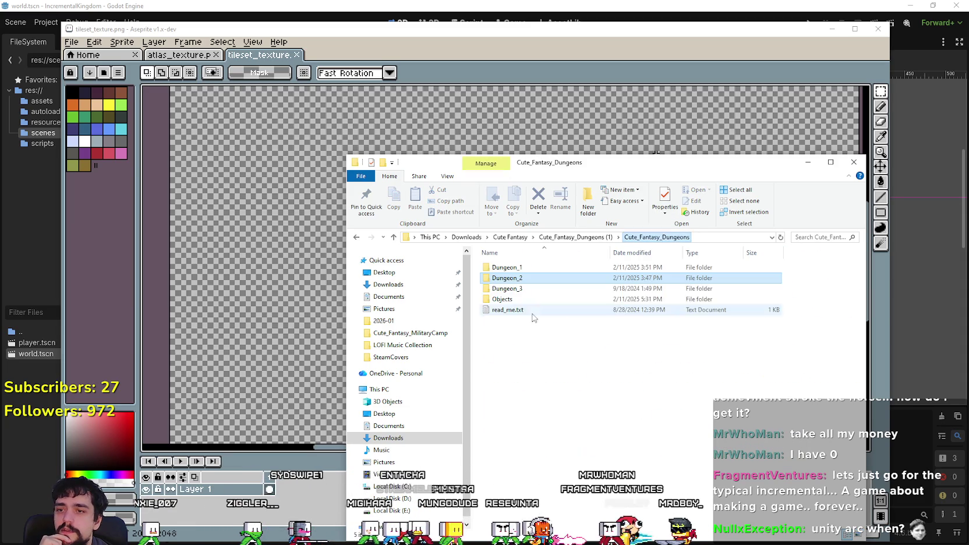
{"action": "double_click", "coordinate": [507, 284]}
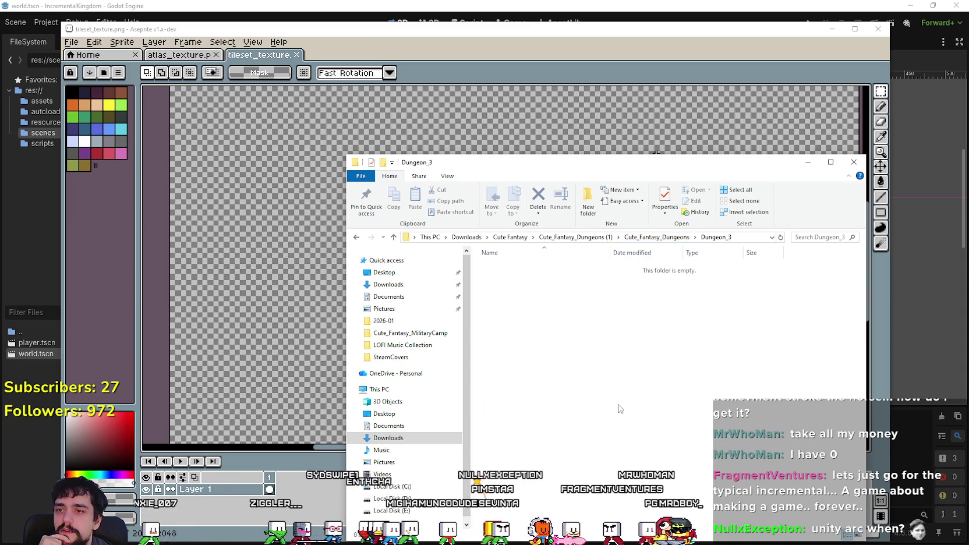
{"action": "left_click", "coordinate": [639, 237]}
View the dungeon Objects folder as extra large icons, then go back up.
{"action": "double_click", "coordinate": [523, 299]}
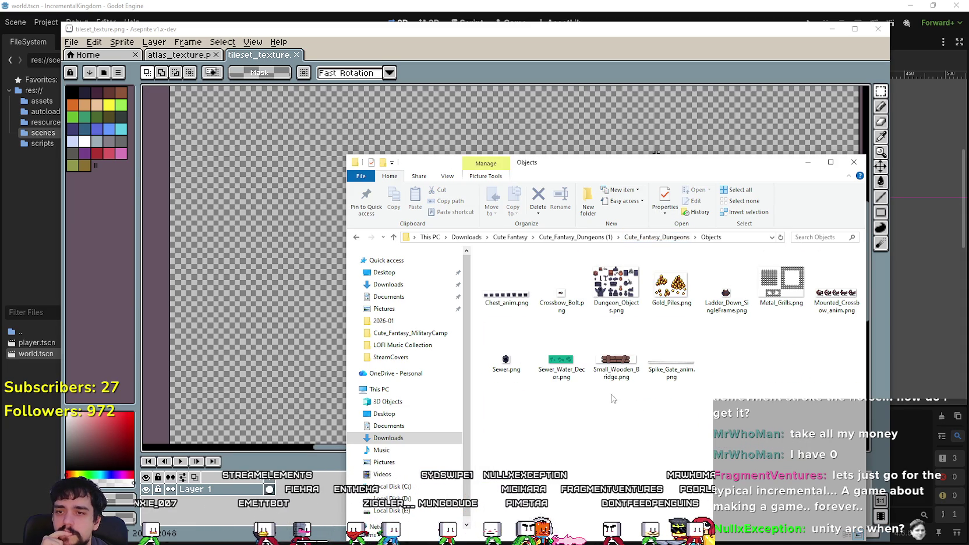
{"action": "right_click", "coordinate": [612, 398]}
{"action": "mouse_move", "coordinate": [669, 222]}
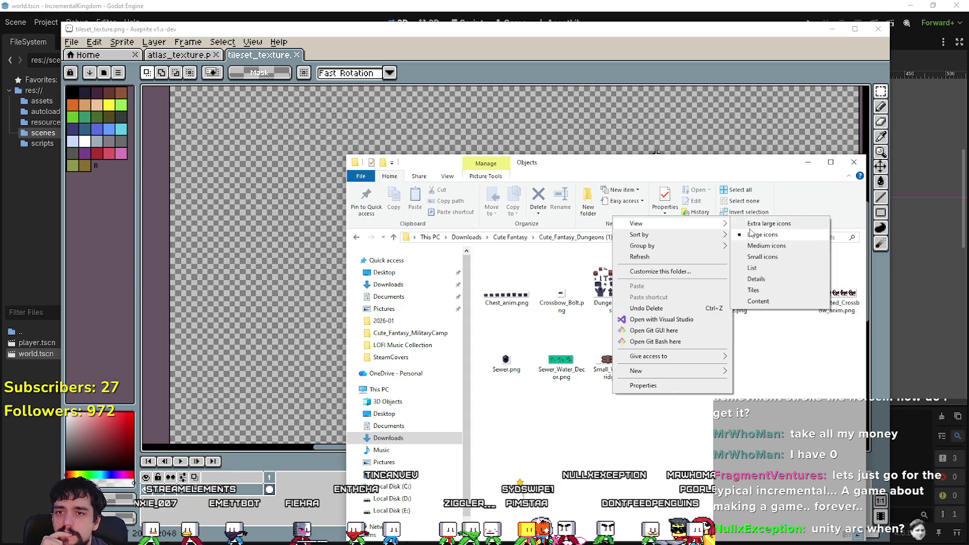
{"action": "left_click", "coordinate": [757, 223]}
{"action": "scroll", "coordinate": [781, 442], "scroll_direction": "down", "scroll_amount": 1}
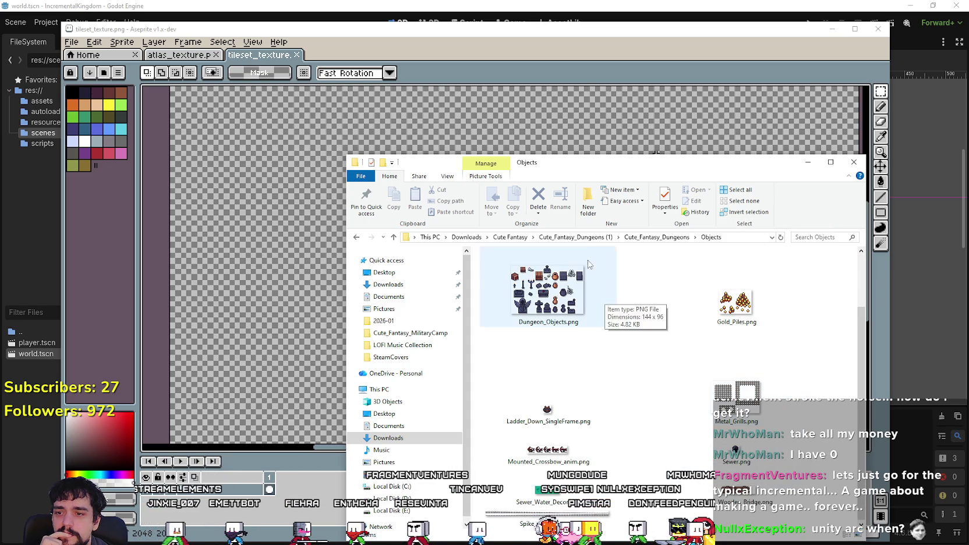
{"action": "key", "text": "alt+Up"}
{"action": "key", "text": "alt+Up"}
{"action": "key", "text": "alt+Up"}
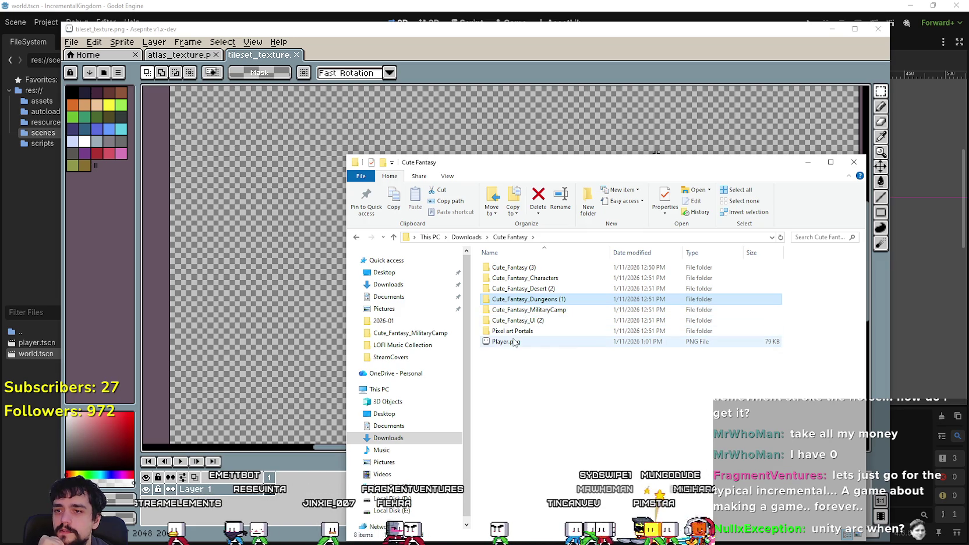
View Pixel art Portals' Portal_Sprites as large icons, then return to Cute Fantasy.
{"action": "double_click", "coordinate": [531, 331]}
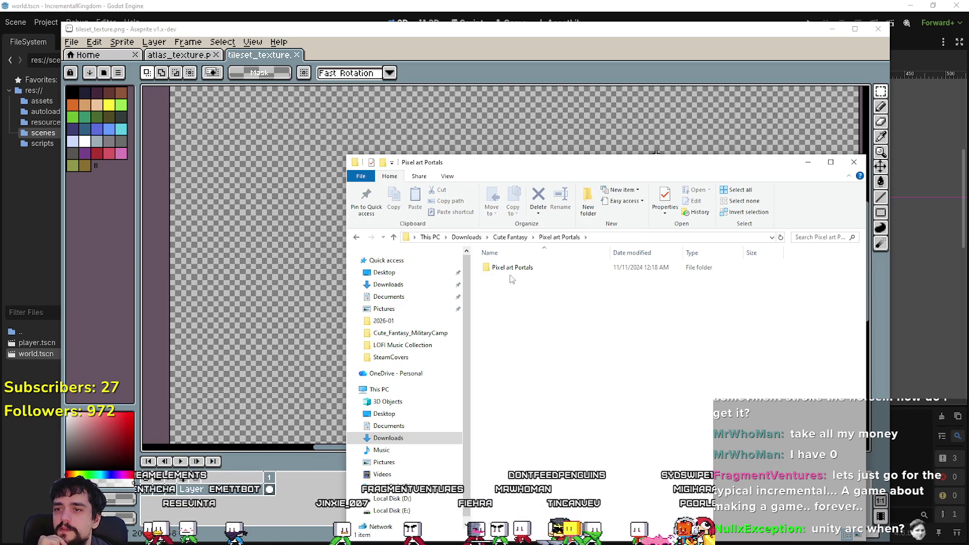
{"action": "double_click", "coordinate": [511, 269]}
{"action": "right_click", "coordinate": [531, 314]}
{"action": "double_click", "coordinate": [509, 267]}
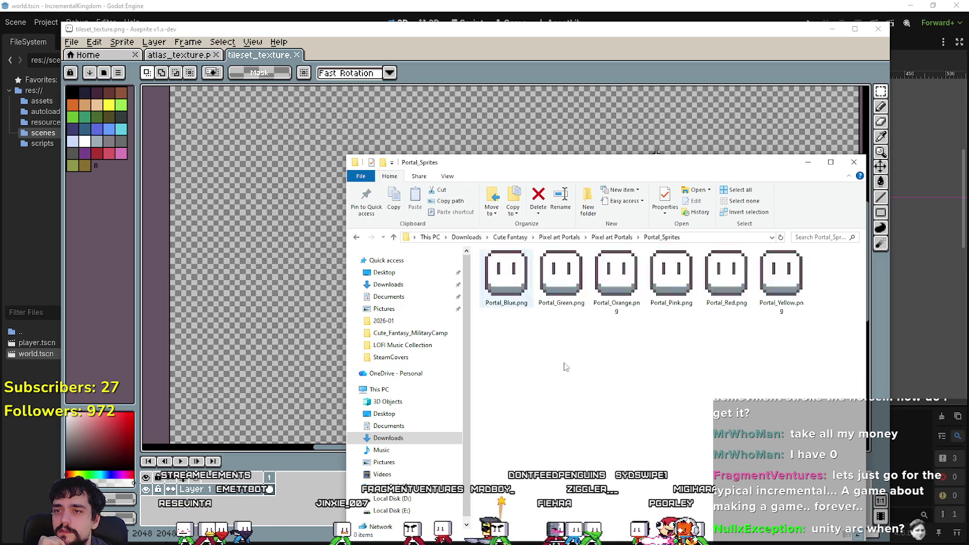
{"action": "right_click", "coordinate": [590, 397]}
{"action": "mouse_move", "coordinate": [687, 218]}
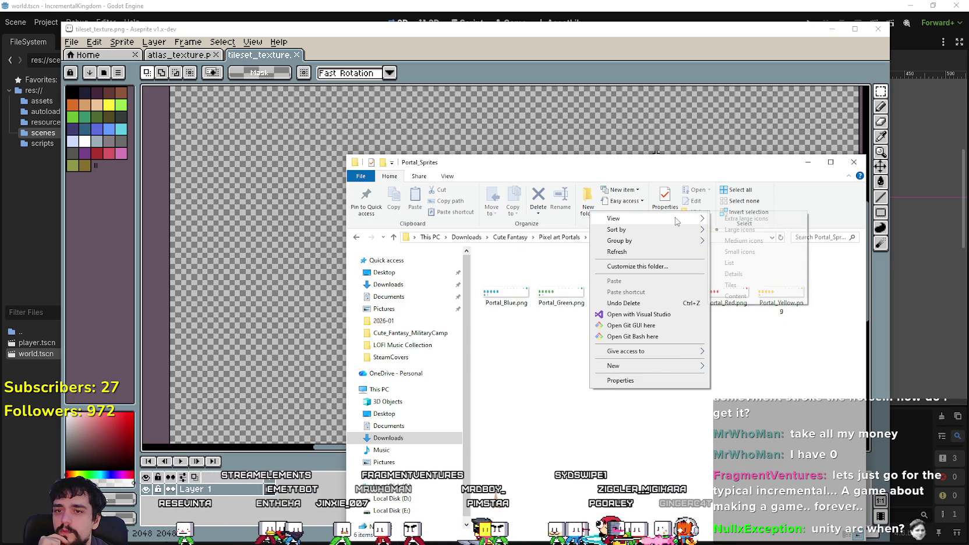
{"action": "left_click", "coordinate": [746, 230]}
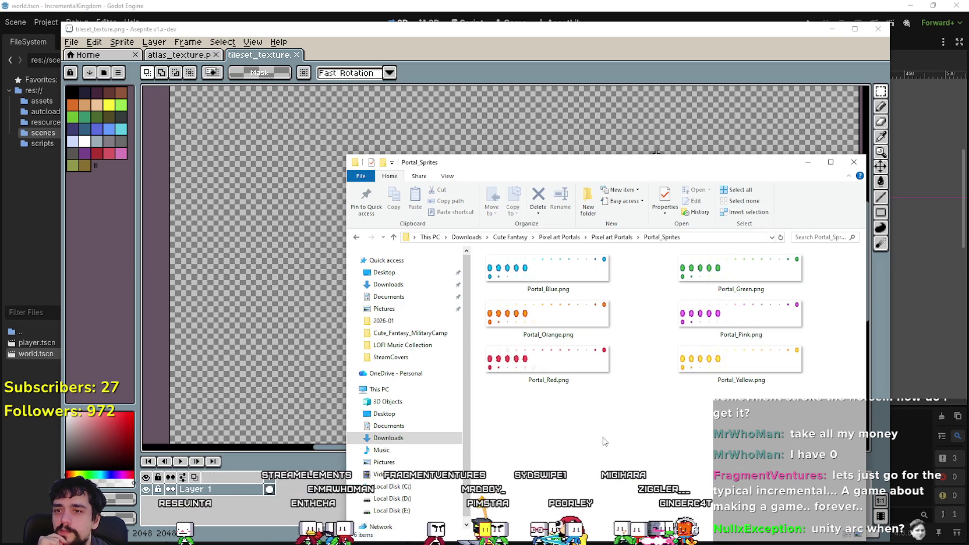
{"action": "left_click", "coordinate": [573, 239]}
{"action": "left_click", "coordinate": [504, 238]}
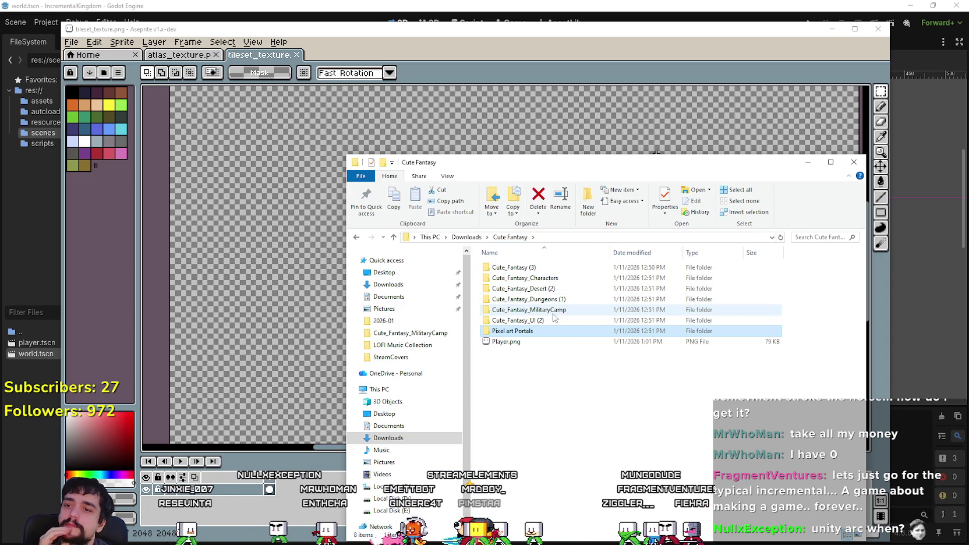
Navigate to Cute_Fantasy (3) > Tiles > Grass and pick Grass_Tiles_1_Blob_TEST.png.
{"action": "double_click", "coordinate": [517, 269]}
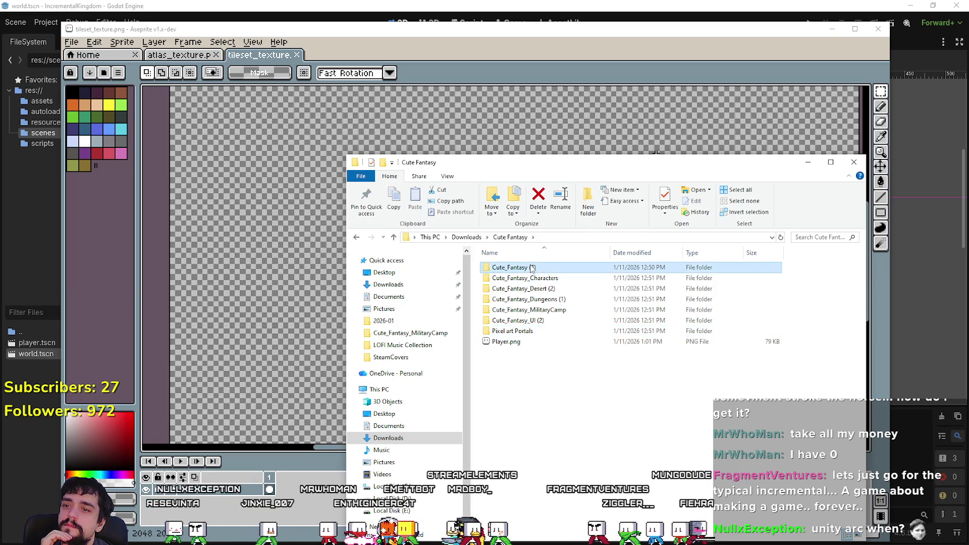
{"action": "double_click", "coordinate": [517, 270]}
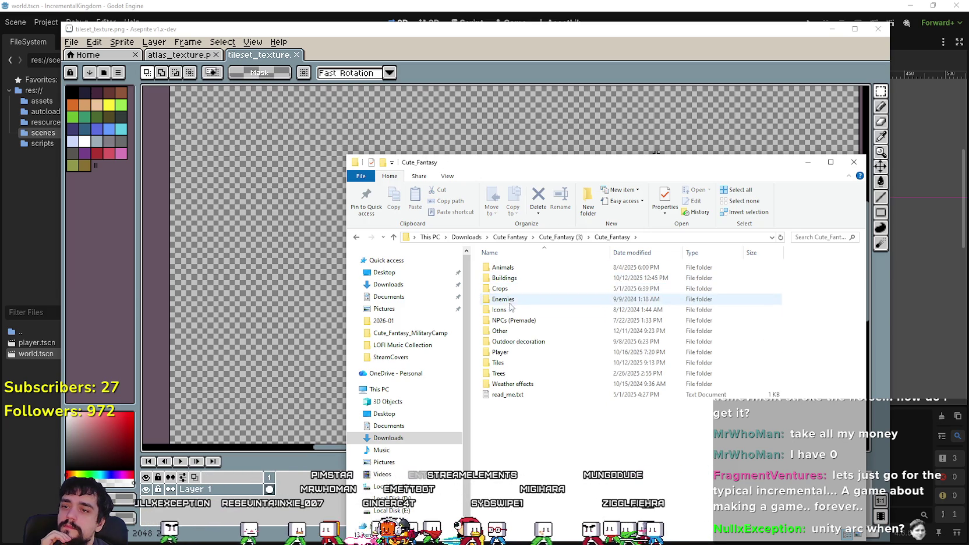
{"action": "double_click", "coordinate": [498, 363]}
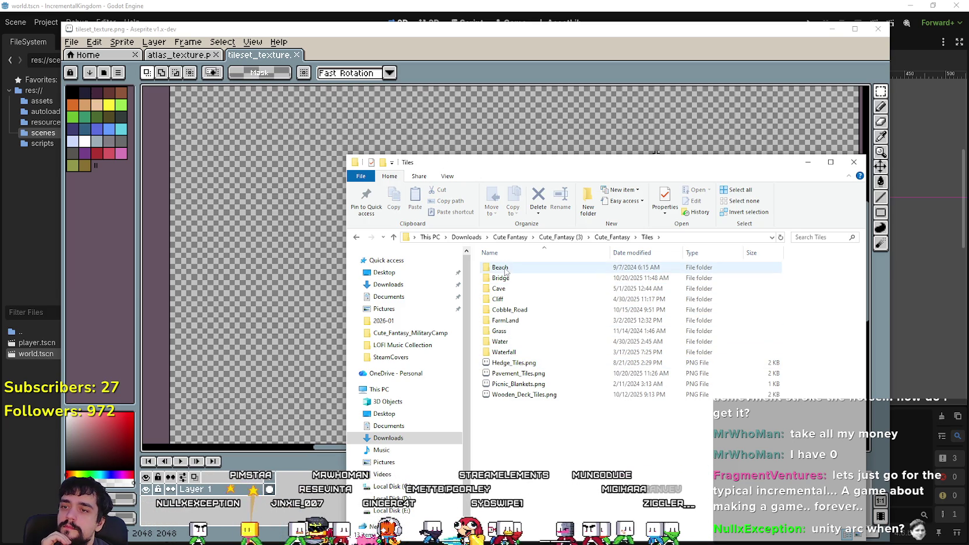
{"action": "double_click", "coordinate": [506, 333]}
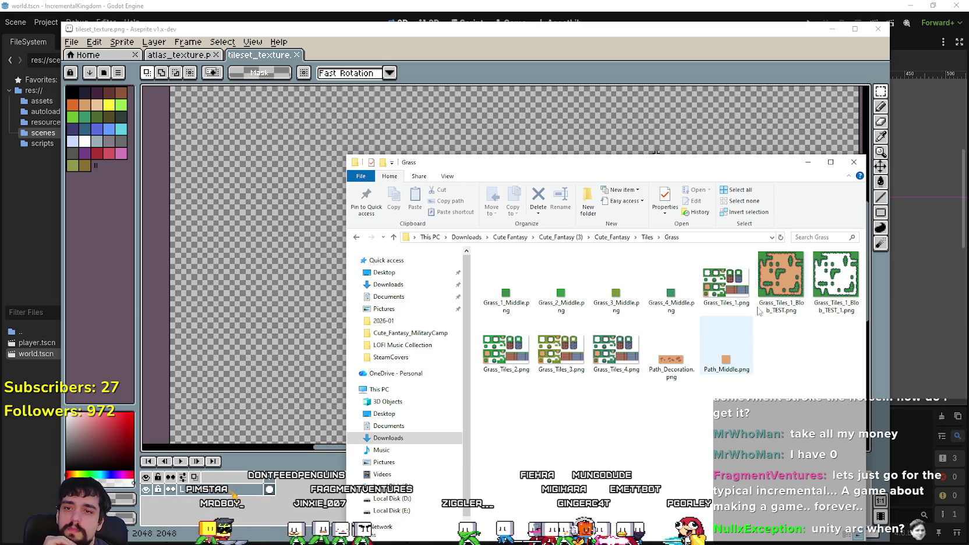
{"action": "left_click", "coordinate": [782, 454]}
{"action": "double_click", "coordinate": [767, 293]}
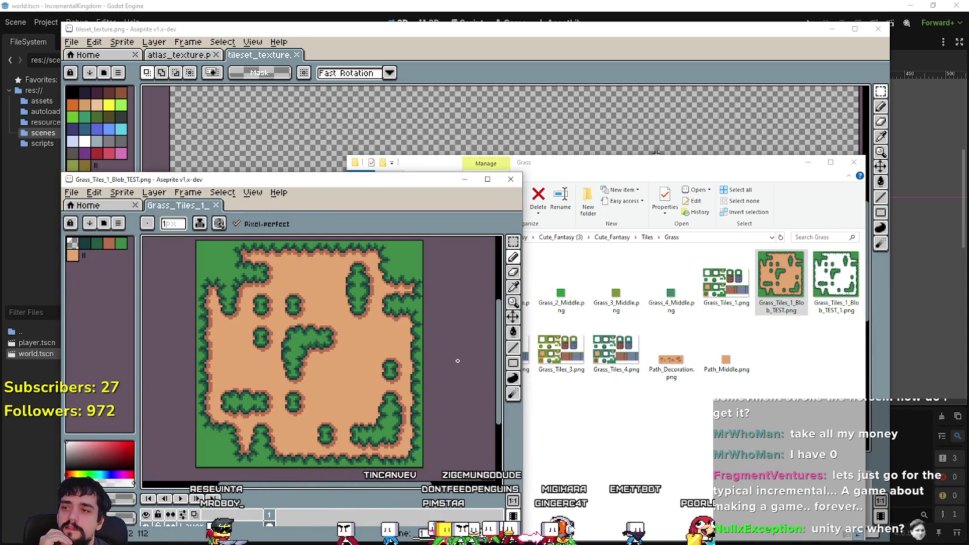
{"action": "scroll", "coordinate": [309, 349], "scroll_direction": "up", "scroll_amount": 2}
{"action": "scroll", "coordinate": [309, 349], "scroll_direction": "down", "scroll_amount": 2}
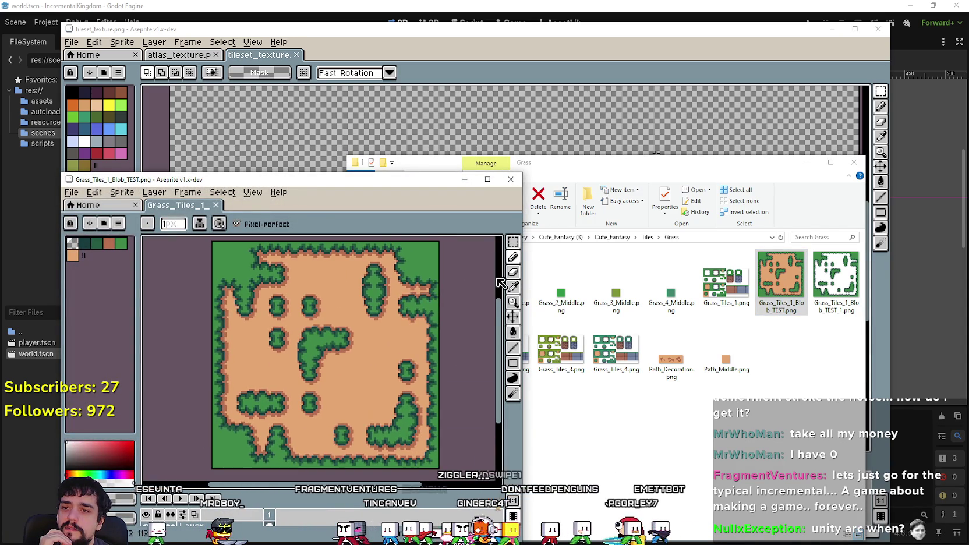
{"action": "left_click", "coordinate": [512, 241]}
{"action": "left_click_drag", "start_coordinate": [218, 247], "coordinate": [219, 257]}
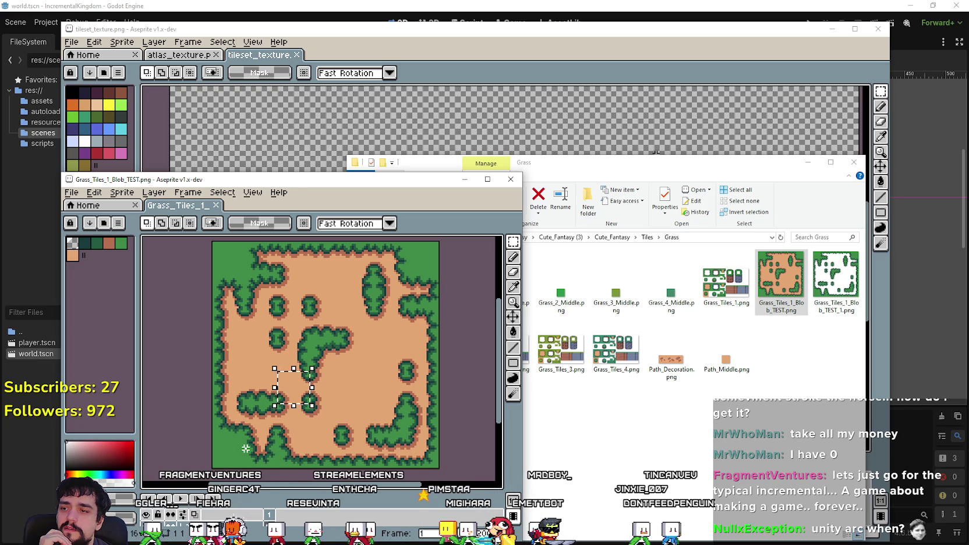
{"action": "left_click", "coordinate": [512, 179]}
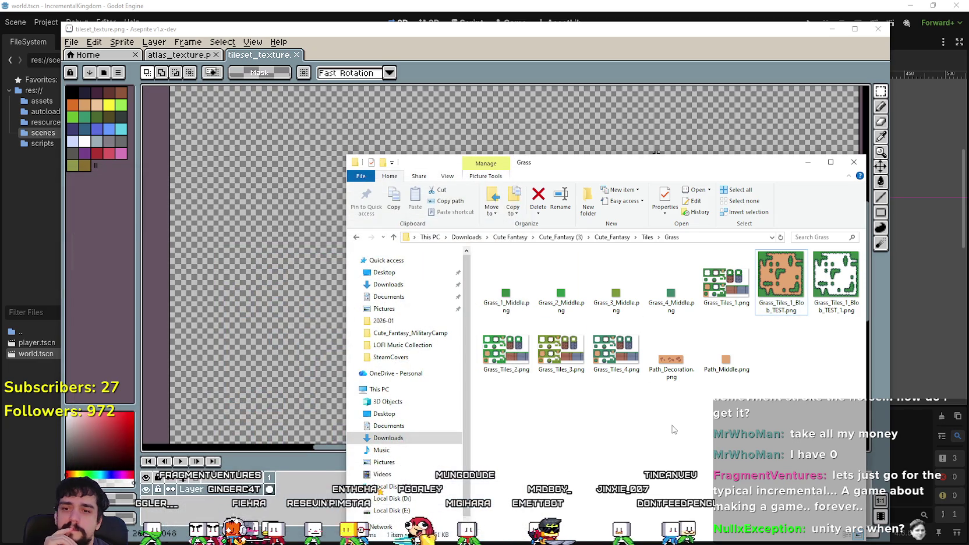
Look through the Cliff and Cave tile folders, then open the Beach folder.
{"action": "left_click", "coordinate": [649, 237]}
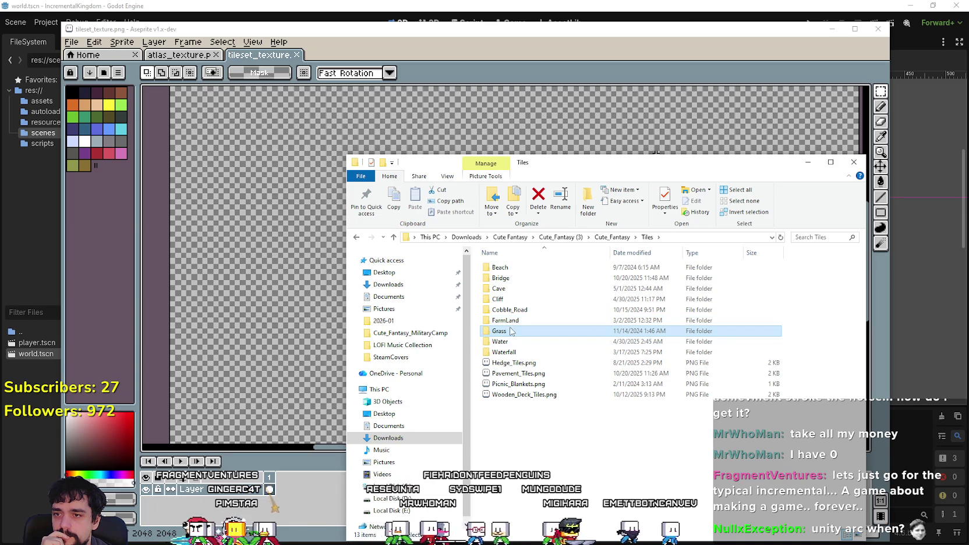
{"action": "double_click", "coordinate": [500, 298]}
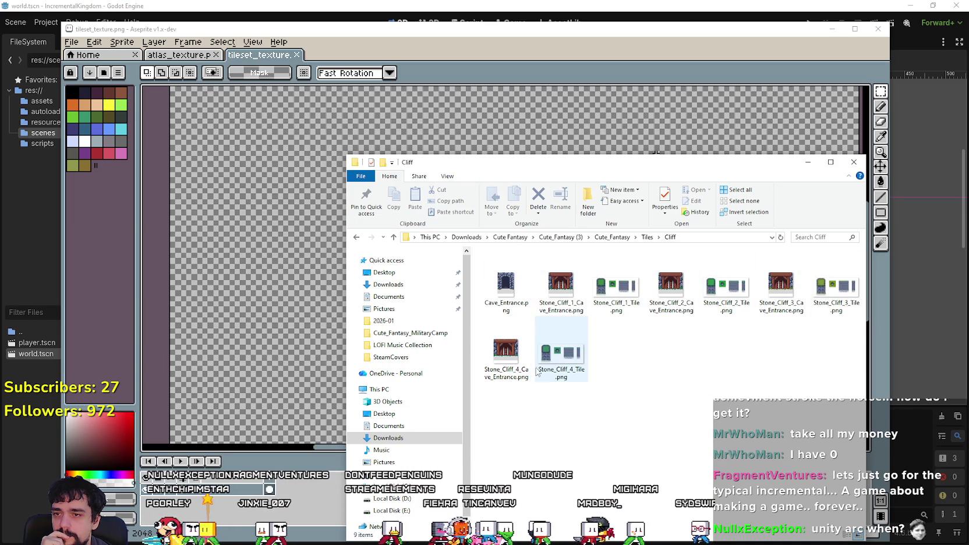
{"action": "left_click", "coordinate": [647, 237]}
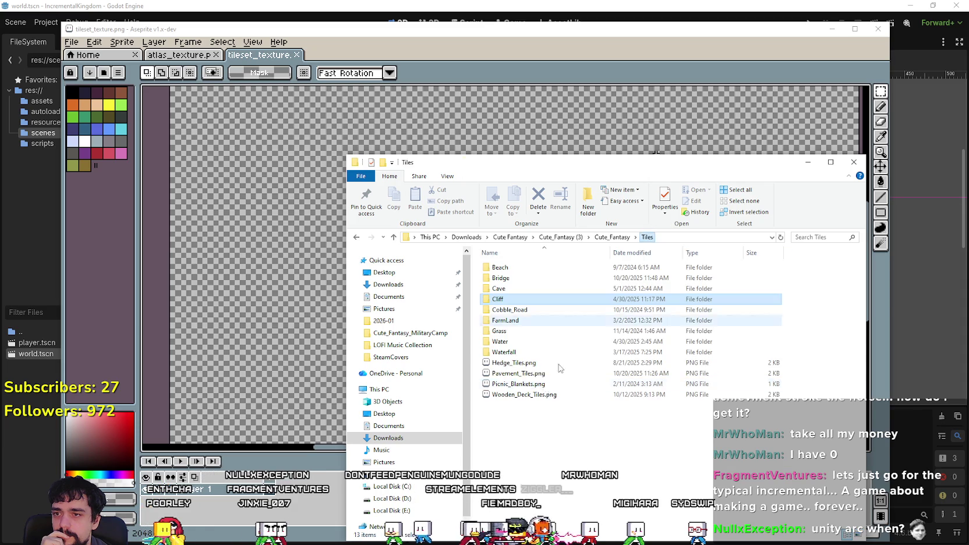
{"action": "double_click", "coordinate": [517, 289]}
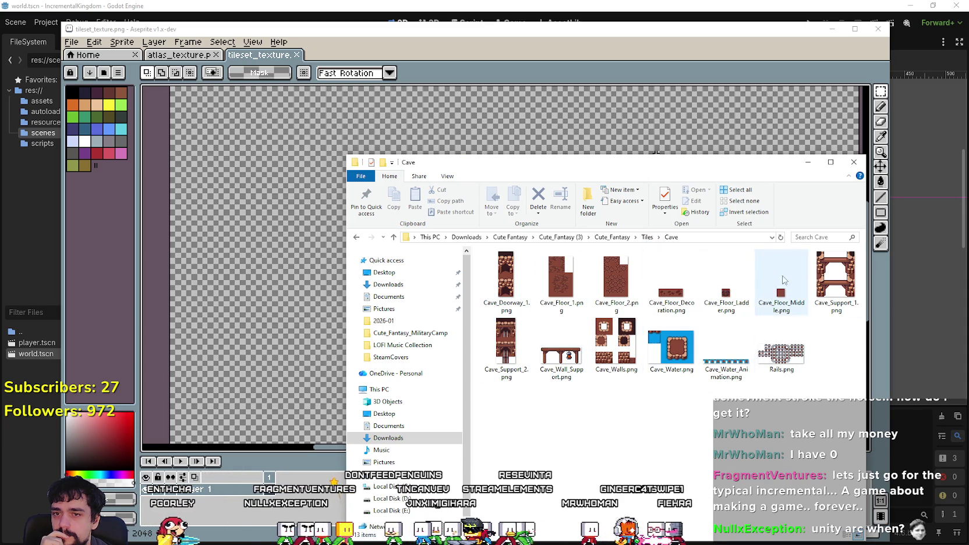
{"action": "left_click", "coordinate": [646, 237]}
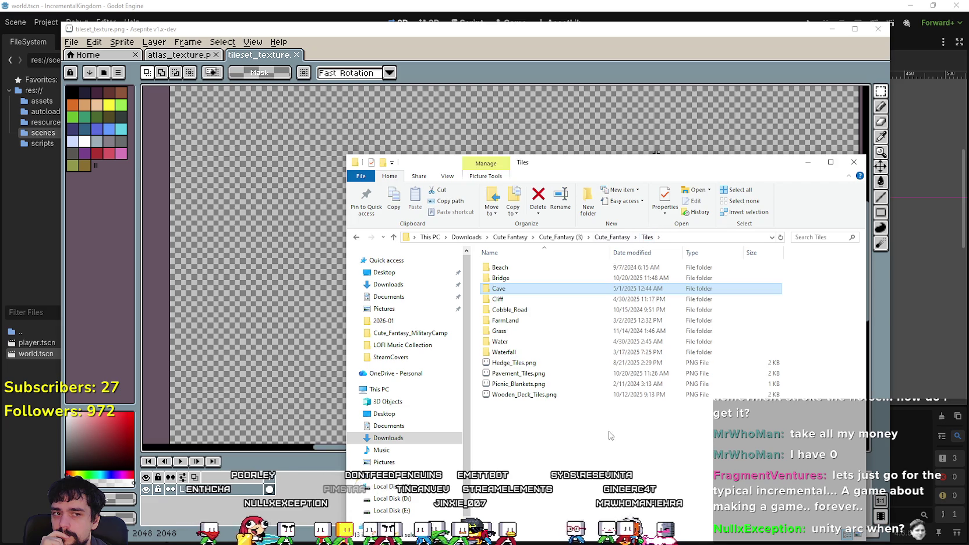
{"action": "double_click", "coordinate": [497, 267]}
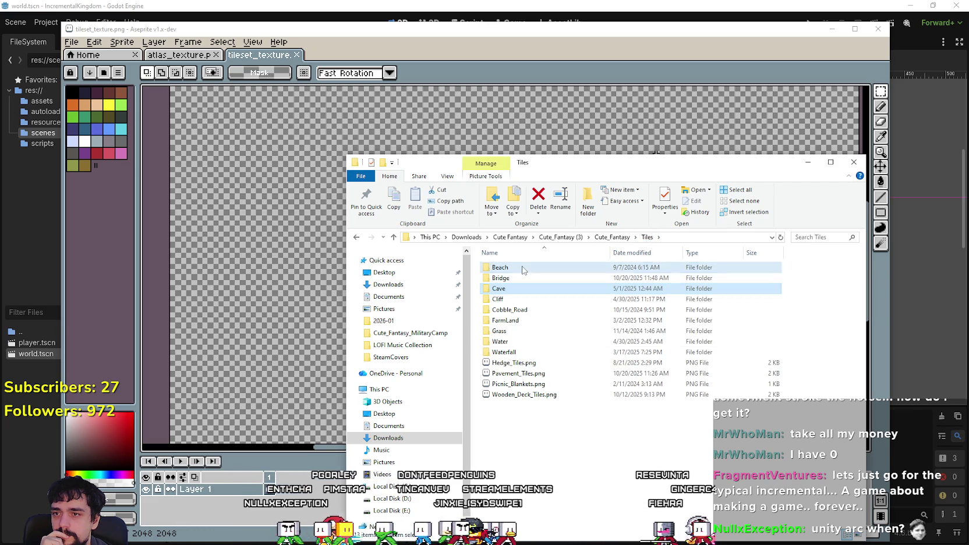
Preview Beach_Tiles.png in Aseprite across its full width, close it, and switch to the browser.
{"action": "left_click", "coordinate": [574, 295]}
{"action": "key", "text": "Return"}
{"action": "mouse_move", "coordinate": [263, 363]}
{"action": "left_mouse_down"}
{"action": "mouse_move", "coordinate": [487, 339]}
{"action": "mouse_move", "coordinate": [224, 346]}
{"action": "left_mouse_up"}
{"action": "left_click_drag", "start_coordinate": [407, 344], "coordinate": [244, 349]}
{"action": "left_click_drag", "start_coordinate": [463, 350], "coordinate": [404, 349]}
{"action": "left_click", "coordinate": [511, 179]}
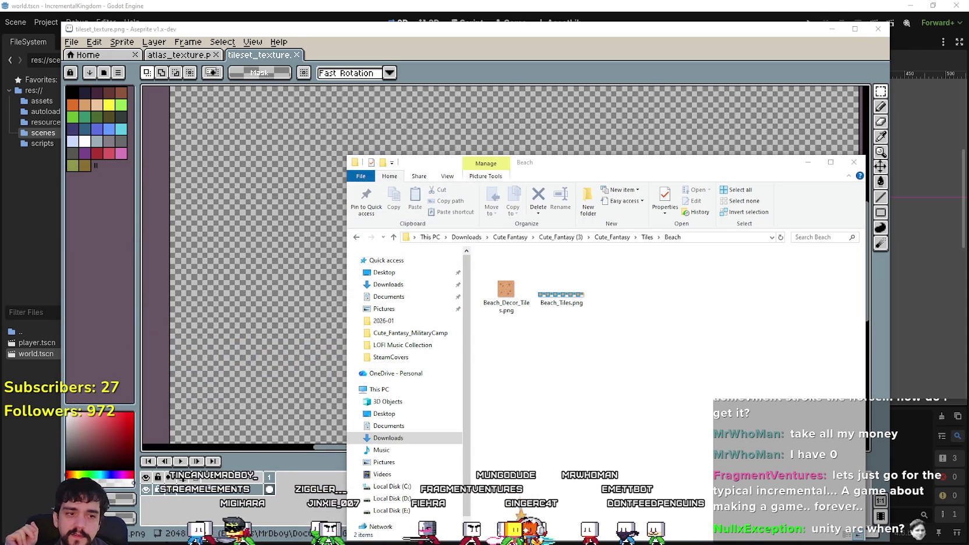
{"action": "key", "text": "alt+Tab"}
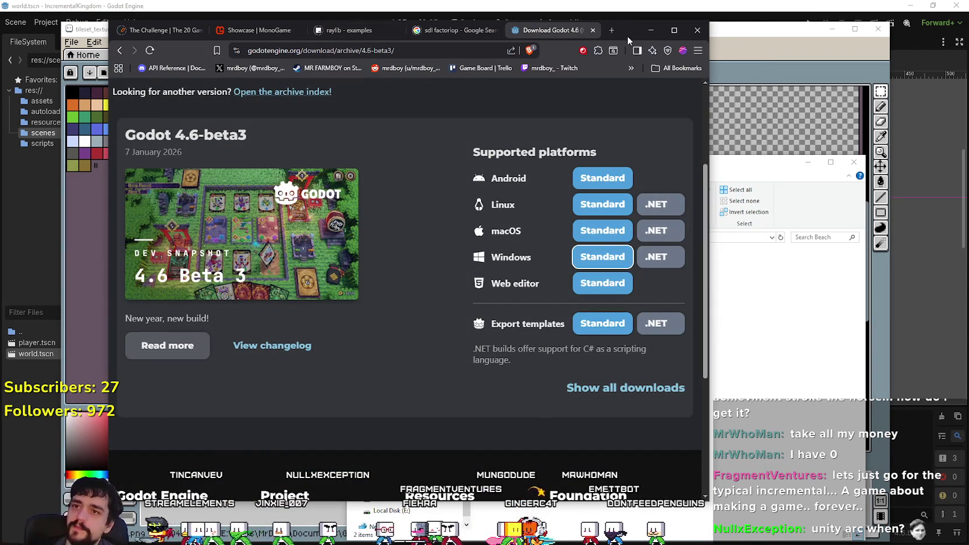
Search Google for 'duel grid godot' in a new tab and open the GitHub dual-grid result.
{"action": "left_click", "coordinate": [609, 30]}
{"action": "type", "text": "du"}
{"action": "type", "text": "el g"}
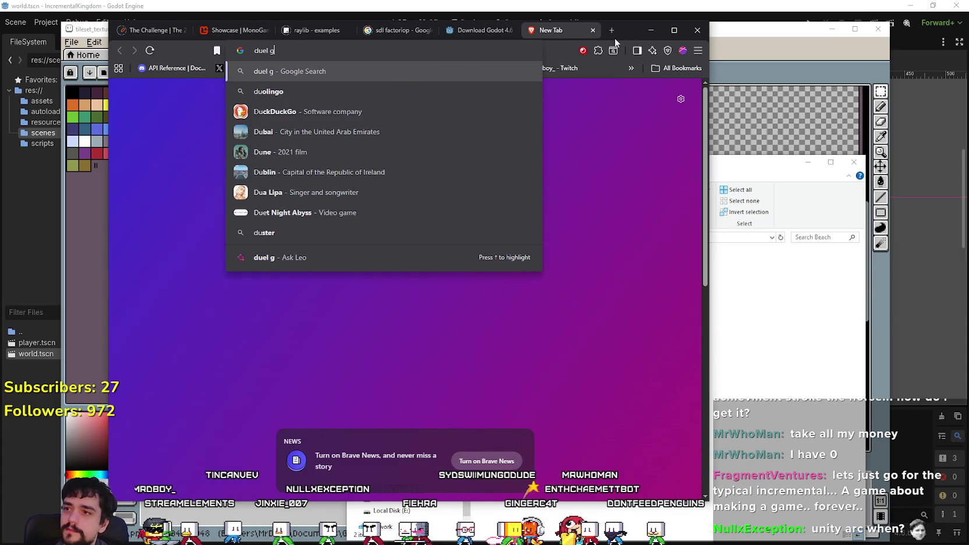
{"action": "type", "text": "rid godot"}
{"action": "key", "text": "Return"}
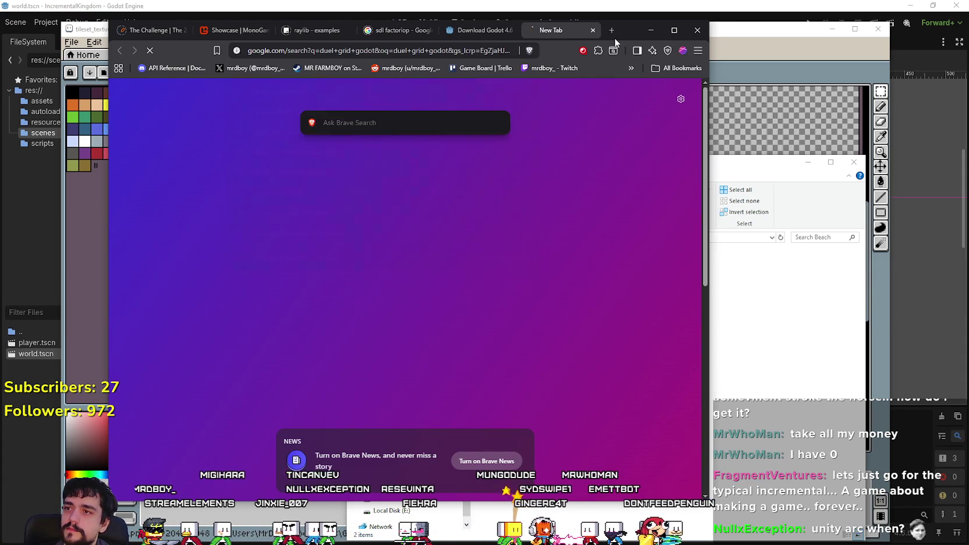
{"action": "scroll", "coordinate": [278, 274], "scroll_direction": "down", "scroll_amount": 5}
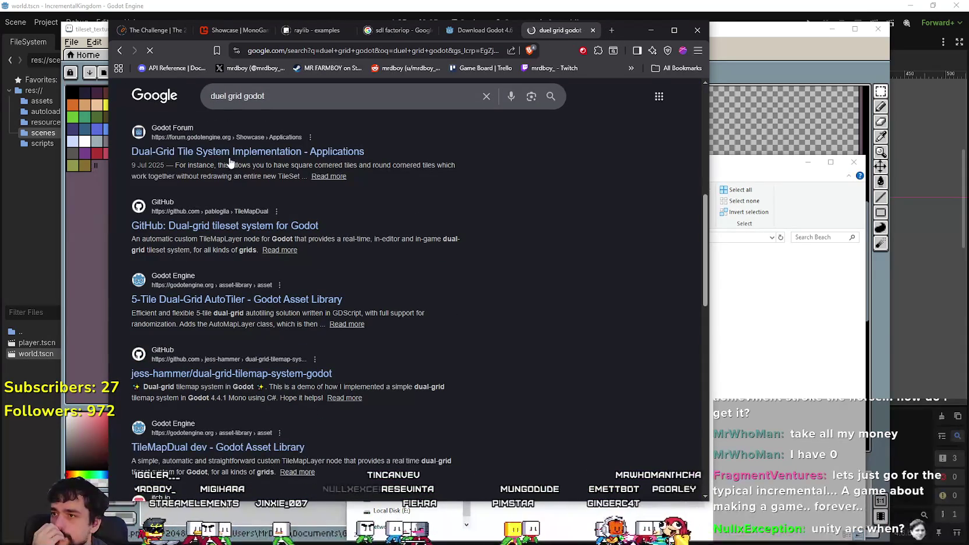
{"action": "left_click", "coordinate": [231, 226]}
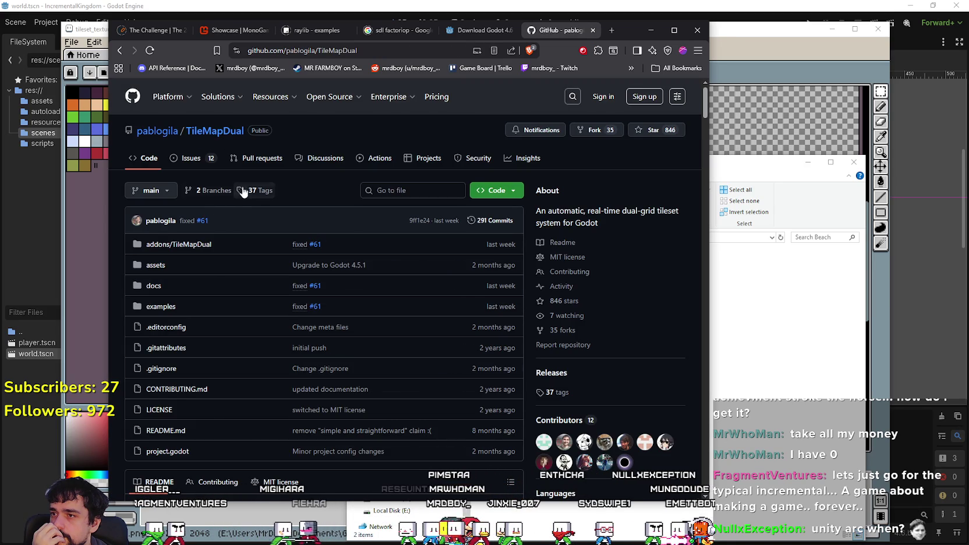
Open the TileMapDual repository's commit history.
{"action": "scroll", "coordinate": [296, 326], "scroll_direction": "down", "scroll_amount": 5}
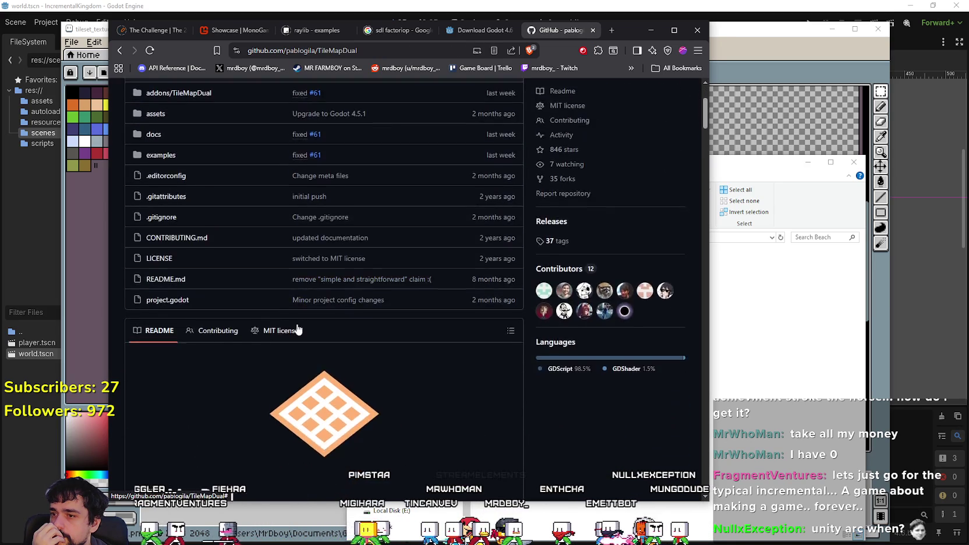
{"action": "scroll", "coordinate": [295, 319], "scroll_direction": "up", "scroll_amount": 5}
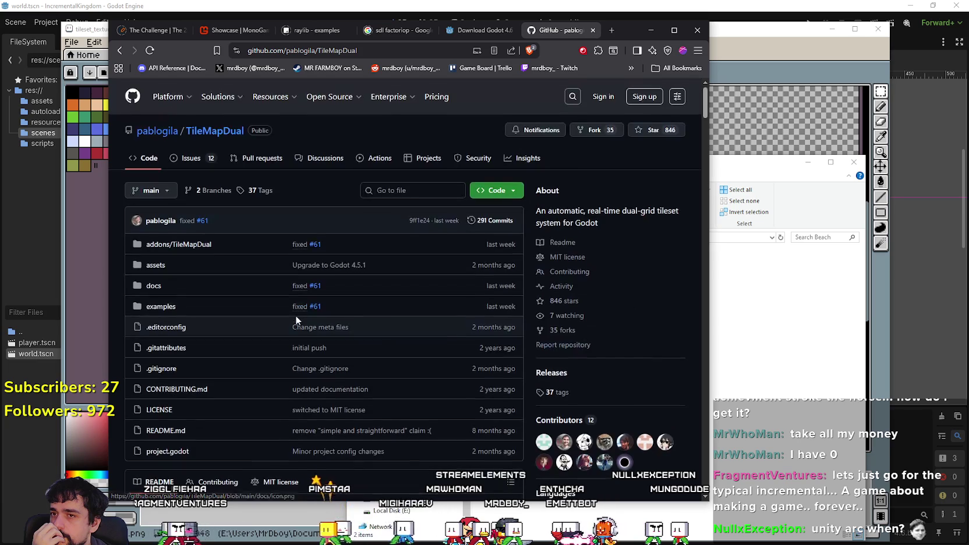
{"action": "left_click", "coordinate": [483, 221]}
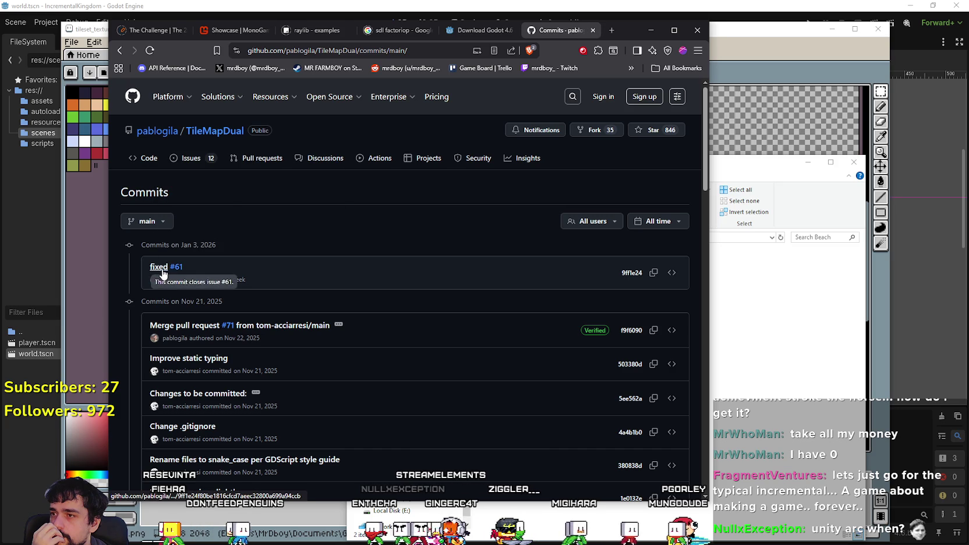
Review the changes in the 'fixed #61' commit, then return to the commits list.
{"action": "mouse_move", "coordinate": [175, 272]}
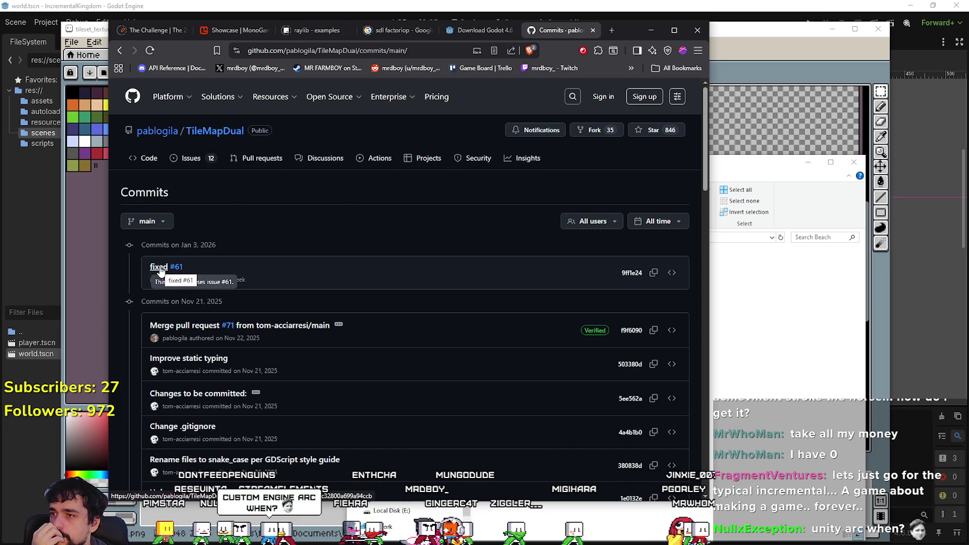
{"action": "left_click", "coordinate": [160, 268]}
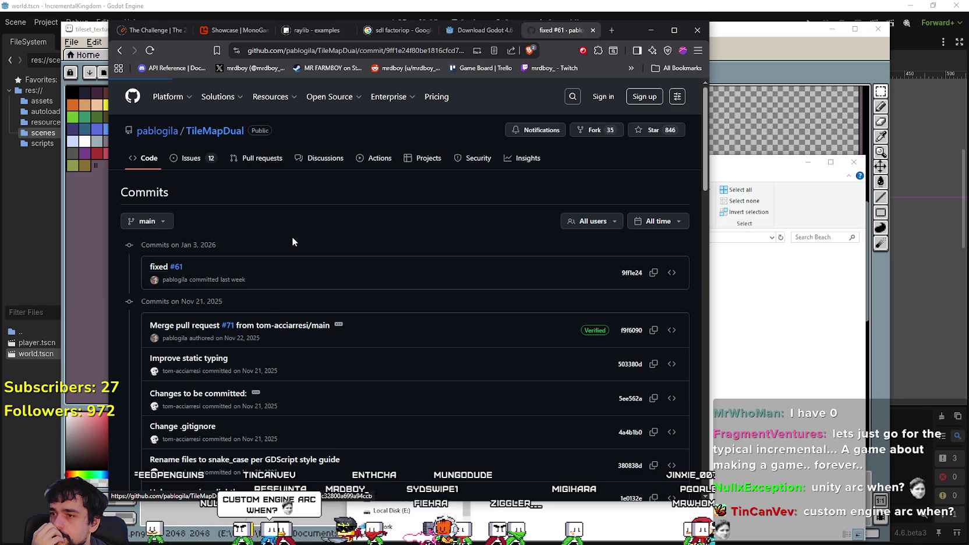
{"action": "scroll", "coordinate": [293, 241], "scroll_direction": "down", "scroll_amount": 4}
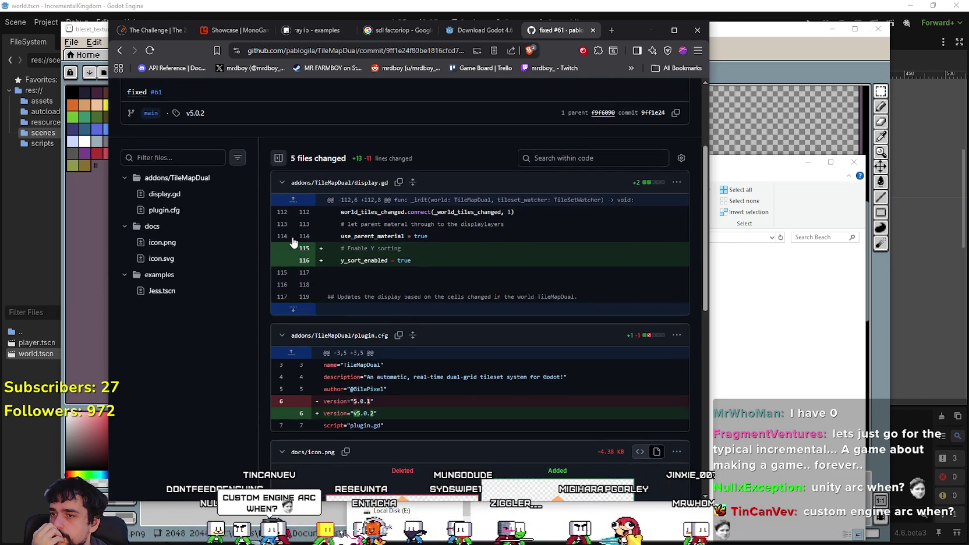
{"action": "scroll", "coordinate": [293, 240], "scroll_direction": "up", "scroll_amount": 4}
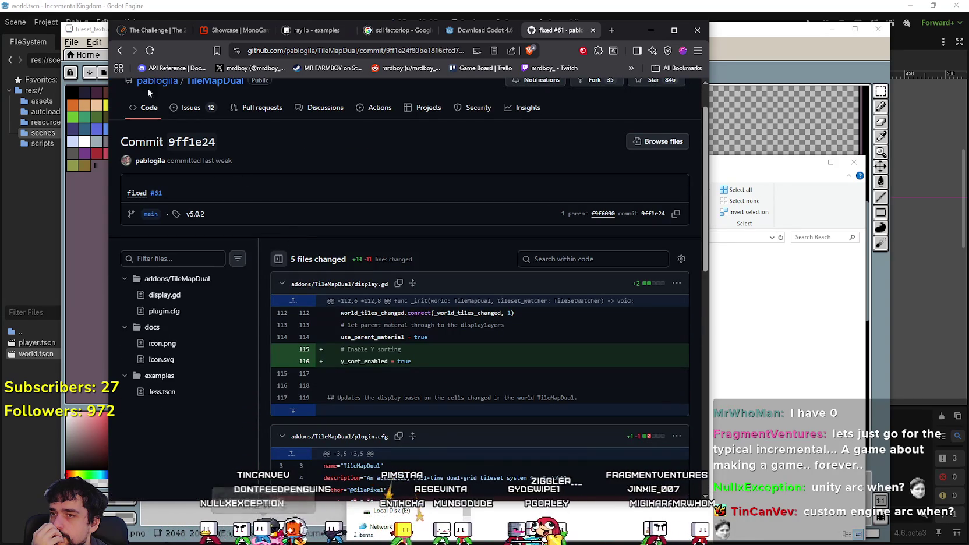
{"action": "left_click", "coordinate": [120, 50]}
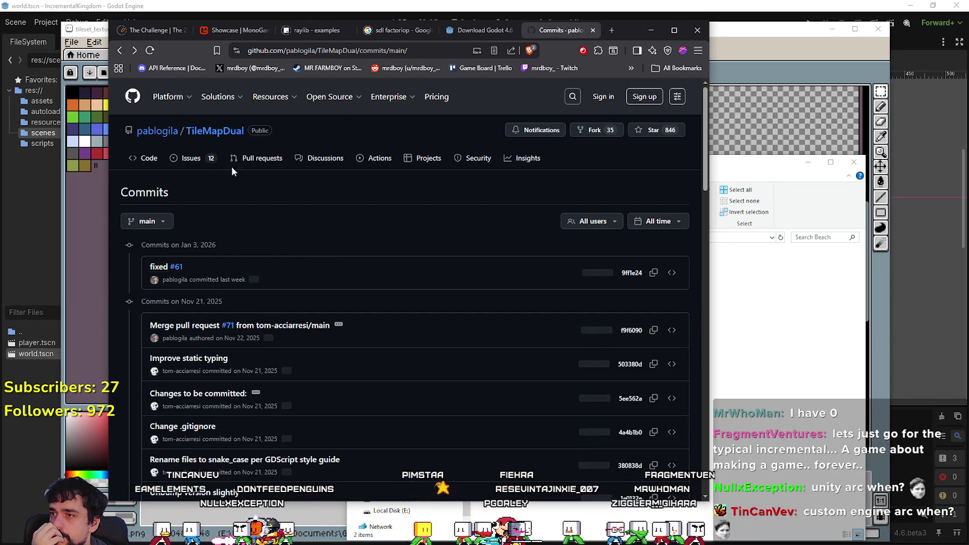
{"action": "left_click", "coordinate": [192, 161]}
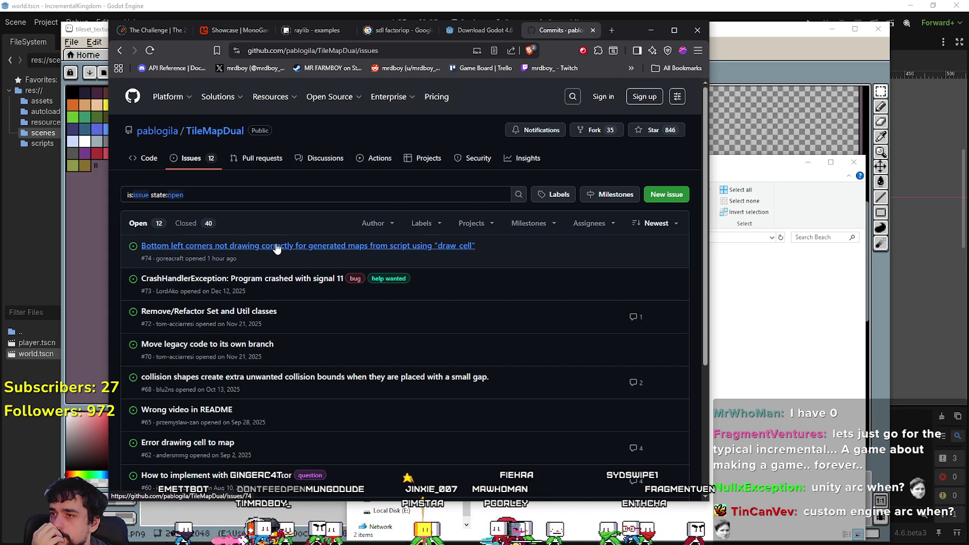
Open issue #73 'CrashHandlerException: Program crashed with signal 11' and scroll through its crash log.
{"action": "mouse_move", "coordinate": [276, 249]}
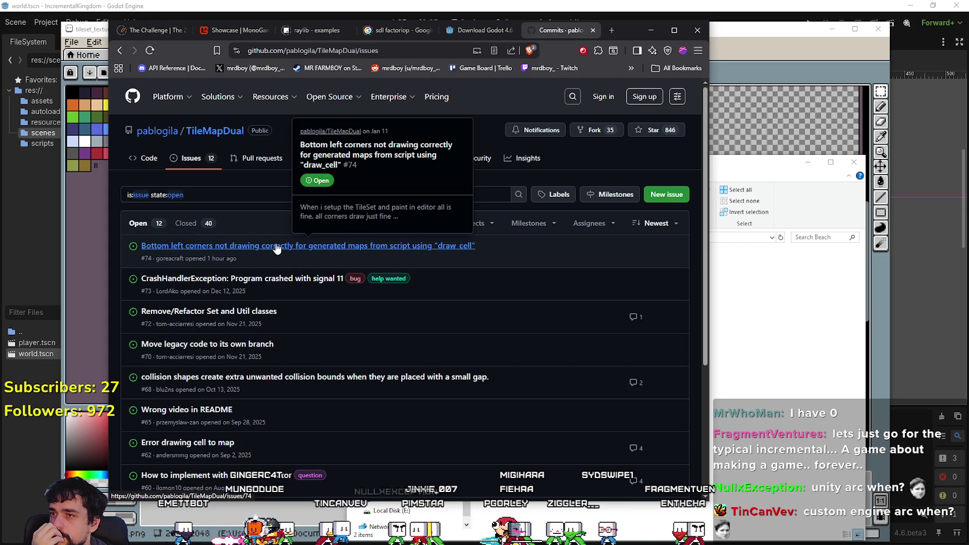
{"action": "mouse_move", "coordinate": [309, 282]}
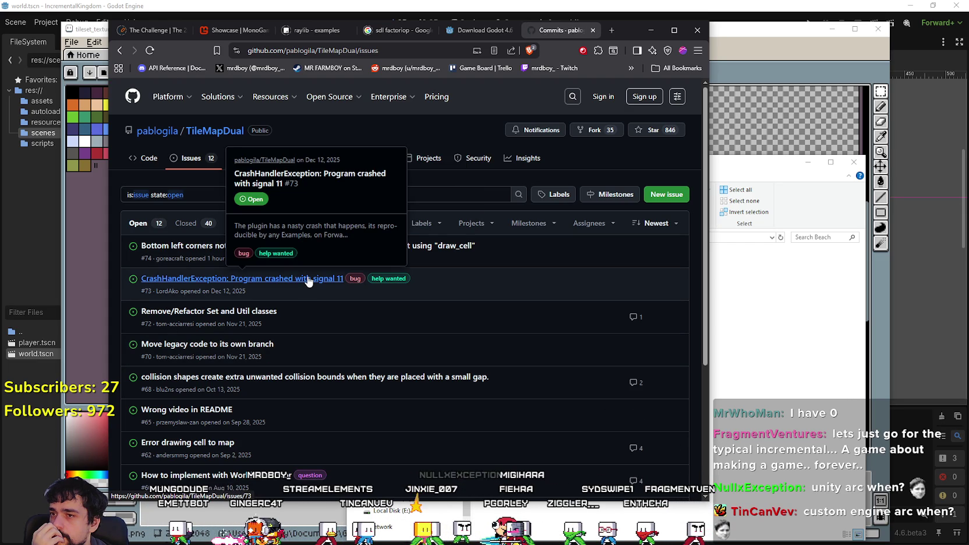
{"action": "left_click", "coordinate": [341, 279]}
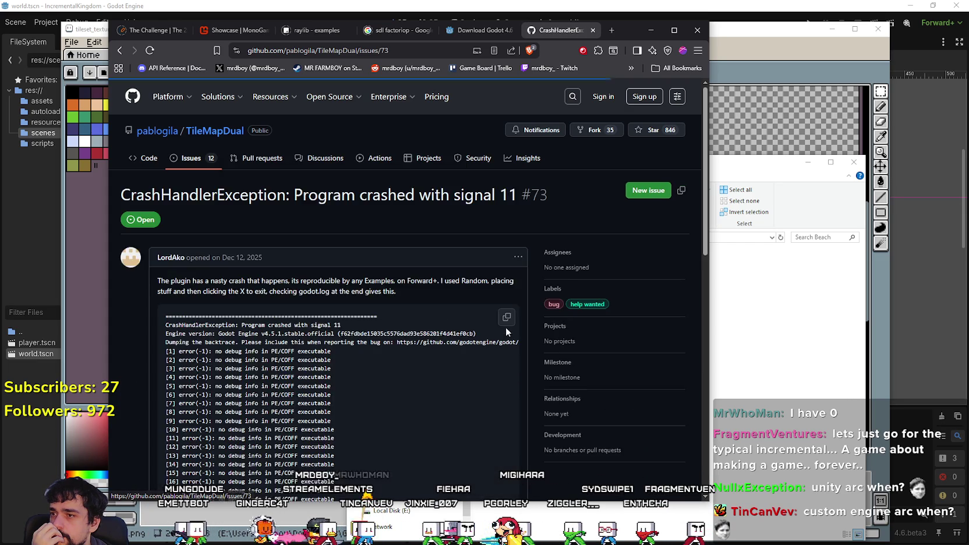
{"action": "scroll", "coordinate": [477, 318], "scroll_direction": "down", "scroll_amount": 10}
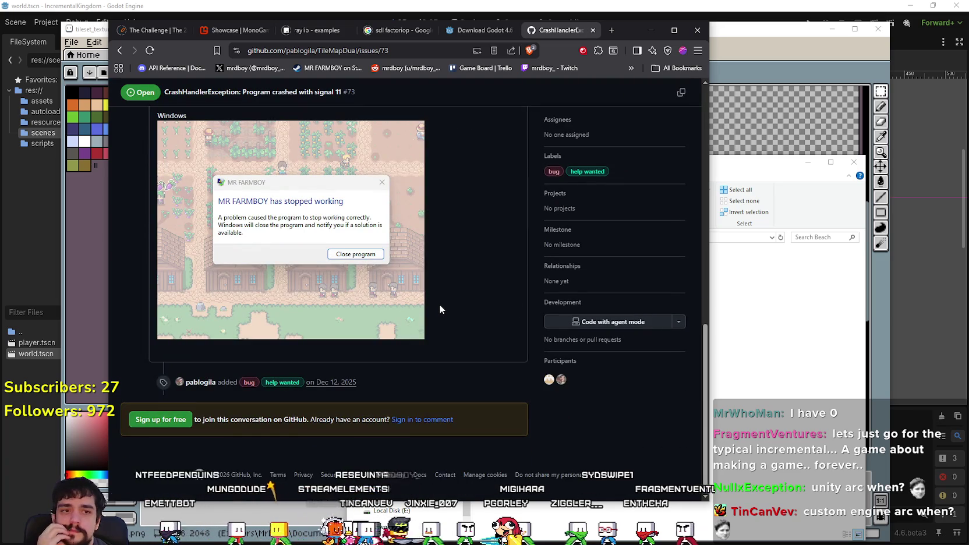
{"action": "scroll", "coordinate": [440, 309], "scroll_direction": "up", "scroll_amount": 5}
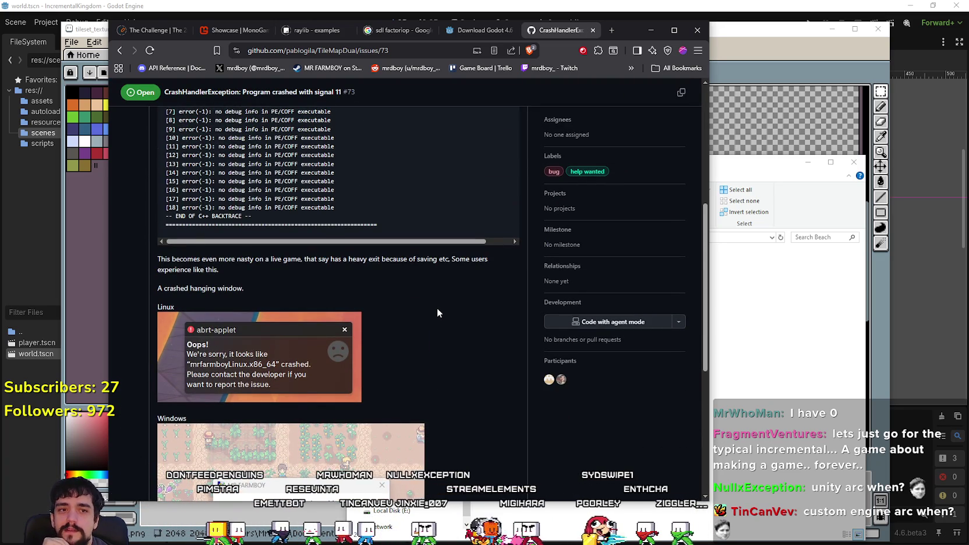
{"action": "scroll", "coordinate": [436, 312], "scroll_direction": "up", "scroll_amount": 3}
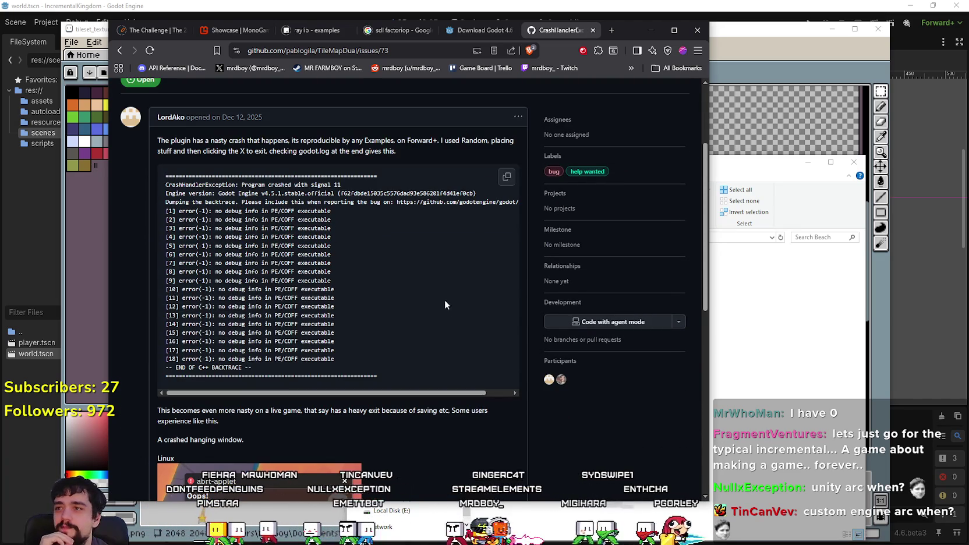
Switch to the MonoGame Showcase page and glance over its top.
{"action": "left_click", "coordinate": [241, 30]}
{"action": "scroll", "coordinate": [405, 327], "scroll_direction": "down", "scroll_amount": 3}
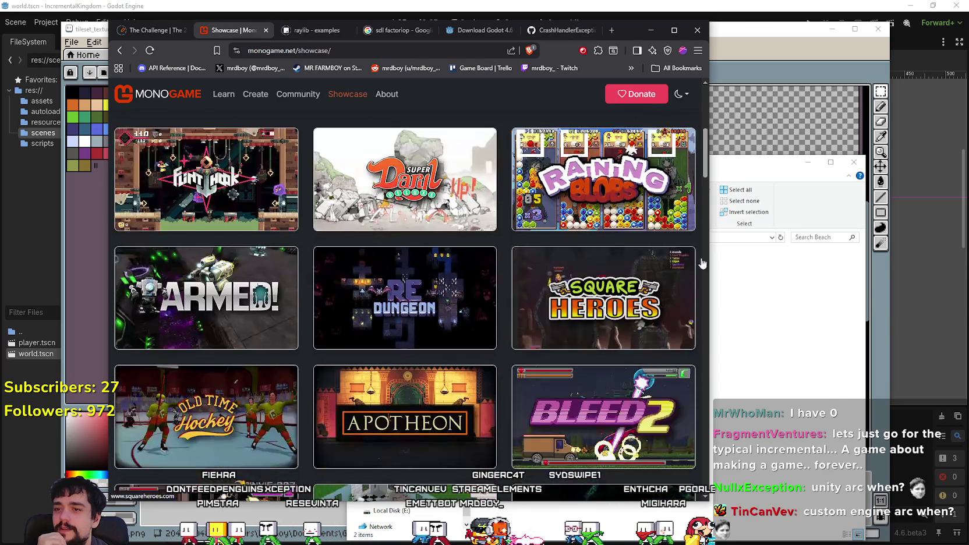
{"action": "scroll", "coordinate": [405, 326], "scroll_direction": "up", "scroll_amount": 3}
{"action": "scroll", "coordinate": [187, 137], "scroll_direction": "up", "scroll_amount": 3}
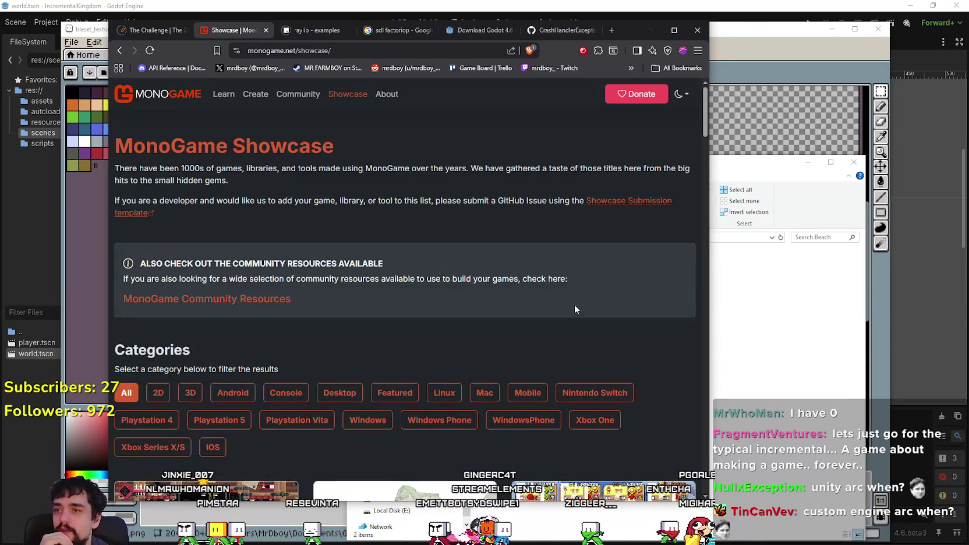
{"action": "scroll", "coordinate": [579, 299], "scroll_direction": "down", "scroll_amount": 15}
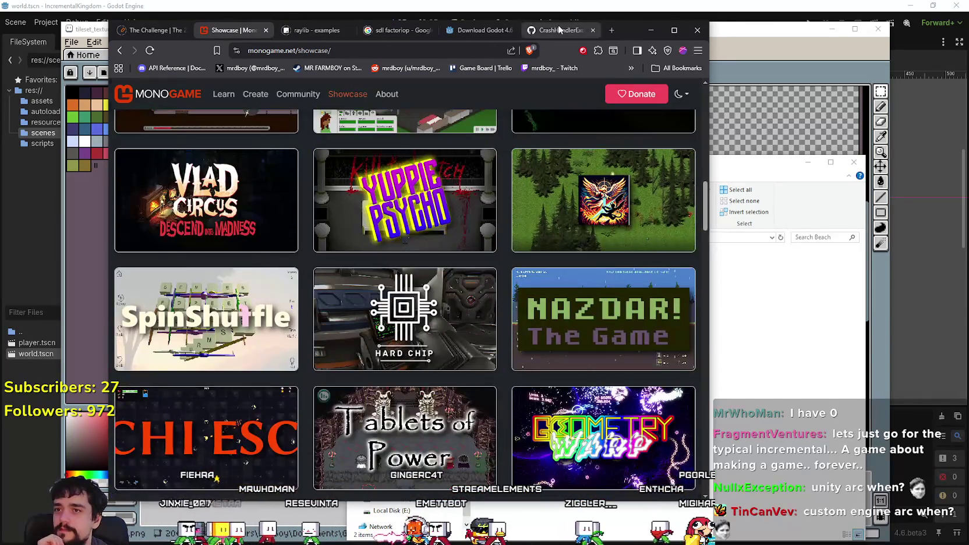
Reread the TileMapDual crash issue page, scrolling through its log and screenshots.
{"action": "left_click", "coordinate": [558, 29]}
{"action": "scroll", "coordinate": [315, 414], "scroll_direction": "down", "scroll_amount": 6}
{"action": "scroll", "coordinate": [315, 396], "scroll_direction": "up", "scroll_amount": 4}
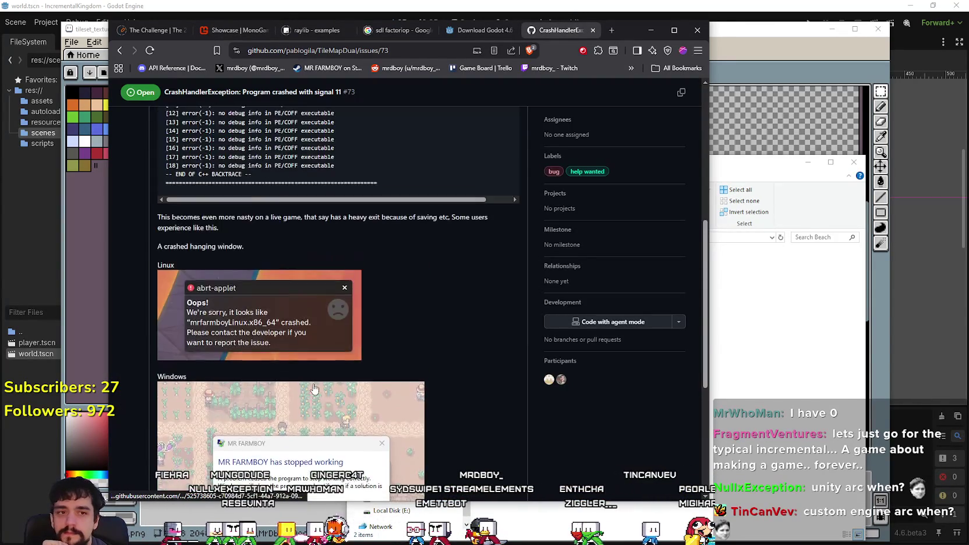
{"action": "scroll", "coordinate": [312, 387], "scroll_direction": "up", "scroll_amount": 8}
{"action": "scroll", "coordinate": [313, 387], "scroll_direction": "down", "scroll_amount": 10}
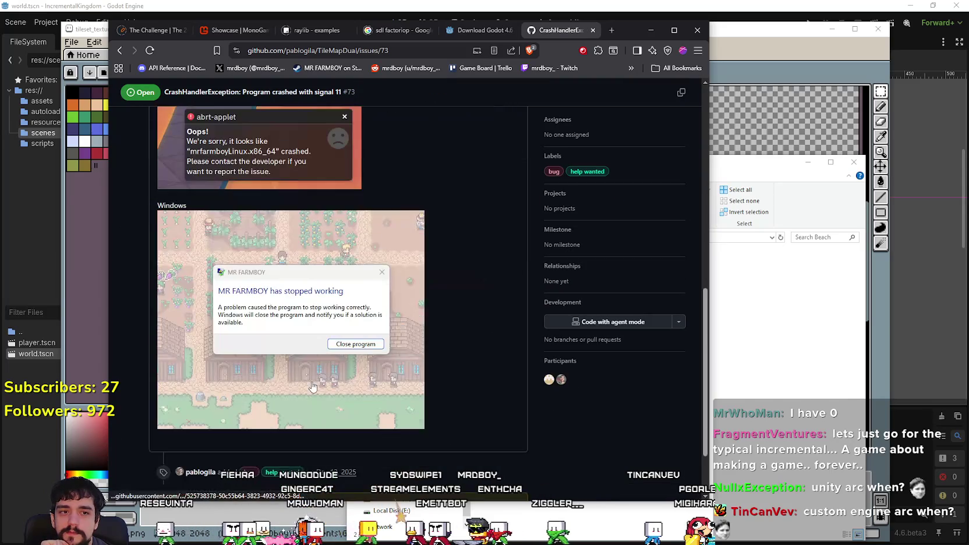
{"action": "scroll", "coordinate": [312, 385], "scroll_direction": "down", "scroll_amount": 3}
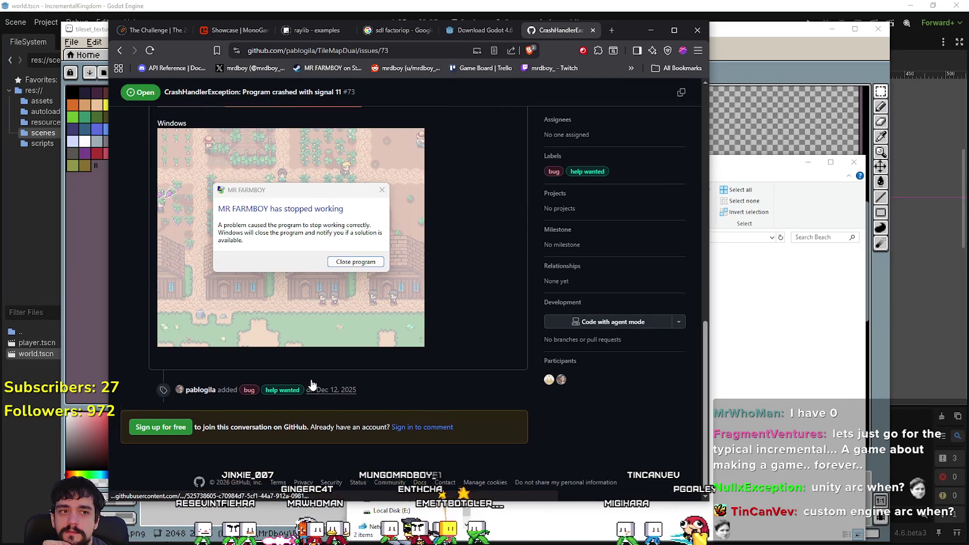
{"action": "scroll", "coordinate": [362, 349], "scroll_direction": "up", "scroll_amount": 8}
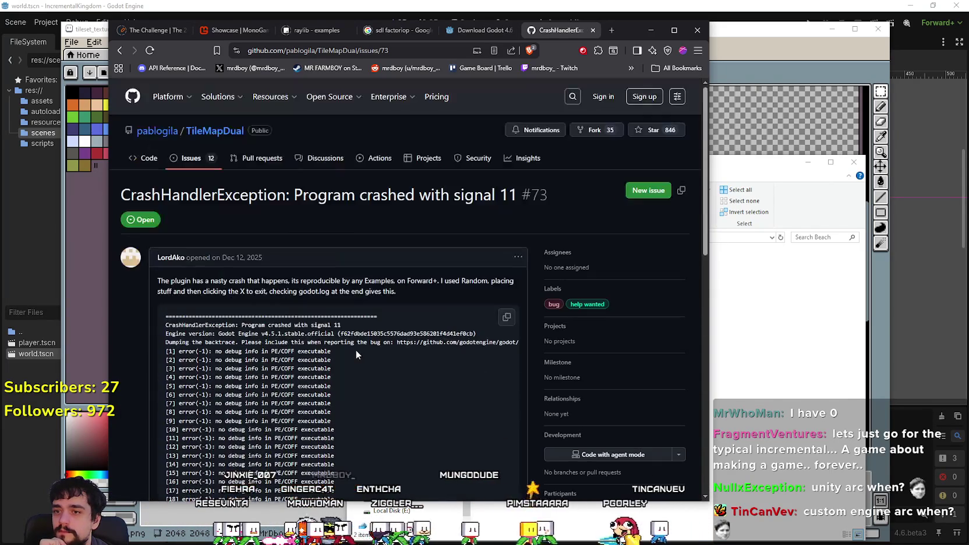
{"action": "scroll", "coordinate": [345, 345], "scroll_direction": "down", "scroll_amount": 6}
{"action": "scroll", "coordinate": [343, 341], "scroll_direction": "down", "scroll_amount": 3}
{"action": "scroll", "coordinate": [341, 340], "scroll_direction": "up", "scroll_amount": 10}
{"action": "scroll", "coordinate": [341, 344], "scroll_direction": "down", "scroll_amount": 12}
{"action": "scroll", "coordinate": [336, 346], "scroll_direction": "up", "scroll_amount": 2}
{"action": "scroll", "coordinate": [332, 350], "scroll_direction": "down", "scroll_amount": 1}
{"action": "scroll", "coordinate": [331, 348], "scroll_direction": "up", "scroll_amount": 11}
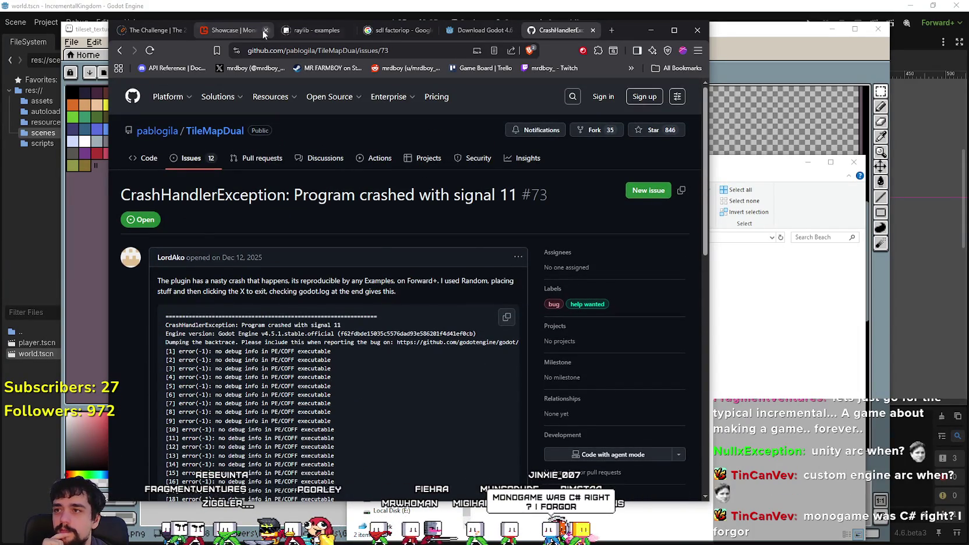
Scroll the MonoGame Showcase through every game entry to the footer, then minimize the browser.
{"action": "left_click", "coordinate": [231, 31]}
{"action": "scroll", "coordinate": [383, 360], "scroll_direction": "down", "scroll_amount": 4}
{"action": "scroll", "coordinate": [378, 356], "scroll_direction": "up", "scroll_amount": 15}
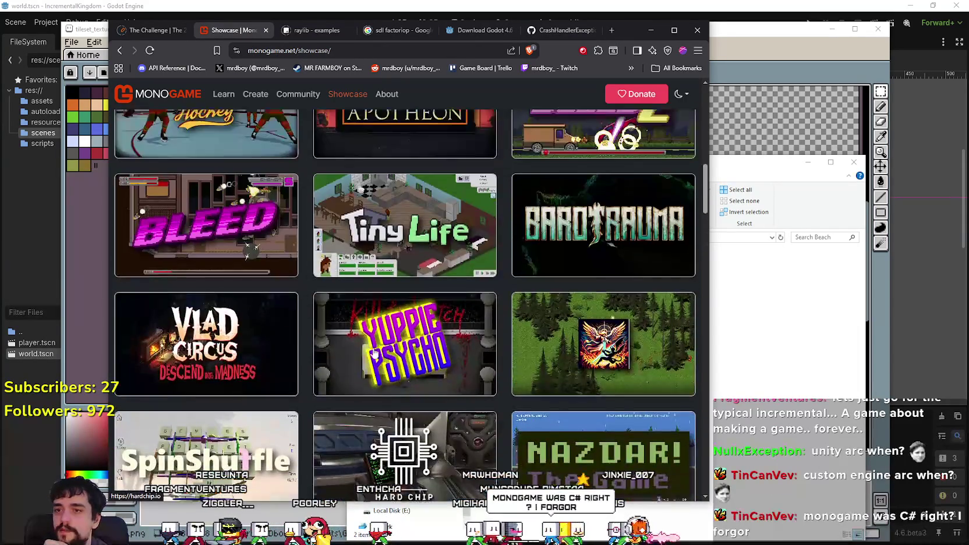
{"action": "scroll", "coordinate": [367, 347], "scroll_direction": "down", "scroll_amount": 20}
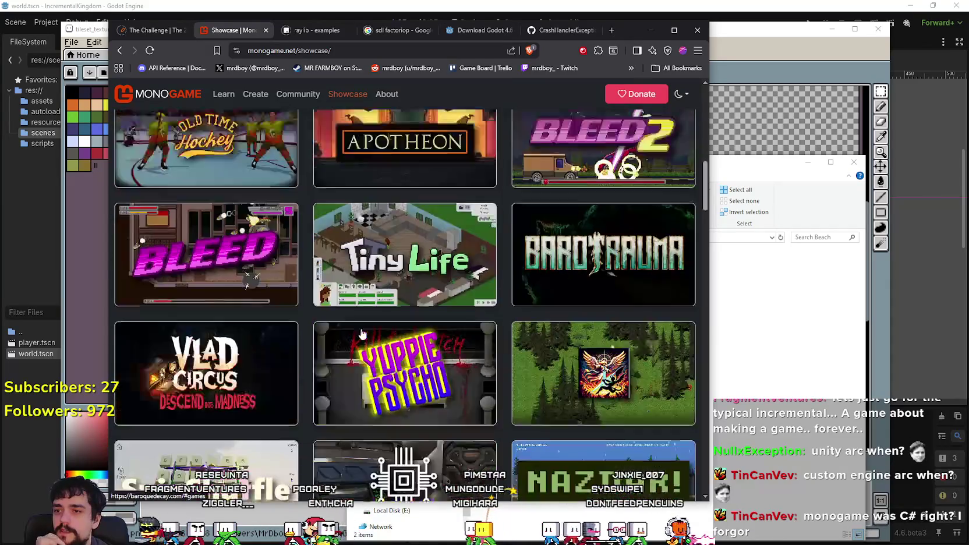
{"action": "scroll", "coordinate": [342, 329], "scroll_direction": "down", "scroll_amount": 13}
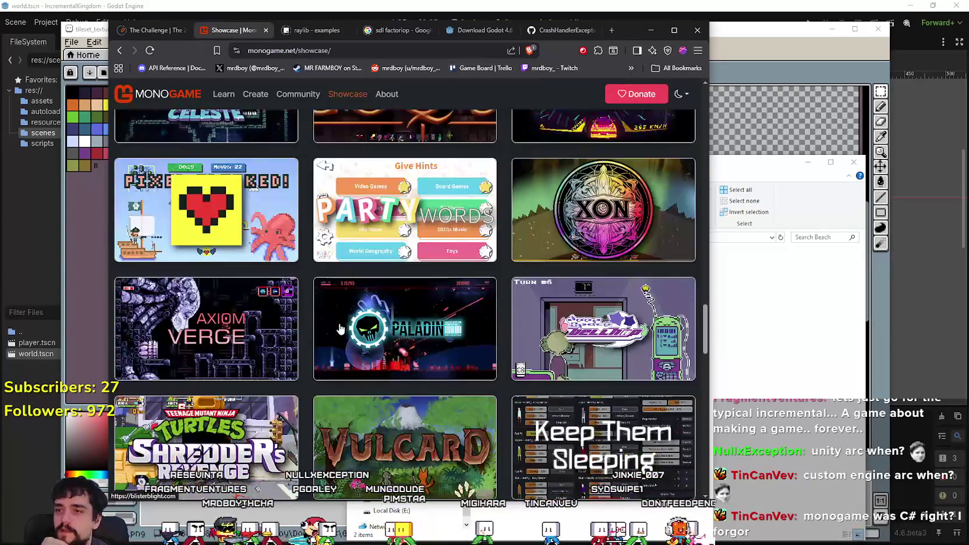
{"action": "scroll", "coordinate": [339, 330], "scroll_direction": "down", "scroll_amount": 2}
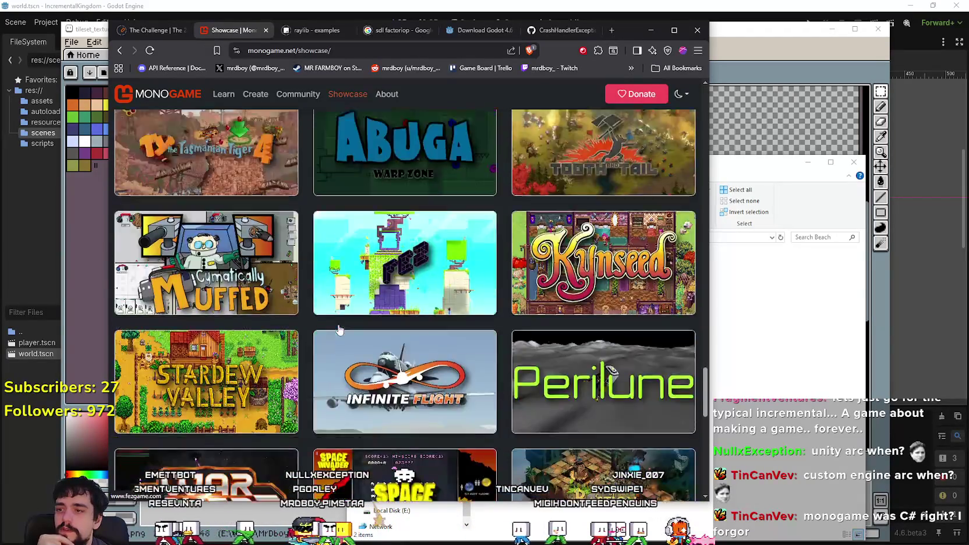
{"action": "scroll", "coordinate": [338, 327], "scroll_direction": "down", "scroll_amount": 7}
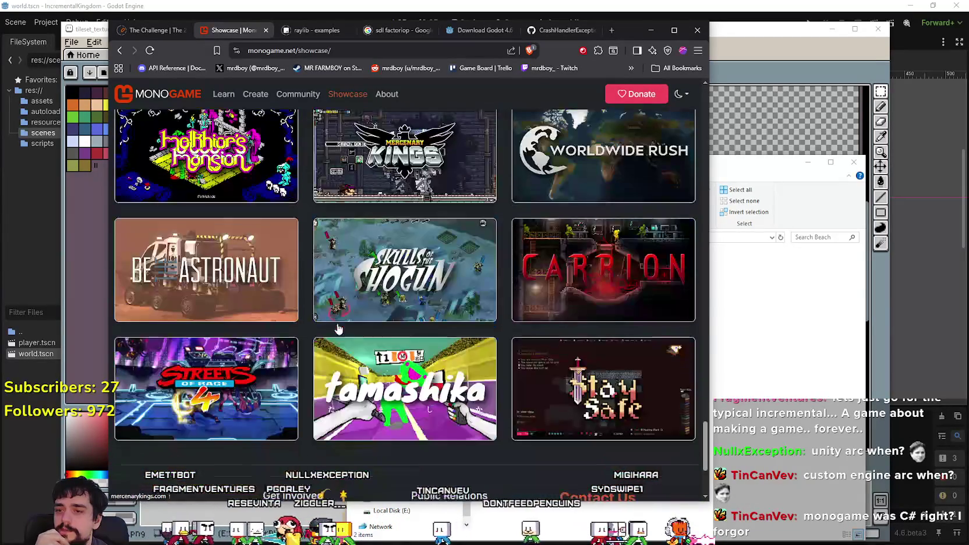
{"action": "scroll", "coordinate": [336, 322], "scroll_direction": "down", "scroll_amount": 3}
{"action": "scroll", "coordinate": [337, 323], "scroll_direction": "up", "scroll_amount": 5}
{"action": "scroll", "coordinate": [337, 323], "scroll_direction": "up", "scroll_amount": 9}
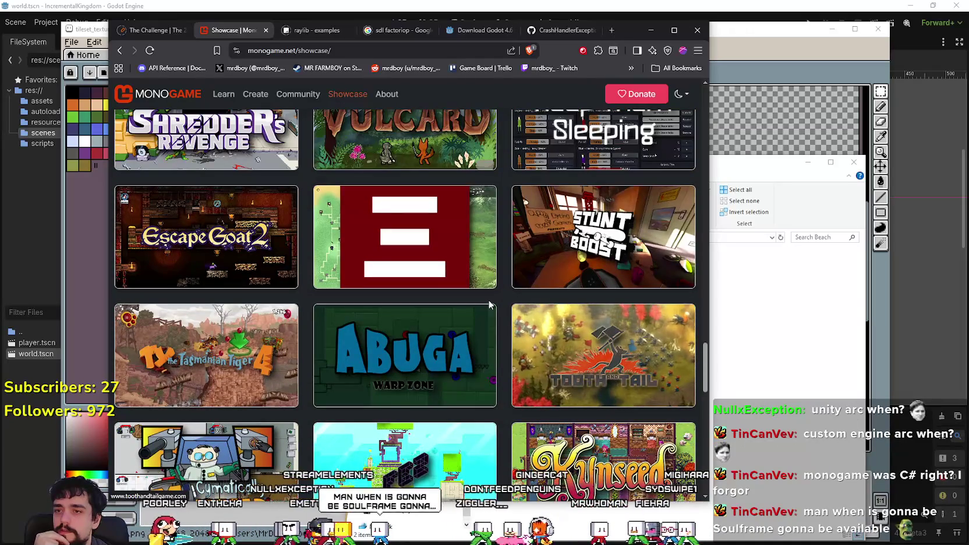
{"action": "scroll", "coordinate": [261, 351], "scroll_direction": "up", "scroll_amount": 4}
{"action": "scroll", "coordinate": [261, 350], "scroll_direction": "up", "scroll_amount": 4}
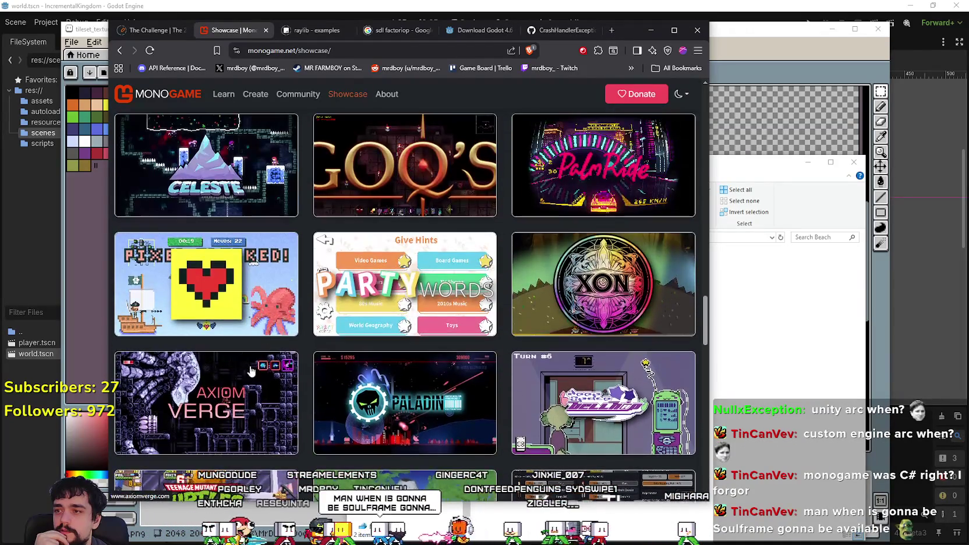
{"action": "scroll", "coordinate": [175, 408], "scroll_direction": "down", "scroll_amount": 3}
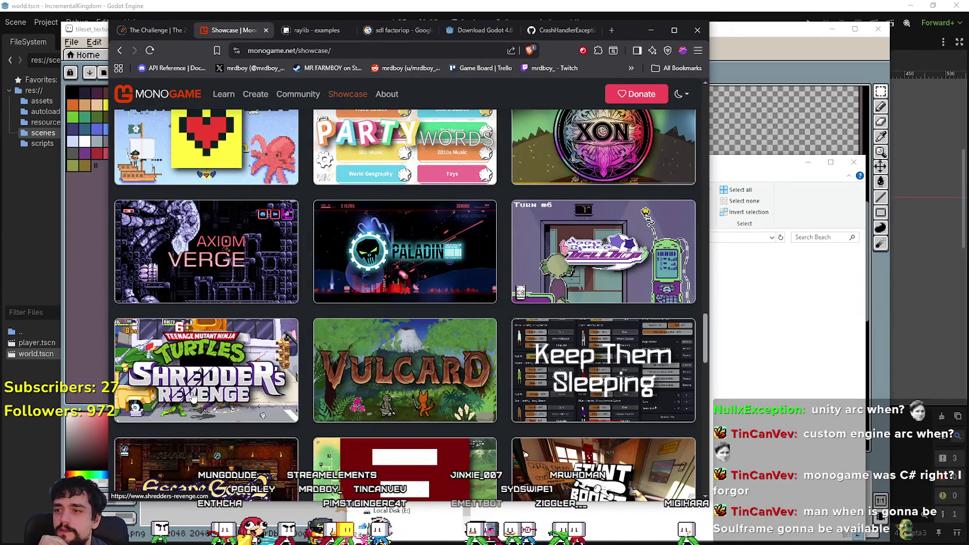
{"action": "scroll", "coordinate": [262, 400], "scroll_direction": "up", "scroll_amount": 2}
{"action": "scroll", "coordinate": [667, 403], "scroll_direction": "down", "scroll_amount": 11}
{"action": "scroll", "coordinate": [667, 403], "scroll_direction": "up", "scroll_amount": 3}
{"action": "scroll", "coordinate": [667, 403], "scroll_direction": "up", "scroll_amount": 4}
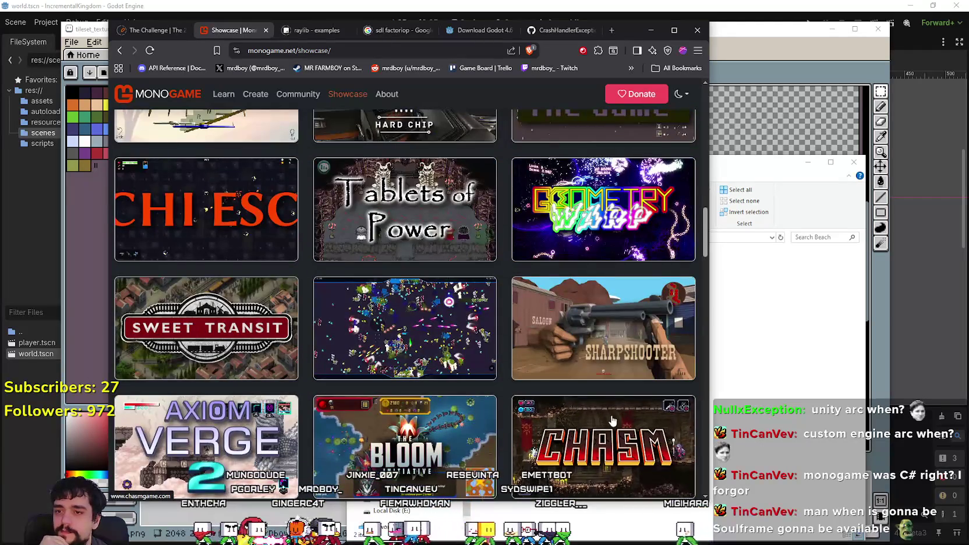
{"action": "scroll", "coordinate": [438, 388], "scroll_direction": "down", "scroll_amount": 2}
{"action": "scroll", "coordinate": [504, 383], "scroll_direction": "up", "scroll_amount": 4}
{"action": "scroll", "coordinate": [515, 384], "scroll_direction": "up", "scroll_amount": 5}
{"action": "scroll", "coordinate": [515, 384], "scroll_direction": "up", "scroll_amount": 5}
{"action": "scroll", "coordinate": [518, 373], "scroll_direction": "down", "scroll_amount": 20}
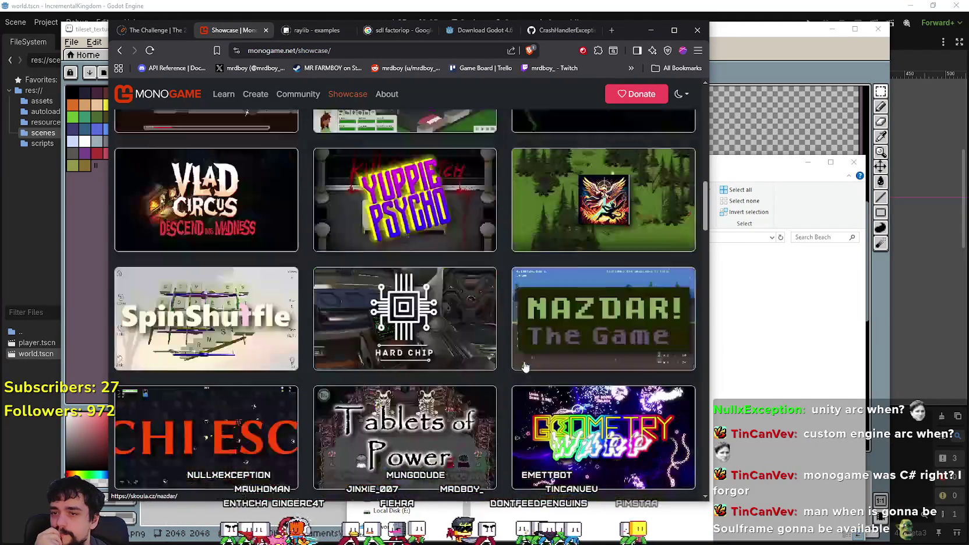
{"action": "scroll", "coordinate": [523, 354], "scroll_direction": "down", "scroll_amount": 8}
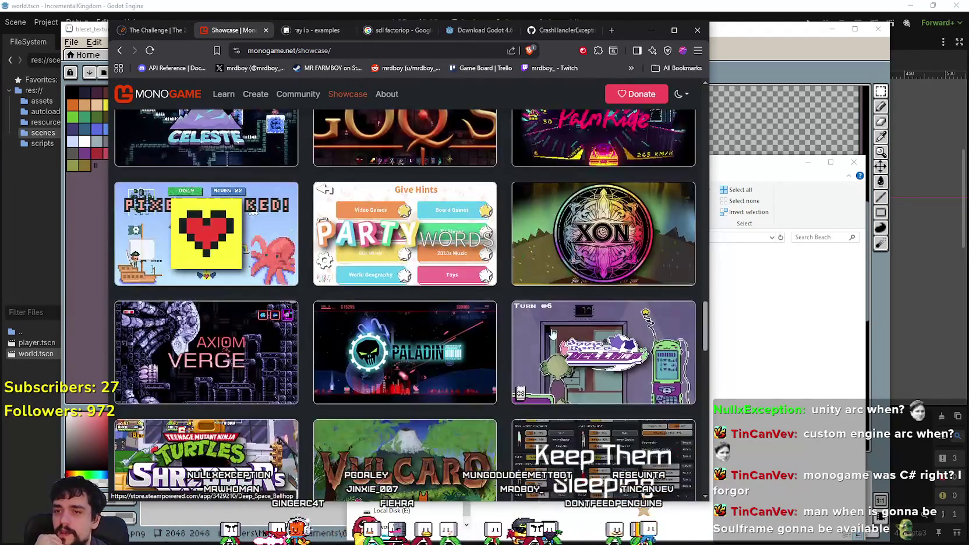
{"action": "scroll", "coordinate": [572, 302], "scroll_direction": "down", "scroll_amount": 5}
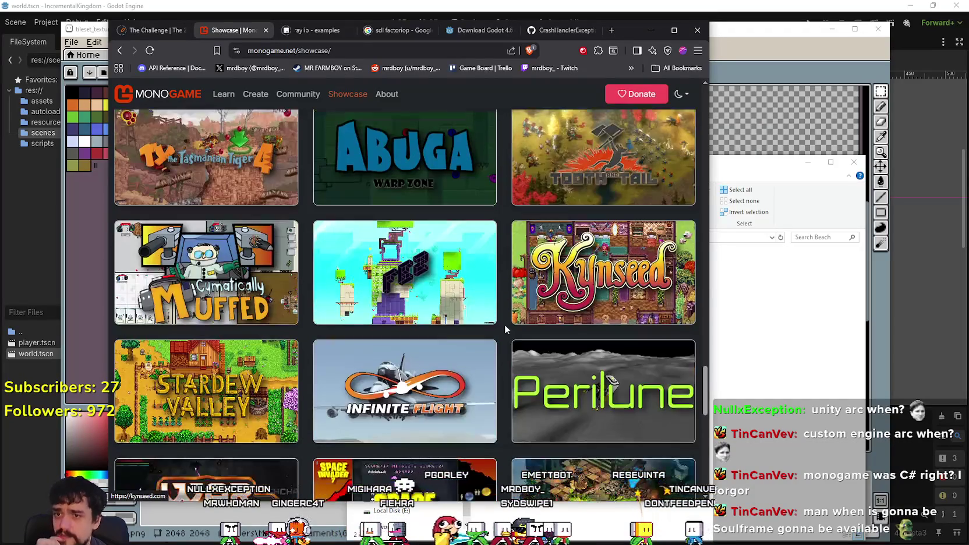
{"action": "scroll", "coordinate": [542, 349], "scroll_direction": "down", "scroll_amount": 3}
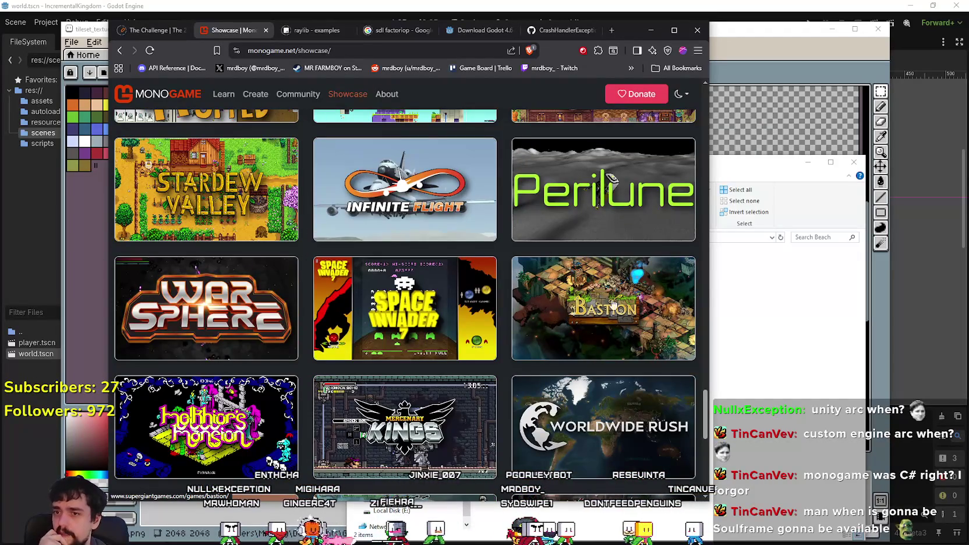
{"action": "scroll", "coordinate": [600, 309], "scroll_direction": "down", "scroll_amount": 5}
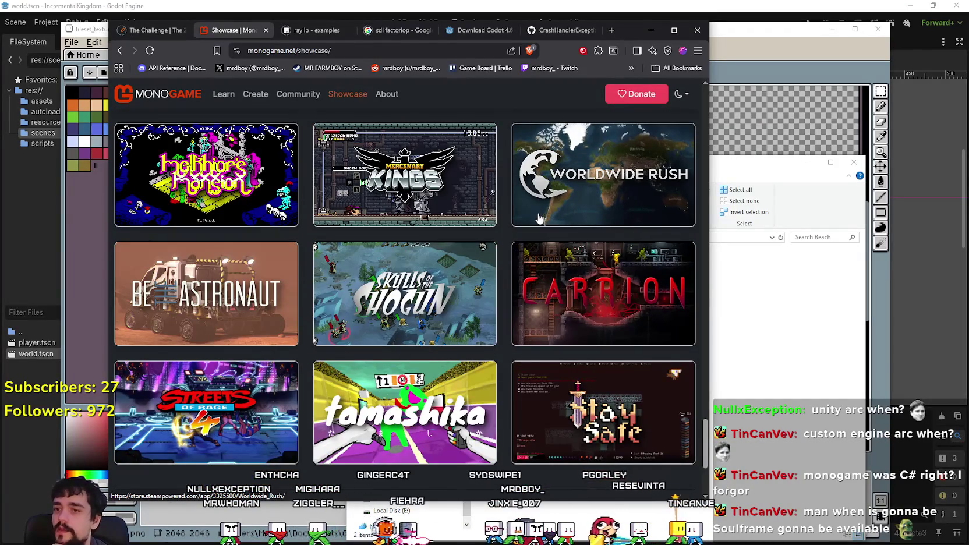
{"action": "scroll", "coordinate": [537, 220], "scroll_direction": "down", "scroll_amount": 2}
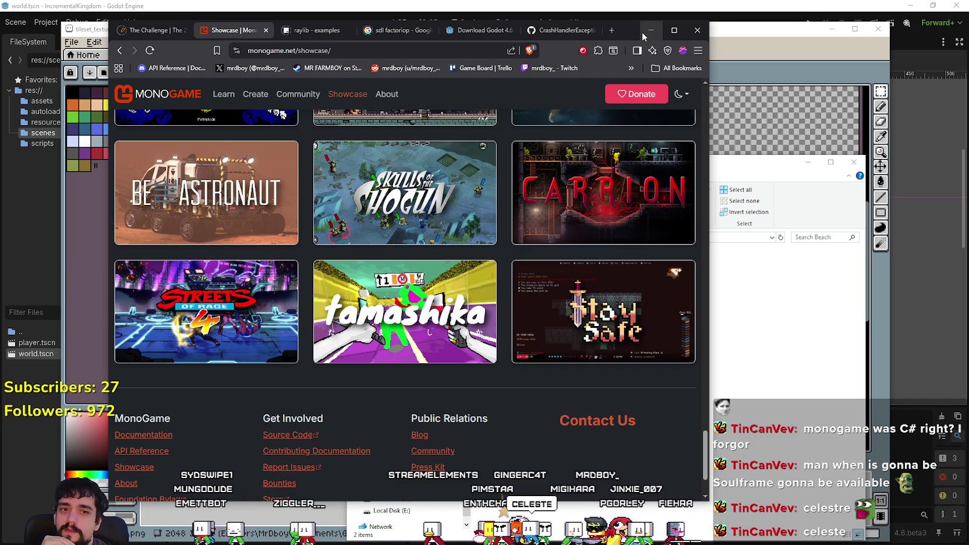
{"action": "left_click", "coordinate": [646, 32]}
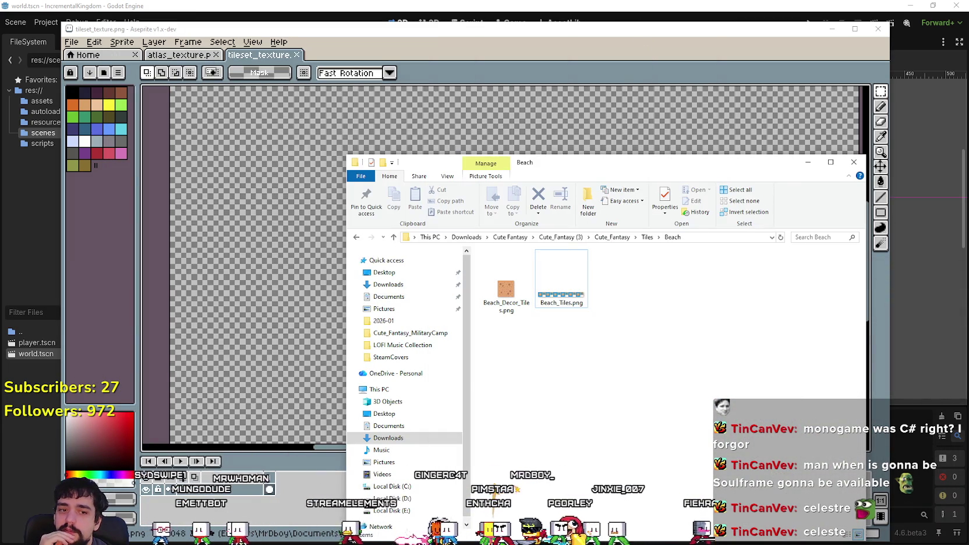
Bring the browser back from the Trello Game Board and switch to Soulframe Update Notes.
{"action": "key", "text": "alt+Tab"}
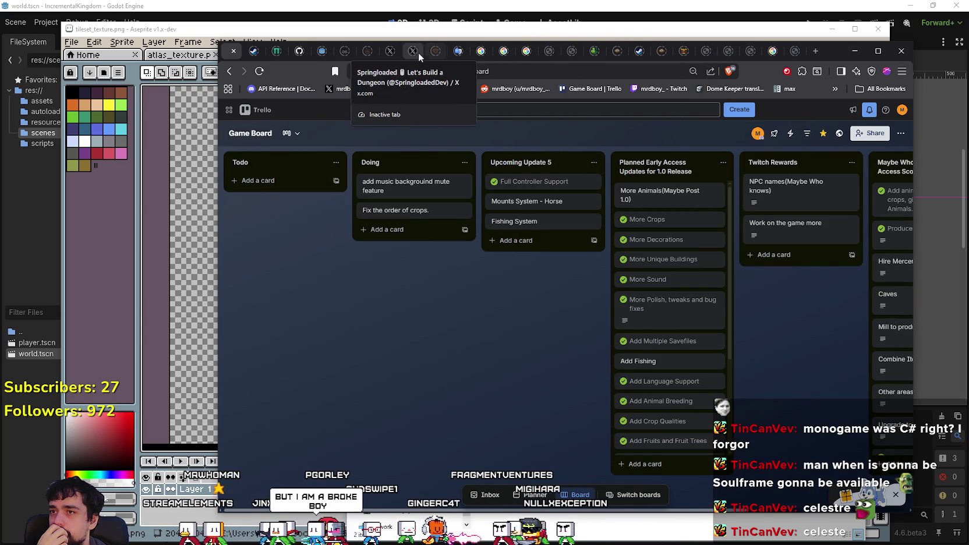
{"action": "left_click", "coordinate": [369, 50]}
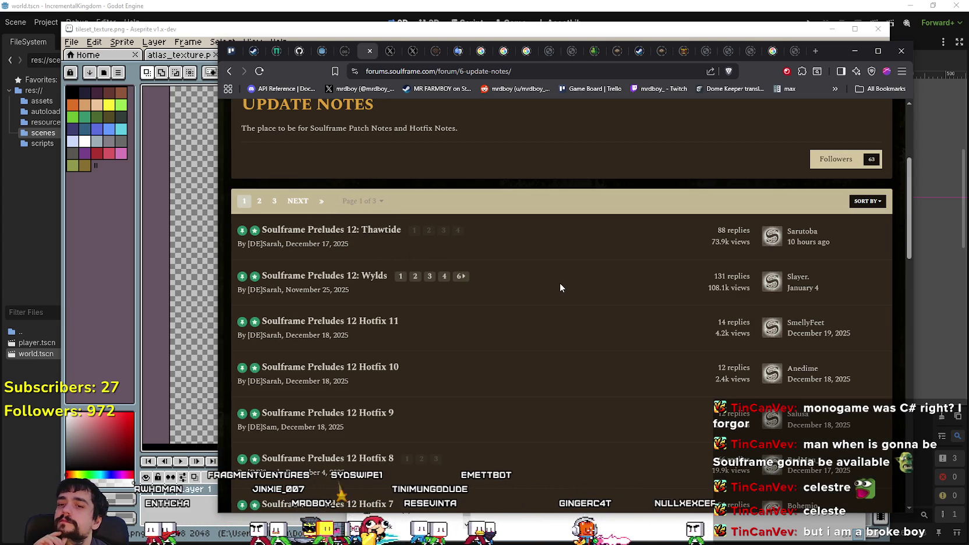
Scroll through the Update Notes topics, led by Preludes 12: Thawtide, then minimize the browser.
{"action": "left_click", "coordinate": [373, 536]}
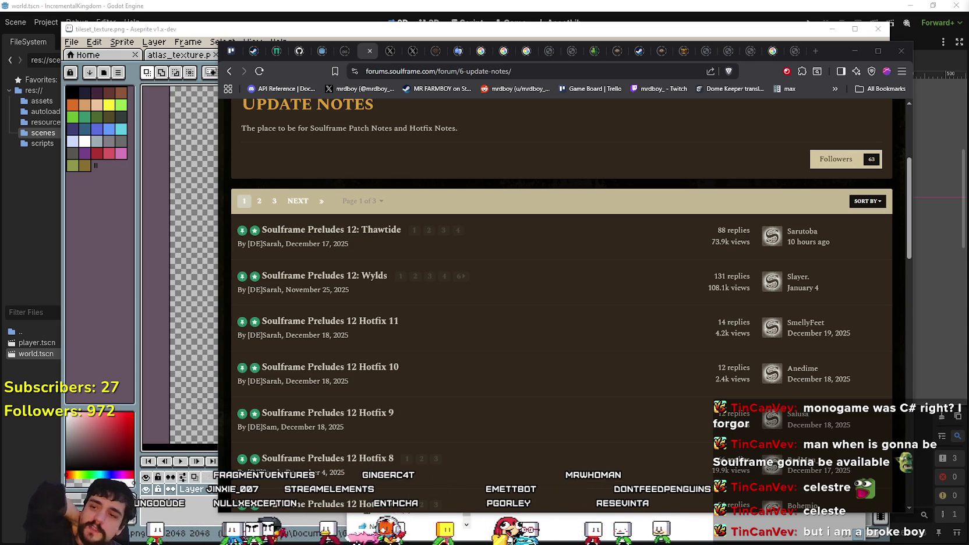
{"action": "scroll", "coordinate": [726, 196], "scroll_direction": "up", "scroll_amount": 3}
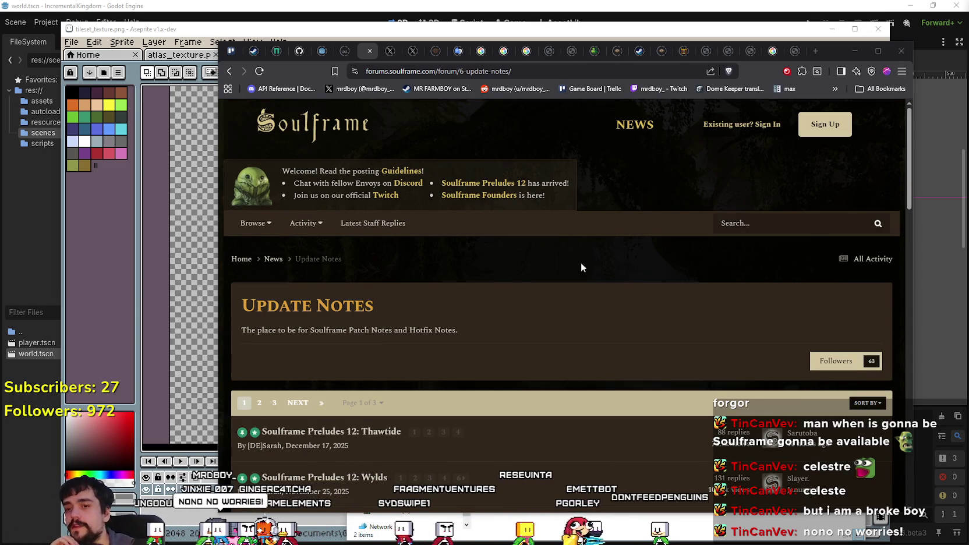
{"action": "scroll", "coordinate": [595, 411], "scroll_direction": "down", "scroll_amount": 3}
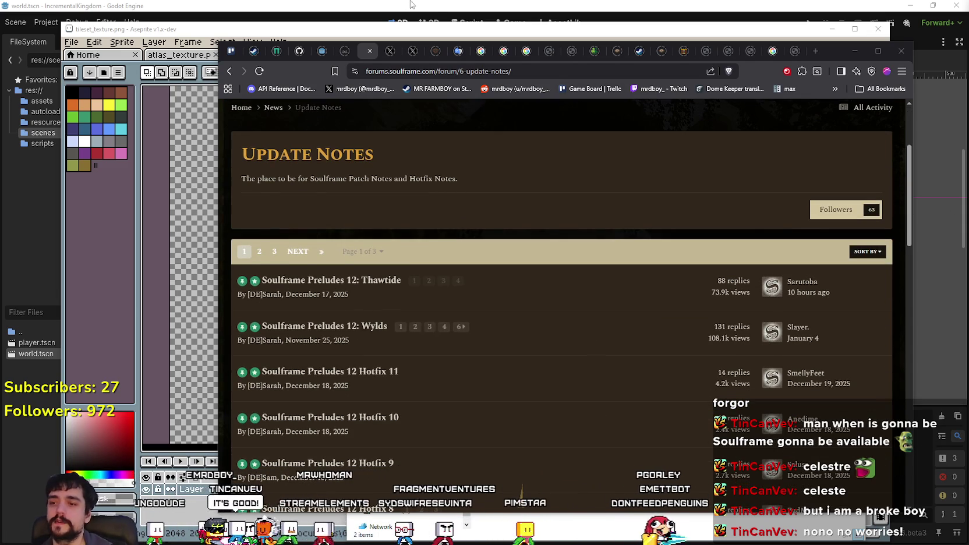
{"action": "scroll", "coordinate": [545, 119], "scroll_direction": "down", "scroll_amount": 3}
{"action": "scroll", "coordinate": [725, 356], "scroll_direction": "up", "scroll_amount": 5}
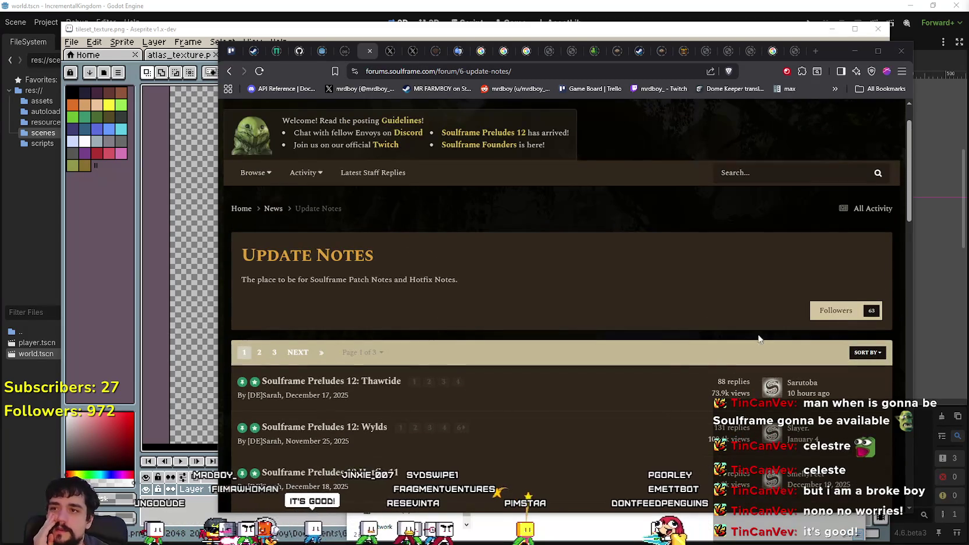
{"action": "scroll", "coordinate": [736, 344], "scroll_direction": "up", "scroll_amount": 1}
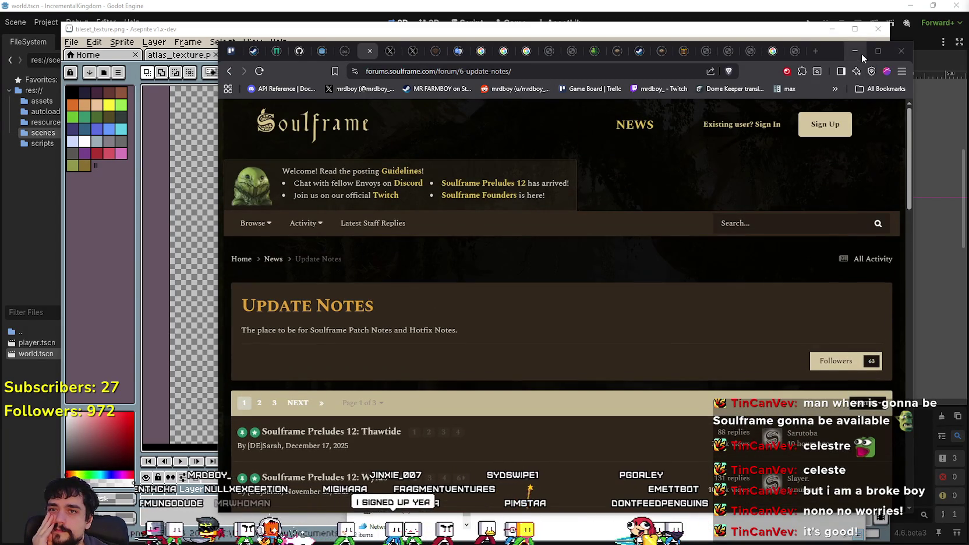
{"action": "left_click", "coordinate": [854, 51]}
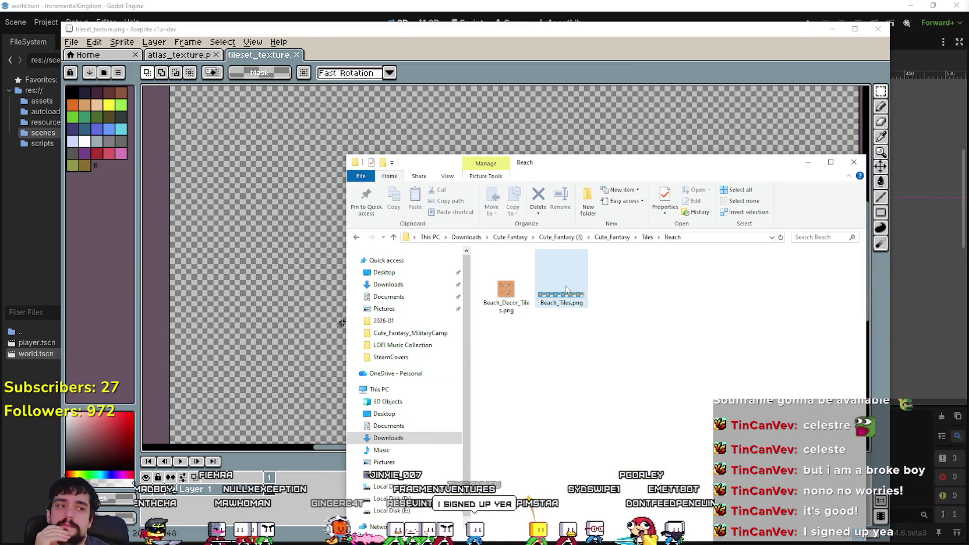
Select and deselect the Beach folder's tile images, leaving nothing selected.
{"action": "key", "text": "ctrl+a"}
{"action": "left_click", "coordinate": [647, 330]}
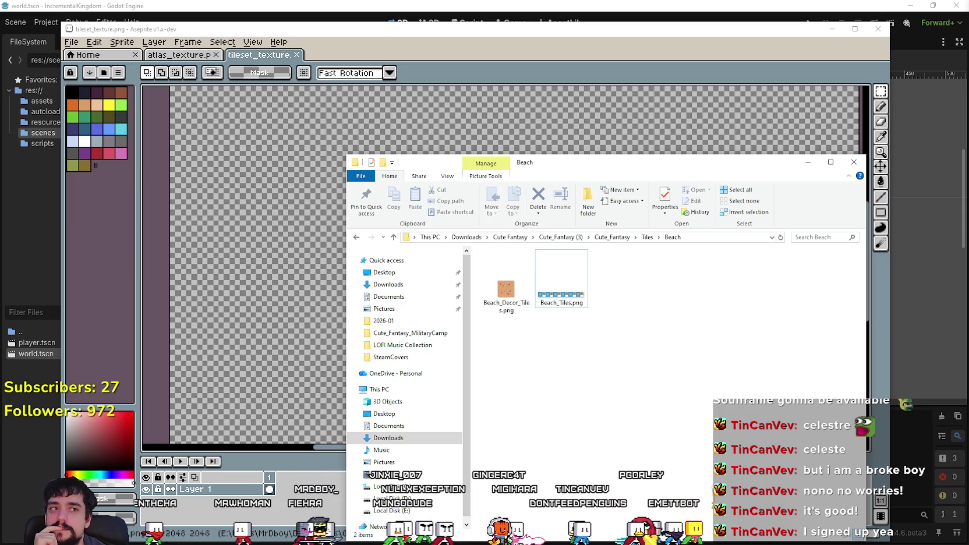
{"action": "left_click_drag", "start_coordinate": [639, 369], "coordinate": [565, 289]}
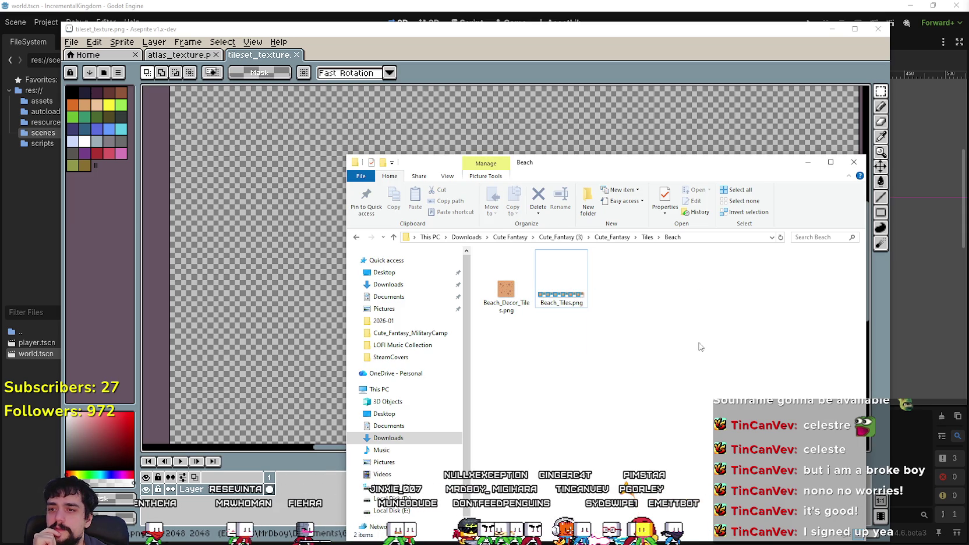
{"action": "left_click_drag", "start_coordinate": [699, 346], "coordinate": [501, 256]}
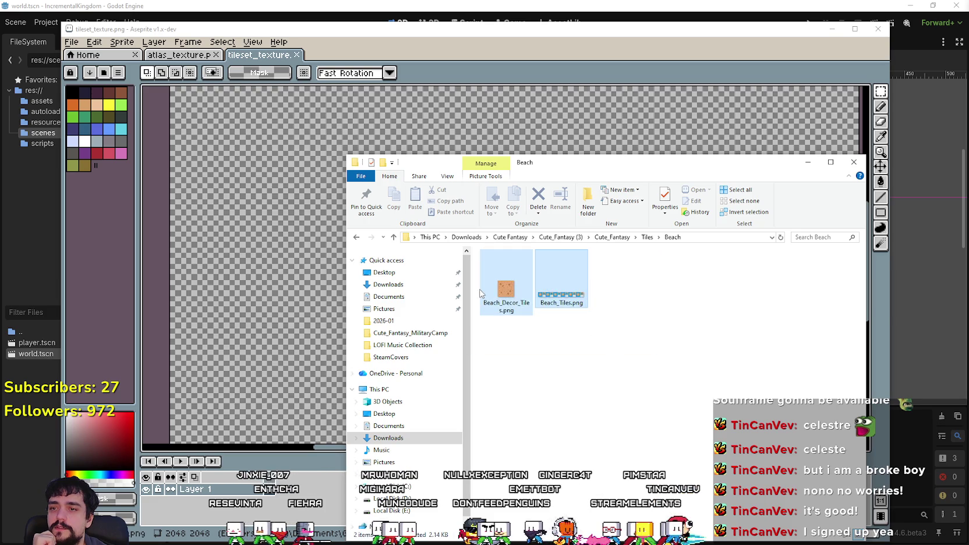
{"action": "left_click_drag", "start_coordinate": [616, 330], "coordinate": [551, 292]}
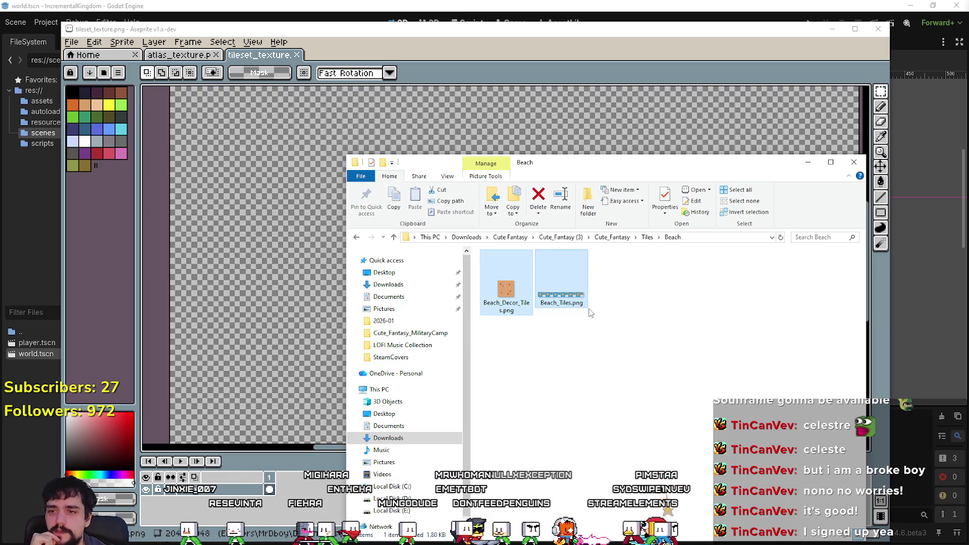
{"action": "left_click", "coordinate": [625, 329]}
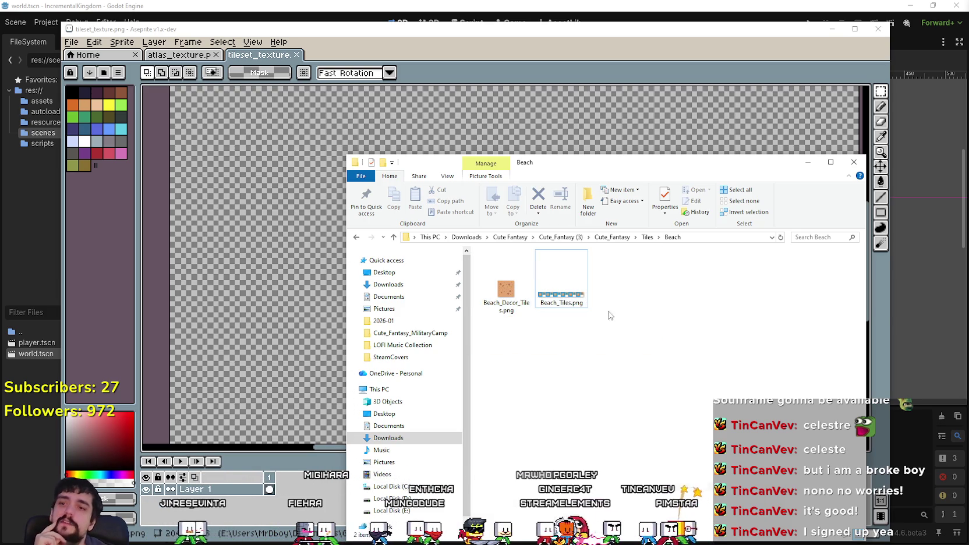
{"action": "left_click", "coordinate": [564, 278]}
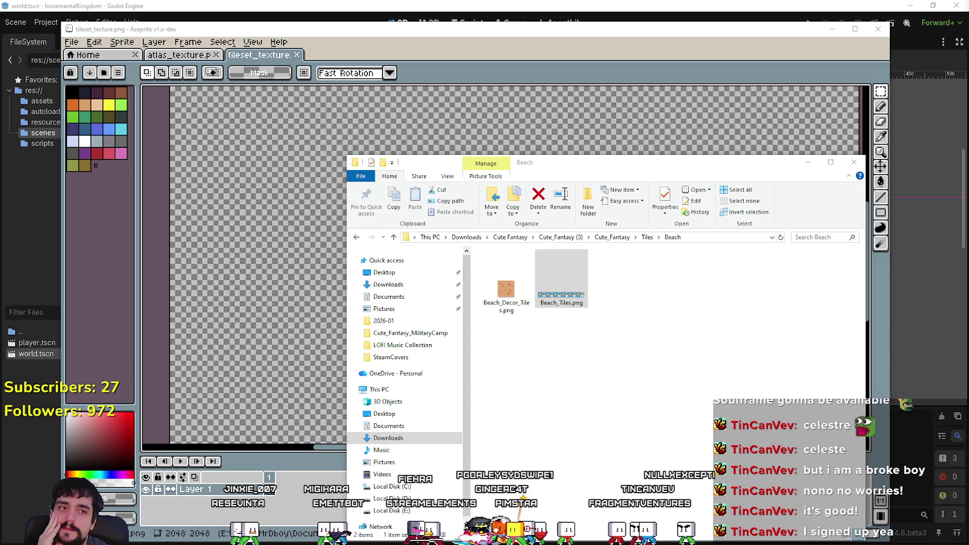
{"action": "left_click", "coordinate": [611, 360]}
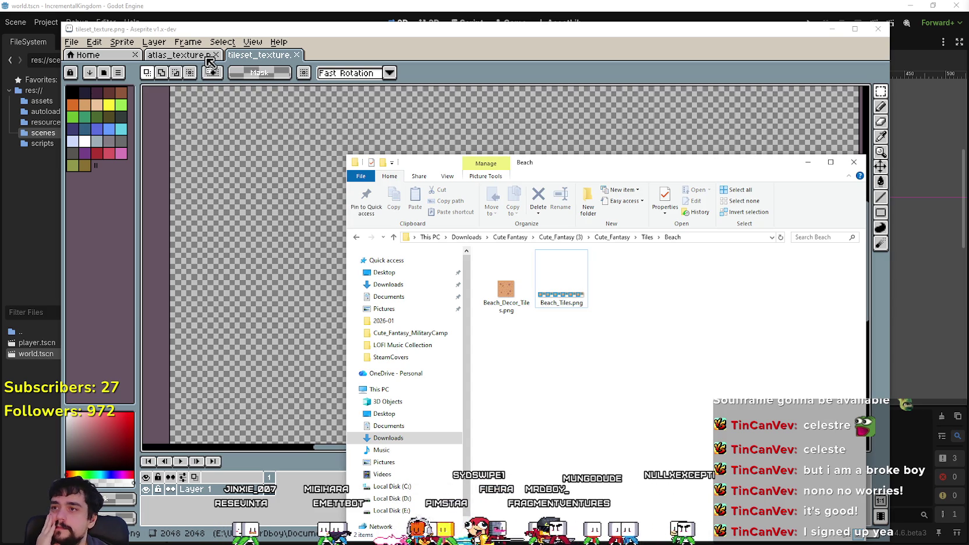
Go up to Tiles, enter the Grass folder and open Grass_Tiles_2.png.
{"action": "left_click", "coordinate": [647, 237]}
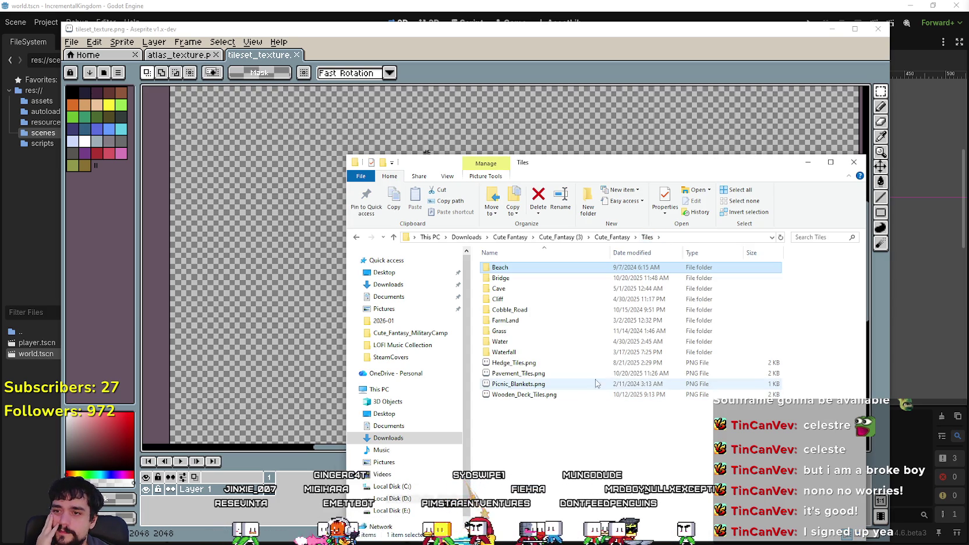
{"action": "double_click", "coordinate": [514, 331]}
{"action": "double_click", "coordinate": [515, 340]}
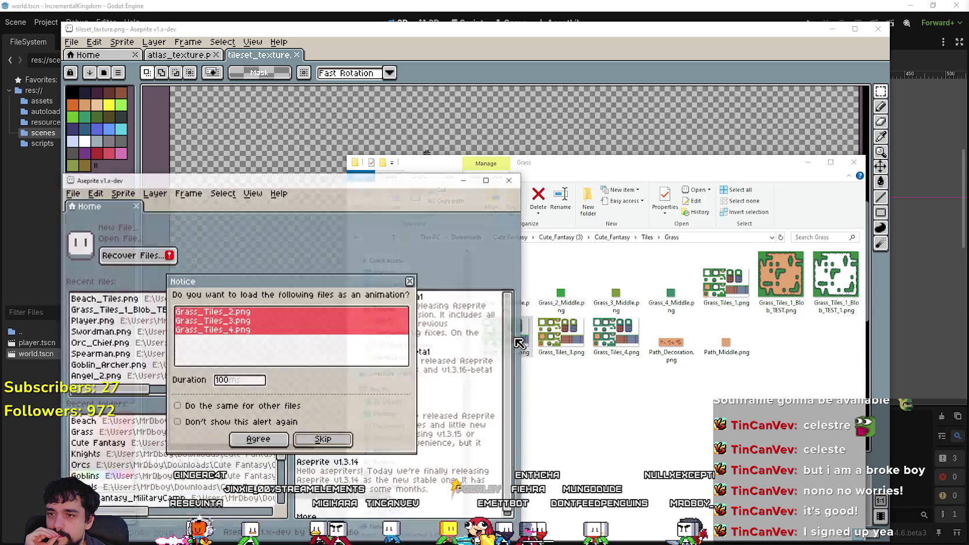
Load Grass_Tiles_2.png as a single image, not an animation, and zoom over its tiles.
{"action": "left_click", "coordinate": [411, 282]}
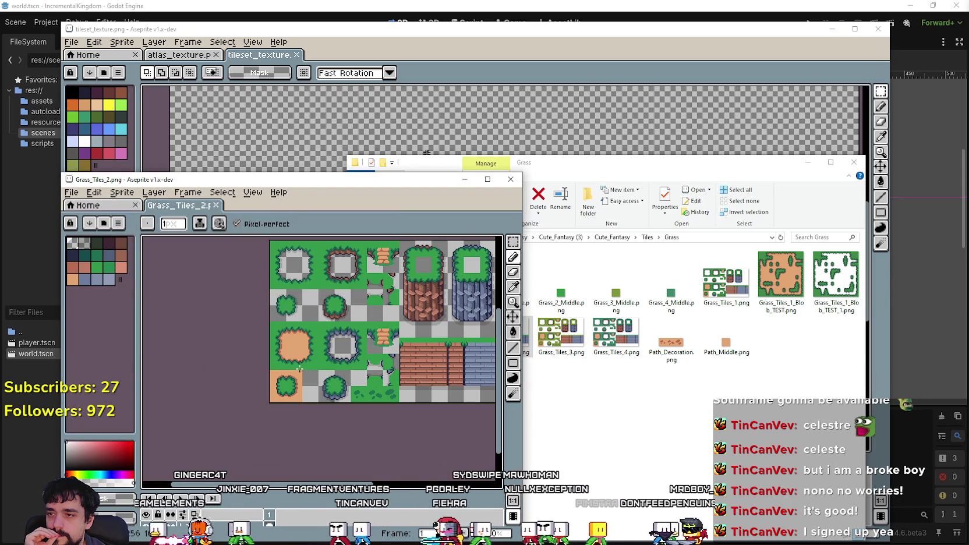
{"action": "scroll", "coordinate": [349, 350], "scroll_direction": "up", "scroll_amount": 1}
{"action": "scroll", "coordinate": [350, 352], "scroll_direction": "down", "scroll_amount": 2}
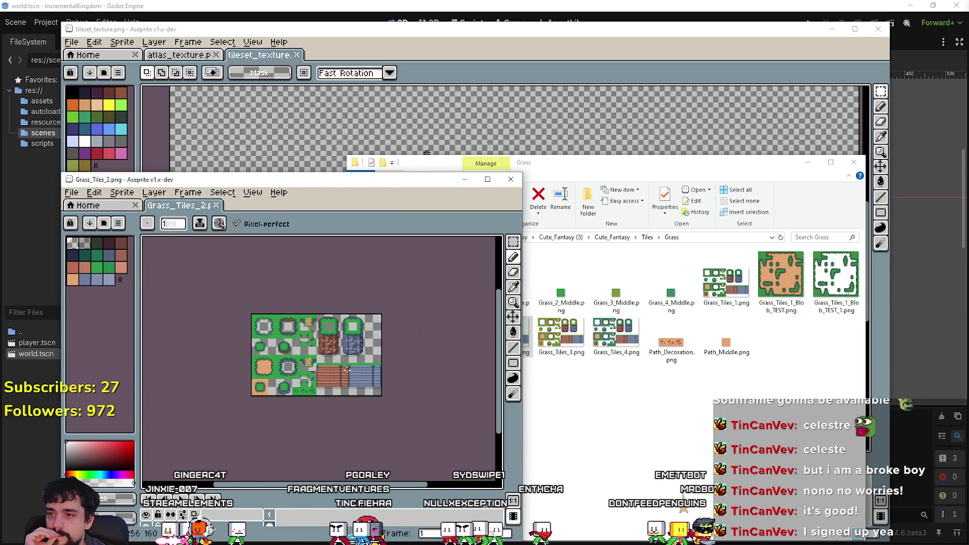
{"action": "scroll", "coordinate": [349, 361], "scroll_direction": "up", "scroll_amount": 3}
{"action": "scroll", "coordinate": [348, 370], "scroll_direction": "down", "scroll_amount": 3}
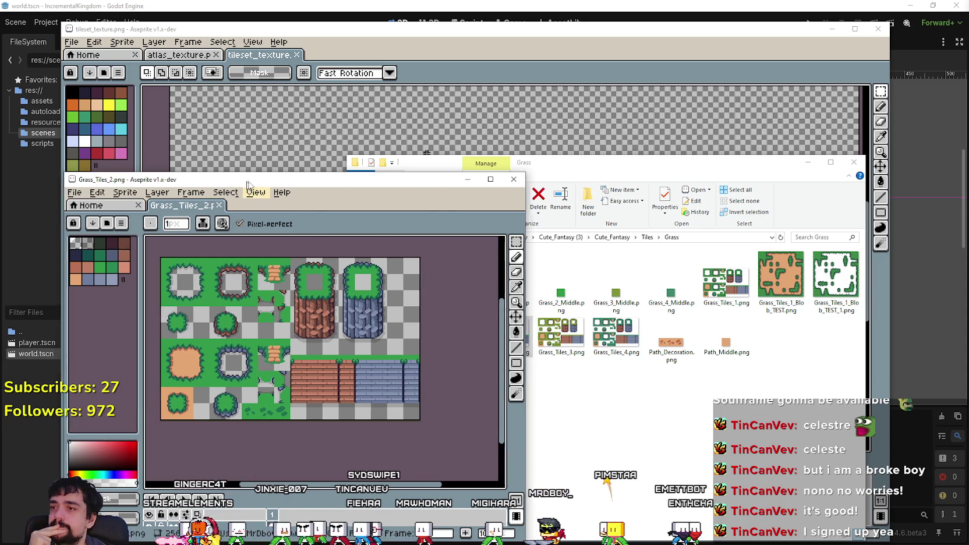
Move the Grass_Tiles_2 window aside and bring tileset_texture back to the front.
{"action": "left_click_drag", "start_coordinate": [243, 185], "coordinate": [647, 152]}
{"action": "left_click", "coordinate": [247, 28]}
{"action": "left_click", "coordinate": [71, 42]}
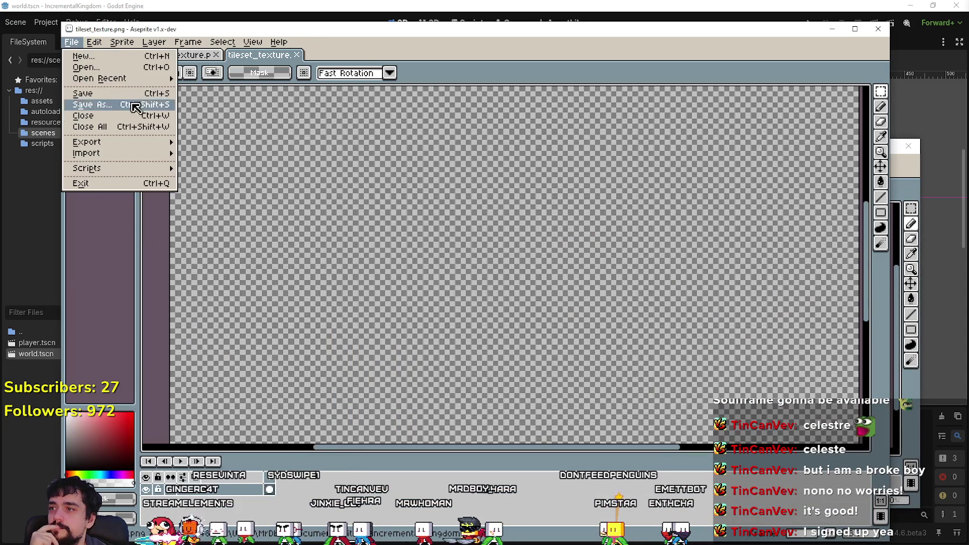
Open terrainSet.png from recent files and pan across its terrain, pillar and wall tiles.
{"action": "mouse_move", "coordinate": [99, 78]}
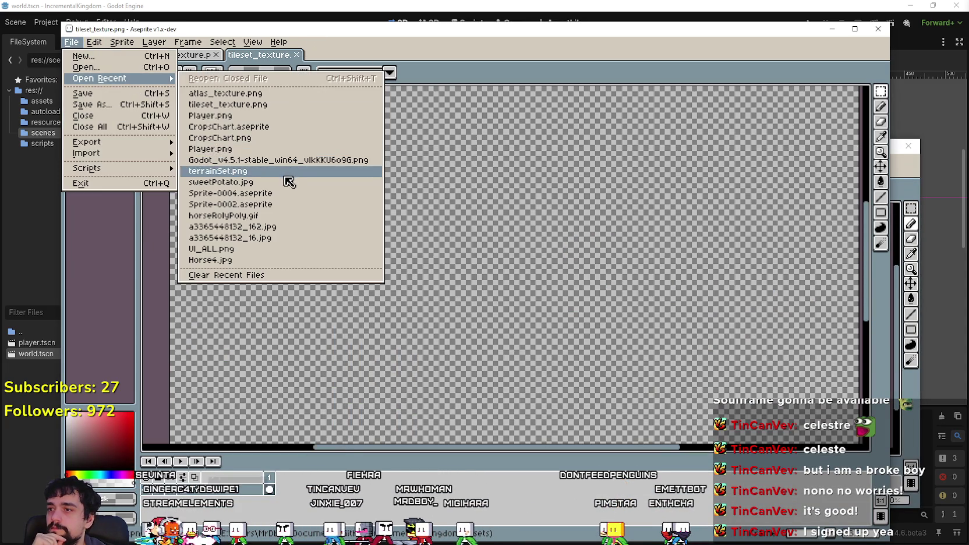
{"action": "left_click", "coordinate": [288, 170]}
{"action": "scroll", "coordinate": [365, 235], "scroll_direction": "up", "scroll_amount": 1}
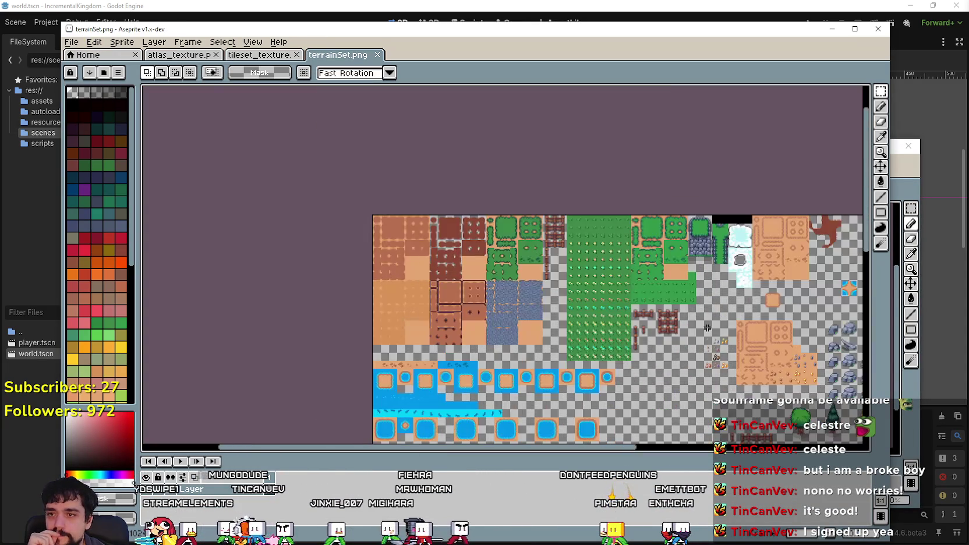
{"action": "scroll", "coordinate": [527, 244], "scroll_direction": "up", "scroll_amount": 1}
{"action": "left_click_drag", "start_coordinate": [629, 243], "coordinate": [514, 254]}
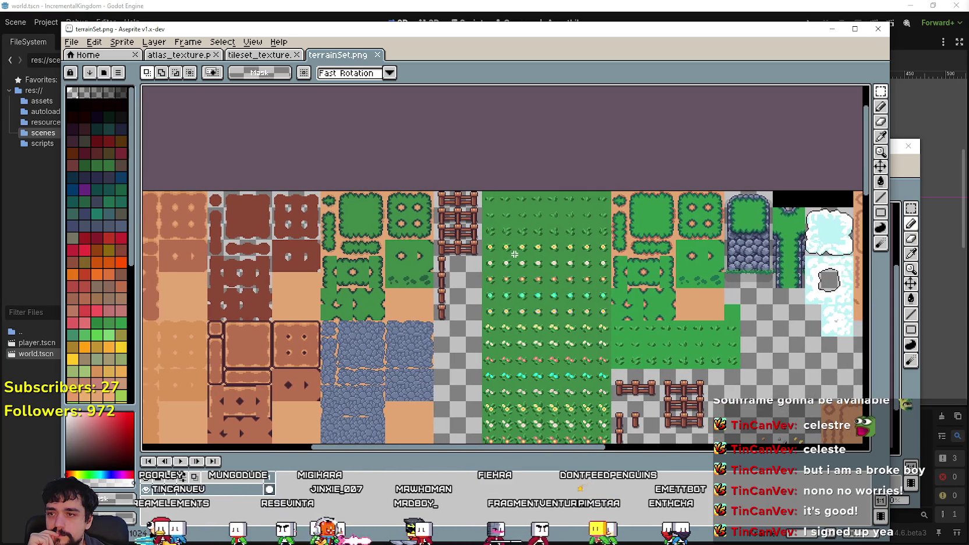
{"action": "scroll", "coordinate": [514, 255], "scroll_direction": "up", "scroll_amount": 1}
{"action": "scroll", "coordinate": [515, 255], "scroll_direction": "down", "scroll_amount": 1}
{"action": "mouse_move", "coordinate": [567, 321]}
{"action": "left_mouse_down"}
{"action": "mouse_move", "coordinate": [506, 286]}
{"action": "mouse_move", "coordinate": [600, 251]}
{"action": "left_mouse_up"}
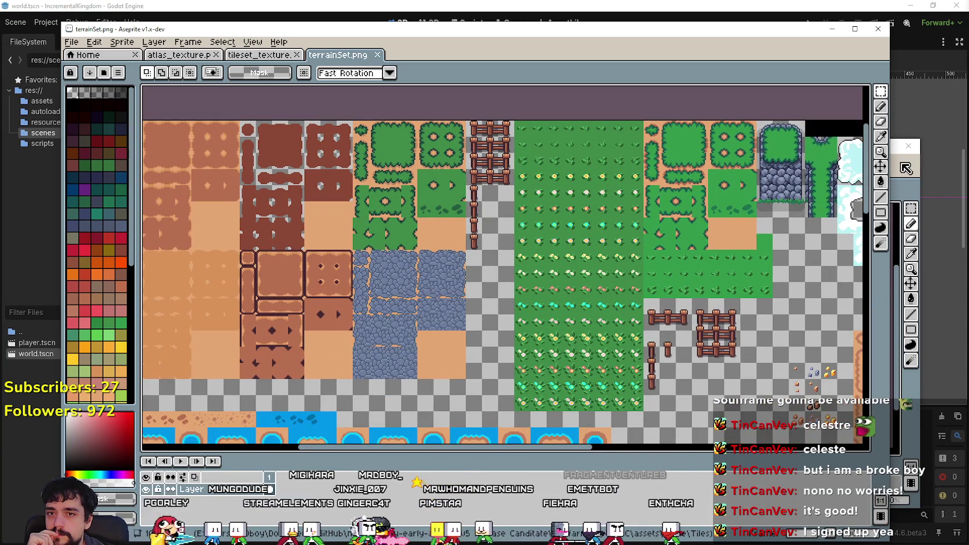
{"action": "mouse_move", "coordinate": [624, 321]}
{"action": "left_mouse_down"}
{"action": "mouse_move", "coordinate": [619, 354]}
{"action": "mouse_move", "coordinate": [678, 357]}
{"action": "mouse_move", "coordinate": [786, 325]}
{"action": "left_mouse_up"}
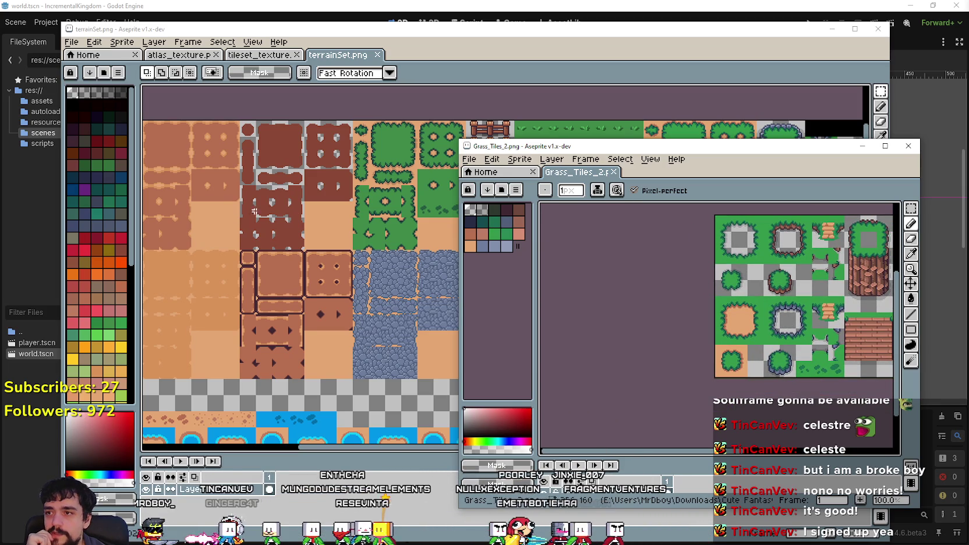
{"action": "left_click_drag", "start_coordinate": [850, 332], "coordinate": [689, 322]}
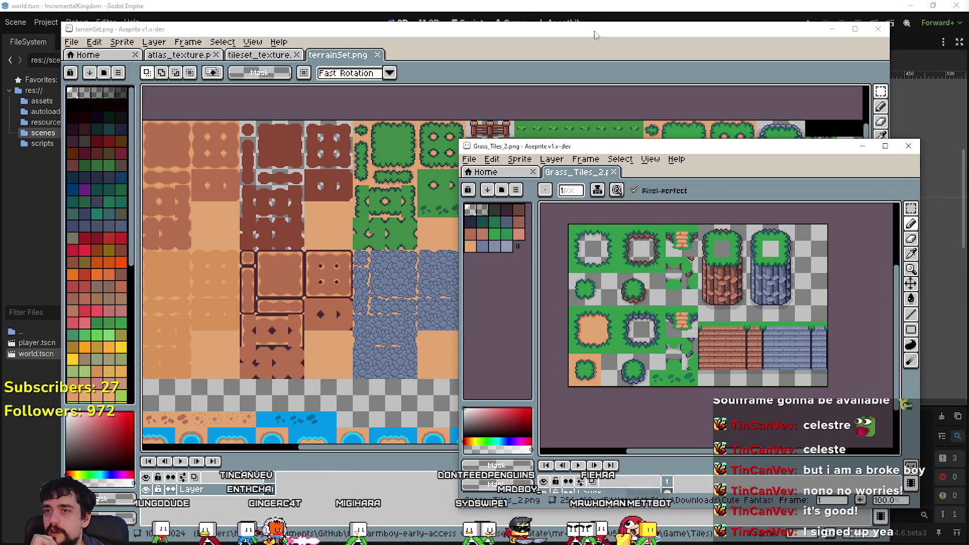
Compare terrainSet with the Grass_Tiles_2 window, then close the terrainSet sheet.
{"action": "left_click", "coordinate": [598, 31]}
{"action": "left_click", "coordinate": [902, 413]}
{"action": "scroll", "coordinate": [703, 336], "scroll_direction": "down", "scroll_amount": 2}
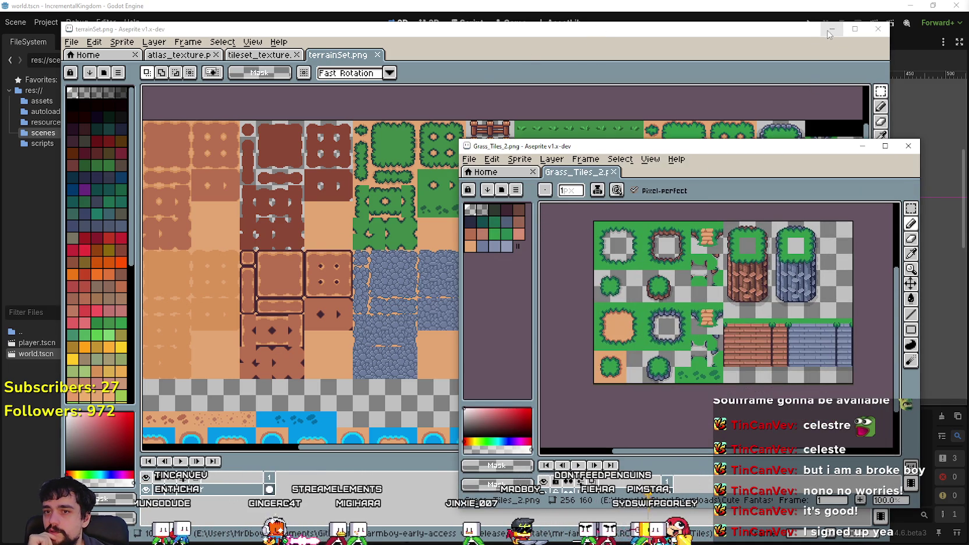
{"action": "left_click", "coordinate": [823, 31]}
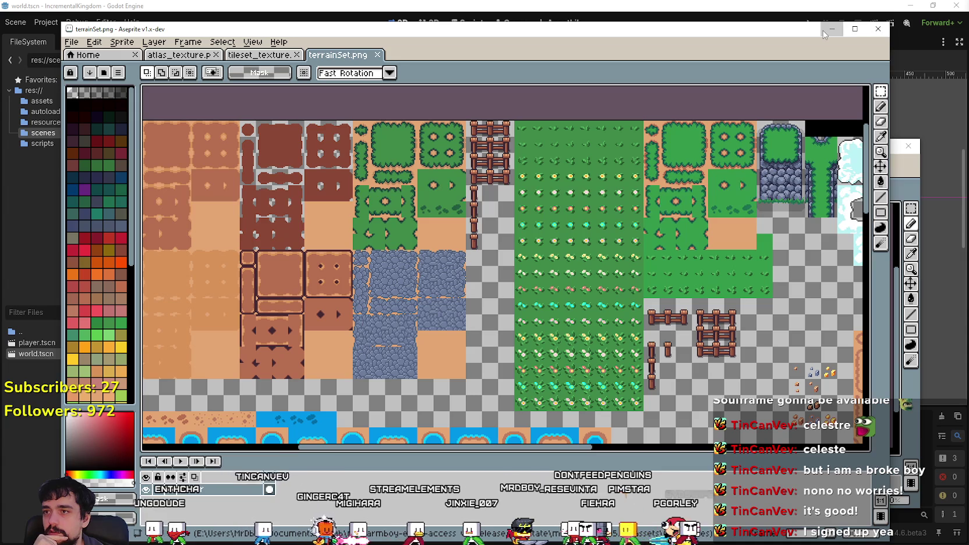
{"action": "left_click", "coordinate": [377, 55]}
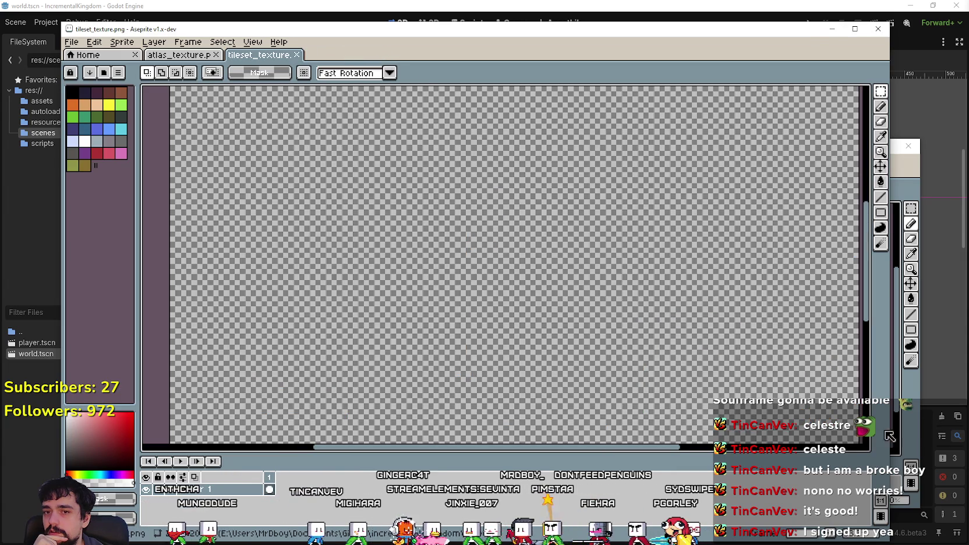
Select the whole Grass_Tiles_2 sheet, then close the Grass_Tiles_2 window.
{"action": "left_click", "coordinate": [920, 438]}
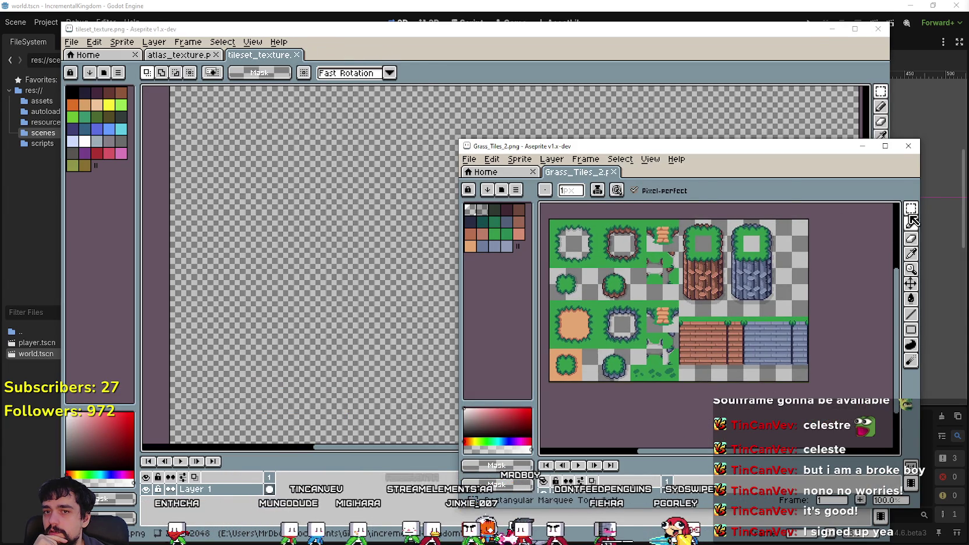
{"action": "left_click", "coordinate": [911, 209]}
{"action": "mouse_move", "coordinate": [585, 425]}
{"action": "left_mouse_down"}
{"action": "mouse_move", "coordinate": [754, 348]}
{"action": "mouse_move", "coordinate": [839, 273]}
{"action": "left_mouse_up"}
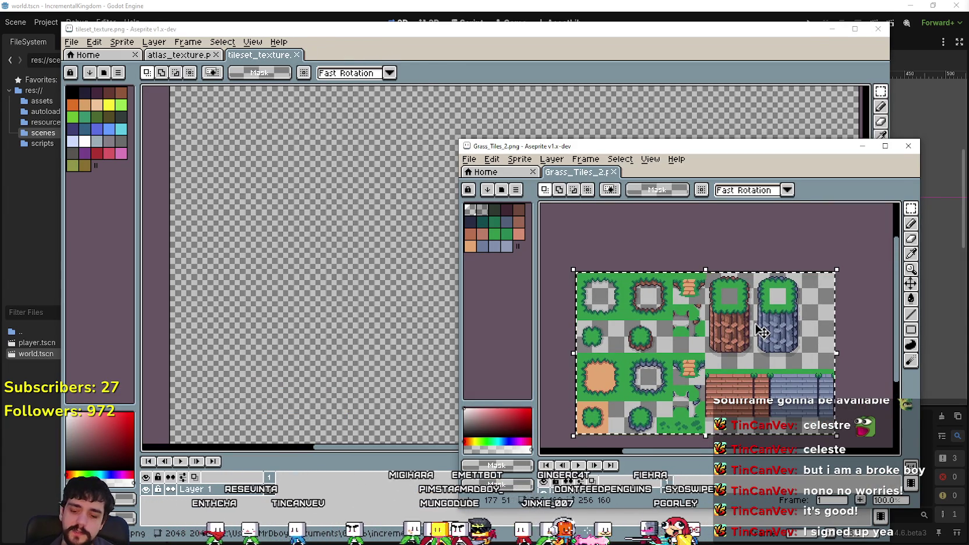
{"action": "left_click", "coordinate": [255, 155]}
{"action": "scroll", "coordinate": [372, 265], "scroll_direction": "down", "scroll_amount": 2}
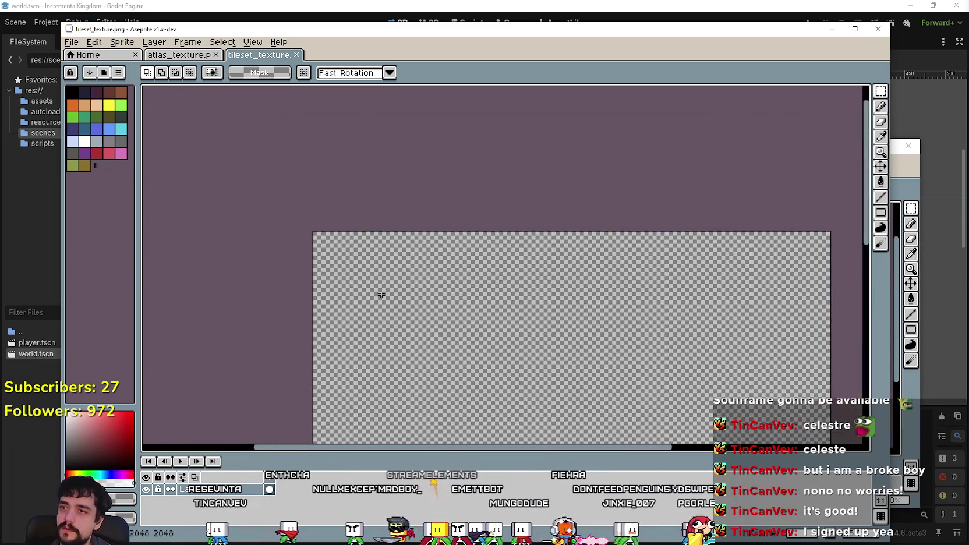
{"action": "left_click", "coordinate": [917, 416]}
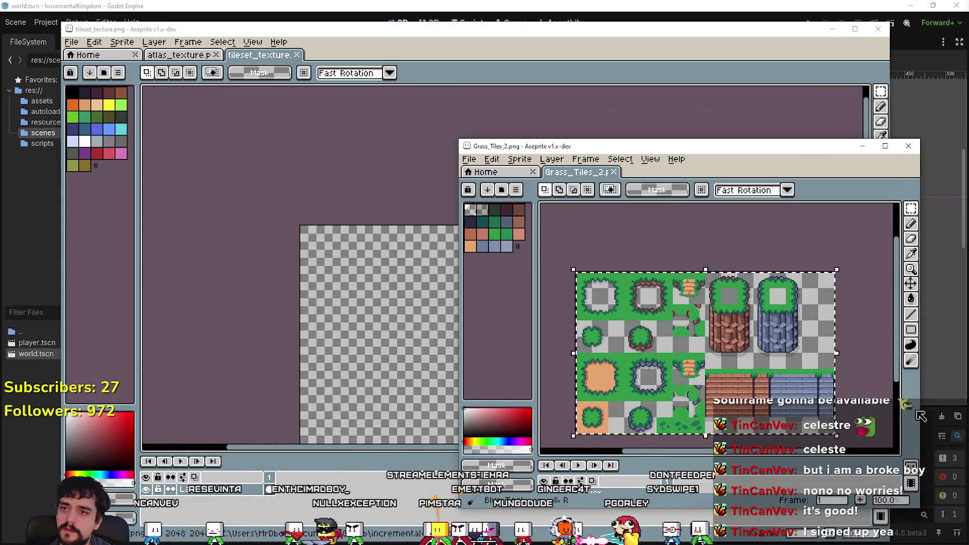
{"action": "left_click", "coordinate": [908, 146]}
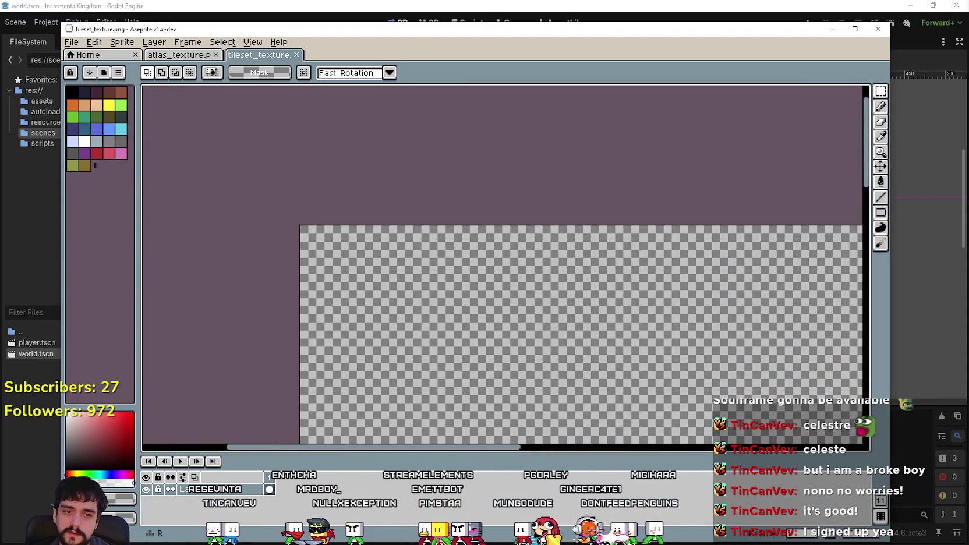
Open Grass_Tiles_1.png as a single image and select the entire sheet.
{"action": "key", "text": "alt+Tab"}
{"action": "double_click", "coordinate": [726, 282]}
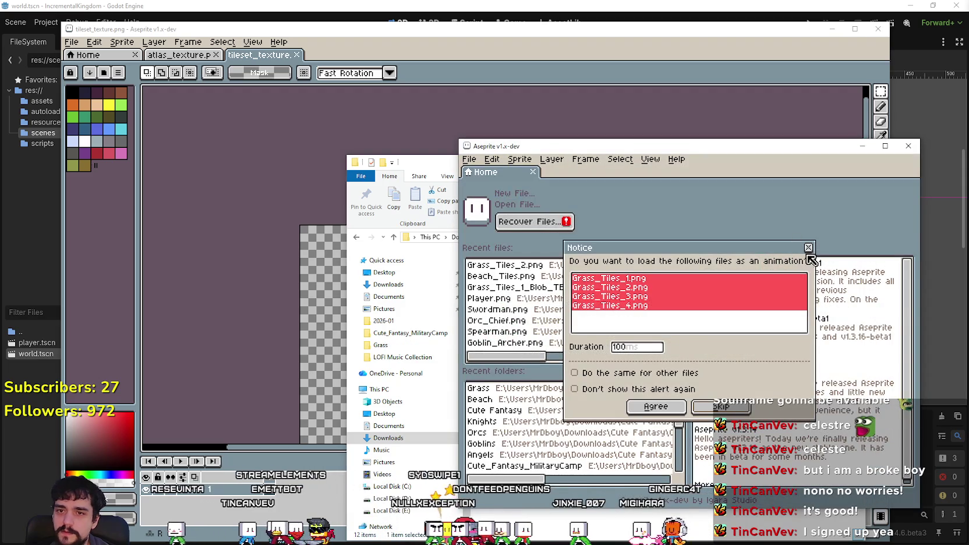
{"action": "left_click", "coordinate": [809, 247]}
{"action": "left_click", "coordinate": [911, 208]}
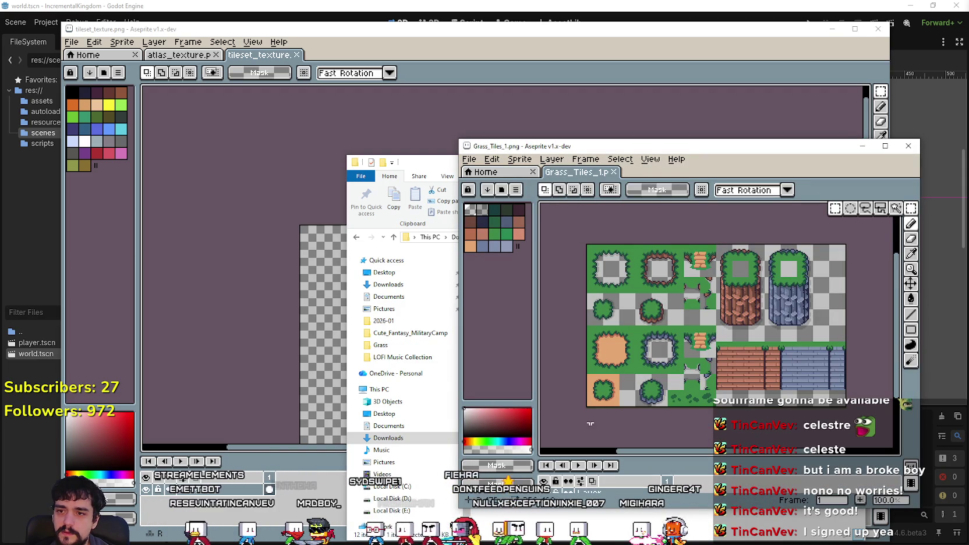
{"action": "left_click_drag", "start_coordinate": [587, 407], "coordinate": [841, 278]}
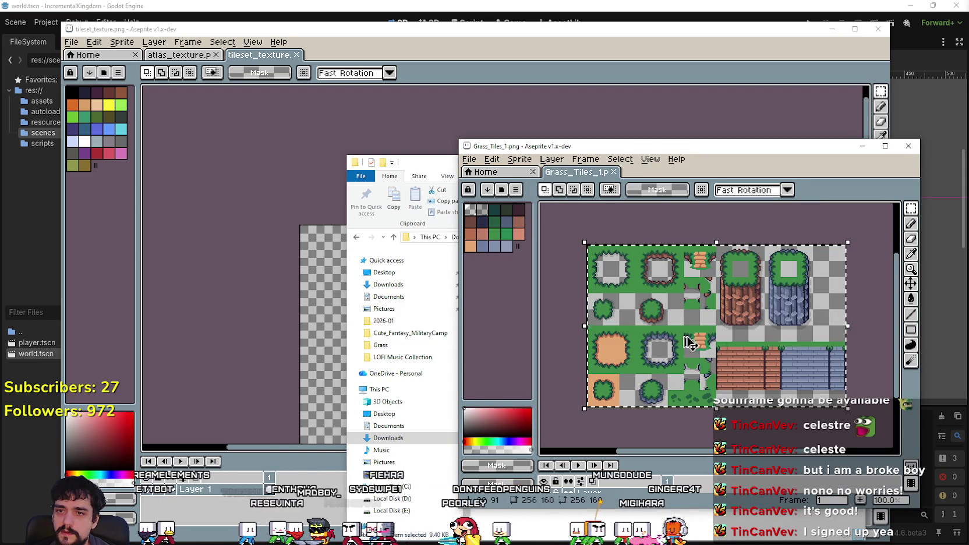
Paste the Grass_Tiles_1 sheet into tileset_texture's top-left corner at 0,0 and close Grass_Tiles_1.
{"action": "left_click", "coordinate": [305, 352]}
{"action": "scroll", "coordinate": [431, 318], "scroll_direction": "up", "scroll_amount": 2}
{"action": "key", "text": "ctrl+v"}
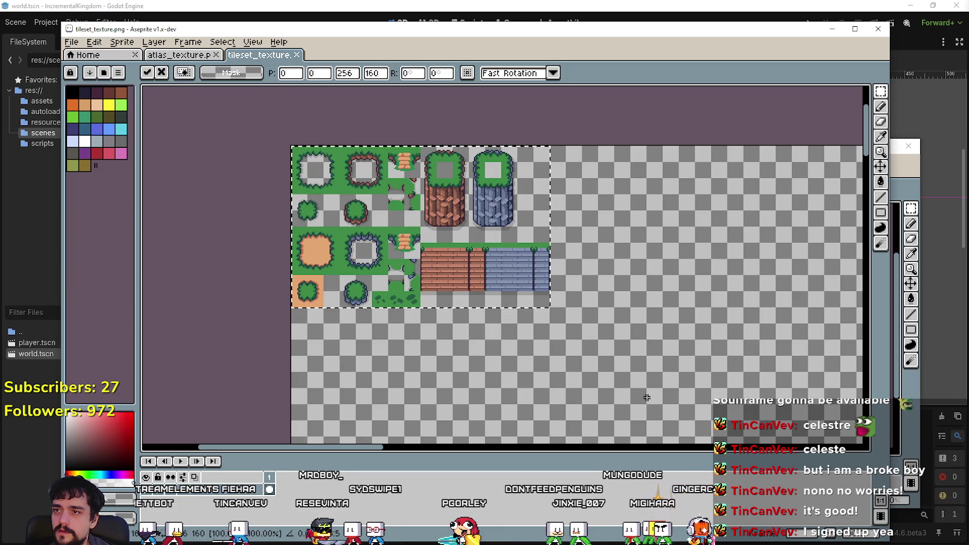
{"action": "key", "text": "Return"}
{"action": "left_click", "coordinate": [901, 172]}
{"action": "left_click", "coordinate": [909, 146]}
{"action": "key", "text": "alt+Tab"}
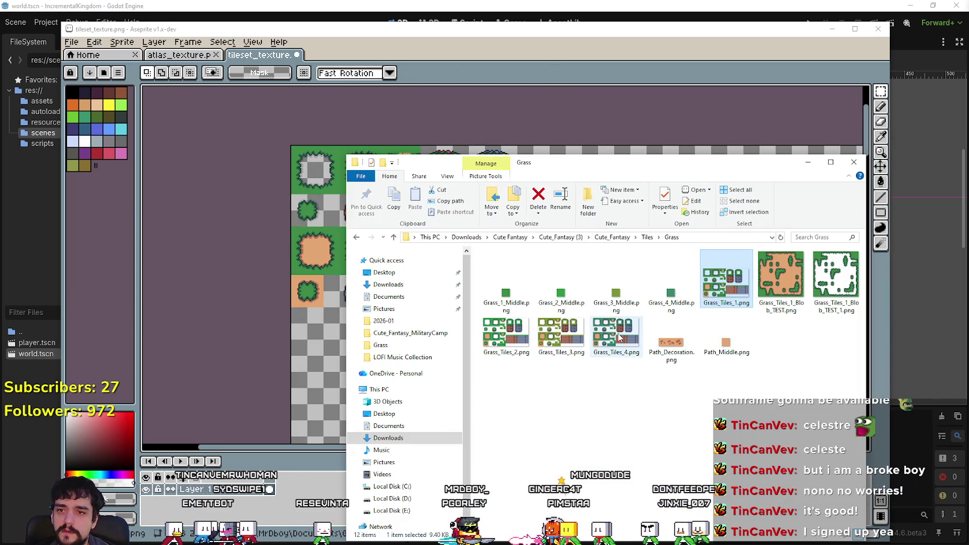
Open Grass_Tiles_2.png as a single image and select the entire sheet.
{"action": "left_click", "coordinate": [495, 334]}
{"action": "double_click", "coordinate": [495, 333]}
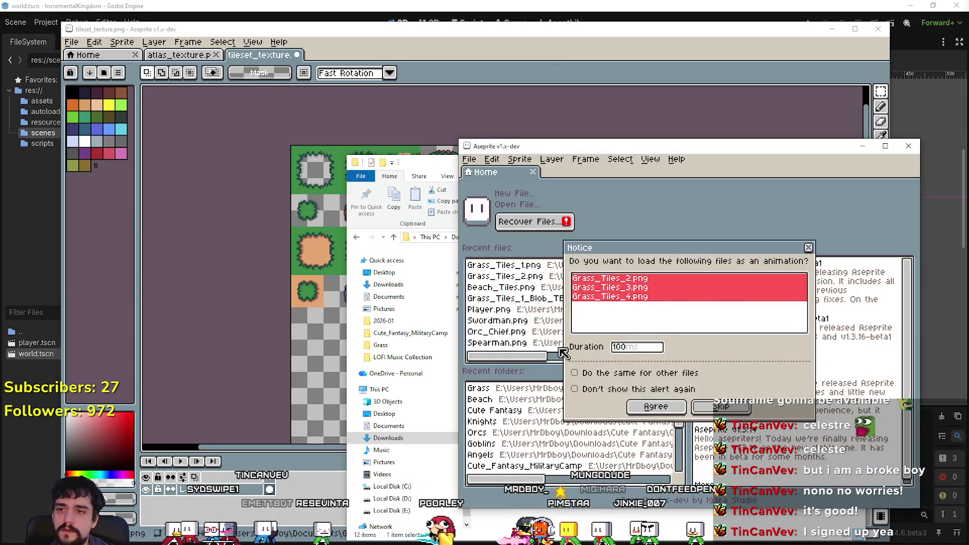
{"action": "left_click", "coordinate": [812, 251]}
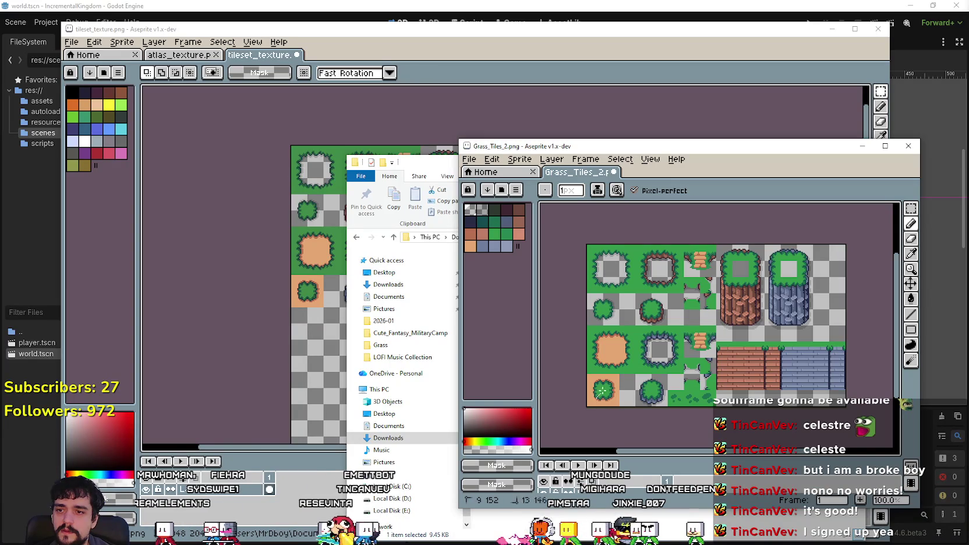
{"action": "scroll", "coordinate": [755, 258], "scroll_direction": "up", "scroll_amount": 2}
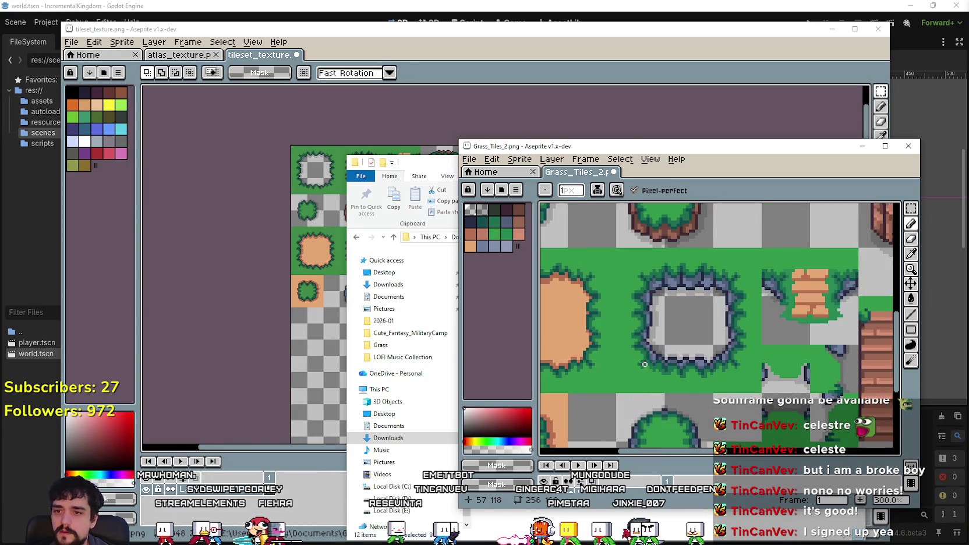
{"action": "scroll", "coordinate": [643, 341], "scroll_direction": "down", "scroll_amount": 2}
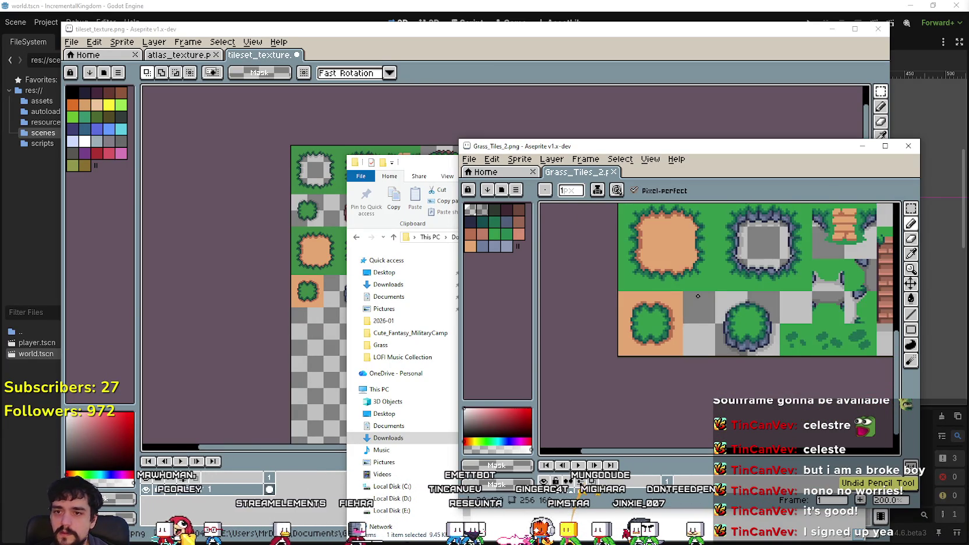
{"action": "left_click", "coordinate": [911, 208]}
{"action": "mouse_move", "coordinate": [657, 378]}
{"action": "left_mouse_down"}
{"action": "mouse_move", "coordinate": [856, 263]}
{"action": "mouse_move", "coordinate": [862, 213]}
{"action": "left_mouse_up"}
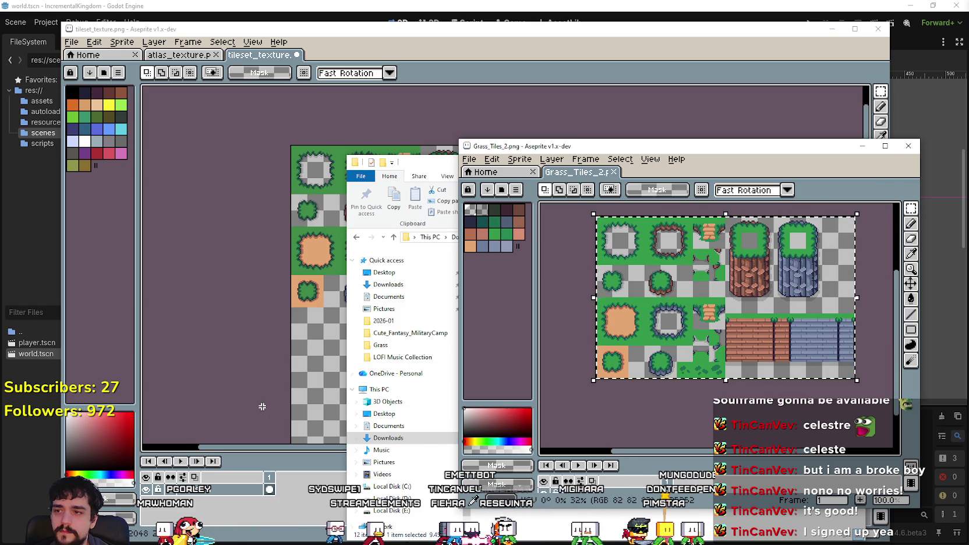
Paste Grass_Tiles_2 into tileset_texture at 256,0 beside the first sheet, then close it.
{"action": "left_click", "coordinate": [269, 351]}
{"action": "key", "text": "ctrl+v"}
{"action": "mouse_move", "coordinate": [374, 223]}
{"action": "left_mouse_down"}
{"action": "mouse_move", "coordinate": [420, 371]}
{"action": "mouse_move", "coordinate": [394, 412]}
{"action": "mouse_move", "coordinate": [374, 382]}
{"action": "mouse_move", "coordinate": [674, 227]}
{"action": "mouse_move", "coordinate": [643, 216]}
{"action": "mouse_move", "coordinate": [626, 239]}
{"action": "left_mouse_up"}
{"action": "scroll", "coordinate": [375, 382], "scroll_direction": "down", "scroll_amount": 2}
{"action": "scroll", "coordinate": [375, 383], "scroll_direction": "up", "scroll_amount": 2}
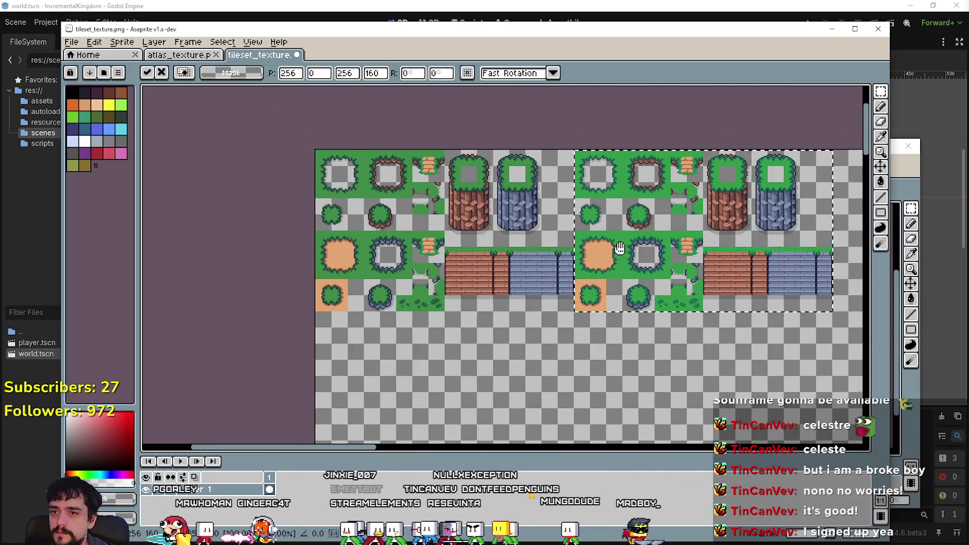
{"action": "scroll", "coordinate": [548, 384], "scroll_direction": "right", "scroll_amount": 2}
{"action": "left_click", "coordinate": [836, 193]}
{"action": "left_click", "coordinate": [900, 193]}
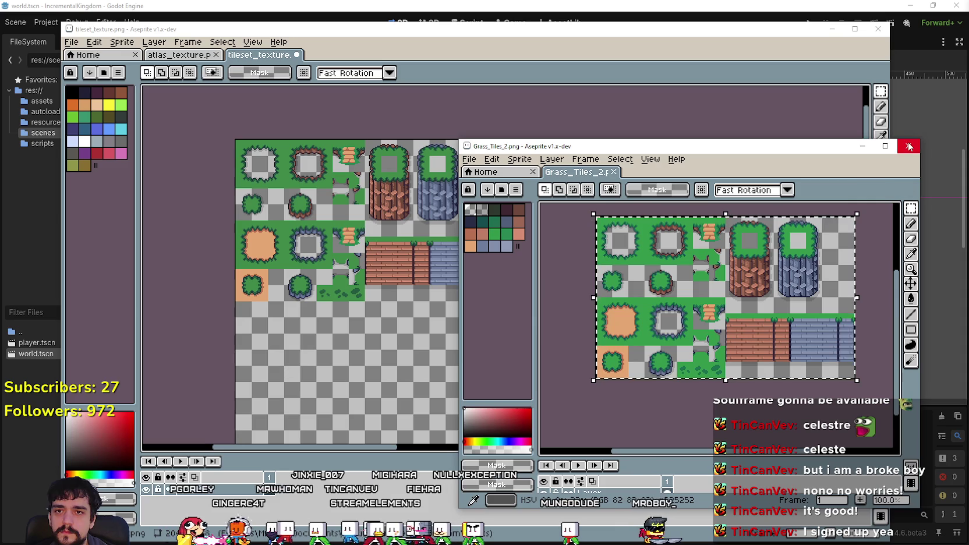
{"action": "key", "text": "alt+F4"}
{"action": "key", "text": "alt+Tab"}
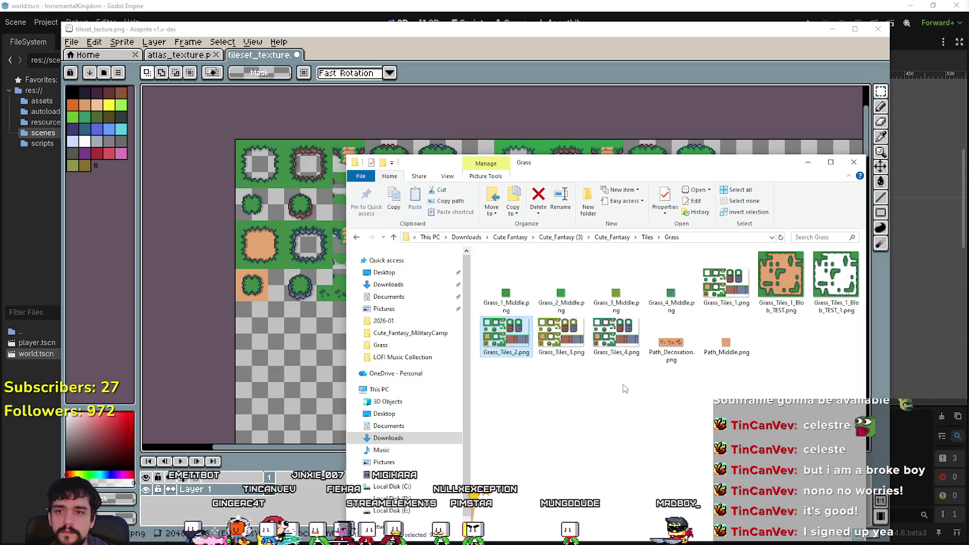
Copy the whole Grass_Tiles_3 sheet into tileset_texture at 512,0 and close Grass_Tiles_3.
{"action": "double_click", "coordinate": [565, 342]}
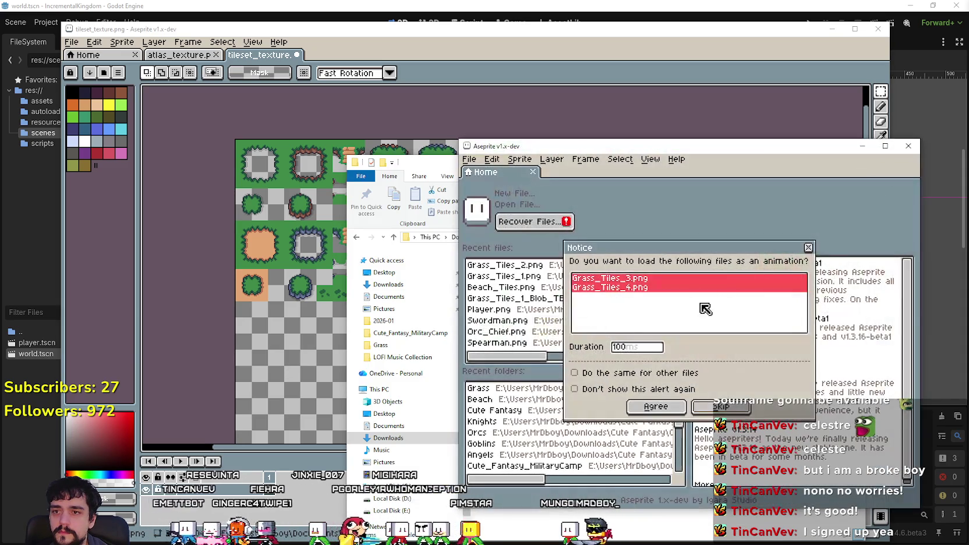
{"action": "left_click", "coordinate": [810, 249]}
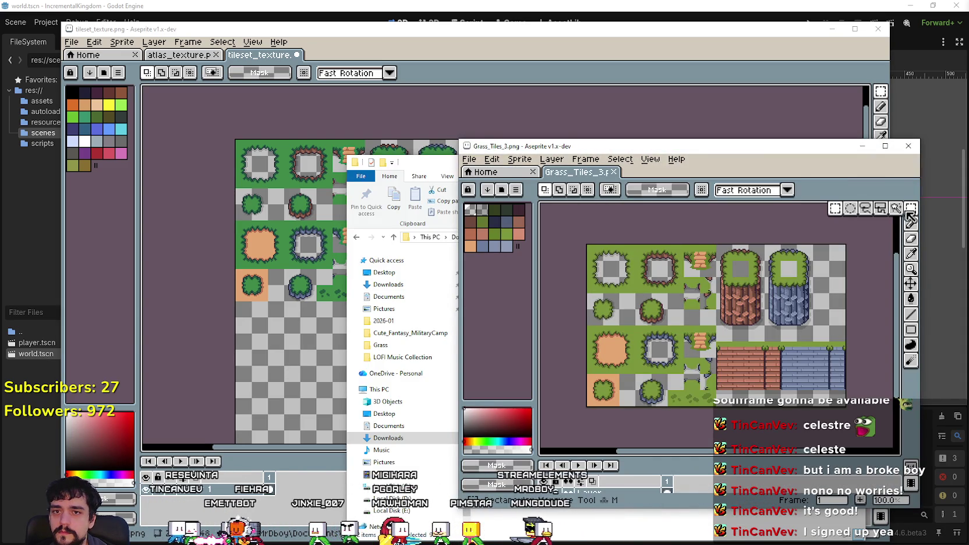
{"action": "mouse_move", "coordinate": [585, 407]}
{"action": "left_mouse_down"}
{"action": "mouse_move", "coordinate": [780, 261]}
{"action": "mouse_move", "coordinate": [848, 242]}
{"action": "left_mouse_up"}
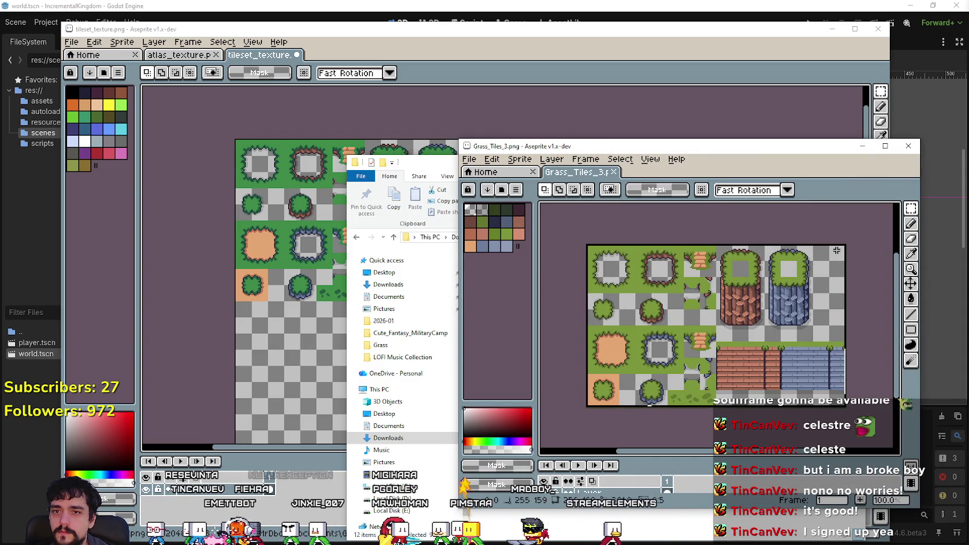
{"action": "key", "text": "ctrl+c"}
{"action": "left_click", "coordinate": [745, 84]}
{"action": "key", "text": "ctrl+v"}
{"action": "mouse_move", "coordinate": [224, 255]}
{"action": "left_mouse_down"}
{"action": "mouse_move", "coordinate": [732, 284]}
{"action": "mouse_move", "coordinate": [791, 263]}
{"action": "mouse_move", "coordinate": [740, 255]}
{"action": "left_mouse_up"}
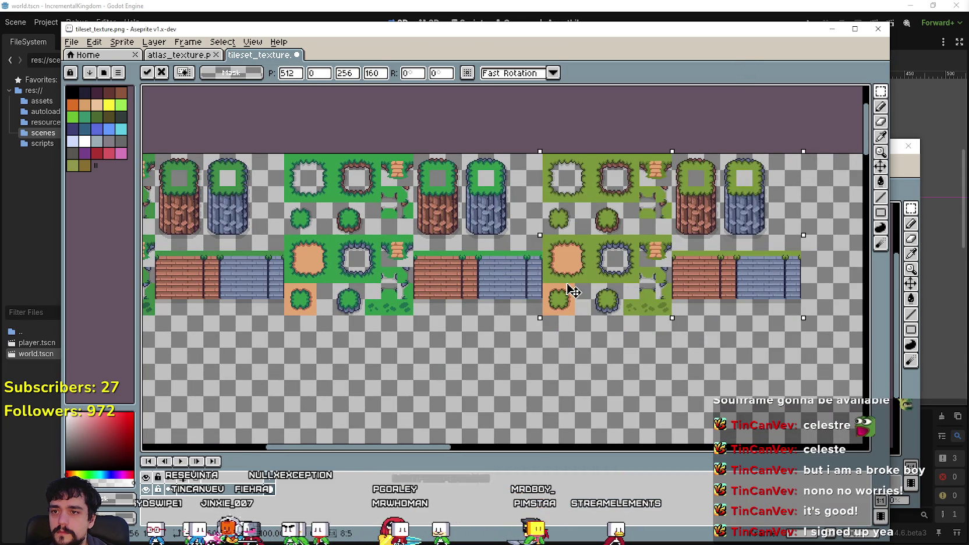
{"action": "left_click", "coordinate": [516, 408]}
{"action": "left_click", "coordinate": [907, 163]}
{"action": "left_click", "coordinate": [900, 139]}
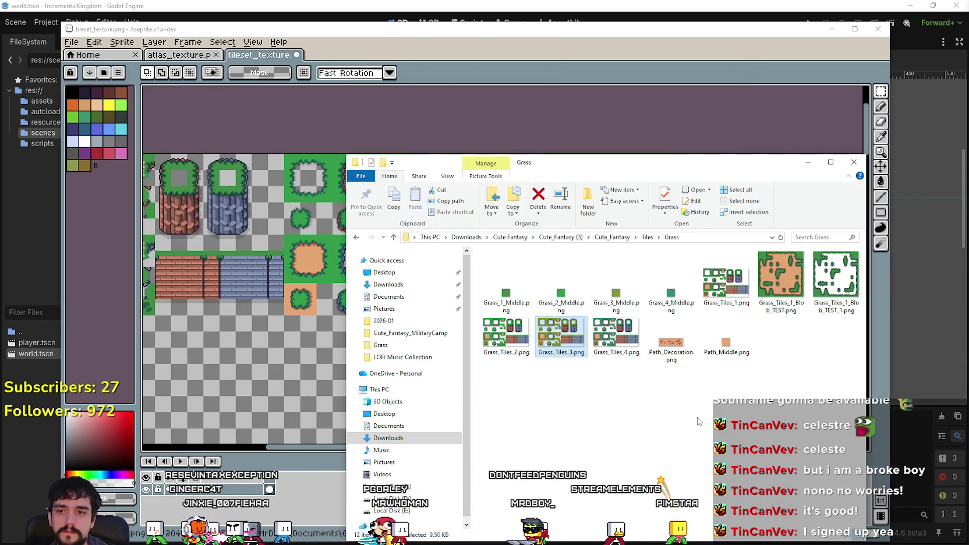
Copy the whole Grass_Tiles_4 sheet and paste it at 768,0, right of the others.
{"action": "double_click", "coordinate": [618, 350]}
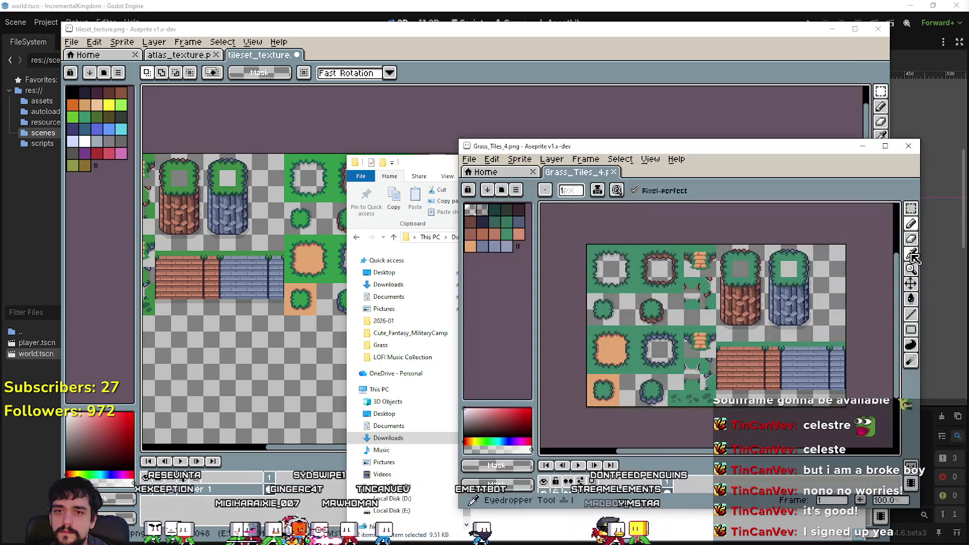
{"action": "left_click", "coordinate": [911, 210]}
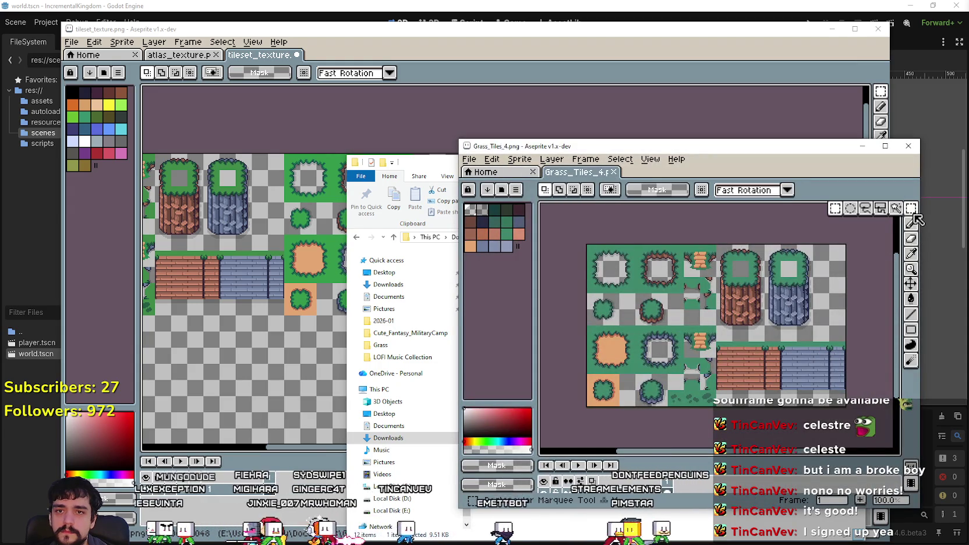
{"action": "mouse_move", "coordinate": [587, 406]}
{"action": "left_mouse_down"}
{"action": "mouse_move", "coordinate": [778, 340]}
{"action": "mouse_move", "coordinate": [859, 249]}
{"action": "left_mouse_up"}
{"action": "key", "text": "ctrl+c"}
{"action": "left_click", "coordinate": [731, 105]}
{"action": "key", "text": "ctrl+v"}
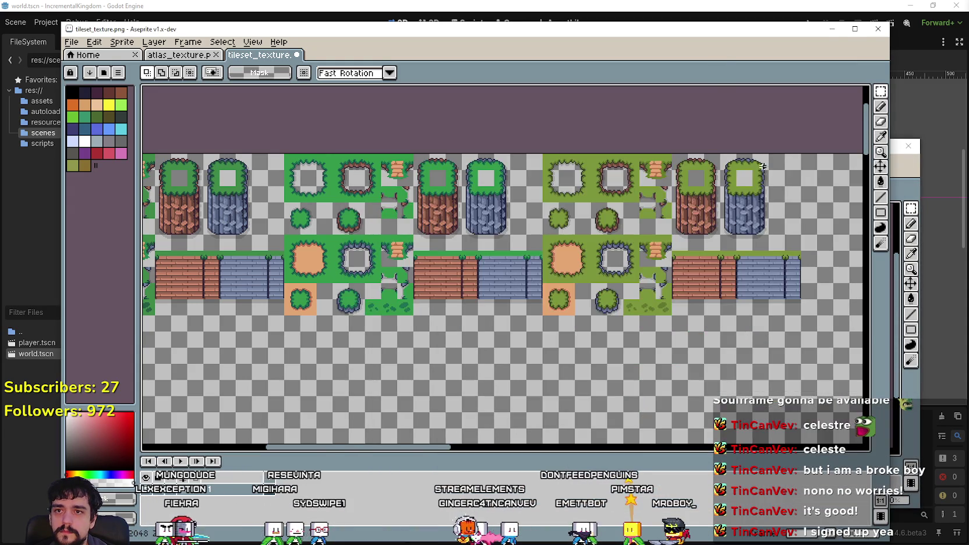
{"action": "key", "text": "ctrl+v"}
{"action": "mouse_move", "coordinate": [545, 234]}
{"action": "left_mouse_down"}
{"action": "mouse_move", "coordinate": [639, 297]}
{"action": "mouse_move", "coordinate": [692, 294]}
{"action": "mouse_move", "coordinate": [653, 278]}
{"action": "left_mouse_up"}
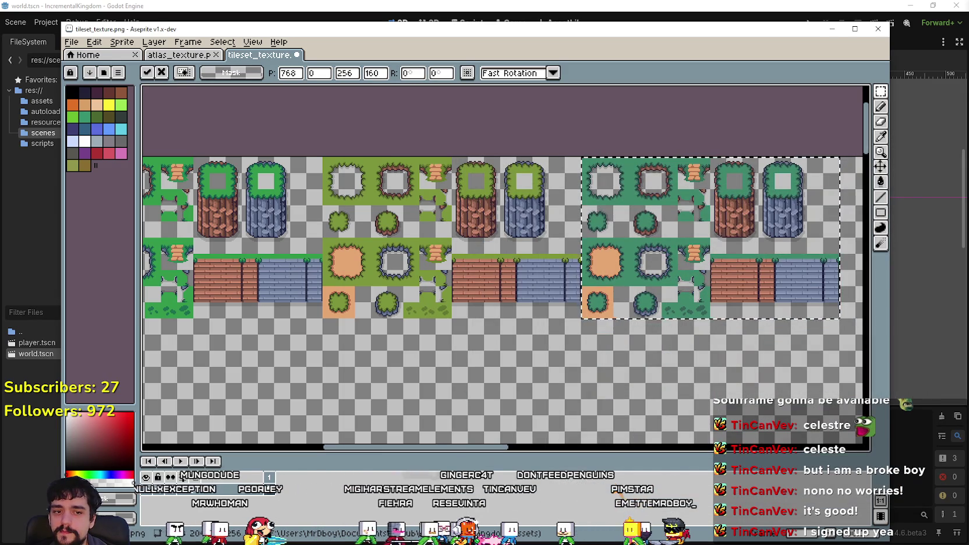
{"action": "key", "text": "alt+Tab"}
Place the Path_Decoration dirt strip in a new row below the grass sheets.
{"action": "left_click", "coordinate": [670, 348]}
{"action": "double_click", "coordinate": [673, 348]}
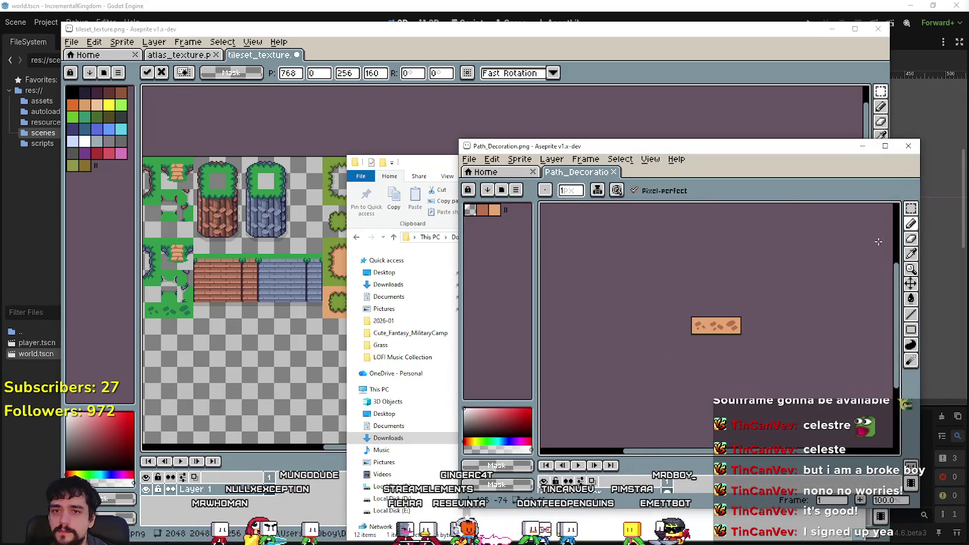
{"action": "left_click", "coordinate": [912, 208]}
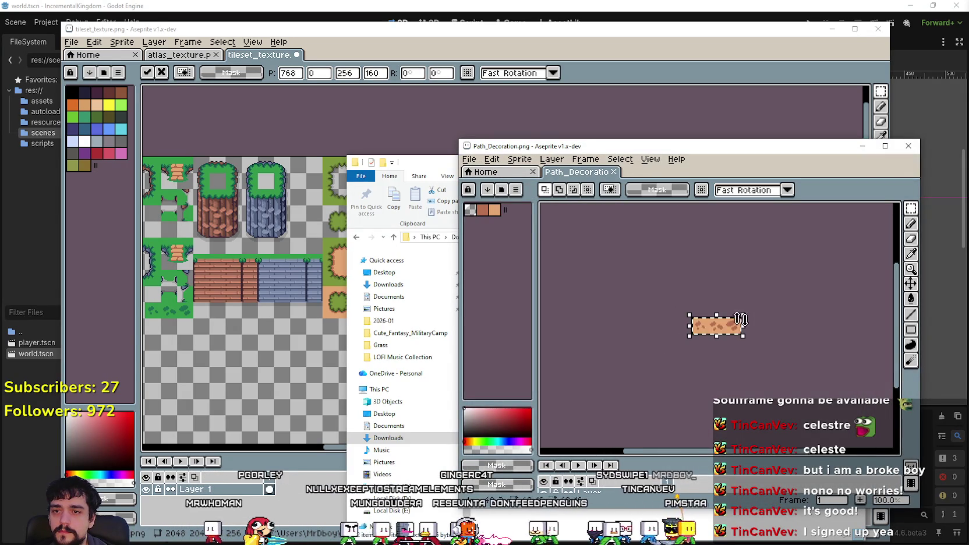
{"action": "left_click", "coordinate": [909, 145]}
{"action": "left_click", "coordinate": [520, 365]}
{"action": "scroll", "coordinate": [520, 365], "scroll_direction": "down", "scroll_amount": 3}
{"action": "scroll", "coordinate": [520, 364], "scroll_direction": "up", "scroll_amount": 3}
{"action": "scroll", "coordinate": [520, 365], "scroll_direction": "down", "scroll_amount": 2}
{"action": "scroll", "coordinate": [435, 244], "scroll_direction": "up", "scroll_amount": 2}
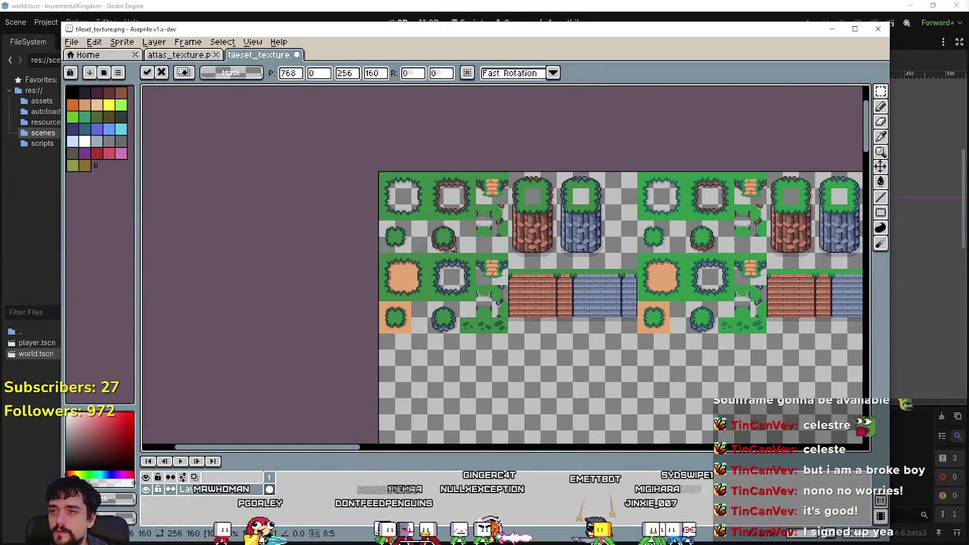
{"action": "scroll", "coordinate": [478, 339], "scroll_direction": "down", "scroll_amount": 1}
{"action": "scroll", "coordinate": [489, 339], "scroll_direction": "up", "scroll_amount": 2}
{"action": "scroll", "coordinate": [501, 338], "scroll_direction": "down", "scroll_amount": 2}
{"action": "scroll", "coordinate": [519, 337], "scroll_direction": "up", "scroll_amount": 1}
{"action": "scroll", "coordinate": [518, 338], "scroll_direction": "down", "scroll_amount": 1}
{"action": "scroll", "coordinate": [519, 338], "scroll_direction": "up", "scroll_amount": 1}
{"action": "scroll", "coordinate": [450, 341], "scroll_direction": "down", "scroll_amount": 1}
{"action": "scroll", "coordinate": [450, 342], "scroll_direction": "up", "scroll_amount": 1}
{"action": "scroll", "coordinate": [372, 341], "scroll_direction": "down", "scroll_amount": 1}
{"action": "scroll", "coordinate": [372, 340], "scroll_direction": "up", "scroll_amount": 1}
{"action": "scroll", "coordinate": [373, 341], "scroll_direction": "down", "scroll_amount": 1}
{"action": "scroll", "coordinate": [443, 329], "scroll_direction": "up", "scroll_amount": 3}
{"action": "left_click_drag", "start_coordinate": [362, 247], "coordinate": [461, 281]}
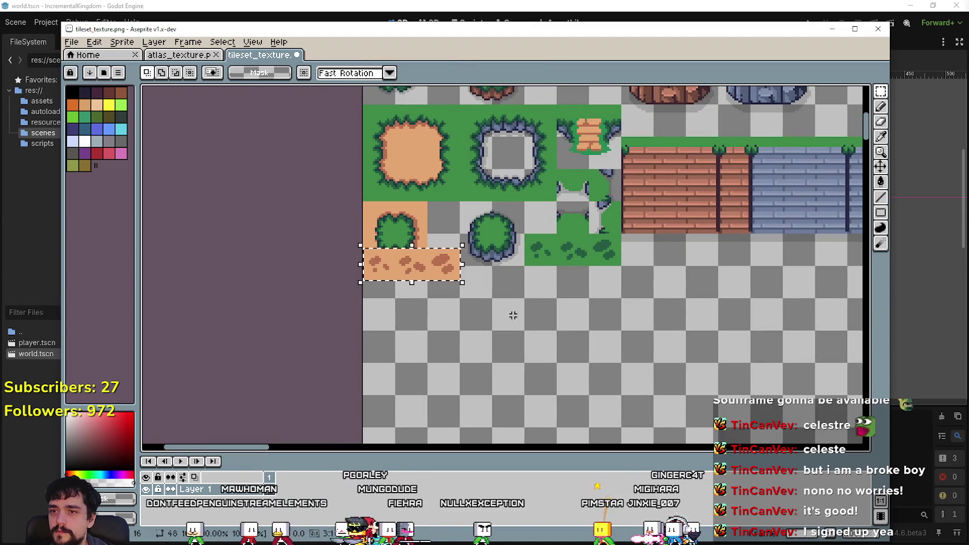
{"action": "mouse_move", "coordinate": [394, 267]}
{"action": "left_mouse_down"}
{"action": "mouse_move", "coordinate": [584, 314]}
{"action": "mouse_move", "coordinate": [556, 285]}
{"action": "left_mouse_up"}
{"action": "key", "text": "alt+Tab"}
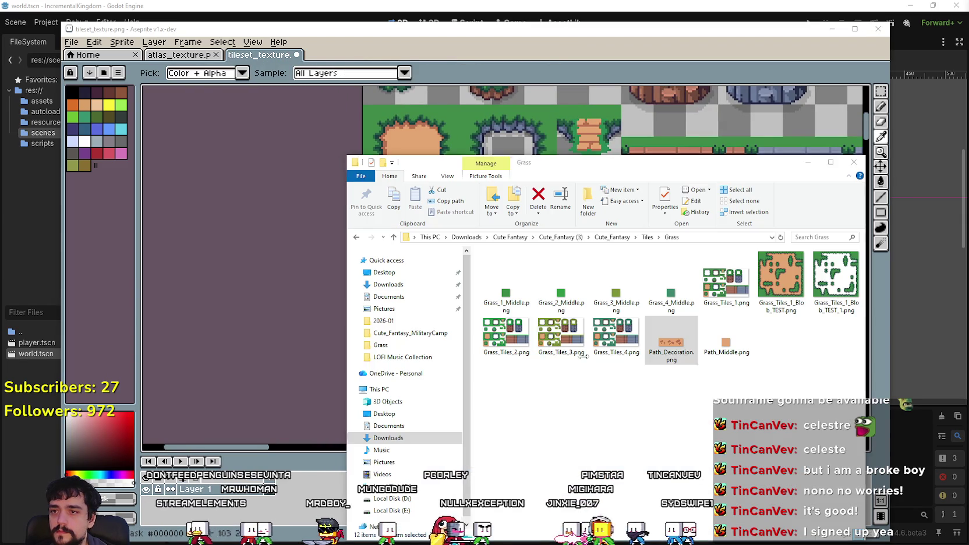
Copy the 16×16 Path_Middle tile into tileset_texture at 64,160, then close Path_Middle.
{"action": "double_click", "coordinate": [727, 342]}
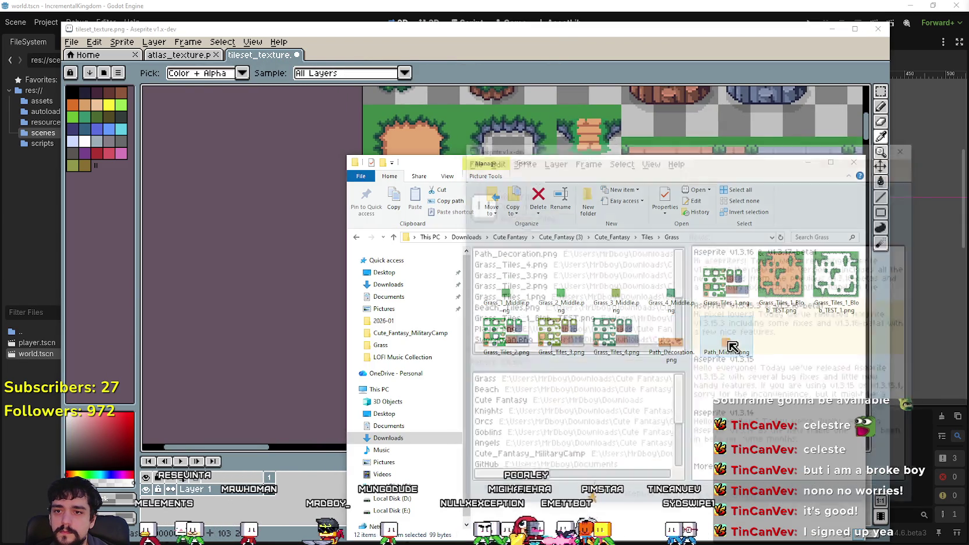
{"action": "scroll", "coordinate": [699, 321], "scroll_direction": "up", "scroll_amount": 1}
{"action": "key", "text": "m"}
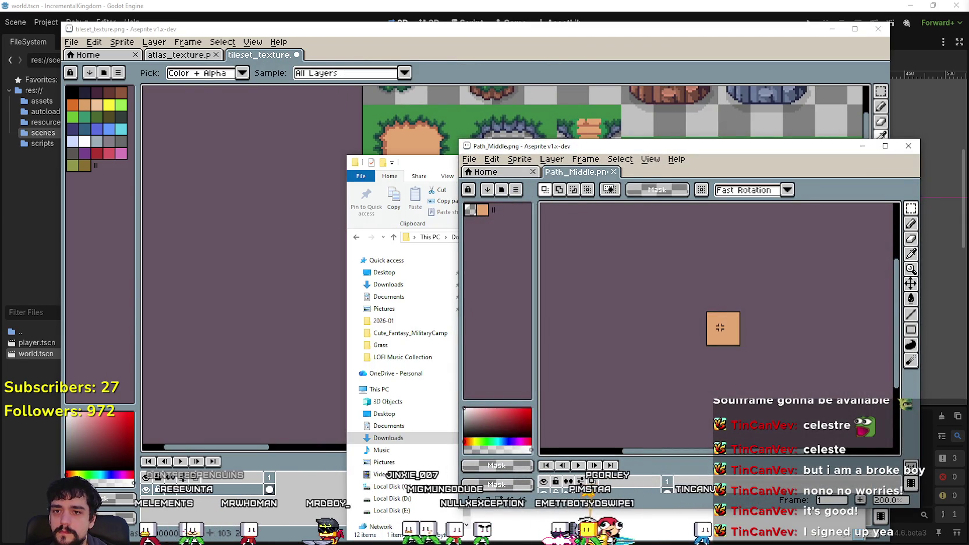
{"action": "key", "text": "ctrl+c"}
{"action": "left_click", "coordinate": [577, 30]}
{"action": "key", "text": "ctrl+v"}
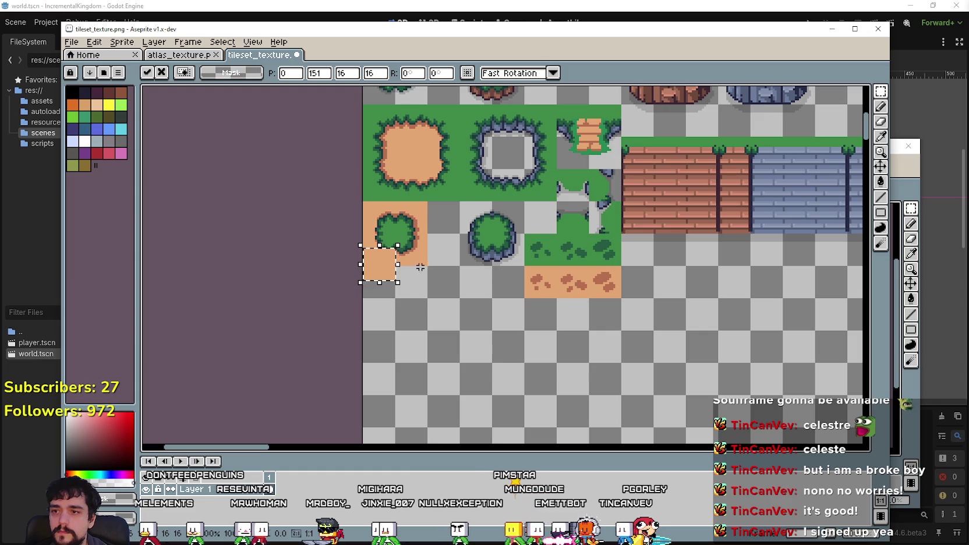
{"action": "left_click_drag", "start_coordinate": [396, 270], "coordinate": [513, 294]}
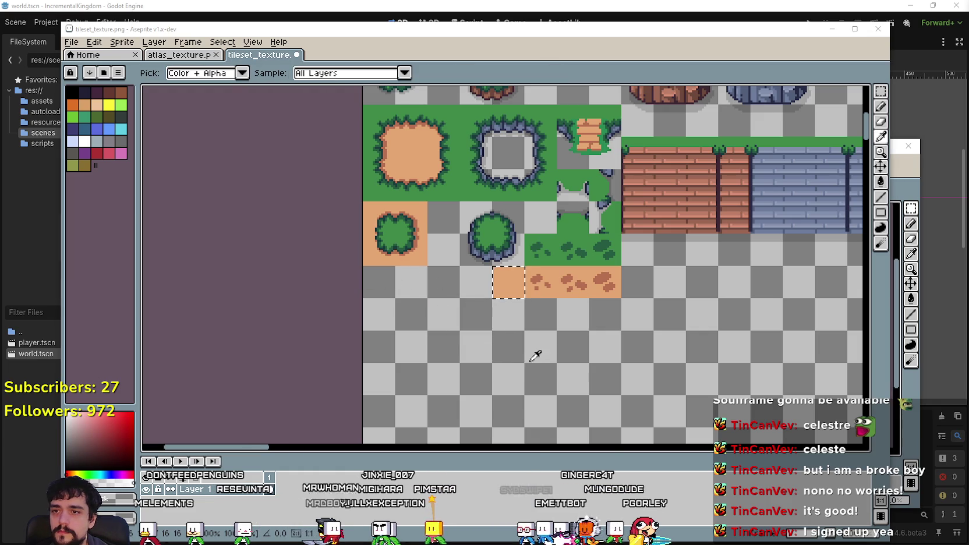
{"action": "key", "text": "alt+Tab"}
{"action": "left_click", "coordinate": [908, 146]}
{"action": "key", "text": "ctrl+v"}
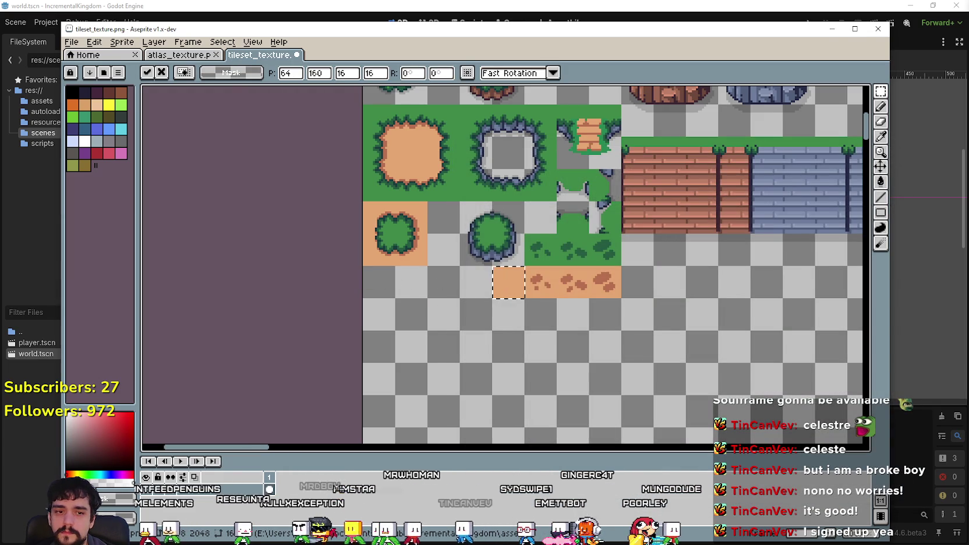
{"action": "key", "text": "alt+Tab"}
Add the Grass_1_Middle green square at the left end of the bottom row.
{"action": "left_click", "coordinate": [509, 291]}
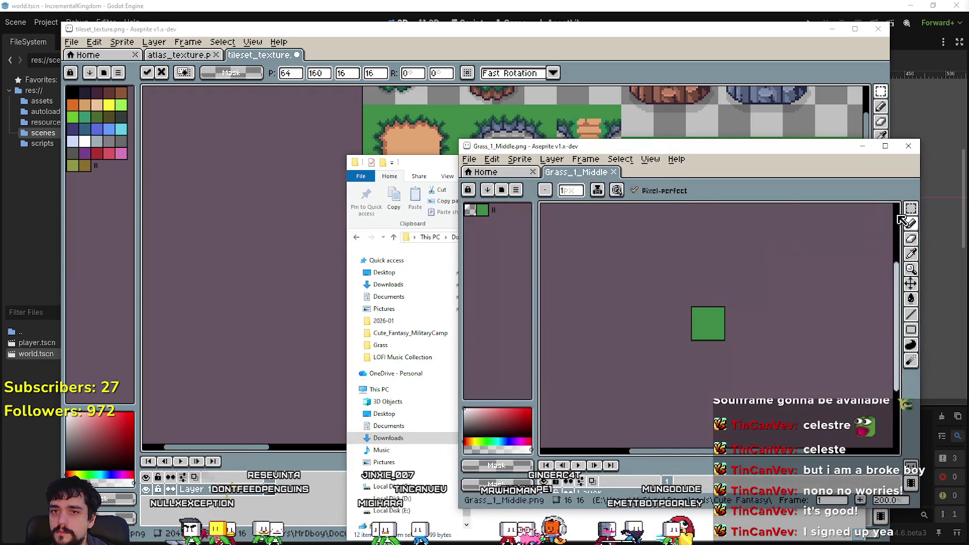
{"action": "left_click", "coordinate": [910, 208]}
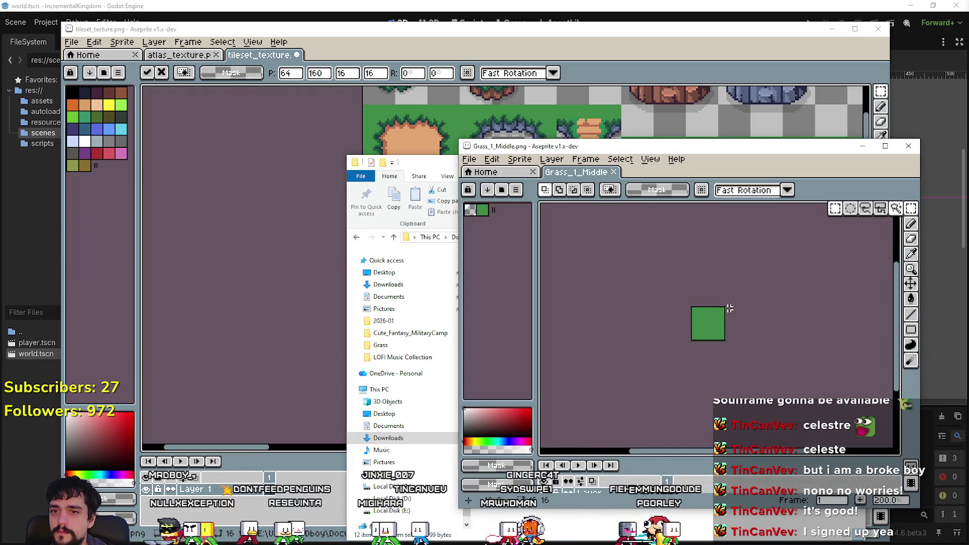
{"action": "key", "text": "ctrl+a"}
{"action": "left_click", "coordinate": [908, 147]}
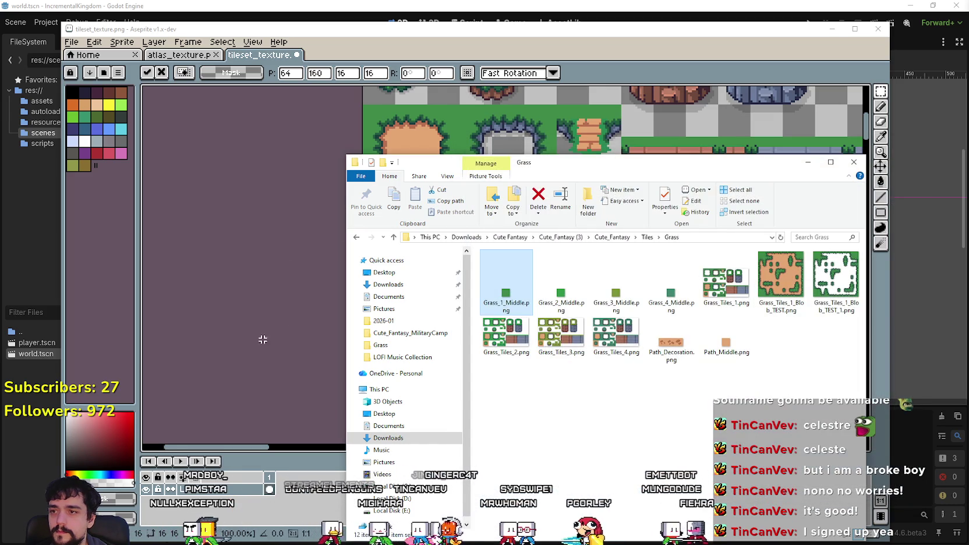
{"action": "left_click", "coordinate": [448, 70]}
{"action": "mouse_move", "coordinate": [527, 286]}
{"action": "left_mouse_down"}
{"action": "mouse_move", "coordinate": [390, 278]}
{"action": "mouse_move", "coordinate": [394, 286]}
{"action": "left_mouse_up"}
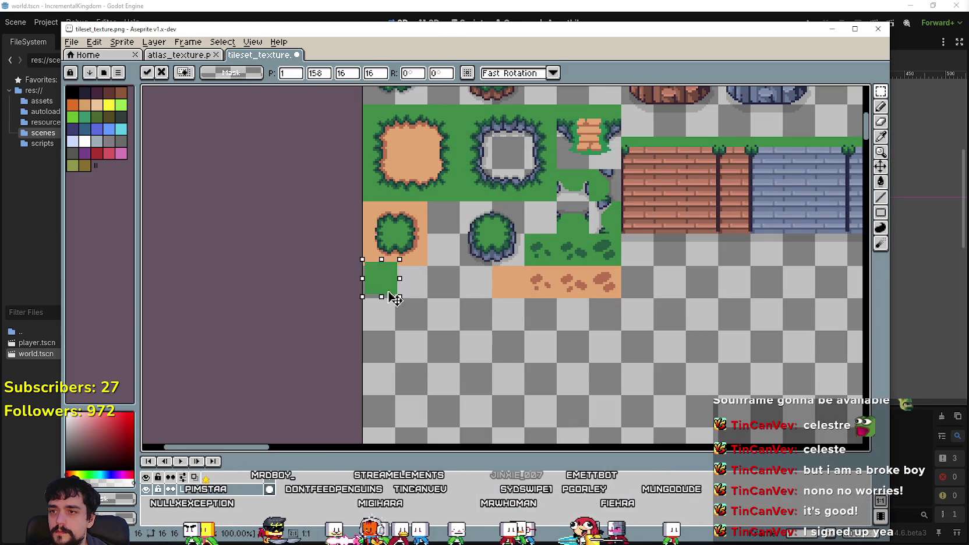
{"action": "key", "text": "alt+Tab"}
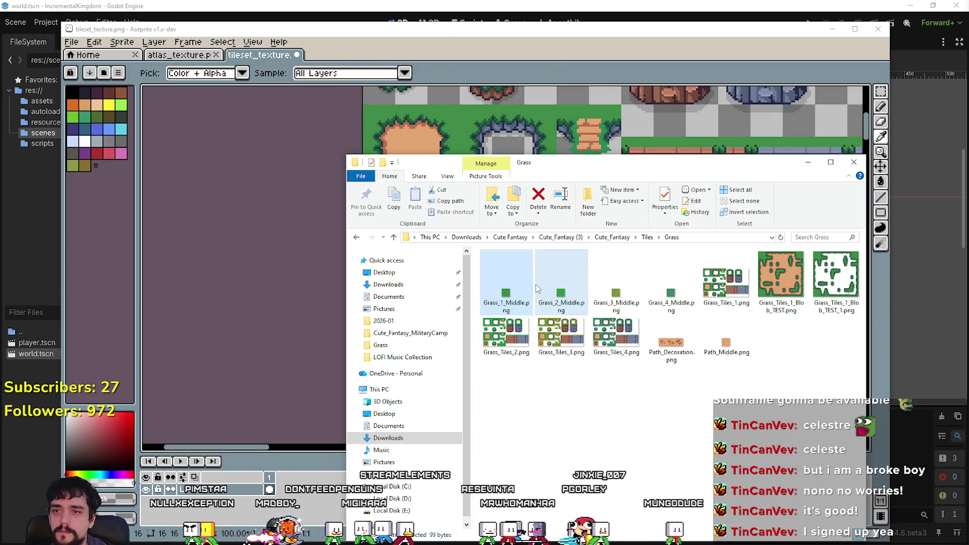
Add the Grass_2_Middle green square next to it in the bottom row.
{"action": "double_click", "coordinate": [548, 286]}
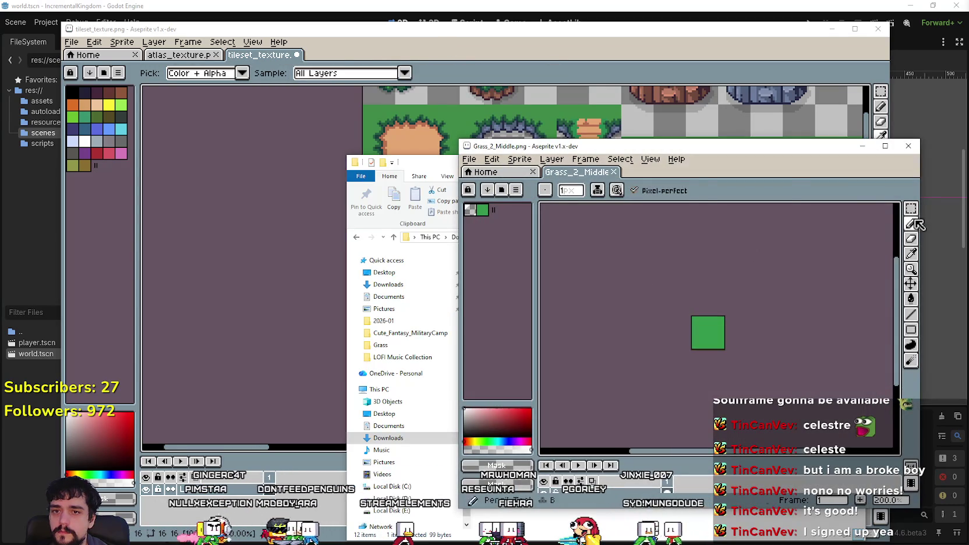
{"action": "left_click", "coordinate": [911, 210]}
{"action": "scroll", "coordinate": [700, 343], "scroll_direction": "up", "scroll_amount": 2}
{"action": "key", "text": "ctrl+a"}
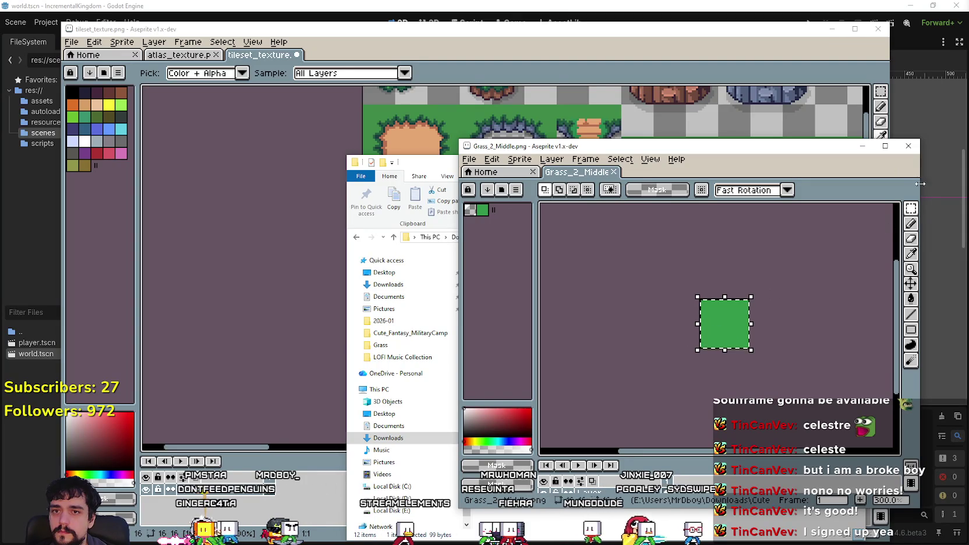
{"action": "left_click", "coordinate": [907, 150]}
{"action": "left_click", "coordinate": [573, 58]}
{"action": "key", "text": "ctrl+v"}
{"action": "left_click_drag", "start_coordinate": [392, 273], "coordinate": [411, 284]}
{"action": "key", "text": "alt+Tab"}
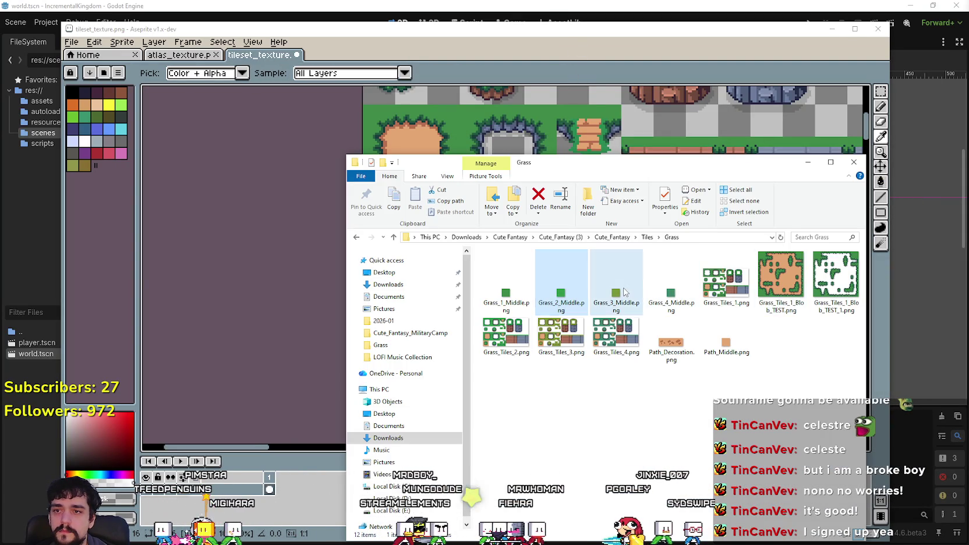
Add the olive Grass_3_Middle square to the bottom row and move a green tile below the second sheet.
{"action": "double_click", "coordinate": [624, 292]}
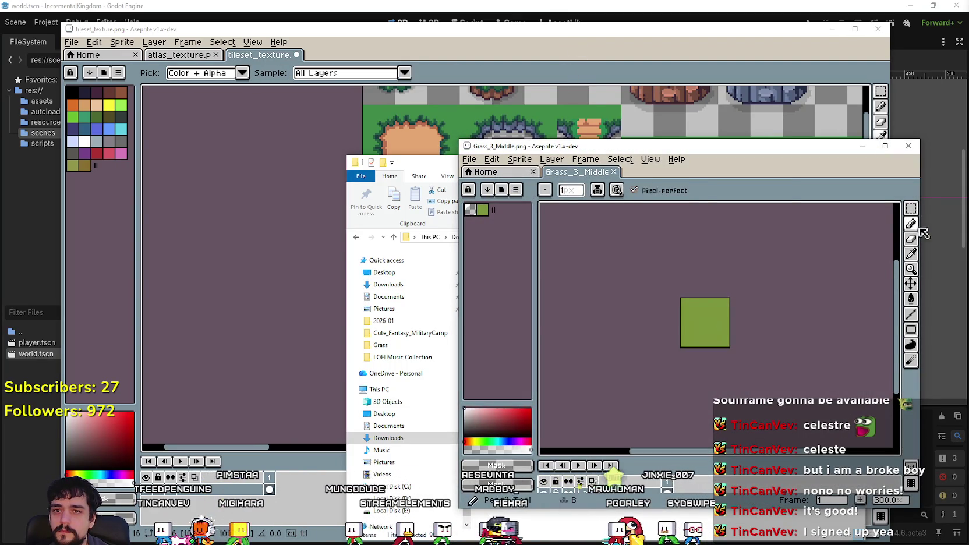
{"action": "left_click", "coordinate": [911, 208]}
{"action": "key", "text": "ctrl+c"}
{"action": "left_click", "coordinate": [909, 146]}
{"action": "left_click", "coordinate": [497, 39]}
{"action": "key", "text": "ctrl+v"}
{"action": "left_click_drag", "start_coordinate": [398, 283], "coordinate": [462, 301]}
{"action": "left_click", "coordinate": [466, 359]}
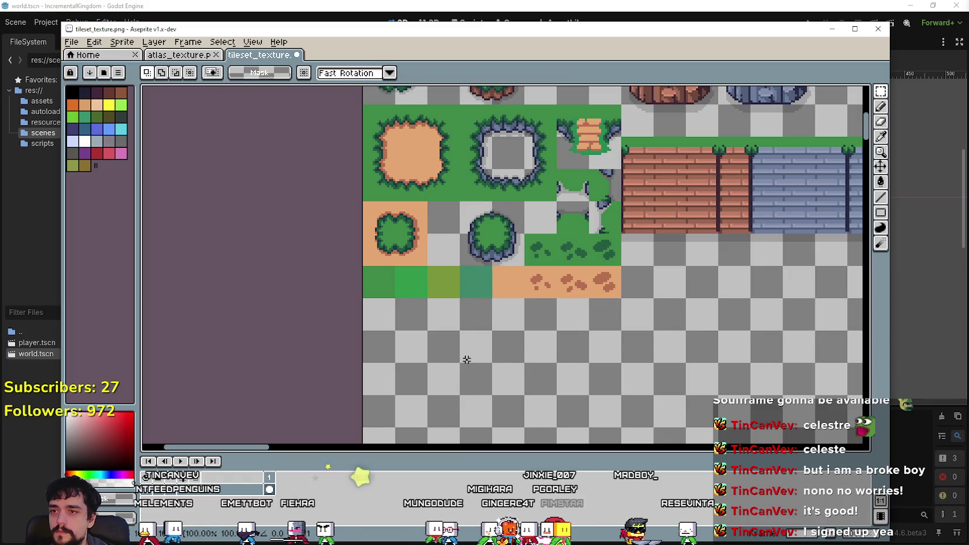
{"action": "scroll", "coordinate": [466, 358], "scroll_direction": "down", "scroll_amount": 3}
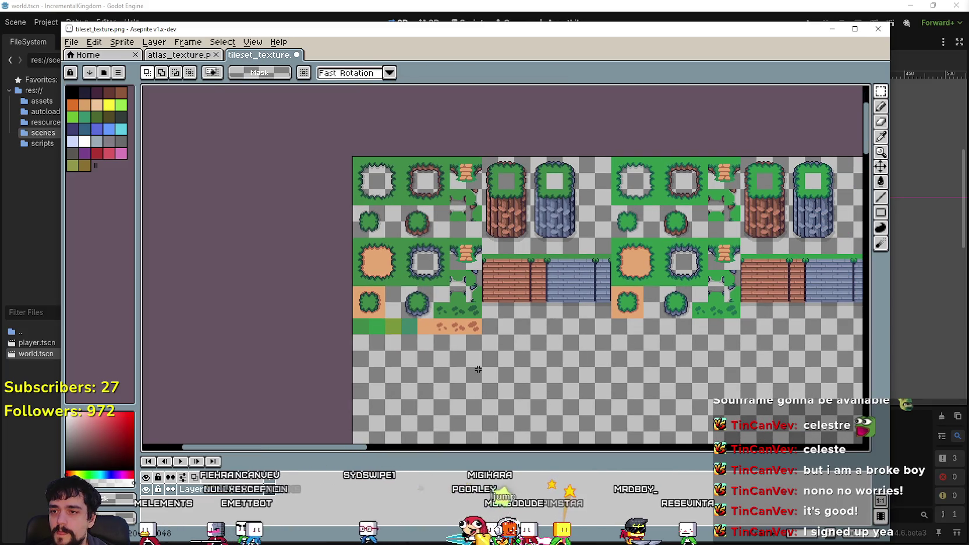
{"action": "scroll", "coordinate": [466, 367], "scroll_direction": "right", "scroll_amount": 1}
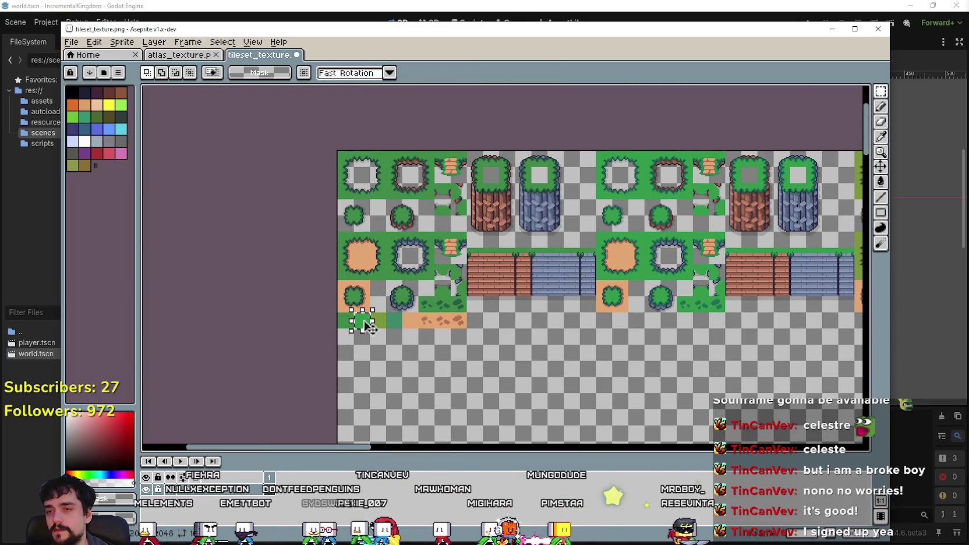
{"action": "left_click_drag", "start_coordinate": [369, 328], "coordinate": [653, 365]}
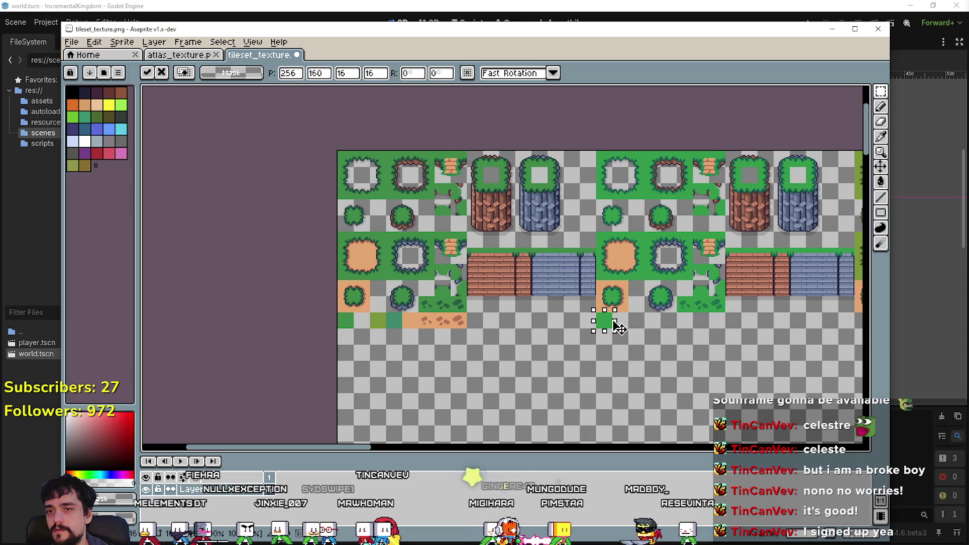
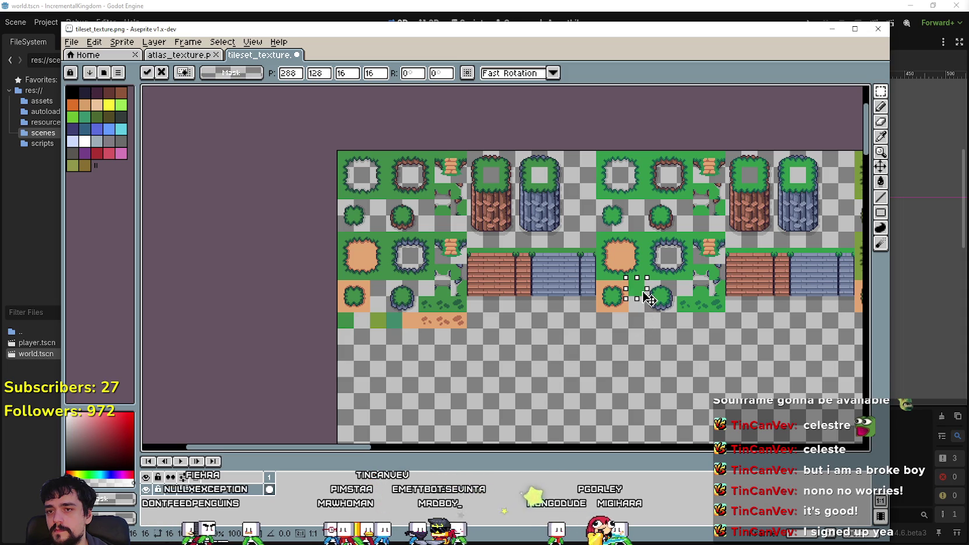
Move the stray green tiles into the gap and over to the right-hand tile set, then commit.
{"action": "left_click", "coordinate": [394, 342]}
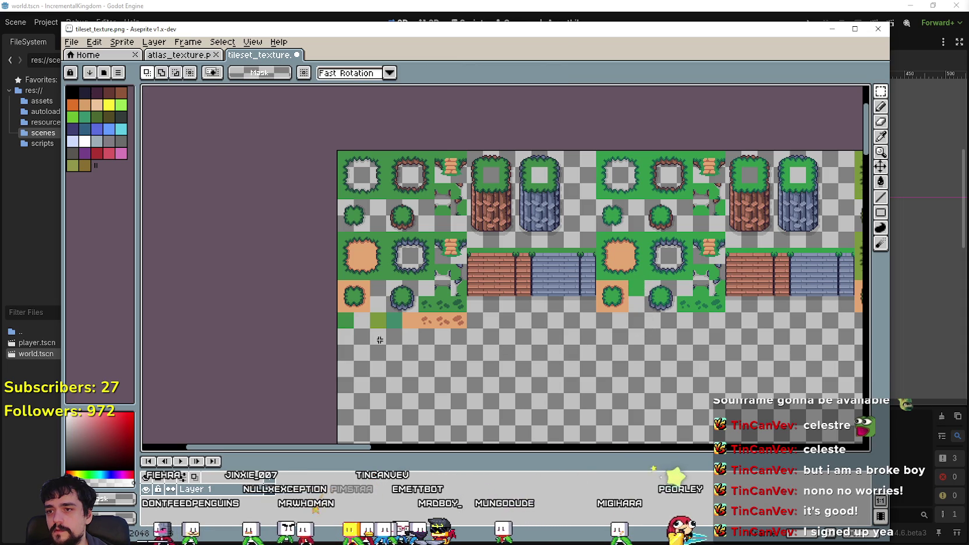
{"action": "left_click_drag", "start_coordinate": [349, 329], "coordinate": [381, 296]}
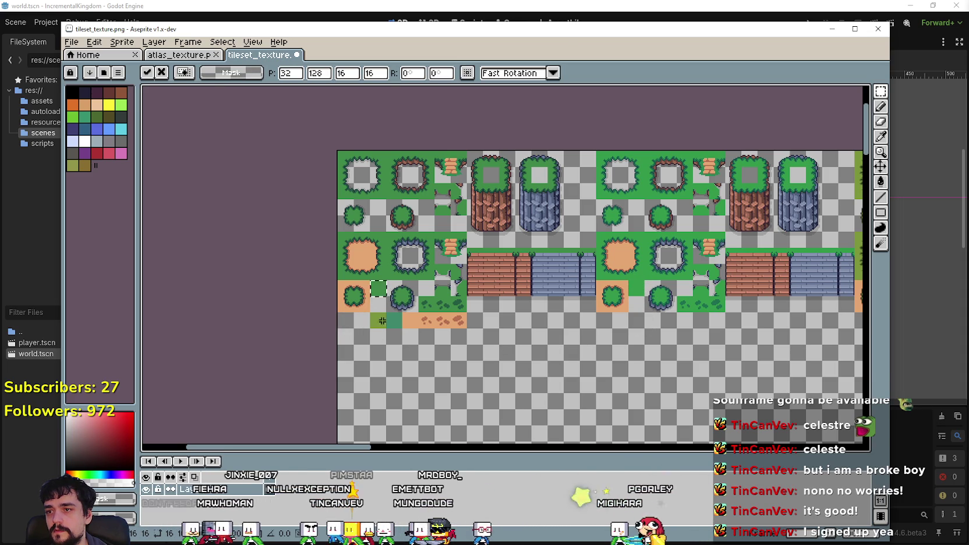
{"action": "scroll", "coordinate": [381, 327], "scroll_direction": "right", "scroll_amount": 3}
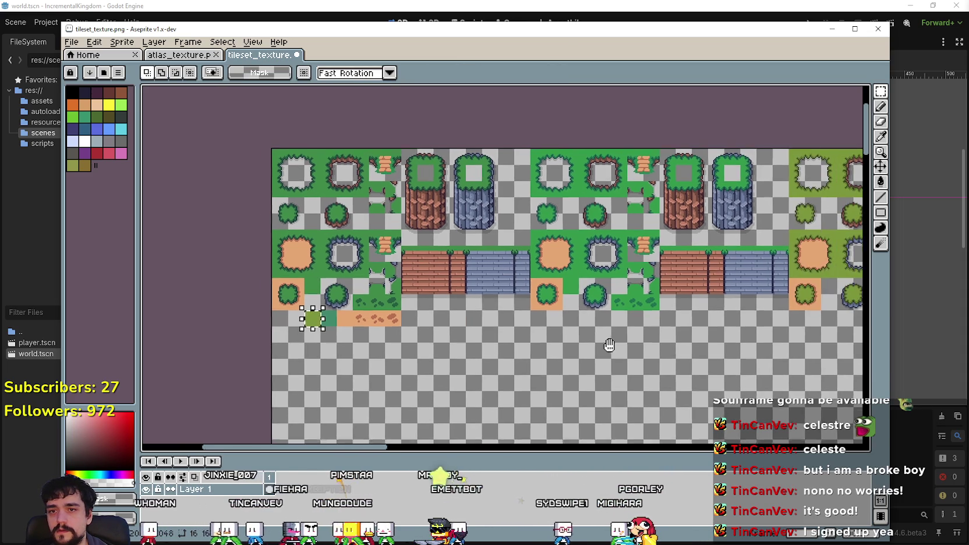
{"action": "mouse_move", "coordinate": [300, 332]}
{"action": "left_mouse_down"}
{"action": "mouse_move", "coordinate": [839, 341]}
{"action": "mouse_move", "coordinate": [827, 304]}
{"action": "left_mouse_up"}
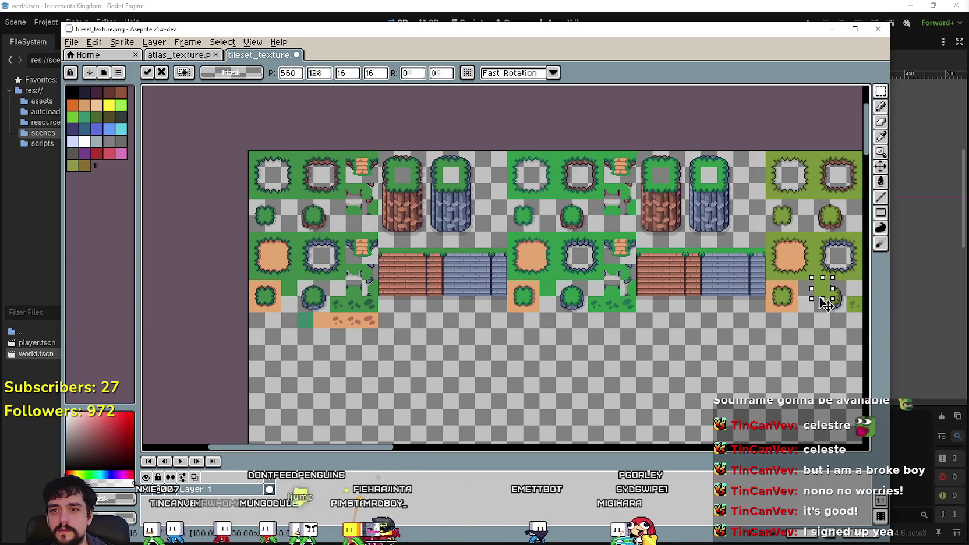
{"action": "left_click", "coordinate": [695, 366]}
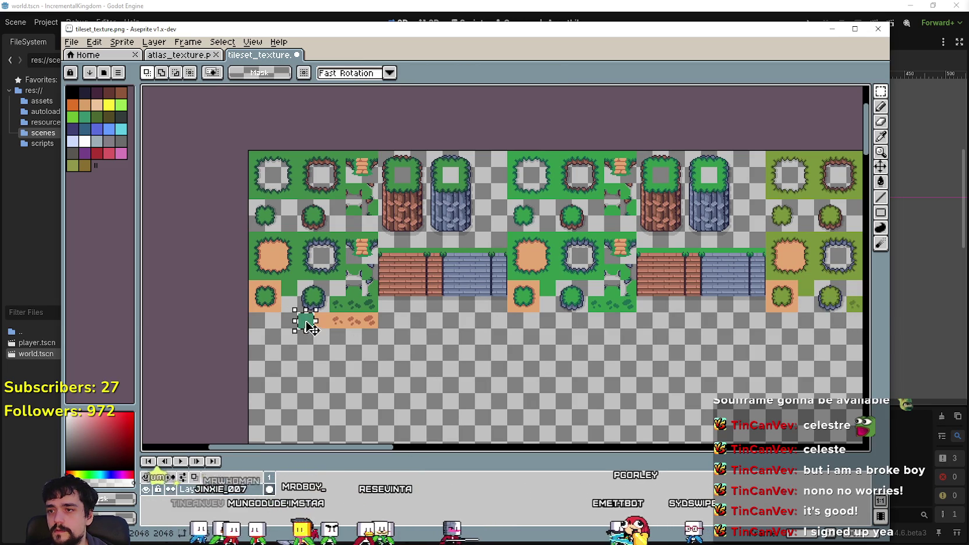
{"action": "left_click_drag", "start_coordinate": [308, 327], "coordinate": [781, 337]}
{"action": "scroll", "coordinate": [515, 343], "scroll_direction": "right", "scroll_amount": 5}
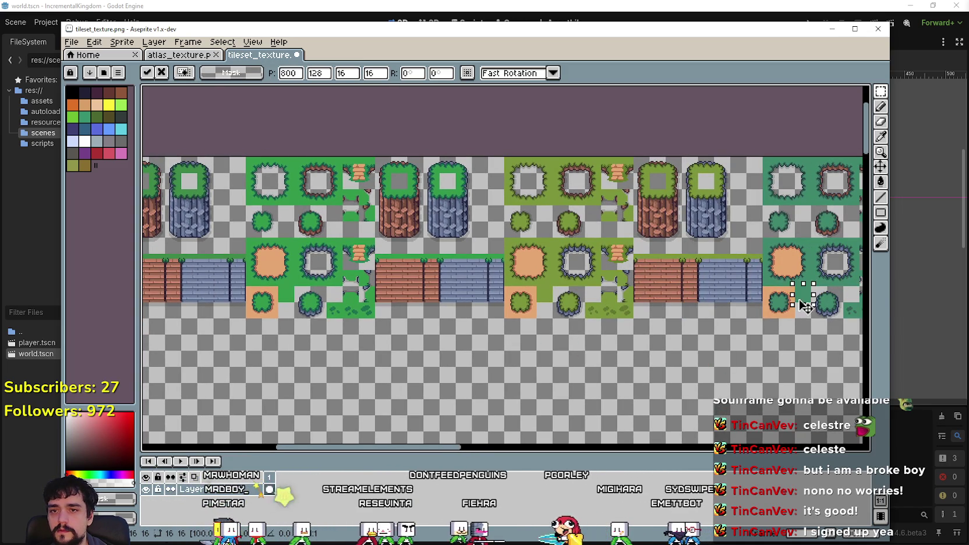
{"action": "key", "text": "Return"}
Move the dirt piece to its new spot beside the first grass block.
{"action": "scroll", "coordinate": [534, 346], "scroll_direction": "left", "scroll_amount": 5}
{"action": "scroll", "coordinate": [562, 331], "scroll_direction": "down", "scroll_amount": 2}
{"action": "scroll", "coordinate": [343, 349], "scroll_direction": "up", "scroll_amount": 2}
{"action": "scroll", "coordinate": [343, 349], "scroll_direction": "right", "scroll_amount": 1}
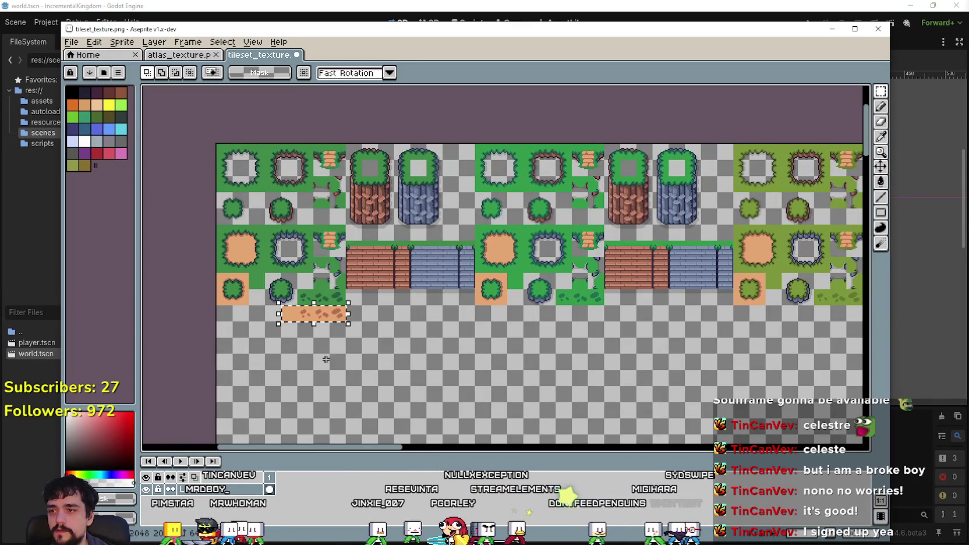
{"action": "mouse_move", "coordinate": [324, 368]}
{"action": "left_mouse_down"}
{"action": "mouse_move", "coordinate": [420, 376]}
{"action": "mouse_move", "coordinate": [372, 364]}
{"action": "mouse_move", "coordinate": [356, 344]}
{"action": "left_mouse_up"}
{"action": "left_click", "coordinate": [367, 377]}
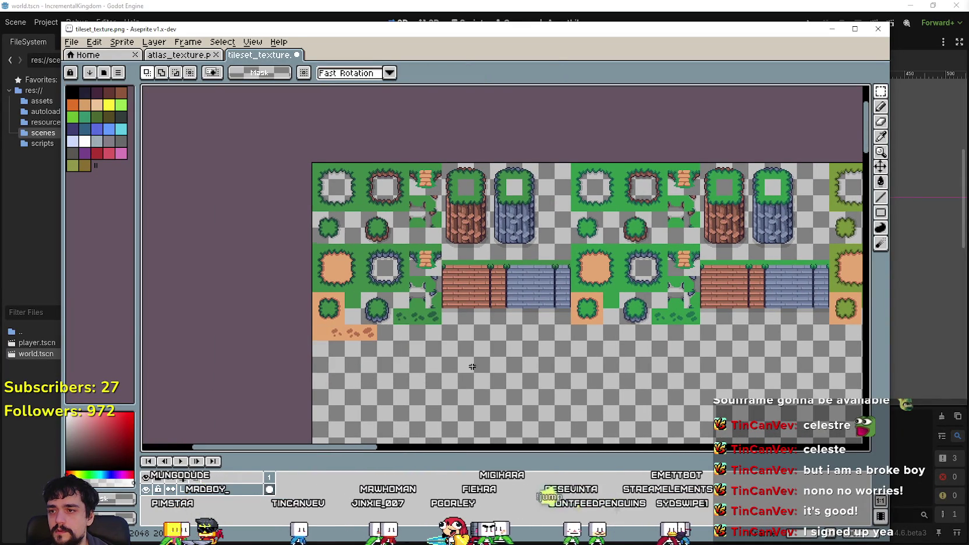
Save tileset_texture.png and switch over to the file browser.
{"action": "scroll", "coordinate": [461, 372], "scroll_direction": "down", "scroll_amount": 1}
{"action": "scroll", "coordinate": [460, 335], "scroll_direction": "down", "scroll_amount": 2}
{"action": "scroll", "coordinate": [414, 338], "scroll_direction": "down", "scroll_amount": 3}
{"action": "key", "text": "ctrl+s"}
{"action": "key", "text": "alt+Tab"}
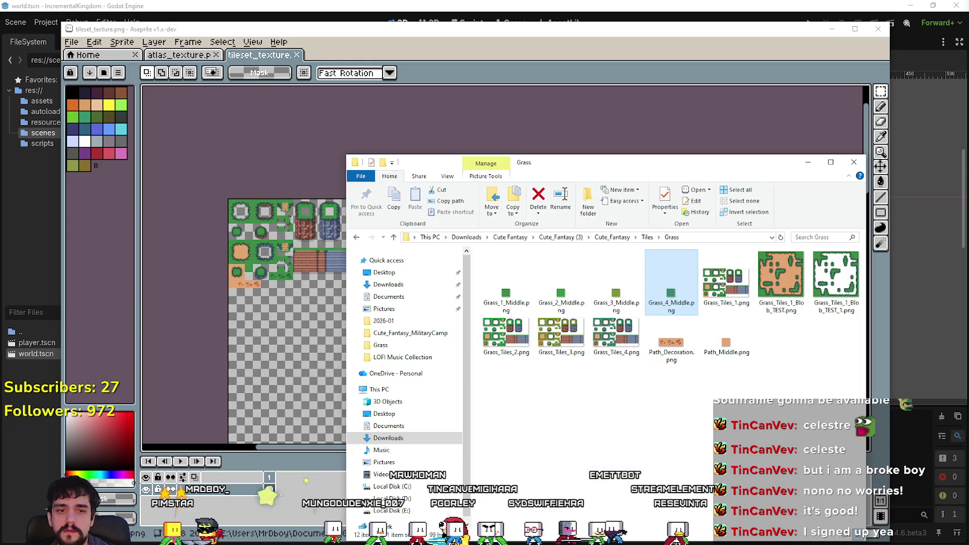
Open Beach_Tiles.png from the Beach tiles folder in Aseprite.
{"action": "left_click", "coordinate": [650, 238]}
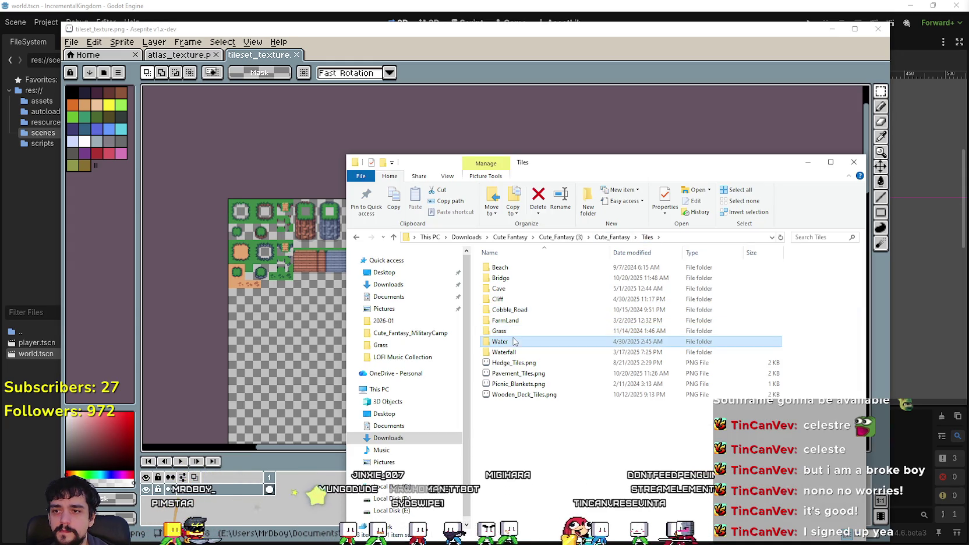
{"action": "double_click", "coordinate": [522, 304]}
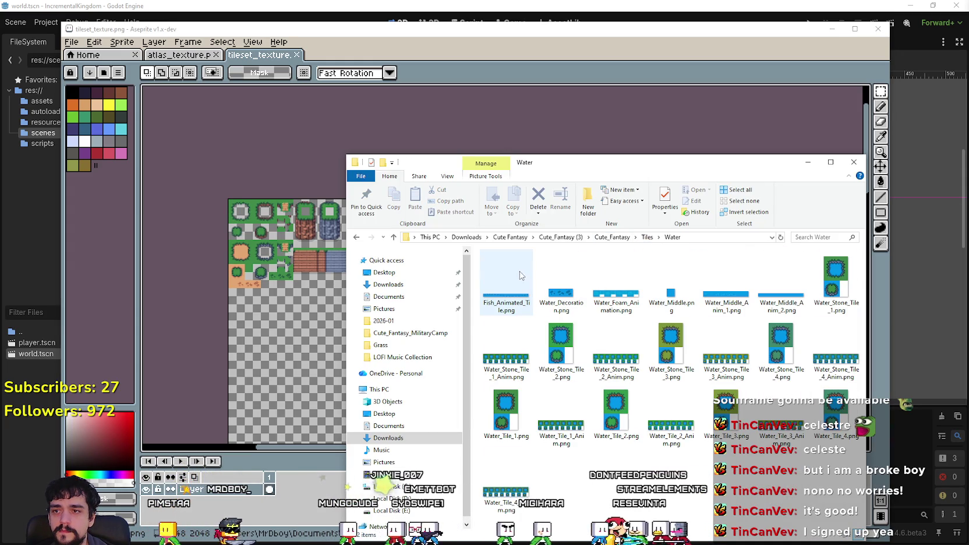
{"action": "left_click", "coordinate": [648, 237]}
{"action": "double_click", "coordinate": [506, 265]}
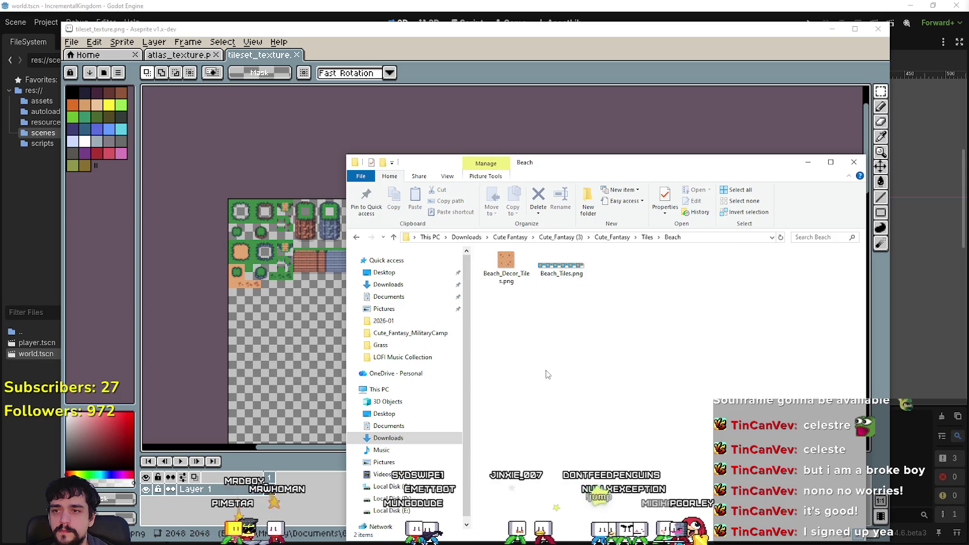
{"action": "double_click", "coordinate": [579, 273]}
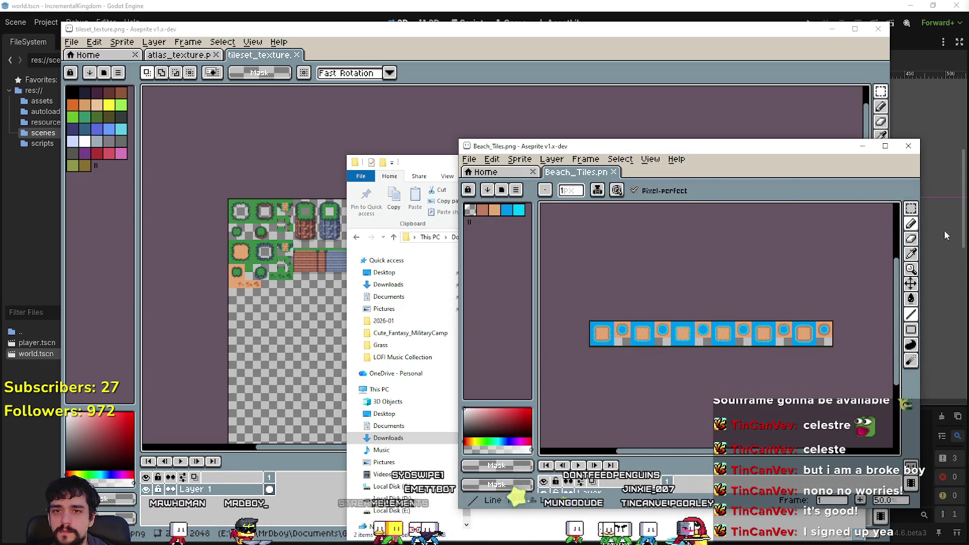
Paste the beach water-and-sand strip below the existing tiles in tileset_texture.
{"action": "left_click", "coordinate": [911, 209]}
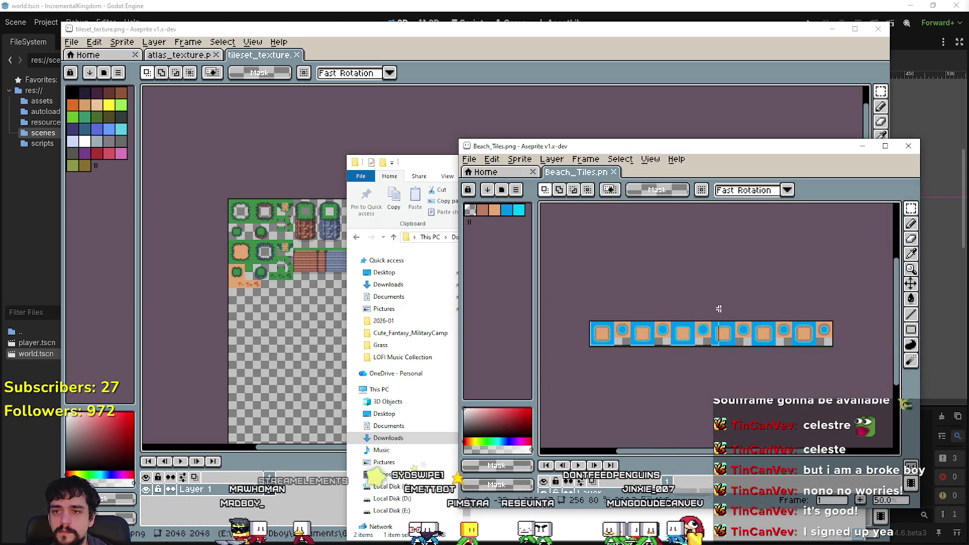
{"action": "left_click", "coordinate": [909, 146]}
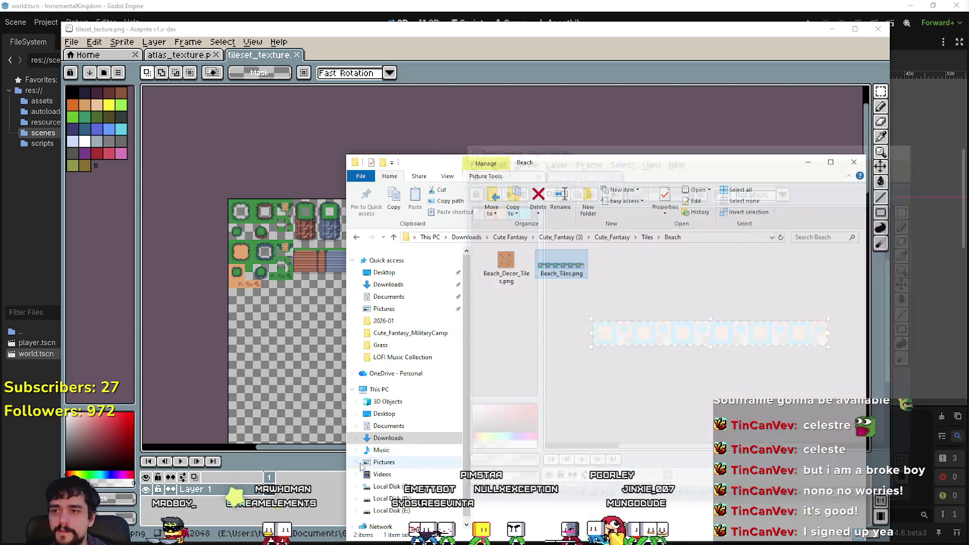
{"action": "scroll", "coordinate": [308, 370], "scroll_direction": "up", "scroll_amount": 3}
{"action": "key", "text": "ctrl+v"}
{"action": "mouse_move", "coordinate": [288, 264]}
{"action": "left_mouse_down"}
{"action": "mouse_move", "coordinate": [346, 233]}
{"action": "mouse_move", "coordinate": [273, 196]}
{"action": "mouse_move", "coordinate": [296, 191]}
{"action": "left_mouse_up"}
{"action": "scroll", "coordinate": [350, 250], "scroll_direction": "down", "scroll_amount": 5}
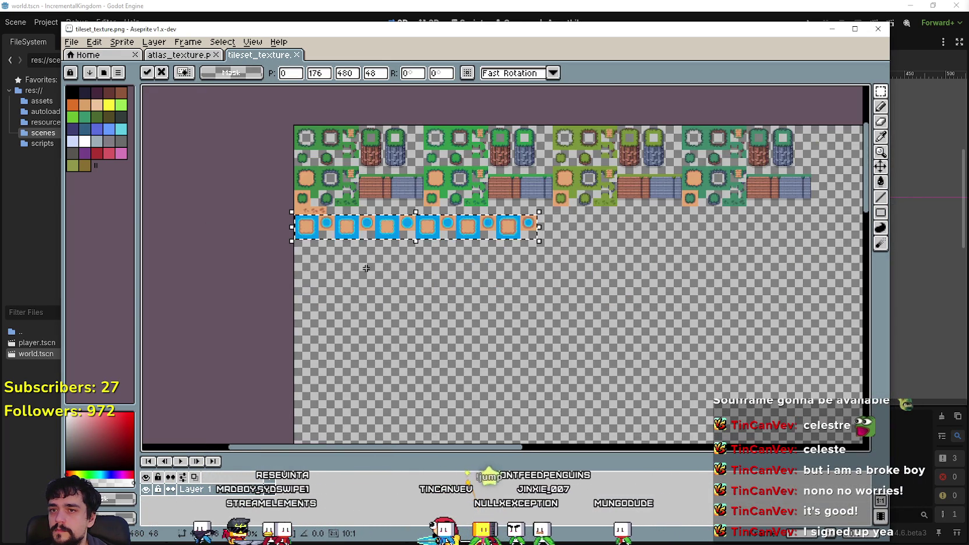
{"action": "scroll", "coordinate": [385, 262], "scroll_direction": "up", "scroll_amount": 6}
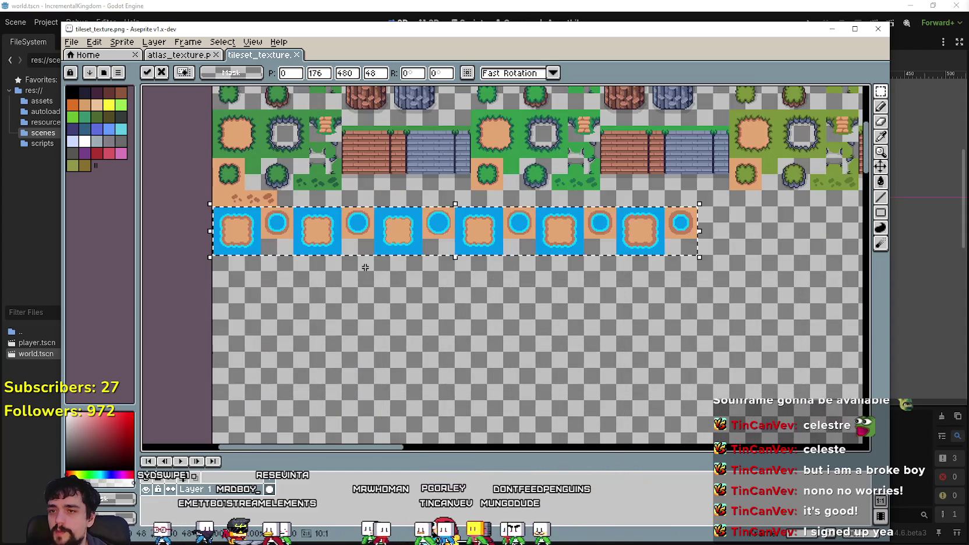
{"action": "mouse_move", "coordinate": [463, 329]}
{"action": "left_mouse_down"}
{"action": "mouse_move", "coordinate": [639, 340]}
{"action": "mouse_move", "coordinate": [537, 313]}
{"action": "left_mouse_up"}
{"action": "key", "text": "ctrl+d"}
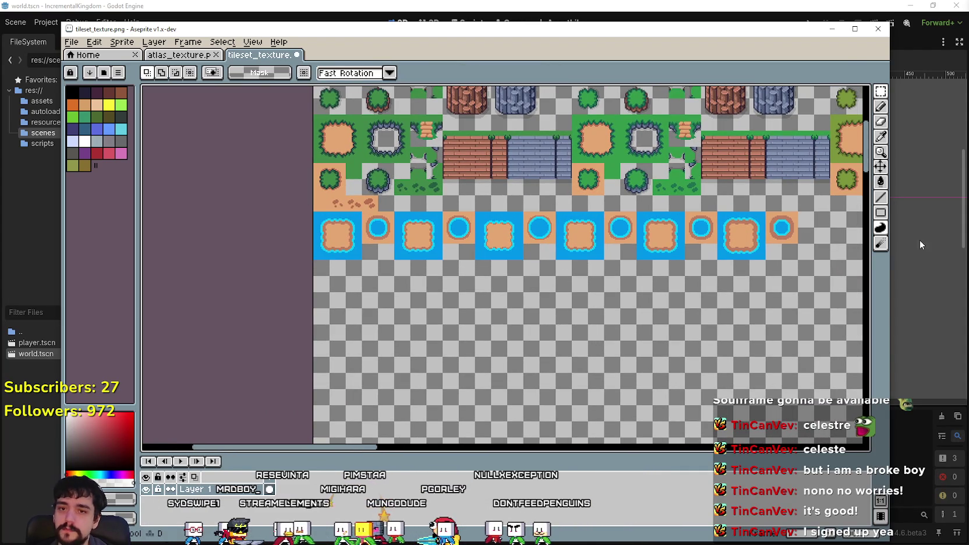
Copy the Beach_Decor_Tiles sand tile and place it below the water row.
{"action": "key", "text": "alt+Tab"}
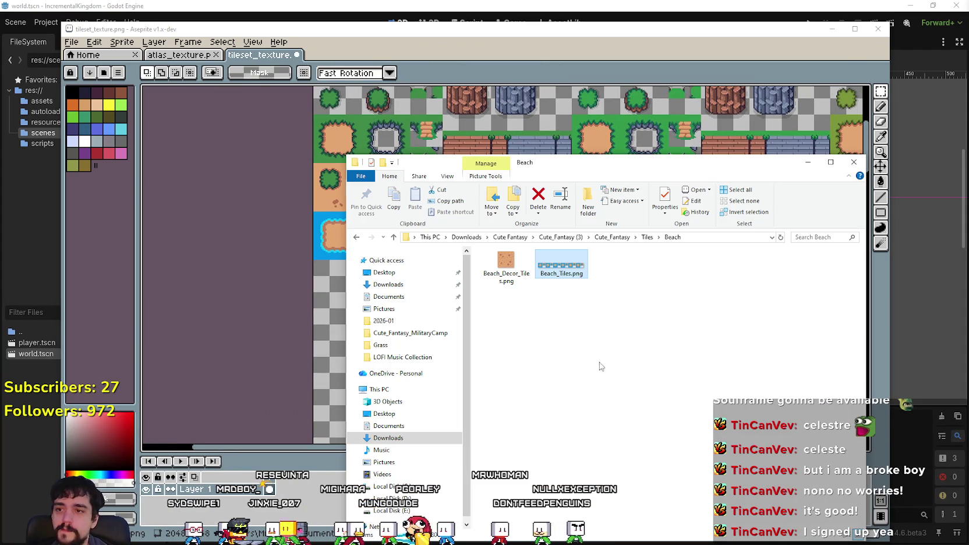
{"action": "left_click", "coordinate": [506, 266]}
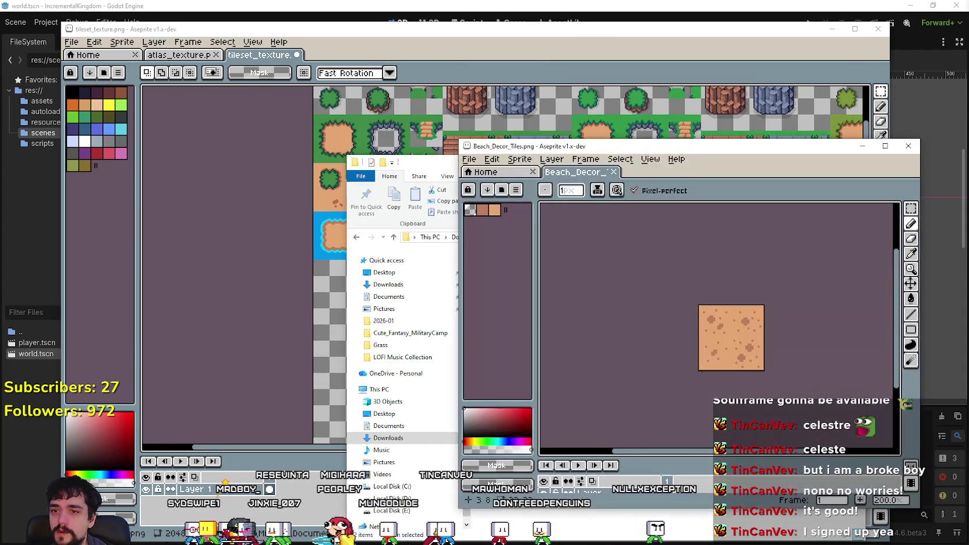
{"action": "key", "text": "ctrl+a"}
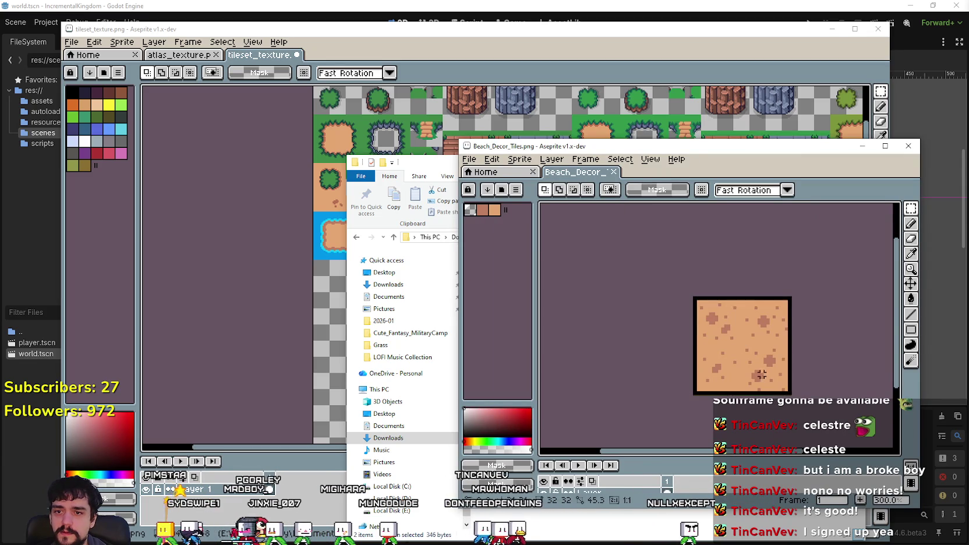
{"action": "left_click", "coordinate": [907, 147]}
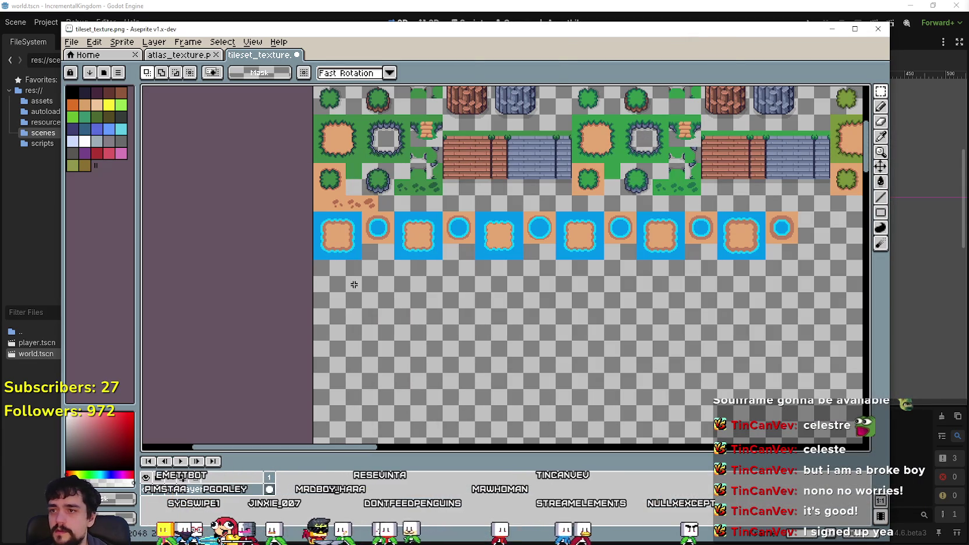
{"action": "key", "text": "ctrl+v"}
{"action": "scroll", "coordinate": [338, 272], "scroll_direction": "up", "scroll_amount": 2}
{"action": "mouse_move", "coordinate": [338, 272]}
{"action": "left_mouse_down"}
{"action": "mouse_move", "coordinate": [439, 320]}
{"action": "mouse_move", "coordinate": [461, 309]}
{"action": "left_mouse_up"}
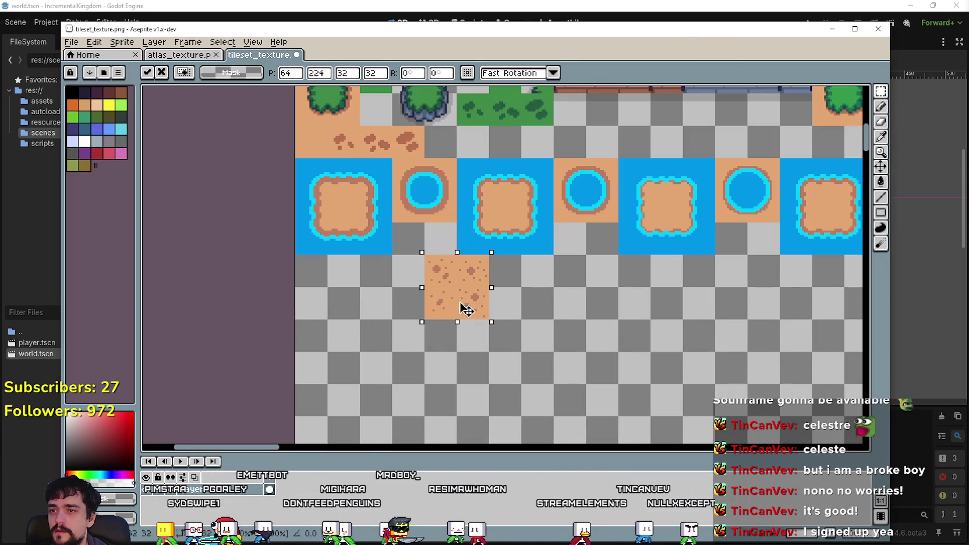
{"action": "key", "text": "Return"}
Arrange the sand pieces side by side in the path row and save the tileset.
{"action": "scroll", "coordinate": [403, 324], "scroll_direction": "up", "scroll_amount": 1}
{"action": "mouse_move", "coordinate": [406, 328]}
{"action": "left_mouse_down"}
{"action": "mouse_move", "coordinate": [450, 216]}
{"action": "mouse_move", "coordinate": [428, 183]}
{"action": "left_mouse_up"}
{"action": "mouse_move", "coordinate": [407, 343]}
{"action": "left_mouse_down"}
{"action": "mouse_move", "coordinate": [470, 273]}
{"action": "mouse_move", "coordinate": [465, 200]}
{"action": "left_mouse_up"}
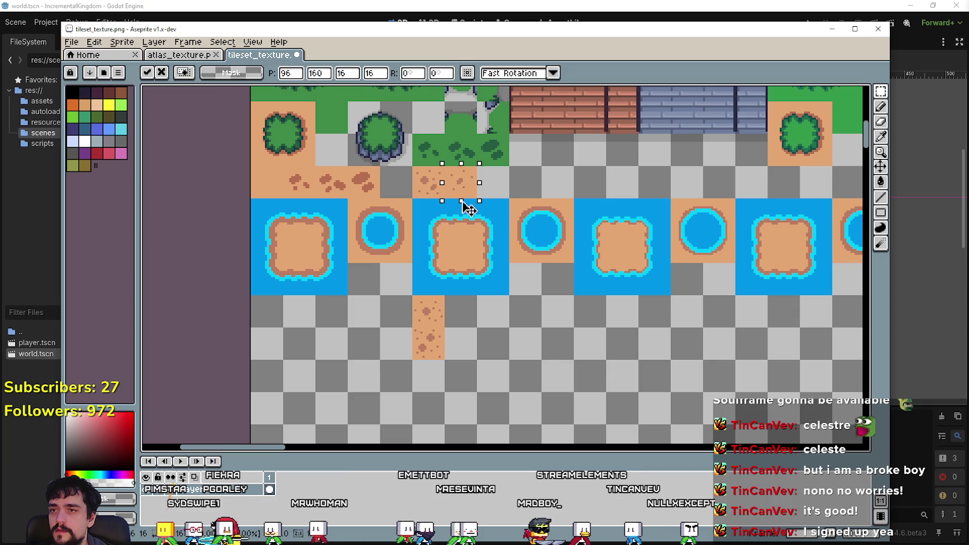
{"action": "mouse_move", "coordinate": [414, 296]}
{"action": "left_mouse_down"}
{"action": "mouse_move", "coordinate": [445, 327]}
{"action": "mouse_move", "coordinate": [515, 196]}
{"action": "mouse_move", "coordinate": [496, 220]}
{"action": "left_mouse_up"}
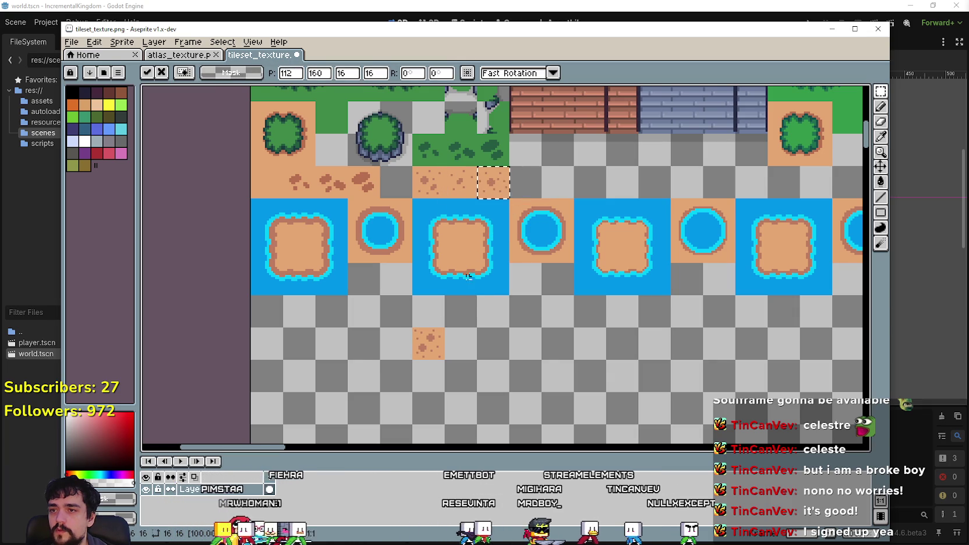
{"action": "mouse_move", "coordinate": [433, 347]}
{"action": "left_mouse_down"}
{"action": "mouse_move", "coordinate": [454, 325]}
{"action": "mouse_move", "coordinate": [520, 175]}
{"action": "left_mouse_up"}
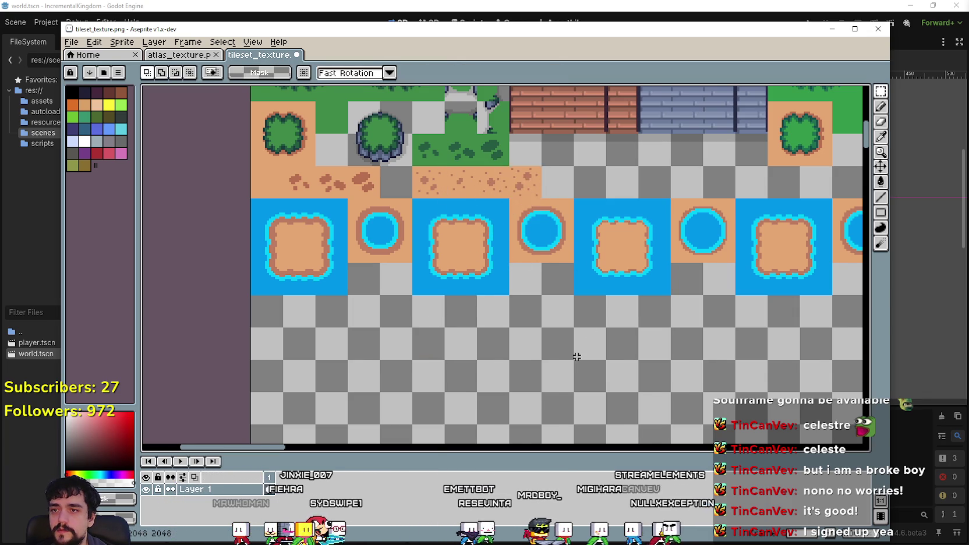
{"action": "scroll", "coordinate": [580, 353], "scroll_direction": "down", "scroll_amount": 3}
{"action": "key", "text": "ctrl+s"}
Bring the top of the sprite into view and make the Aseprite window narrower.
{"action": "scroll", "coordinate": [693, 361], "scroll_direction": "down", "scroll_amount": 2}
{"action": "mouse_move", "coordinate": [693, 361]}
{"action": "left_mouse_down"}
{"action": "mouse_move", "coordinate": [422, 227]}
{"action": "mouse_move", "coordinate": [431, 101]}
{"action": "mouse_move", "coordinate": [459, 162]}
{"action": "mouse_move", "coordinate": [465, 310]}
{"action": "left_mouse_up"}
{"action": "scroll", "coordinate": [418, 302], "scroll_direction": "up", "scroll_amount": 1}
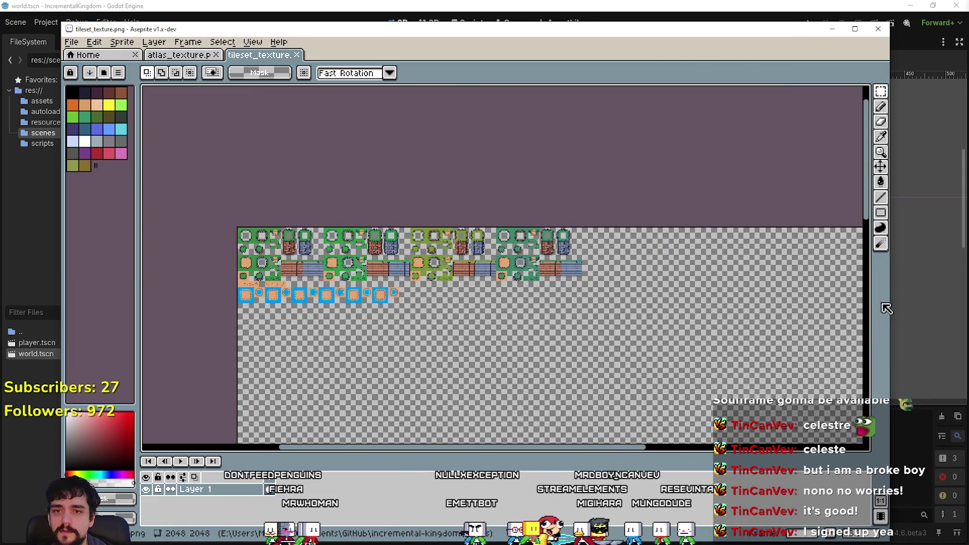
{"action": "left_click_drag", "start_coordinate": [884, 310], "coordinate": [641, 310]}
Browse the Tiles subfolders, including Bridge, with a quick return to the tileset texture.
{"action": "left_click", "coordinate": [745, 305]}
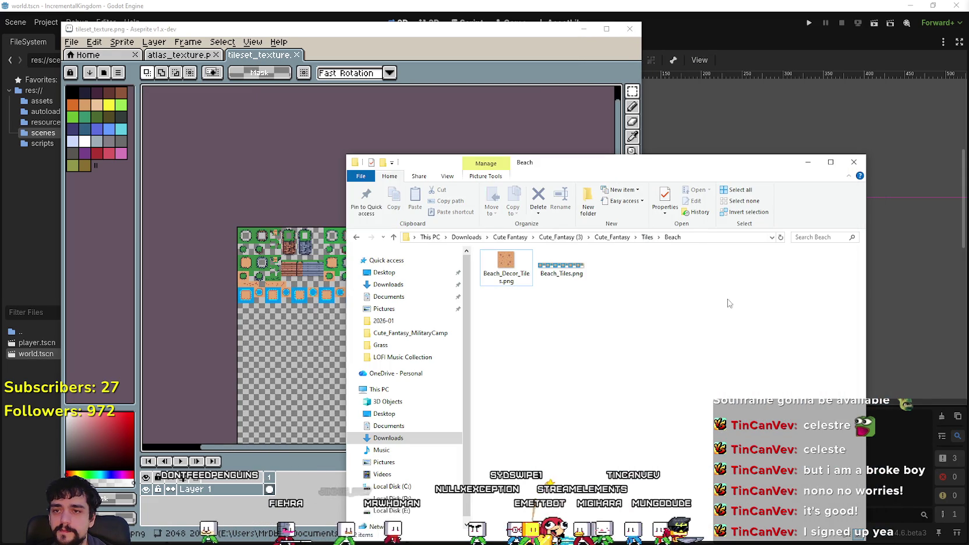
{"action": "left_click", "coordinate": [560, 265]}
{"action": "left_click", "coordinate": [658, 237]}
{"action": "left_click", "coordinate": [647, 237]}
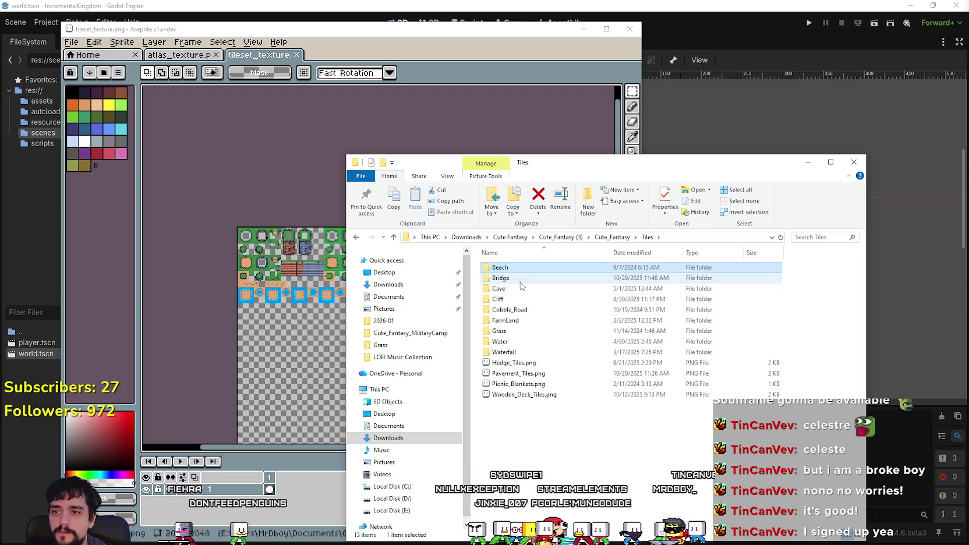
{"action": "double_click", "coordinate": [520, 279]}
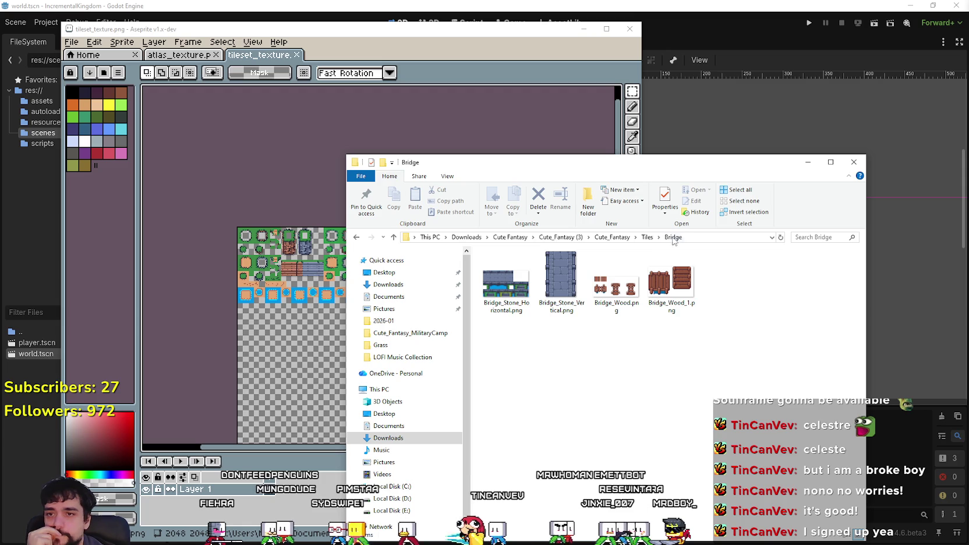
{"action": "left_click", "coordinate": [646, 237]}
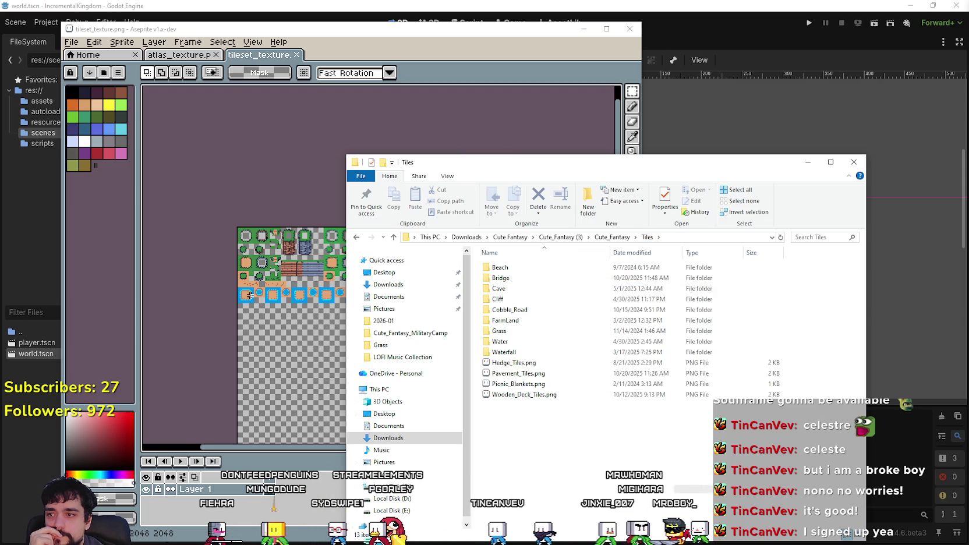
{"action": "left_click", "coordinate": [248, 296]}
{"action": "scroll", "coordinate": [366, 240], "scroll_direction": "up", "scroll_amount": 3}
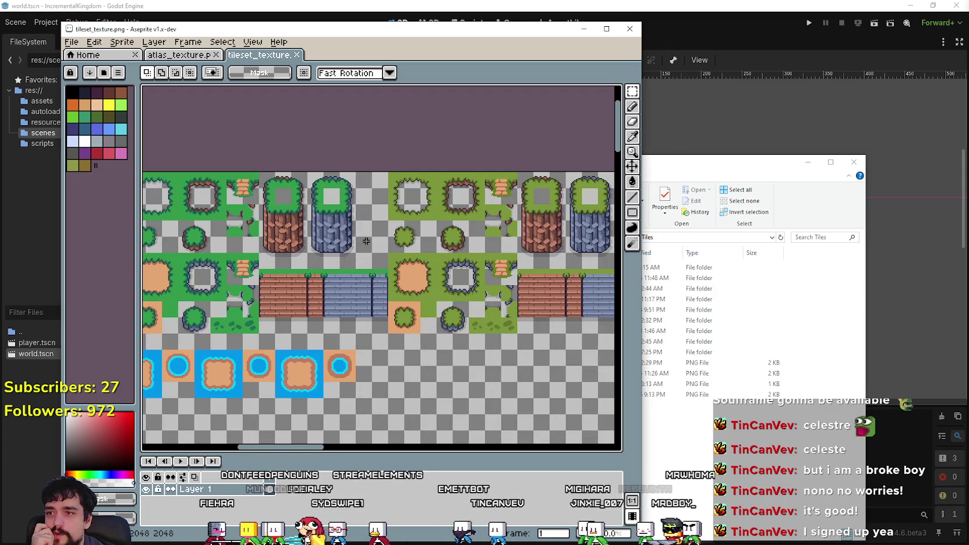
{"action": "key", "text": "ctrl+z"}
{"action": "key", "text": "ctrl+z"}
{"action": "key", "text": "ctrl+z"}
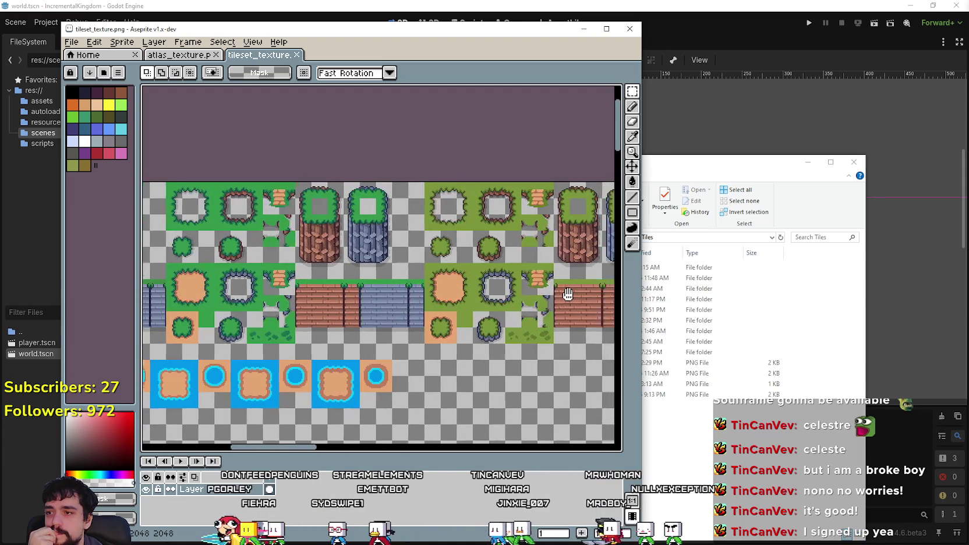
{"action": "left_click", "coordinate": [649, 416]}
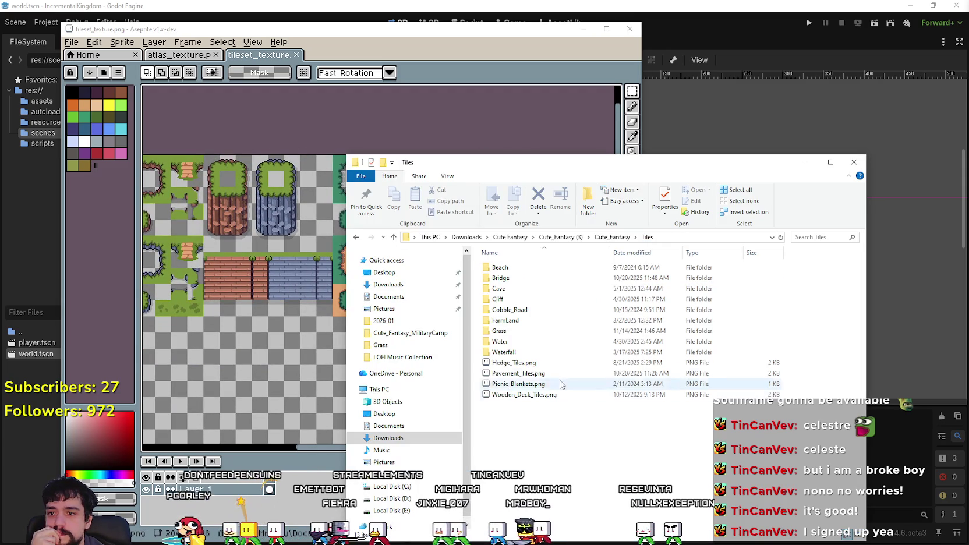
Switch the Tiles folder view to Extra large icons.
{"action": "right_click", "coordinate": [578, 434]}
{"action": "mouse_move", "coordinate": [653, 261]}
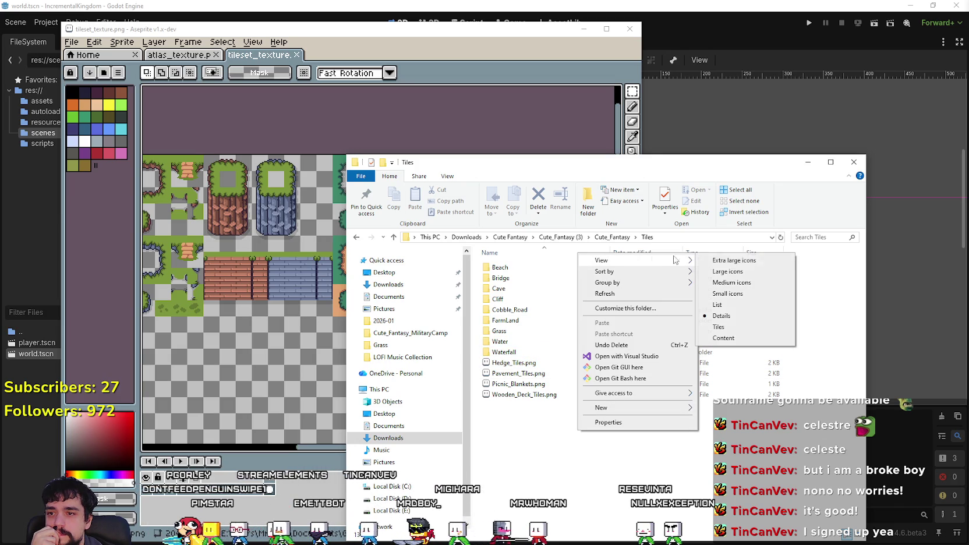
{"action": "left_click", "coordinate": [736, 260]}
{"action": "scroll", "coordinate": [641, 392], "scroll_direction": "down", "scroll_amount": 10}
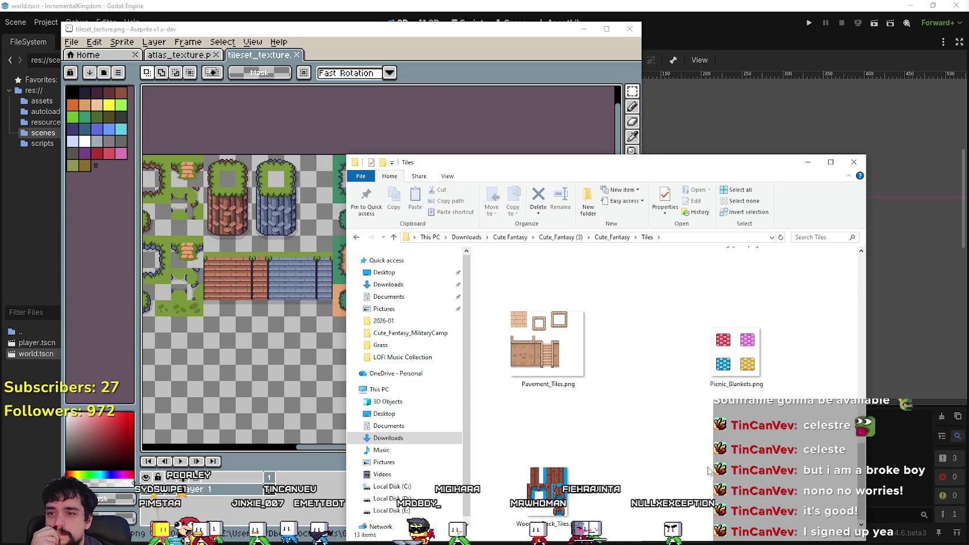
{"action": "scroll", "coordinate": [709, 468], "scroll_direction": "up", "scroll_amount": 5}
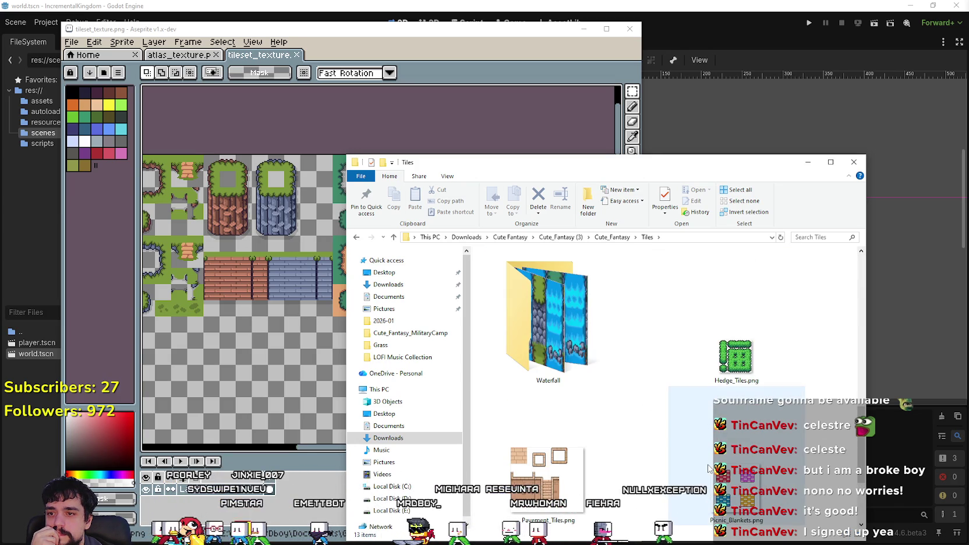
{"action": "scroll", "coordinate": [709, 466], "scroll_direction": "up", "scroll_amount": 3}
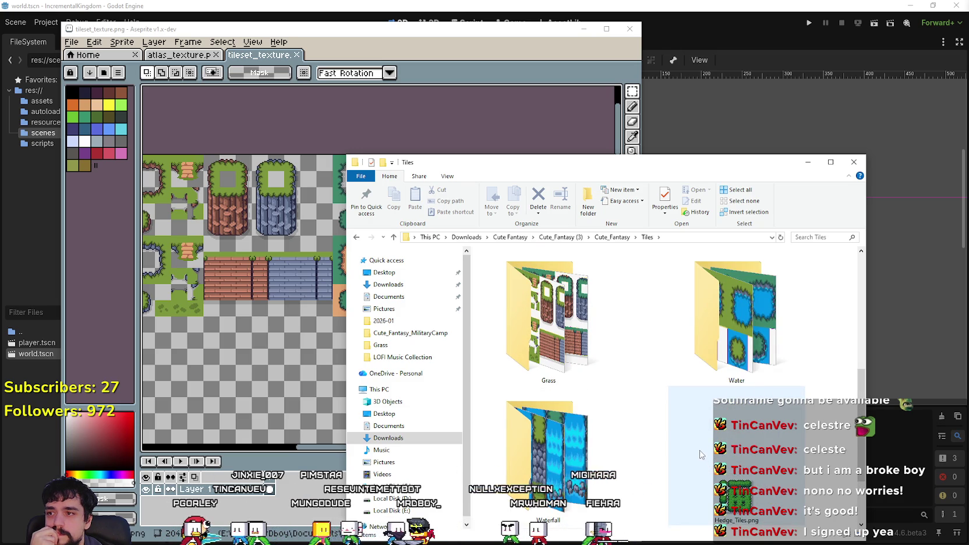
{"action": "scroll", "coordinate": [699, 450], "scroll_direction": "up", "scroll_amount": 6}
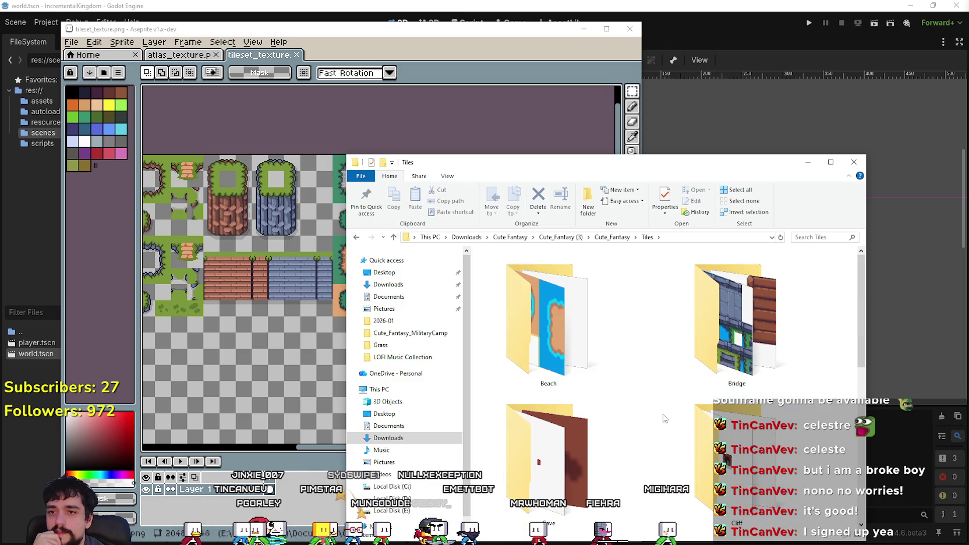
{"action": "scroll", "coordinate": [662, 415], "scroll_direction": "down", "scroll_amount": 4}
Open Cobble_Road_1.png from the Cobble_Road folder as a single sprite in Aseprite.
{"action": "double_click", "coordinate": [512, 268]}
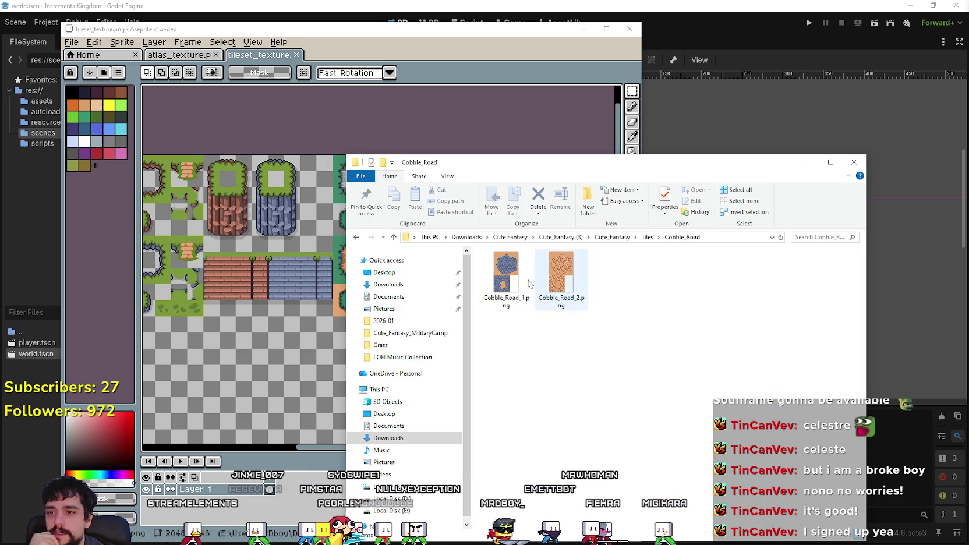
{"action": "left_click", "coordinate": [561, 294], "text": "shift"}
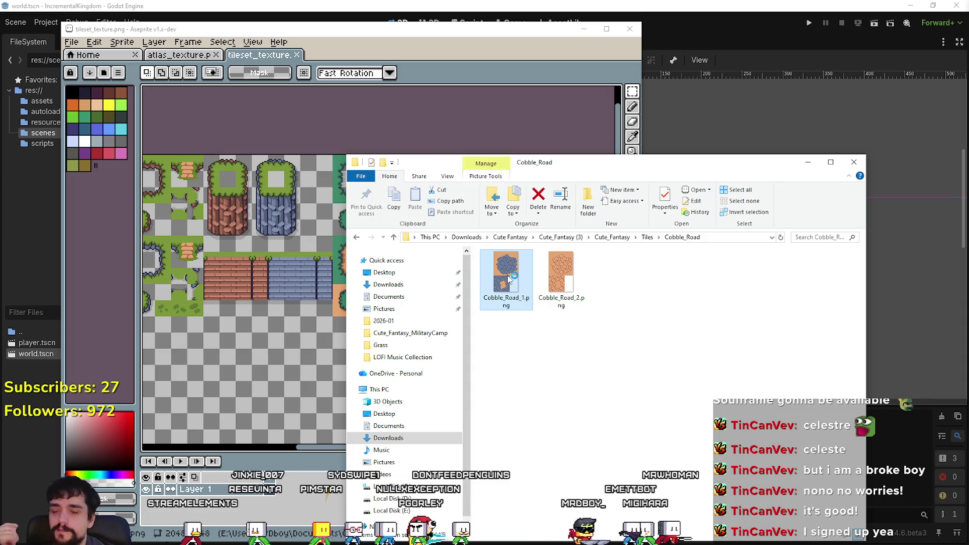
{"action": "key", "text": "Return"}
{"action": "left_click", "coordinate": [807, 248]}
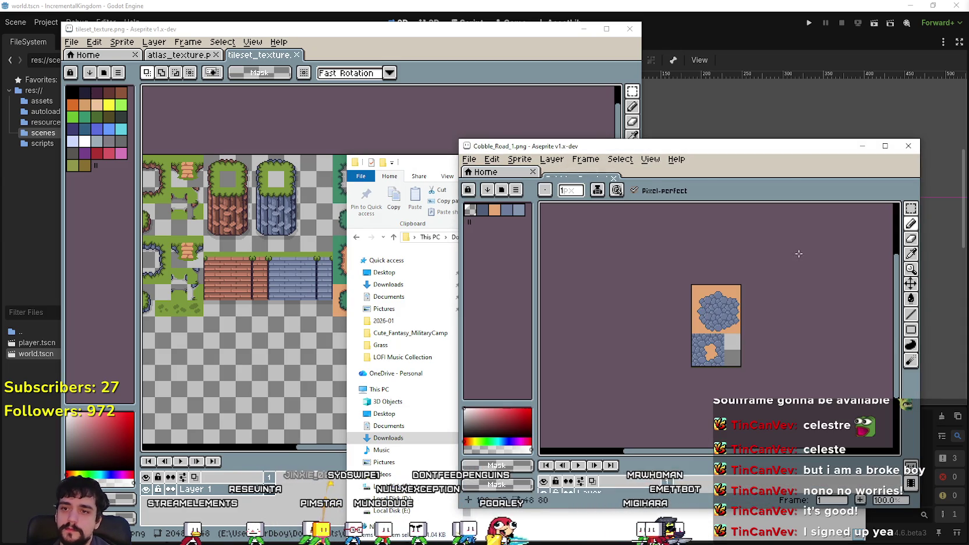
Paste the blue cobble tile under the water row in tileset_texture.
{"action": "left_click", "coordinate": [911, 207]}
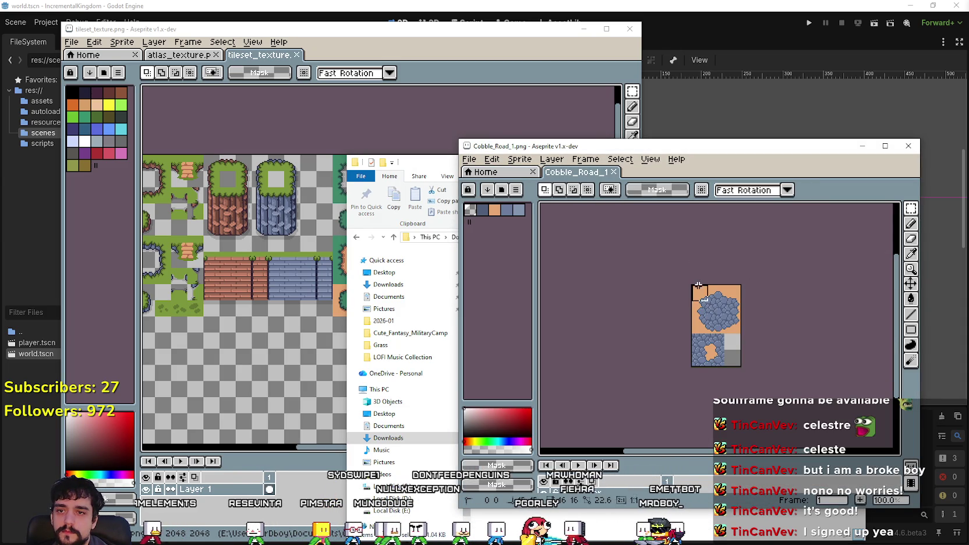
{"action": "left_click", "coordinate": [288, 291]}
{"action": "scroll", "coordinate": [288, 292], "scroll_direction": "down", "scroll_amount": 2}
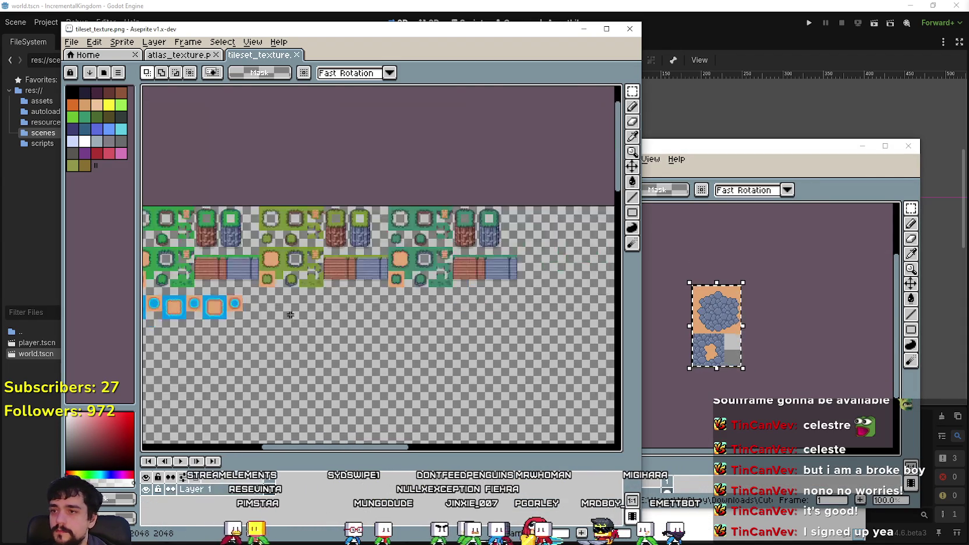
{"action": "scroll", "coordinate": [297, 309], "scroll_direction": "up", "scroll_amount": 3}
{"action": "key", "text": "ctrl+v"}
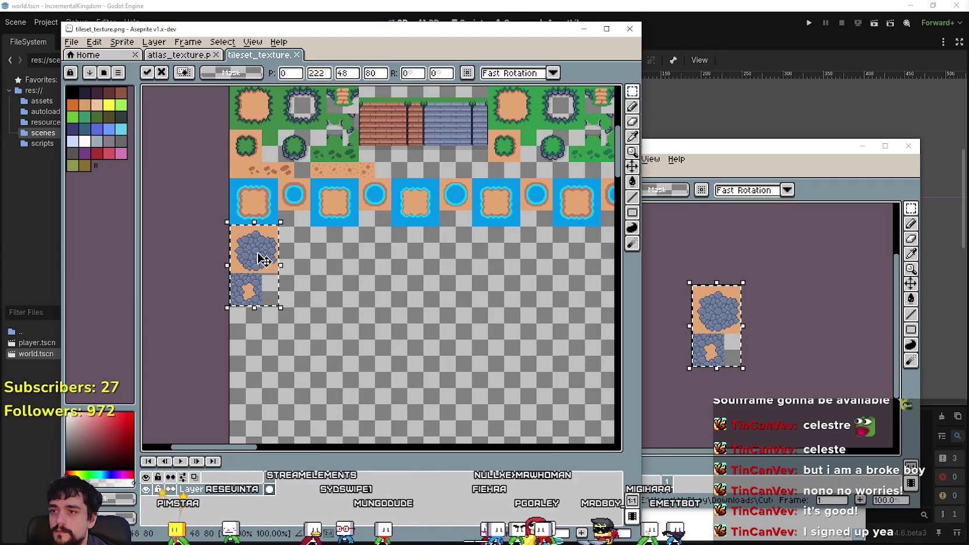
{"action": "left_click_drag", "start_coordinate": [253, 248], "coordinate": [253, 260]}
{"action": "left_click", "coordinate": [371, 314]}
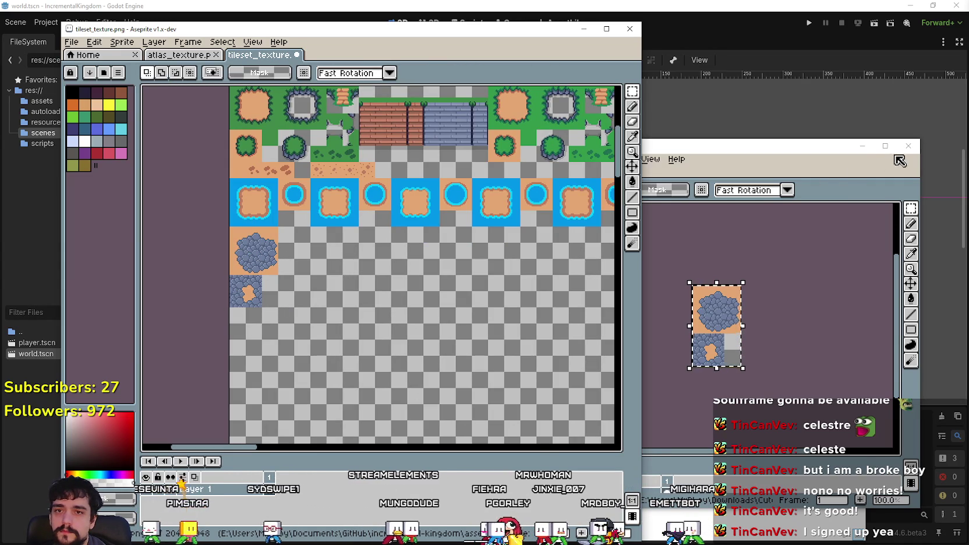
{"action": "left_click", "coordinate": [908, 146]}
Copy the sand cobble tile from Cobble_Road_2.png and place it beside the blue one.
{"action": "left_click", "coordinate": [562, 277]}
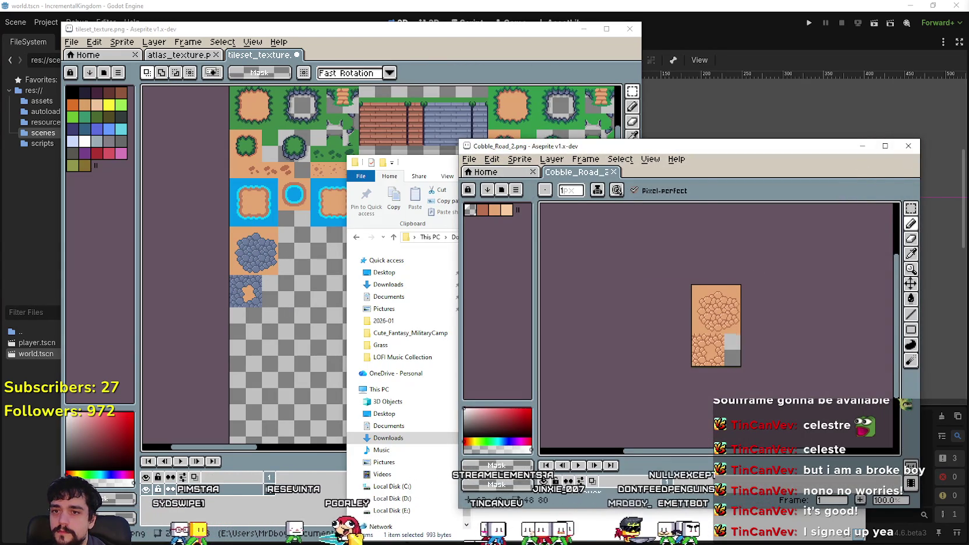
{"action": "left_click", "coordinate": [911, 209]}
{"action": "left_click_drag", "start_coordinate": [607, 229], "coordinate": [699, 381]}
{"action": "key", "text": "ctrl+c"}
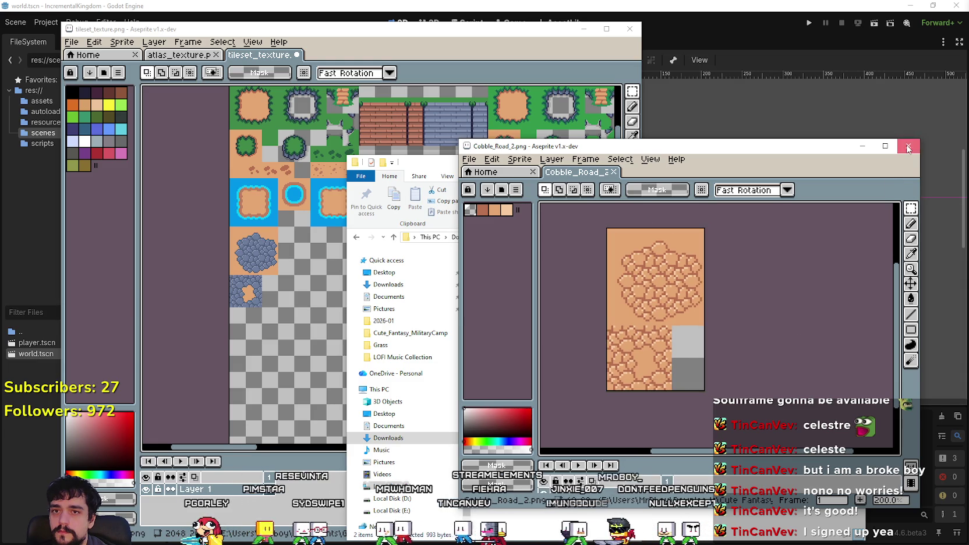
{"action": "left_click", "coordinate": [909, 145]}
{"action": "key", "text": "ctrl+v"}
{"action": "mouse_move", "coordinate": [238, 294]}
{"action": "left_mouse_down"}
{"action": "mouse_move", "coordinate": [307, 315]}
{"action": "mouse_move", "coordinate": [305, 293]}
{"action": "left_mouse_up"}
{"action": "key", "text": "Return"}
Save tileset_texture.png, minimize the Cobble_Road folder window, and recentre the sheet.
{"action": "scroll", "coordinate": [402, 335], "scroll_direction": "down", "scroll_amount": 2}
{"action": "scroll", "coordinate": [402, 335], "scroll_direction": "up", "scroll_amount": 2}
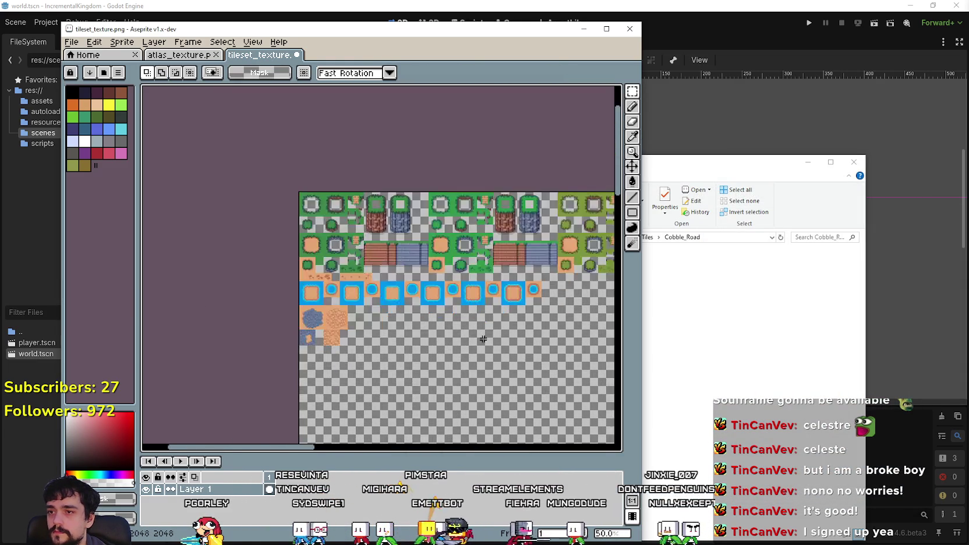
{"action": "key", "text": "ctrl+s"}
{"action": "left_click", "coordinate": [761, 270]}
{"action": "left_click", "coordinate": [813, 161]}
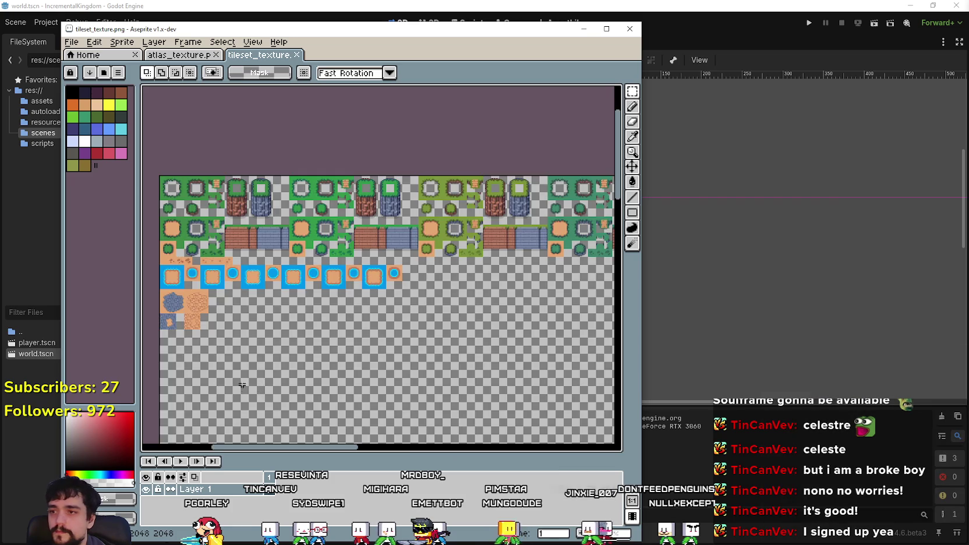
{"action": "scroll", "coordinate": [203, 327], "scroll_direction": "down", "scroll_amount": 2}
{"action": "scroll", "coordinate": [502, 322], "scroll_direction": "down", "scroll_amount": 3}
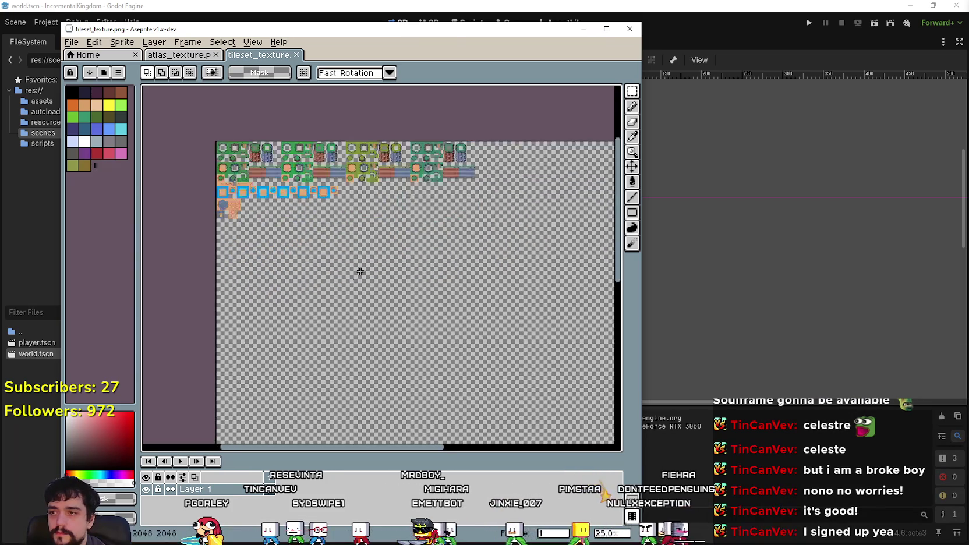
{"action": "mouse_move", "coordinate": [415, 323]}
{"action": "left_mouse_down"}
{"action": "mouse_move", "coordinate": [363, 227]}
{"action": "mouse_move", "coordinate": [434, 330]}
{"action": "mouse_move", "coordinate": [327, 301]}
{"action": "mouse_move", "coordinate": [394, 371]}
{"action": "left_mouse_up"}
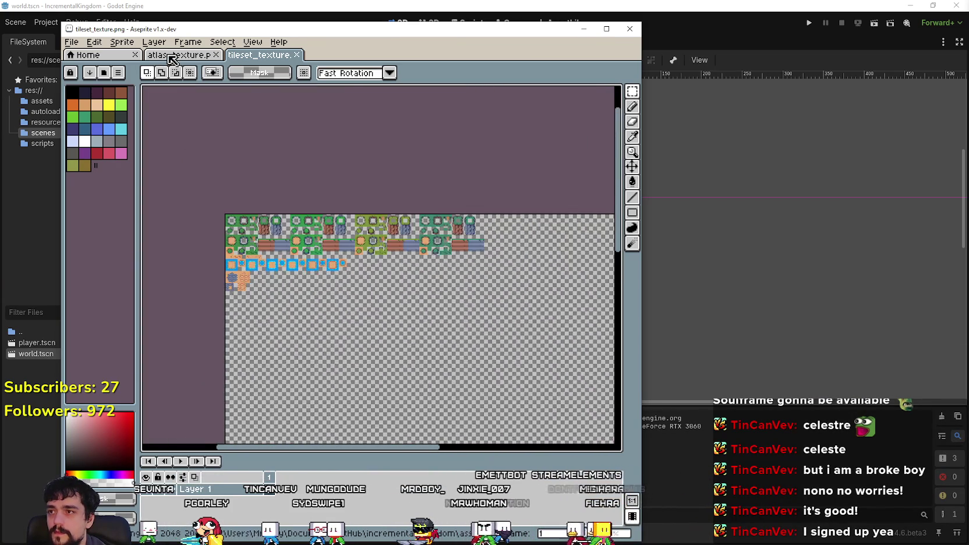
Show the atlas_texture image, then go up to the Cute Fantasy downloads folder in Explorer.
{"action": "left_click", "coordinate": [179, 55]}
{"action": "scroll", "coordinate": [467, 227], "scroll_direction": "down", "scroll_amount": 1}
{"action": "mouse_move", "coordinate": [467, 227]}
{"action": "left_mouse_down"}
{"action": "mouse_move", "coordinate": [424, 292]}
{"action": "mouse_move", "coordinate": [308, 259]}
{"action": "left_mouse_up"}
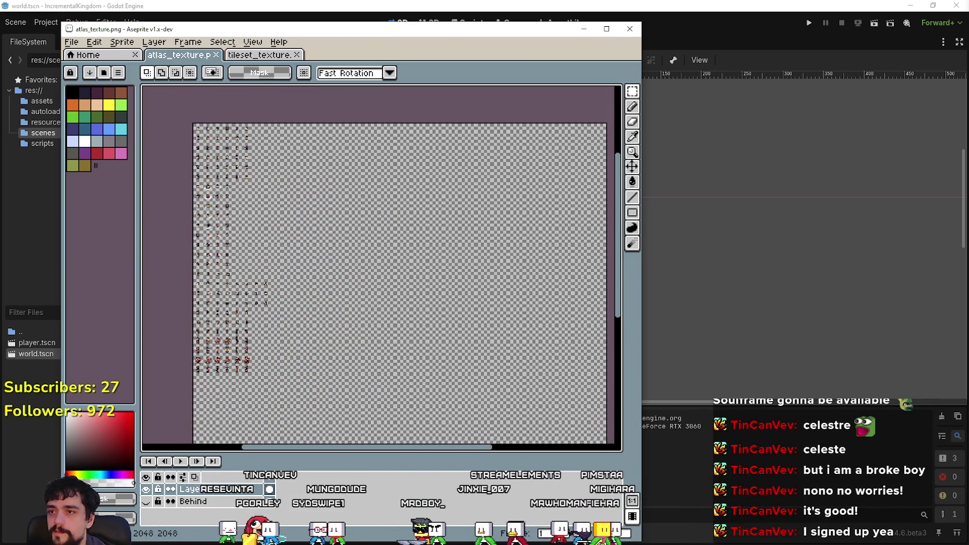
{"action": "key", "text": "alt+Tab"}
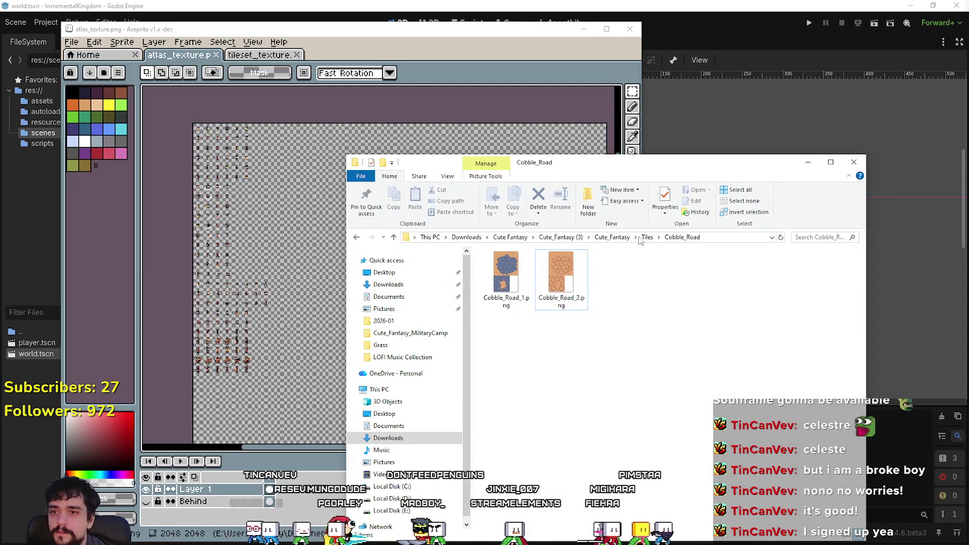
{"action": "left_click", "coordinate": [612, 237]}
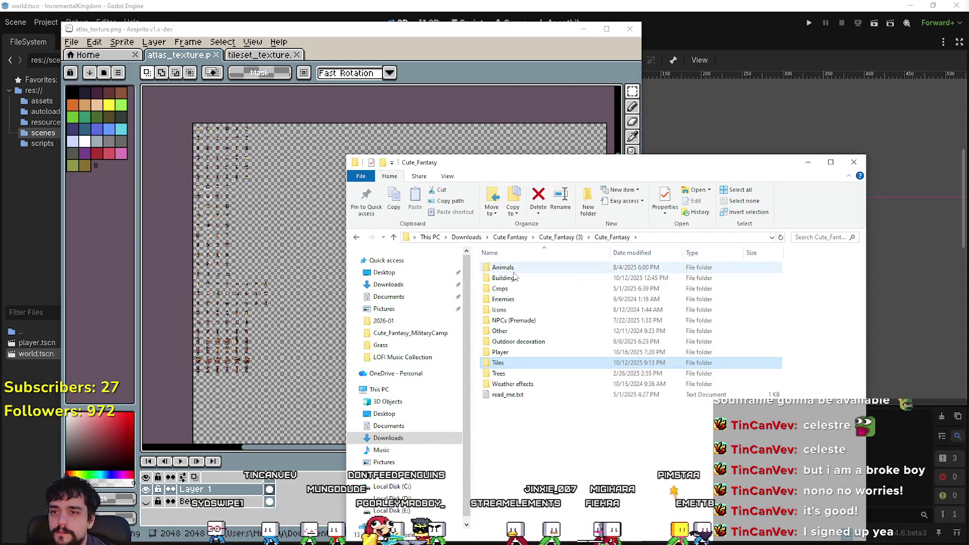
{"action": "left_click", "coordinate": [560, 237]}
{"action": "left_click", "coordinate": [510, 237]}
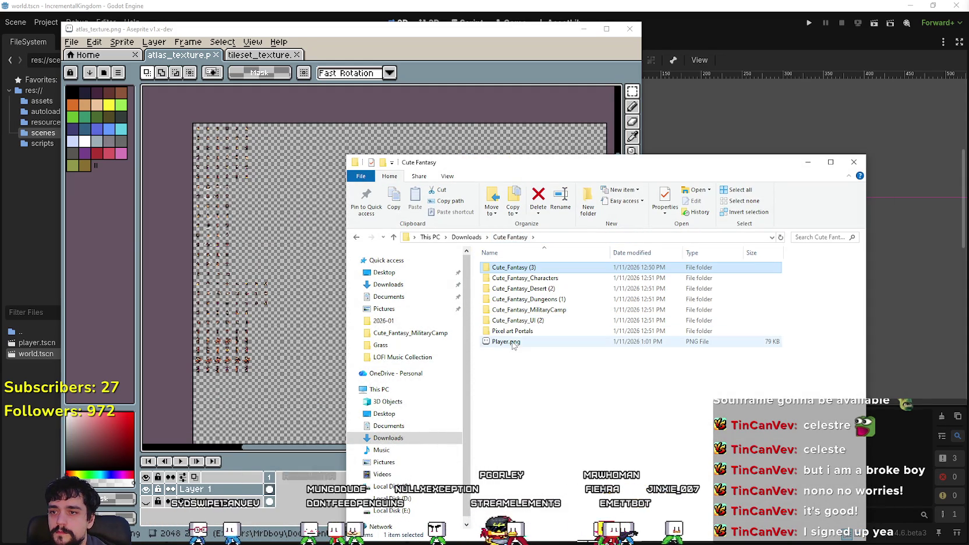
Open Pixel art Portals > Pixel art Portals > Portal_Sprites and open Portal_Blue.png.
{"action": "double_click", "coordinate": [512, 341]}
{"action": "double_click", "coordinate": [512, 267]}
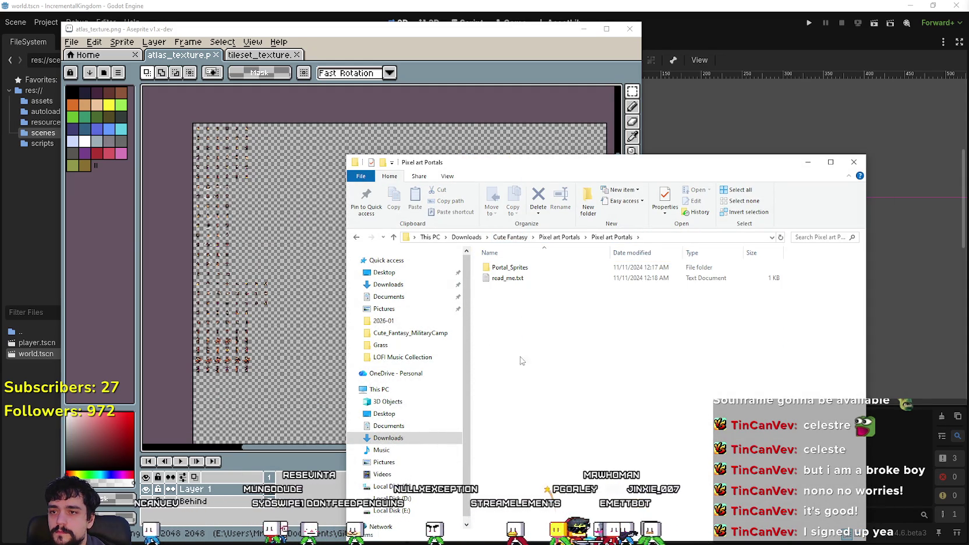
{"action": "left_click", "coordinate": [510, 269]}
{"action": "double_click", "coordinate": [511, 271]}
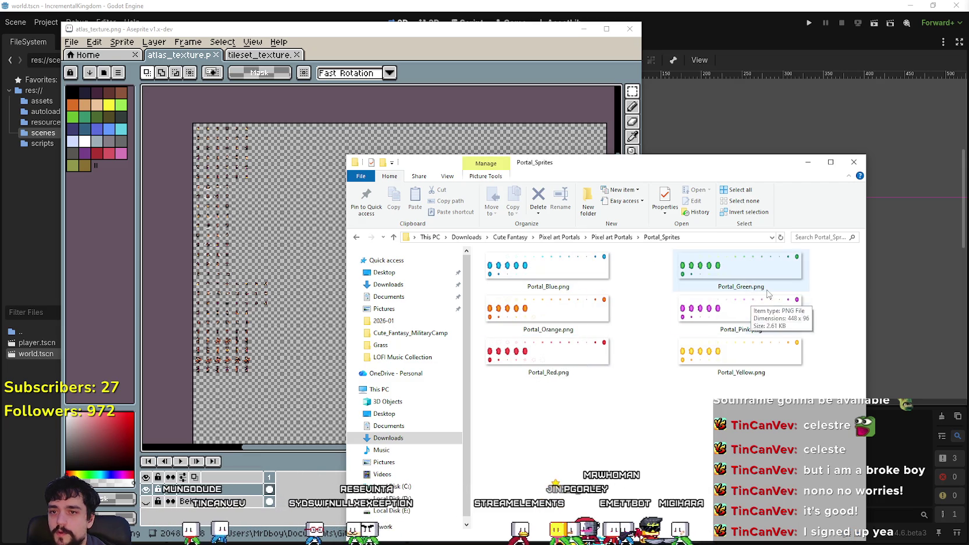
{"action": "left_click", "coordinate": [728, 273]}
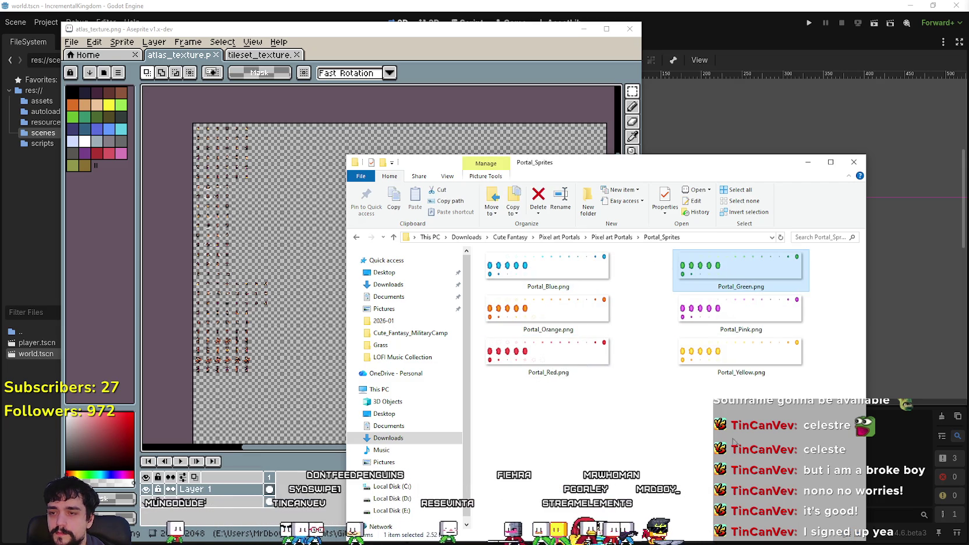
{"action": "double_click", "coordinate": [582, 263]}
Pan around the Portal_Blue frame rows, then bring atlas_texture back to the front.
{"action": "scroll", "coordinate": [629, 325], "scroll_direction": "down", "scroll_amount": 3}
{"action": "scroll", "coordinate": [628, 290], "scroll_direction": "down", "scroll_amount": 3}
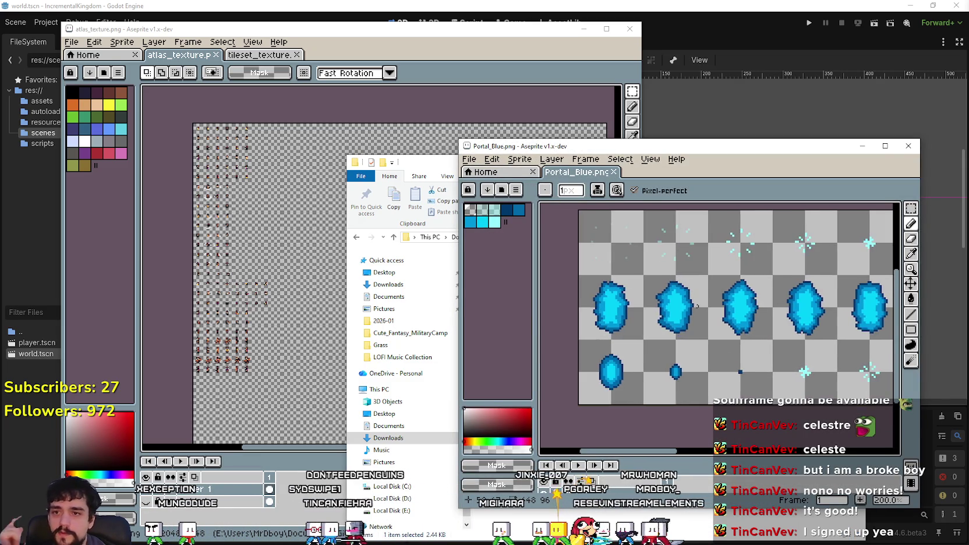
{"action": "scroll", "coordinate": [703, 323], "scroll_direction": "up", "scroll_amount": 3}
{"action": "scroll", "coordinate": [699, 327], "scroll_direction": "down", "scroll_amount": 2}
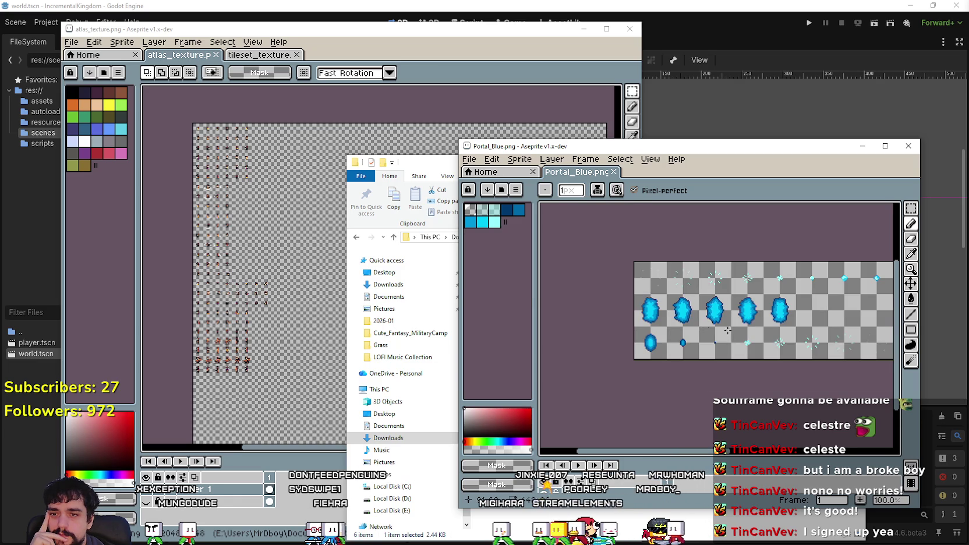
{"action": "mouse_move", "coordinate": [753, 257]}
{"action": "left_mouse_down"}
{"action": "mouse_move", "coordinate": [738, 275]}
{"action": "mouse_move", "coordinate": [815, 309]}
{"action": "mouse_move", "coordinate": [847, 285]}
{"action": "mouse_move", "coordinate": [745, 280]}
{"action": "left_mouse_up"}
{"action": "mouse_move", "coordinate": [597, 285]}
{"action": "left_mouse_down"}
{"action": "mouse_move", "coordinate": [677, 256]}
{"action": "mouse_move", "coordinate": [818, 268]}
{"action": "mouse_move", "coordinate": [548, 300]}
{"action": "mouse_move", "coordinate": [815, 240]}
{"action": "left_mouse_up"}
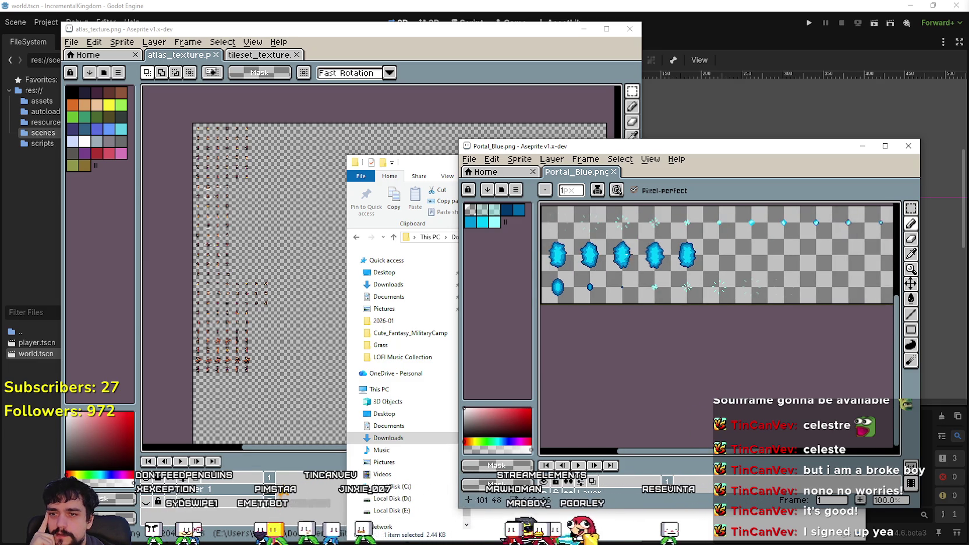
{"action": "mouse_move", "coordinate": [687, 256]}
{"action": "left_mouse_down"}
{"action": "mouse_move", "coordinate": [737, 312]}
{"action": "mouse_move", "coordinate": [698, 297]}
{"action": "mouse_move", "coordinate": [704, 322]}
{"action": "mouse_move", "coordinate": [746, 323]}
{"action": "left_mouse_up"}
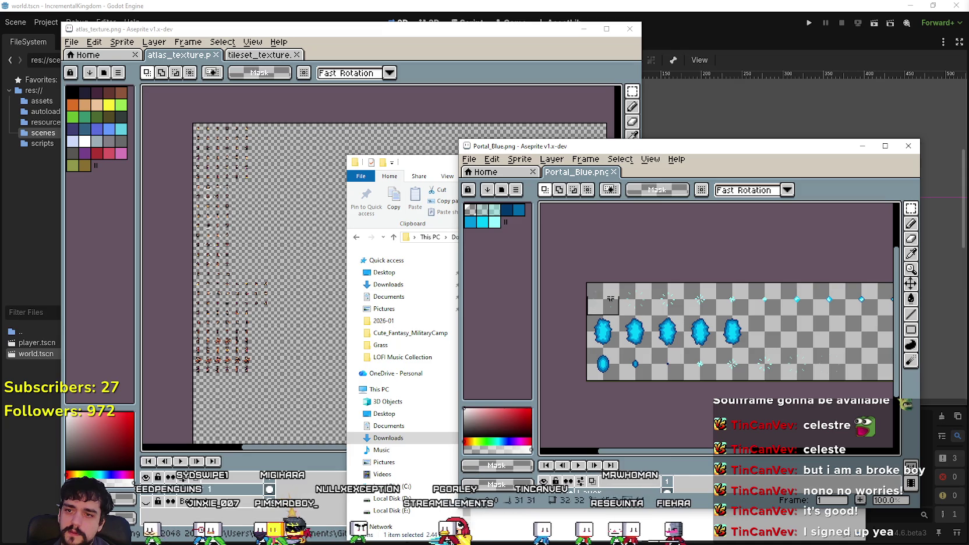
{"action": "scroll", "coordinate": [769, 285], "scroll_direction": "right", "scroll_amount": 10}
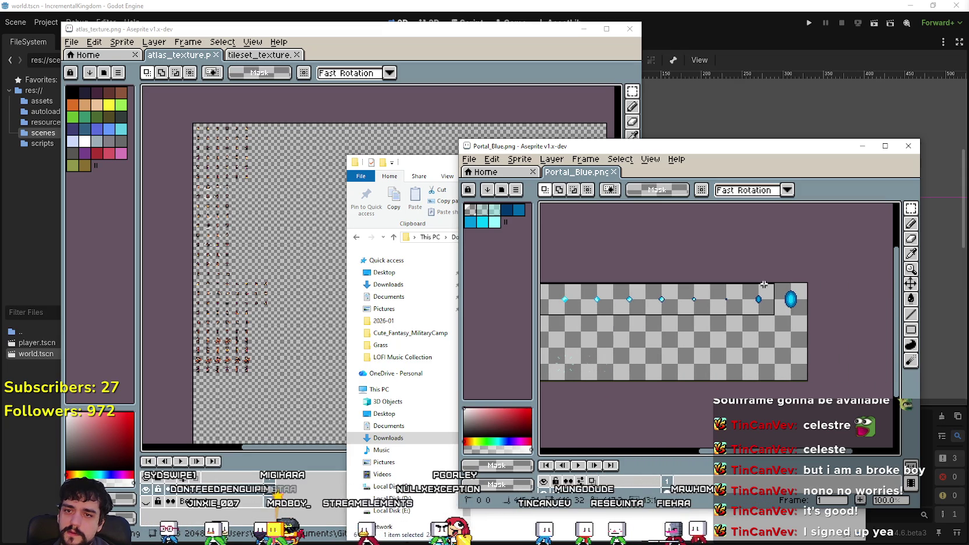
{"action": "scroll", "coordinate": [671, 318], "scroll_direction": "left", "scroll_amount": 10}
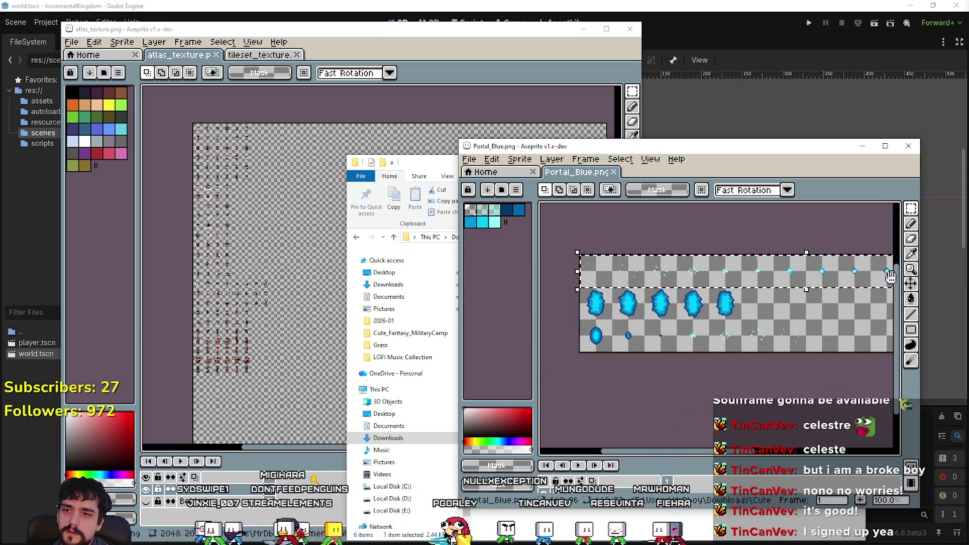
{"action": "scroll", "coordinate": [643, 290], "scroll_direction": "down", "scroll_amount": 2}
{"action": "scroll", "coordinate": [670, 292], "scroll_direction": "up", "scroll_amount": 5}
{"action": "scroll", "coordinate": [699, 294], "scroll_direction": "down", "scroll_amount": 4}
{"action": "scroll", "coordinate": [716, 315], "scroll_direction": "up", "scroll_amount": 2}
{"action": "scroll", "coordinate": [733, 343], "scroll_direction": "left", "scroll_amount": 2}
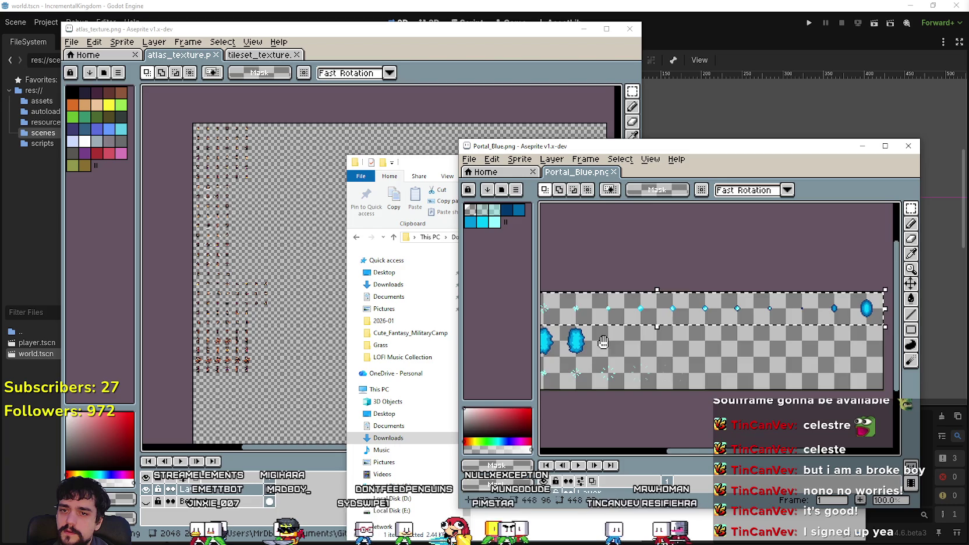
{"action": "scroll", "coordinate": [728, 350], "scroll_direction": "down", "scroll_amount": 3}
{"action": "scroll", "coordinate": [687, 327], "scroll_direction": "right", "scroll_amount": 2}
{"action": "left_click", "coordinate": [393, 39]}
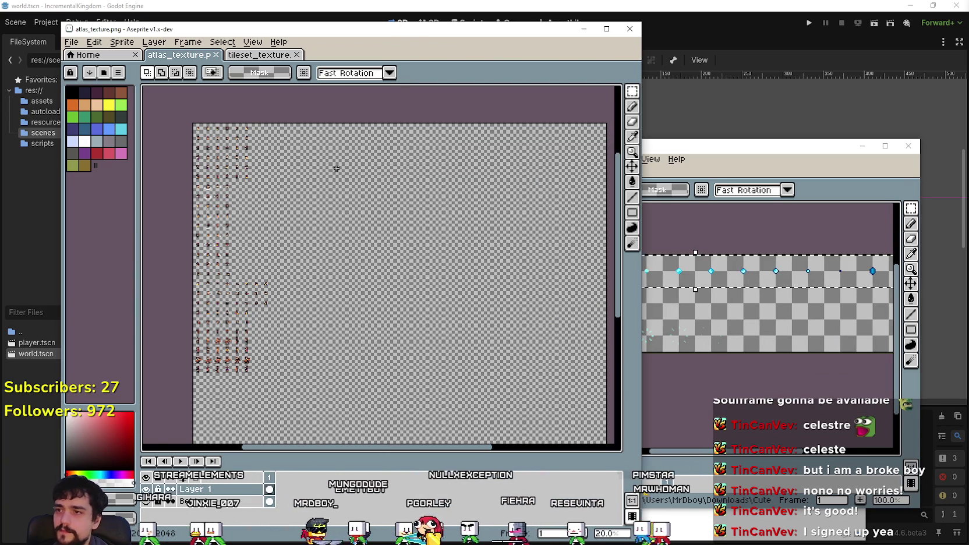
Paste the first copied blue portal strip into atlas_texture and look it over.
{"action": "scroll", "coordinate": [336, 169], "scroll_direction": "down", "scroll_amount": 5}
{"action": "scroll", "coordinate": [360, 240], "scroll_direction": "down", "scroll_amount": 2}
{"action": "scroll", "coordinate": [290, 281], "scroll_direction": "up", "scroll_amount": 6}
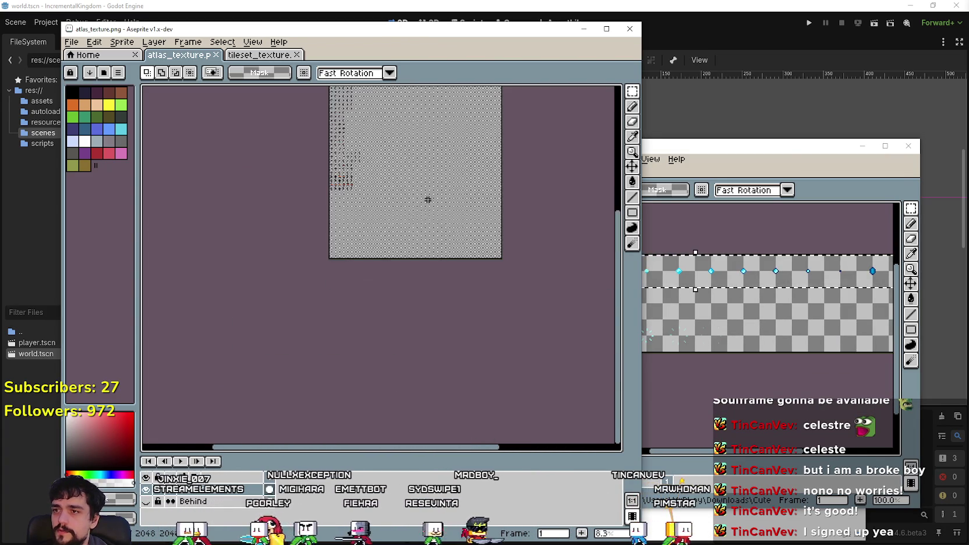
{"action": "key", "text": "ctrl+v"}
{"action": "scroll", "coordinate": [382, 187], "scroll_direction": "down", "scroll_amount": 1}
{"action": "scroll", "coordinate": [367, 220], "scroll_direction": "up", "scroll_amount": 2}
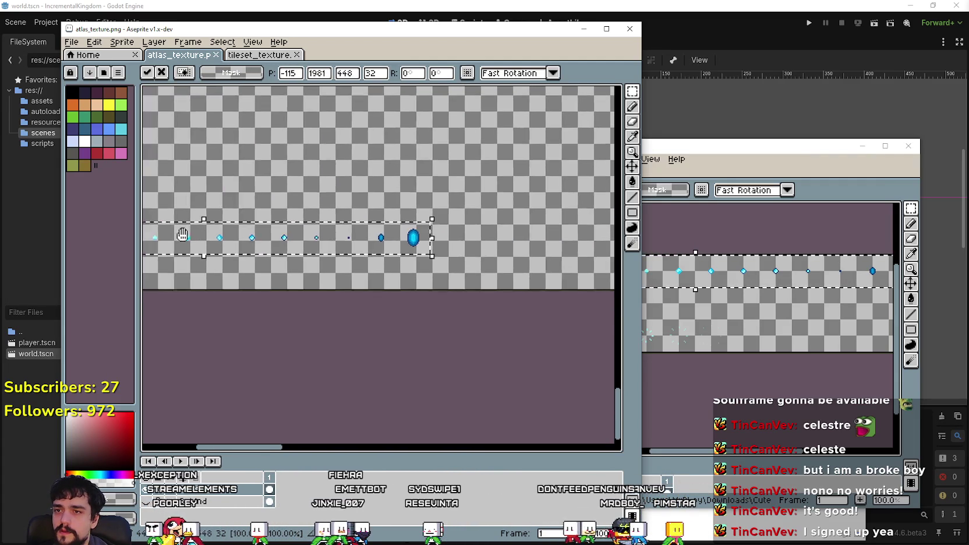
{"action": "scroll", "coordinate": [356, 262], "scroll_direction": "down", "scroll_amount": 2}
{"action": "scroll", "coordinate": [477, 230], "scroll_direction": "right", "scroll_amount": 5}
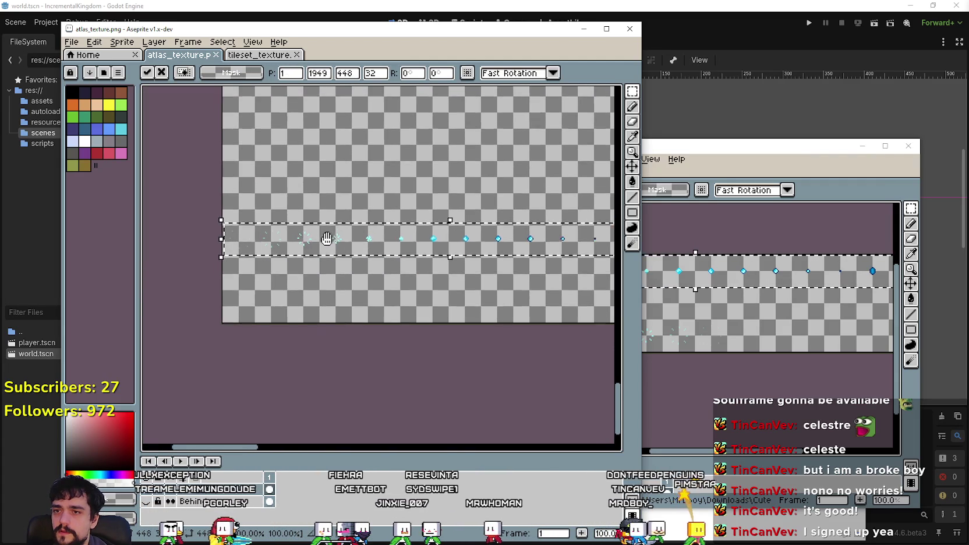
{"action": "scroll", "coordinate": [329, 244], "scroll_direction": "down", "scroll_amount": 1}
{"action": "scroll", "coordinate": [320, 233], "scroll_direction": "left", "scroll_amount": 1}
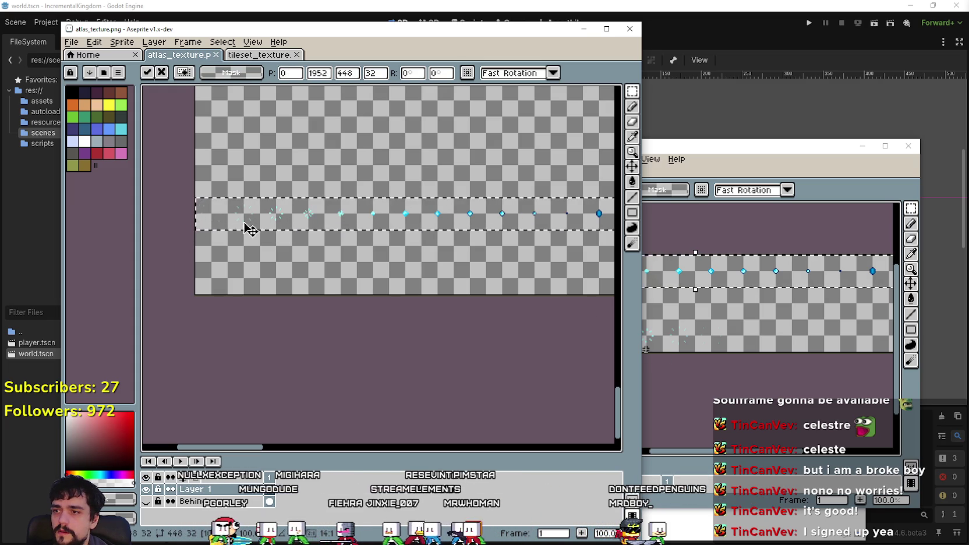
Paste the blue portal strip into the atlas again and pan along it.
{"action": "left_click", "coordinate": [749, 167]}
{"action": "left_click", "coordinate": [282, 239]}
{"action": "key", "text": "ctrl+v"}
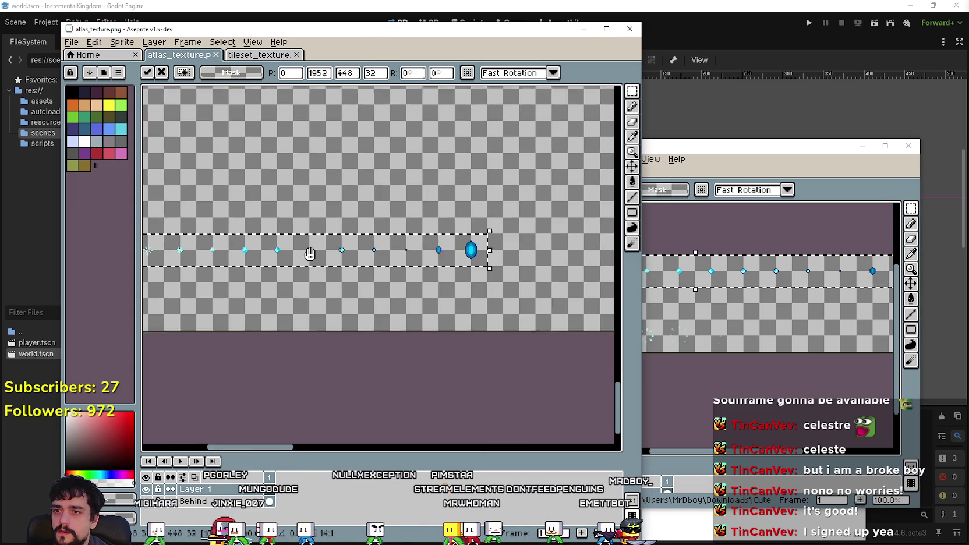
{"action": "mouse_move", "coordinate": [323, 281]}
{"action": "left_mouse_down"}
{"action": "mouse_move", "coordinate": [422, 257]}
{"action": "mouse_move", "coordinate": [413, 261]}
{"action": "mouse_move", "coordinate": [443, 263]}
{"action": "left_mouse_up"}
{"action": "left_click", "coordinate": [751, 329]}
{"action": "mouse_move", "coordinate": [751, 329]}
{"action": "left_mouse_down"}
{"action": "mouse_move", "coordinate": [681, 273]}
{"action": "mouse_move", "coordinate": [657, 313]}
{"action": "left_mouse_up"}
{"action": "scroll", "coordinate": [324, 274], "scroll_direction": "down", "scroll_amount": 2}
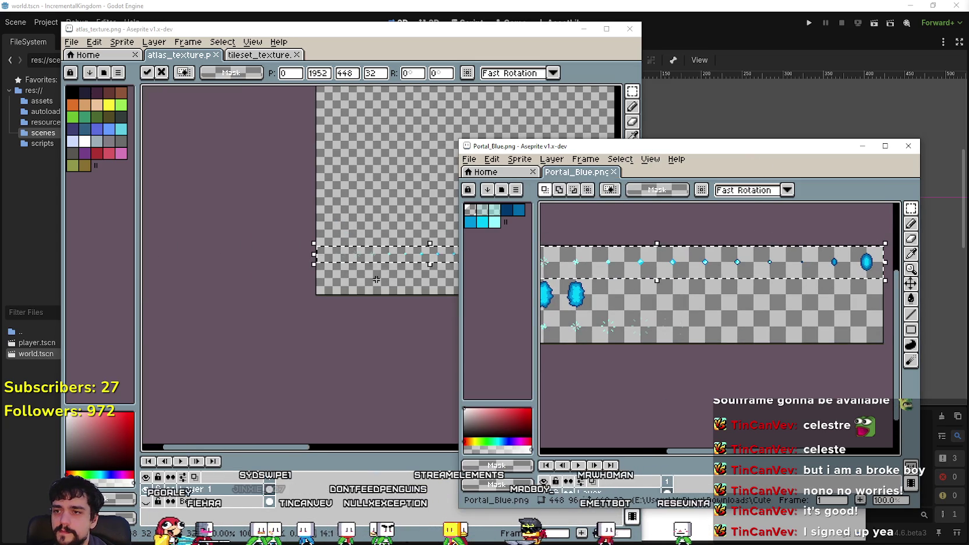
{"action": "left_click", "coordinate": [323, 274]}
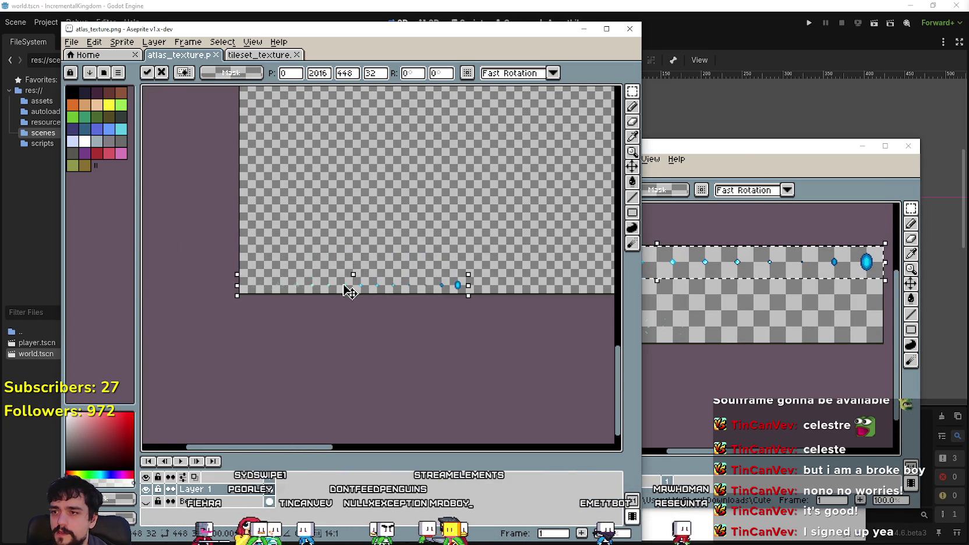
{"action": "scroll", "coordinate": [350, 291], "scroll_direction": "up", "scroll_amount": 2}
{"action": "scroll", "coordinate": [368, 298], "scroll_direction": "up", "scroll_amount": 1}
{"action": "scroll", "coordinate": [320, 270], "scroll_direction": "down", "scroll_amount": 2}
{"action": "scroll", "coordinate": [409, 264], "scroll_direction": "up", "scroll_amount": 1}
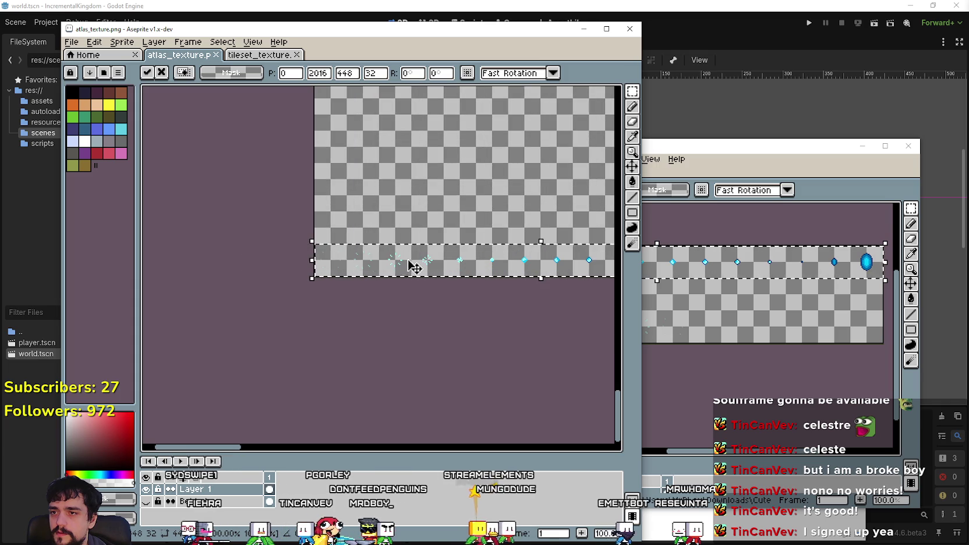
{"action": "left_click_drag", "start_coordinate": [511, 263], "coordinate": [222, 269]}
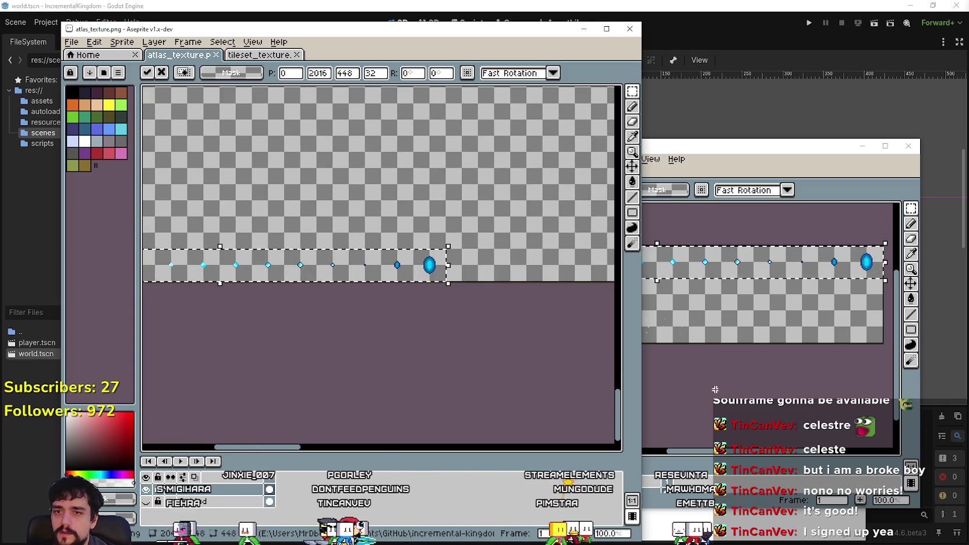
Paste the five large blue portal frames right after the small frames.
{"action": "left_click", "coordinate": [578, 332]}
{"action": "left_click_drag", "start_coordinate": [578, 331], "coordinate": [766, 316]}
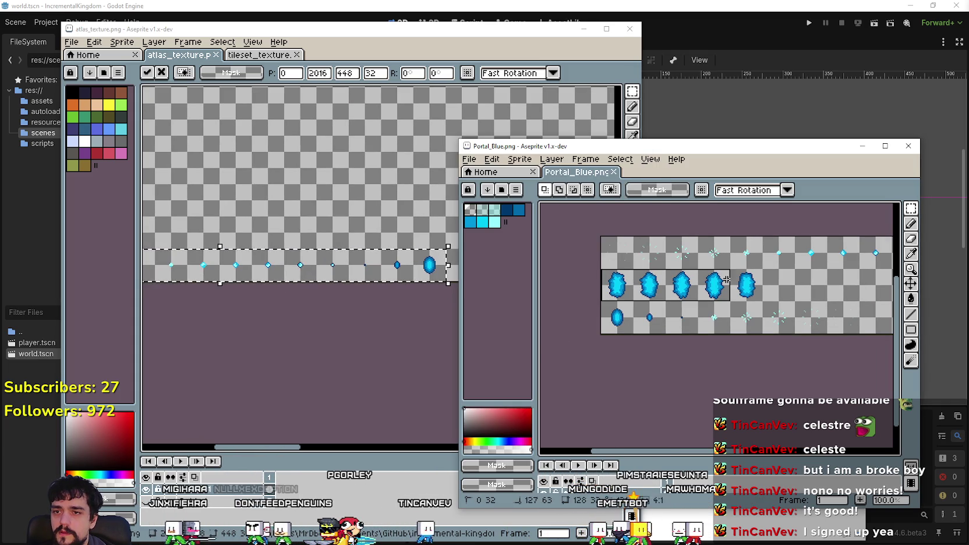
{"action": "left_click", "coordinate": [422, 298]}
{"action": "key", "text": "ctrl+v"}
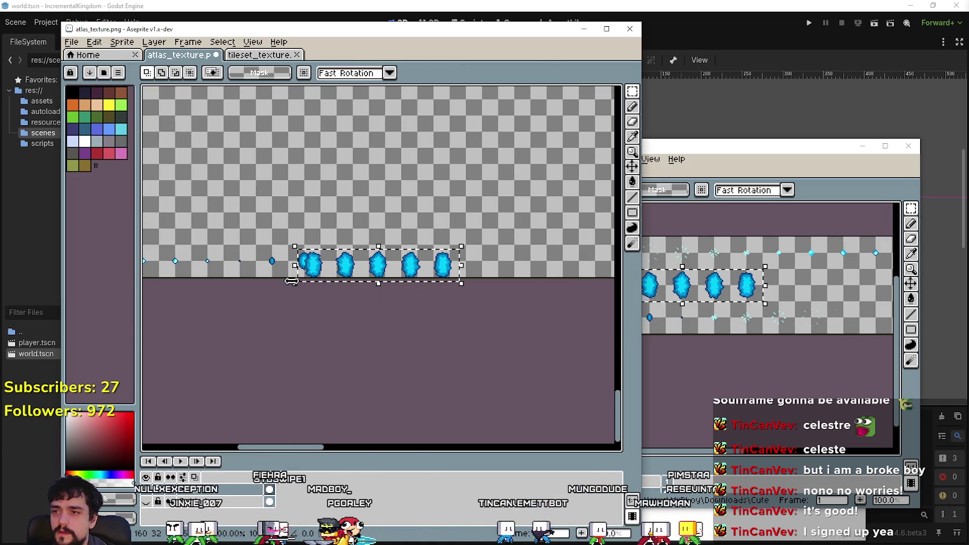
{"action": "left_click_drag", "start_coordinate": [334, 279], "coordinate": [366, 268]}
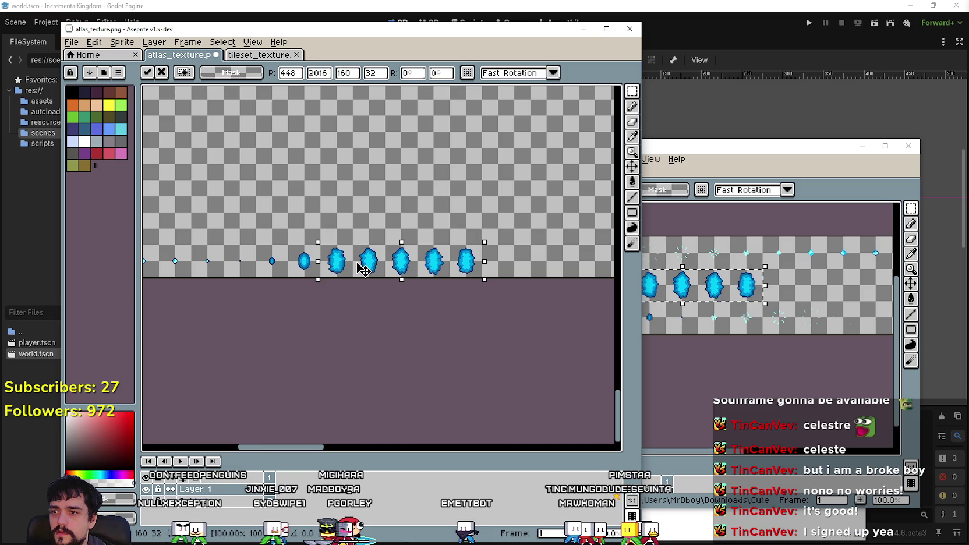
{"action": "scroll", "coordinate": [432, 316], "scroll_direction": "right", "scroll_amount": 5}
Paste the trailing blue sparkle frames at the end of the bottom row.
{"action": "left_click", "coordinate": [647, 317]}
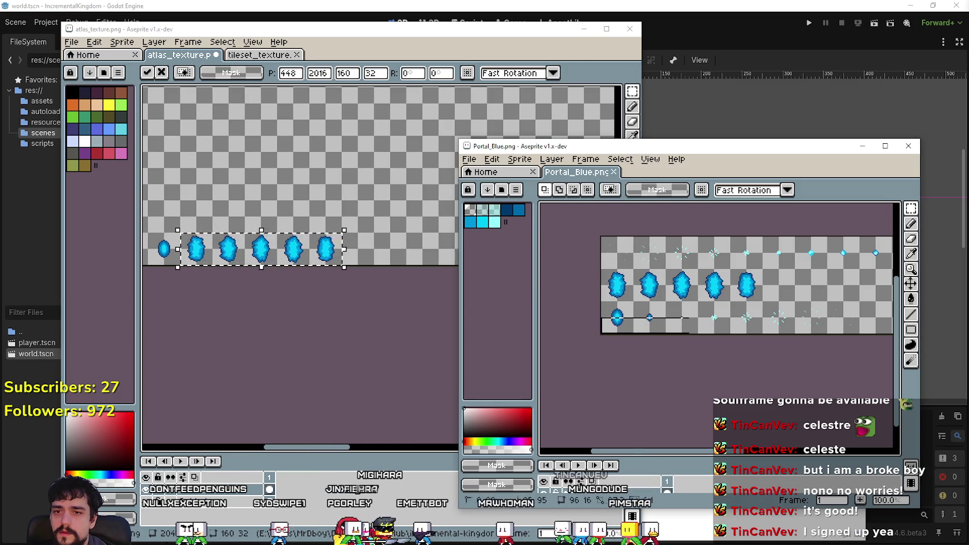
{"action": "scroll", "coordinate": [648, 320], "scroll_direction": "up", "scroll_amount": 2}
{"action": "scroll", "coordinate": [696, 300], "scroll_direction": "up", "scroll_amount": 2}
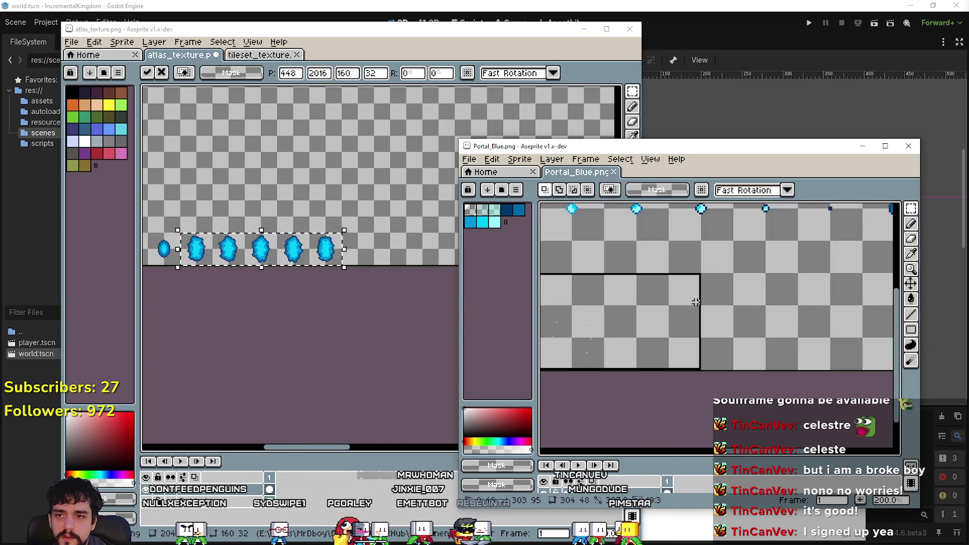
{"action": "scroll", "coordinate": [701, 315], "scroll_direction": "up", "scroll_amount": 1}
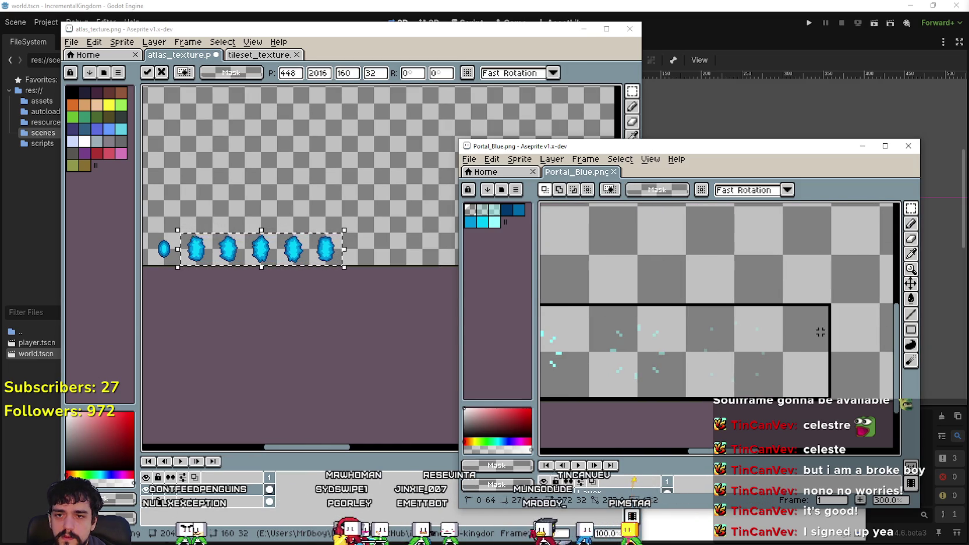
{"action": "scroll", "coordinate": [817, 342], "scroll_direction": "down", "scroll_amount": 2}
{"action": "left_click", "coordinate": [378, 335]}
{"action": "key", "text": "ctrl+v"}
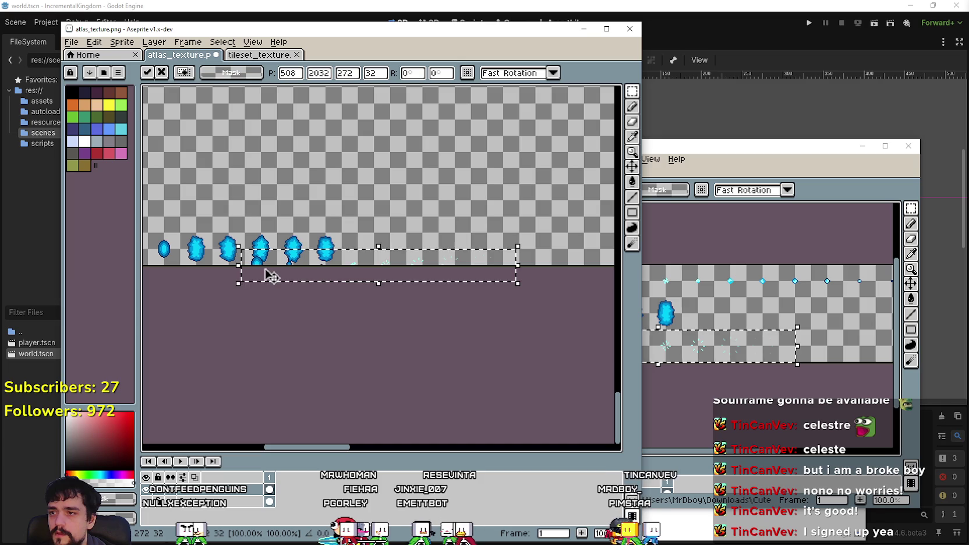
{"action": "left_click", "coordinate": [324, 314]}
Save atlas_texture and close the Portal_Blue window.
{"action": "scroll", "coordinate": [307, 318], "scroll_direction": "down", "scroll_amount": 1}
{"action": "mouse_move", "coordinate": [307, 318]}
{"action": "left_mouse_down"}
{"action": "mouse_move", "coordinate": [277, 329]}
{"action": "mouse_move", "coordinate": [320, 316]}
{"action": "left_mouse_up"}
{"action": "scroll", "coordinate": [522, 308], "scroll_direction": "up", "scroll_amount": 5}
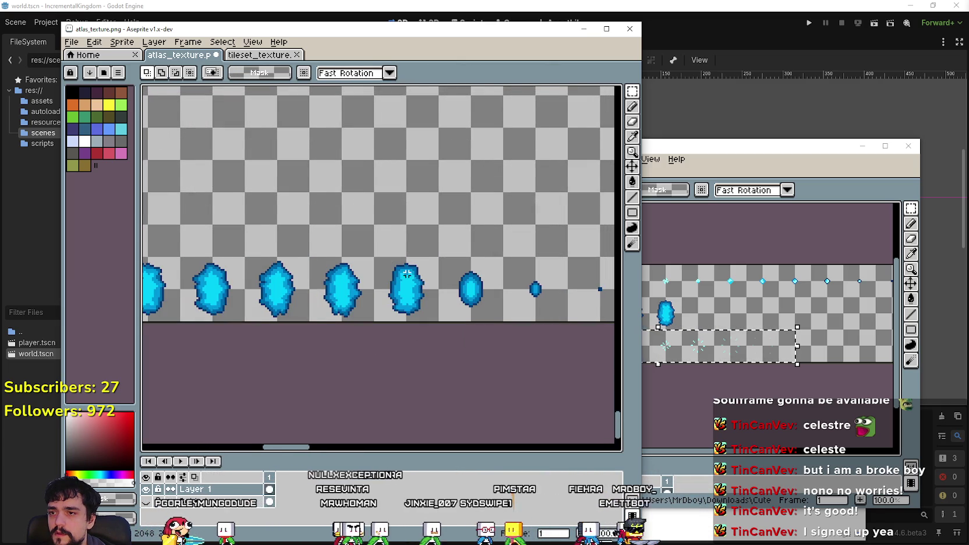
{"action": "scroll", "coordinate": [407, 272], "scroll_direction": "down", "scroll_amount": 3}
{"action": "key", "text": "ctrl+s"}
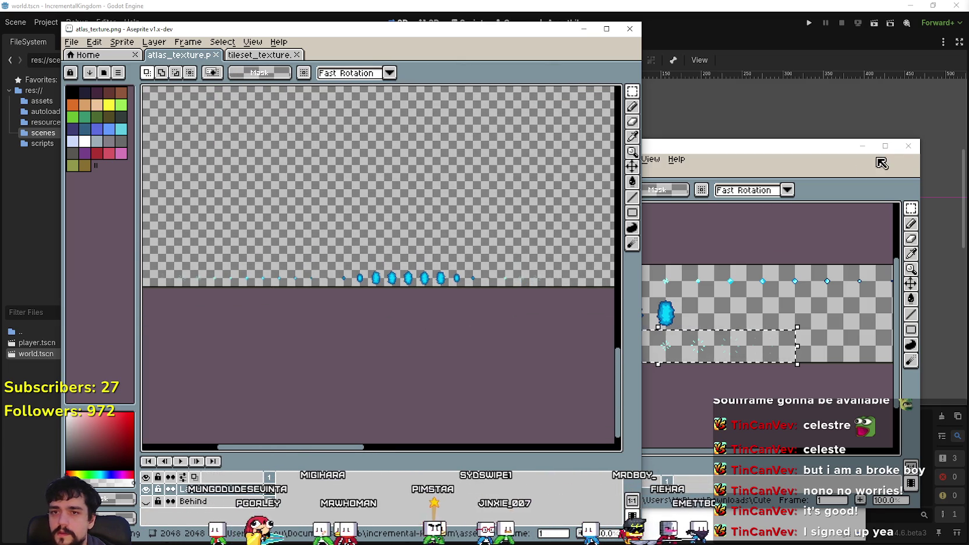
{"action": "left_click", "coordinate": [908, 145]}
{"action": "left_click", "coordinate": [596, 367]}
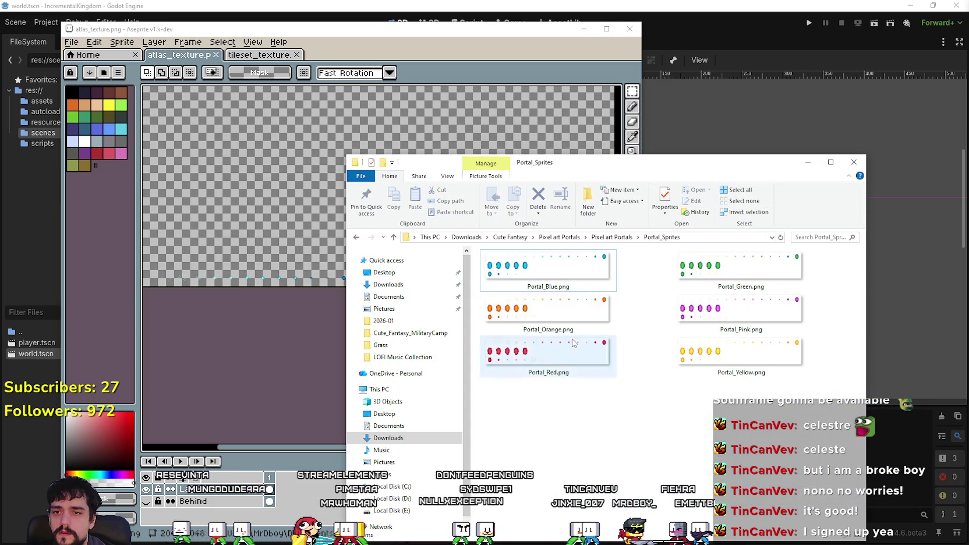
Open Portal_Green.png and rectangle-select its top row of frames.
{"action": "mouse_move", "coordinate": [739, 267]}
{"action": "left_mouse_down"}
{"action": "mouse_move", "coordinate": [492, 272]}
{"action": "mouse_move", "coordinate": [490, 346]}
{"action": "left_mouse_up"}
{"action": "scroll", "coordinate": [716, 308], "scroll_direction": "up", "scroll_amount": 2}
{"action": "scroll", "coordinate": [717, 308], "scroll_direction": "down", "scroll_amount": 2}
{"action": "left_click", "coordinate": [910, 208]}
{"action": "scroll", "coordinate": [640, 313], "scroll_direction": "up", "scroll_amount": 2}
{"action": "scroll", "coordinate": [639, 313], "scroll_direction": "down", "scroll_amount": 2}
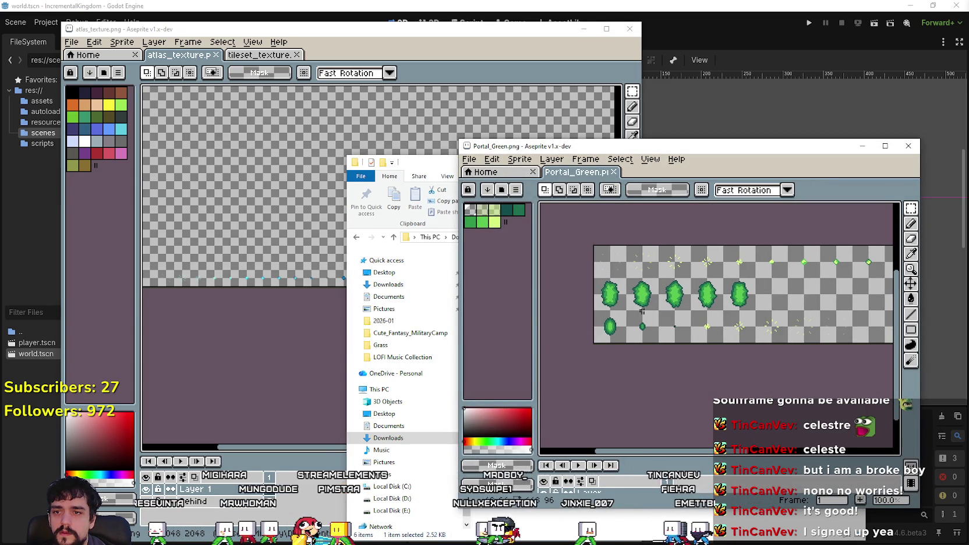
{"action": "scroll", "coordinate": [596, 274], "scroll_direction": "right", "scroll_amount": 10}
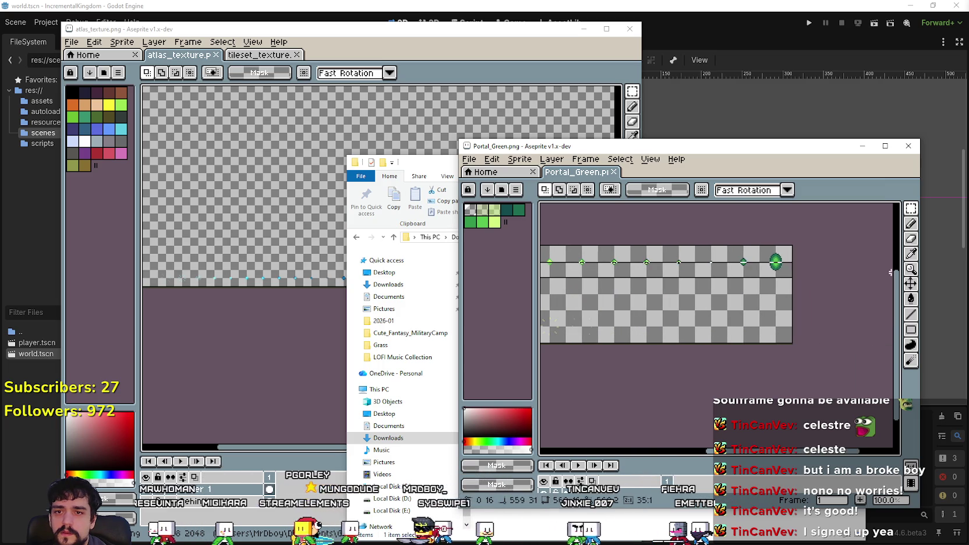
{"action": "left_click_drag", "start_coordinate": [785, 248], "coordinate": [541, 280]}
Paste the green frame row into atlas_texture.
{"action": "left_click", "coordinate": [341, 286]}
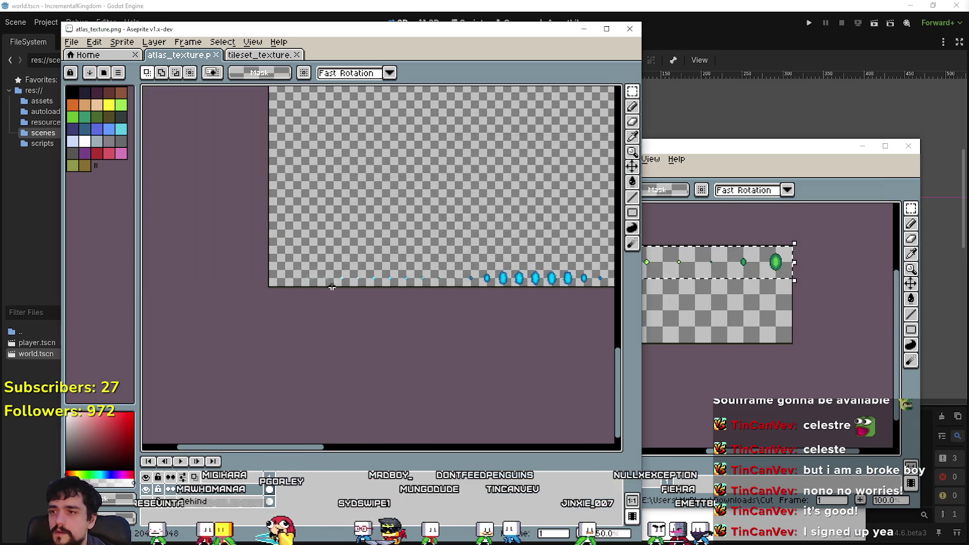
{"action": "scroll", "coordinate": [349, 288], "scroll_direction": "left", "scroll_amount": 3}
{"action": "key", "text": "ctrl+v"}
{"action": "scroll", "coordinate": [277, 284], "scroll_direction": "up", "scroll_amount": 1}
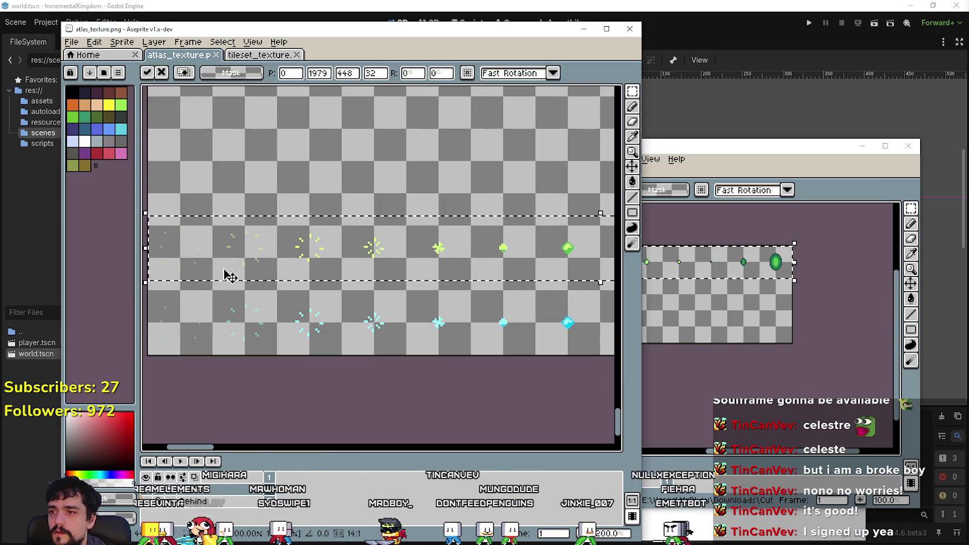
{"action": "scroll", "coordinate": [283, 296], "scroll_direction": "down", "scroll_amount": 1}
{"action": "scroll", "coordinate": [282, 295], "scroll_direction": "right", "scroll_amount": 5}
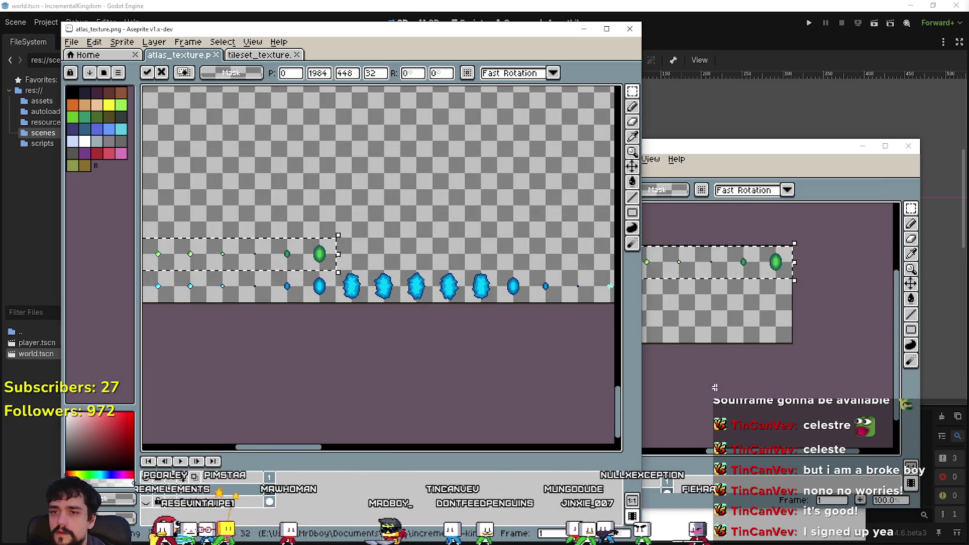
Copy the five large green portal frames and commit them above the blue ones.
{"action": "left_click", "coordinate": [584, 340]}
{"action": "mouse_move", "coordinate": [583, 339]}
{"action": "left_mouse_down"}
{"action": "mouse_move", "coordinate": [665, 312]}
{"action": "mouse_move", "coordinate": [692, 314]}
{"action": "left_mouse_up"}
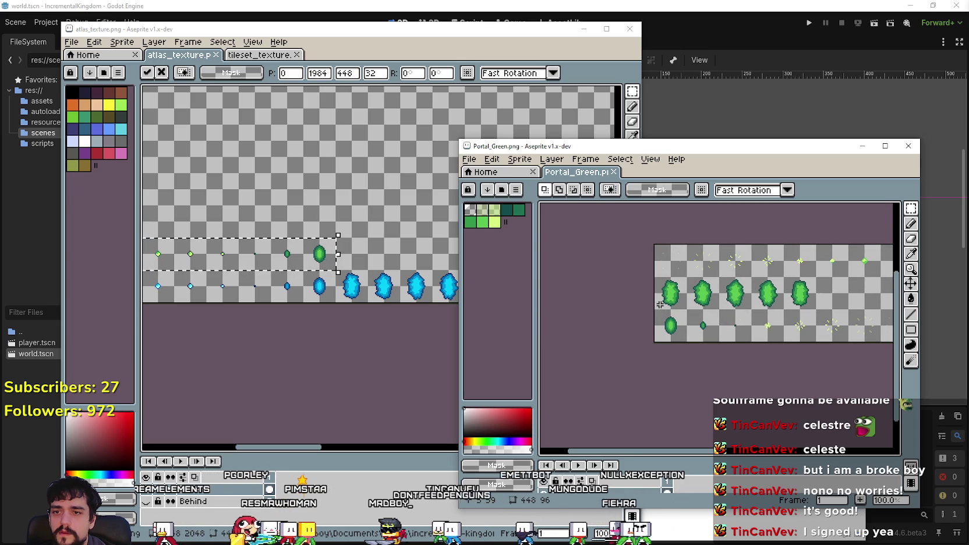
{"action": "key", "text": "ctrl+c"}
{"action": "left_click", "coordinate": [329, 269]}
{"action": "key", "text": "ctrl+v"}
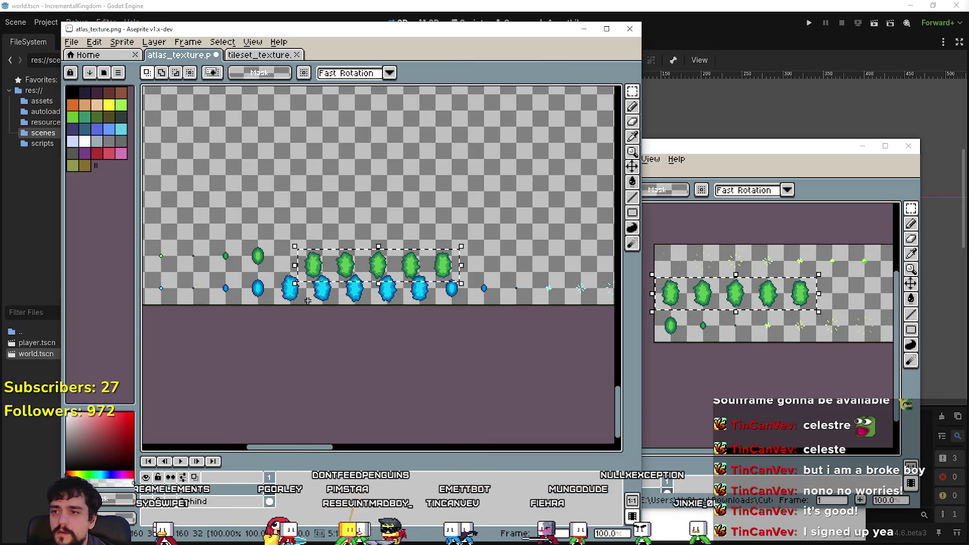
{"action": "mouse_move", "coordinate": [329, 270]}
{"action": "left_mouse_down"}
{"action": "mouse_move", "coordinate": [294, 257]}
{"action": "mouse_move", "coordinate": [313, 264]}
{"action": "left_mouse_up"}
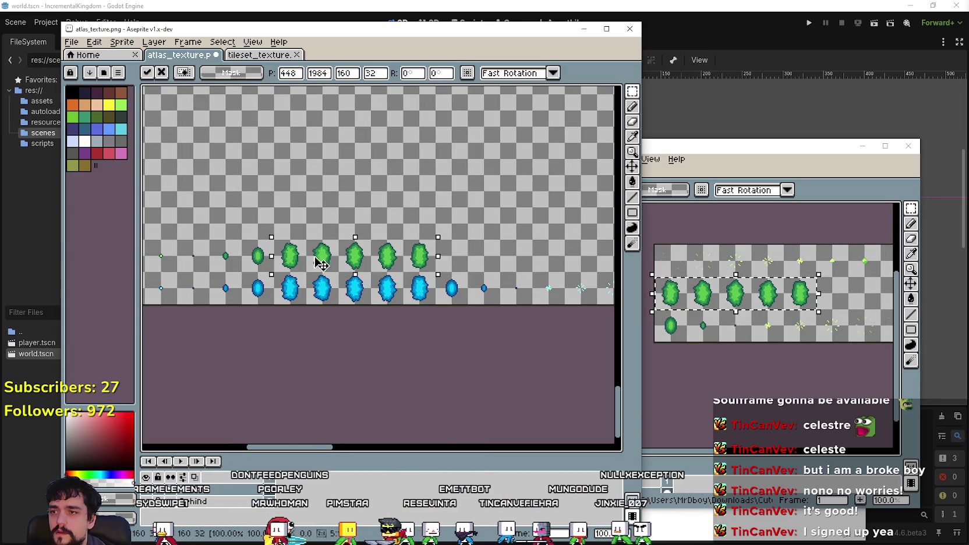
{"action": "key", "text": "Return"}
{"action": "left_click", "coordinate": [727, 353]}
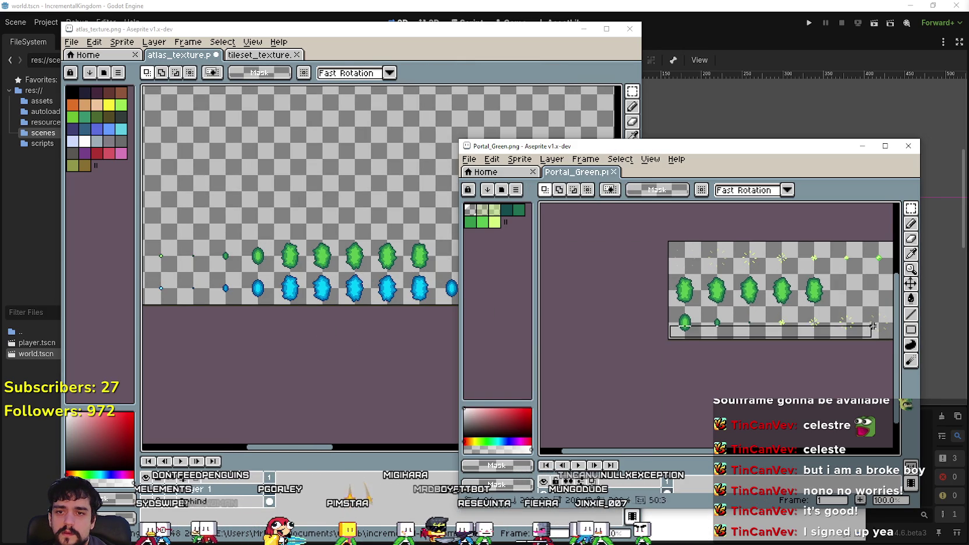
Paste the remaining green portal frames beside the gems and save atlas_texture.
{"action": "scroll", "coordinate": [810, 332], "scroll_direction": "right", "scroll_amount": 5}
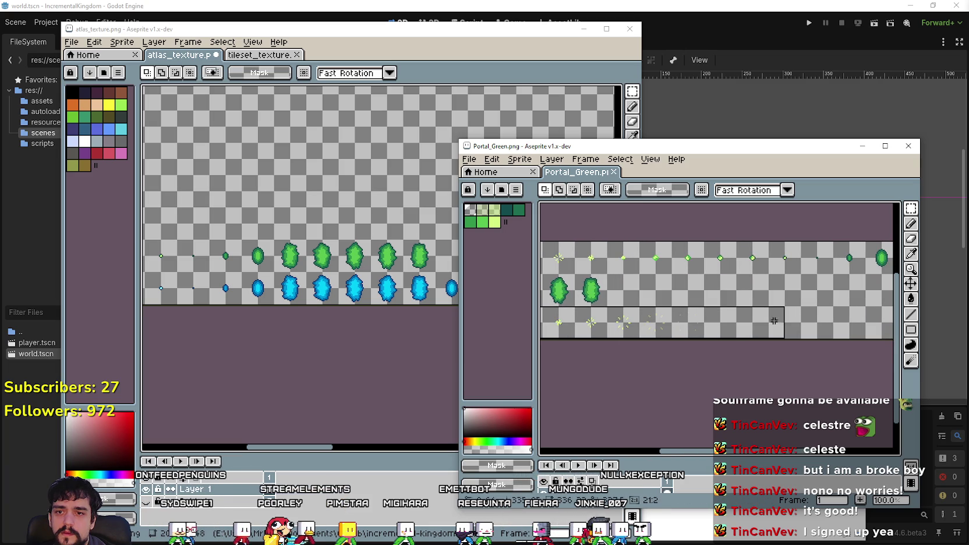
{"action": "key", "text": "ctrl+c"}
{"action": "left_click", "coordinate": [173, 357]}
{"action": "key", "text": "ctrl+v"}
{"action": "left_click_drag", "start_coordinate": [277, 275], "coordinate": [436, 253]}
{"action": "key", "text": "Return"}
{"action": "key", "text": "ctrl+s"}
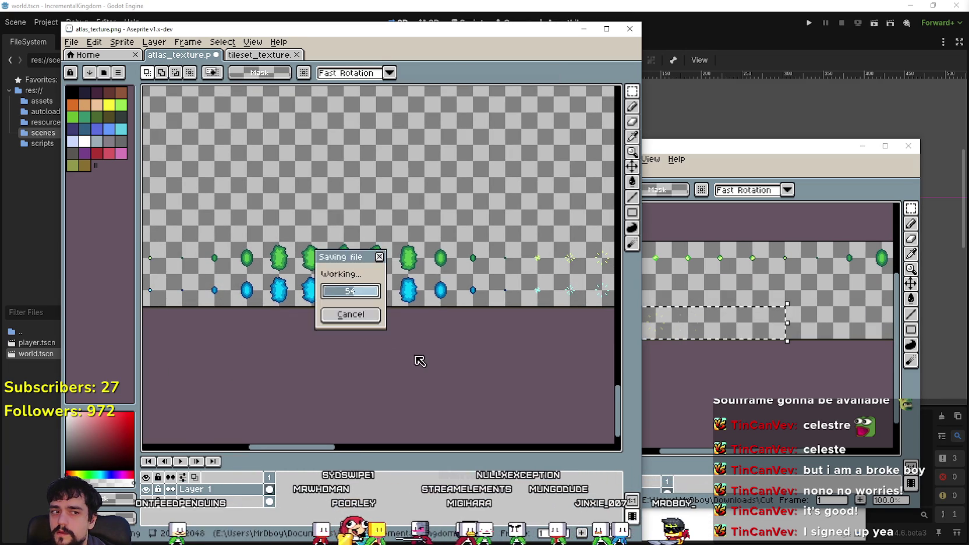
Check the pasted green row, then close the Portal_Green image.
{"action": "left_click_drag", "start_coordinate": [364, 354], "coordinate": [579, 361]}
{"action": "scroll", "coordinate": [413, 346], "scroll_direction": "down", "scroll_amount": 4}
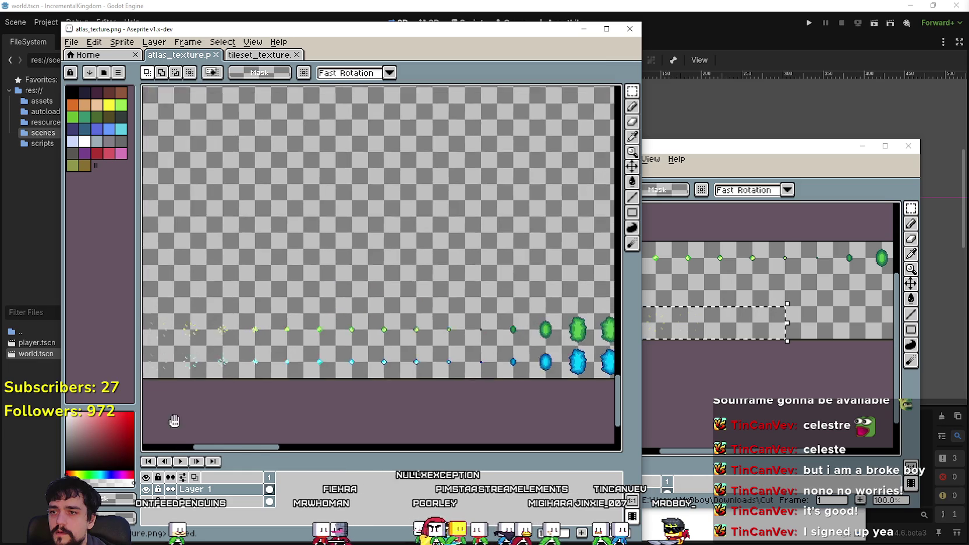
{"action": "scroll", "coordinate": [359, 340], "scroll_direction": "up", "scroll_amount": 1}
{"action": "left_click", "coordinate": [881, 174]}
{"action": "key", "text": "ctrl+q"}
Zoom around the atlas canvas reviewing the blue and green portal rows, then return to Portal_Sprites.
{"action": "scroll", "coordinate": [341, 214], "scroll_direction": "up", "scroll_amount": 5}
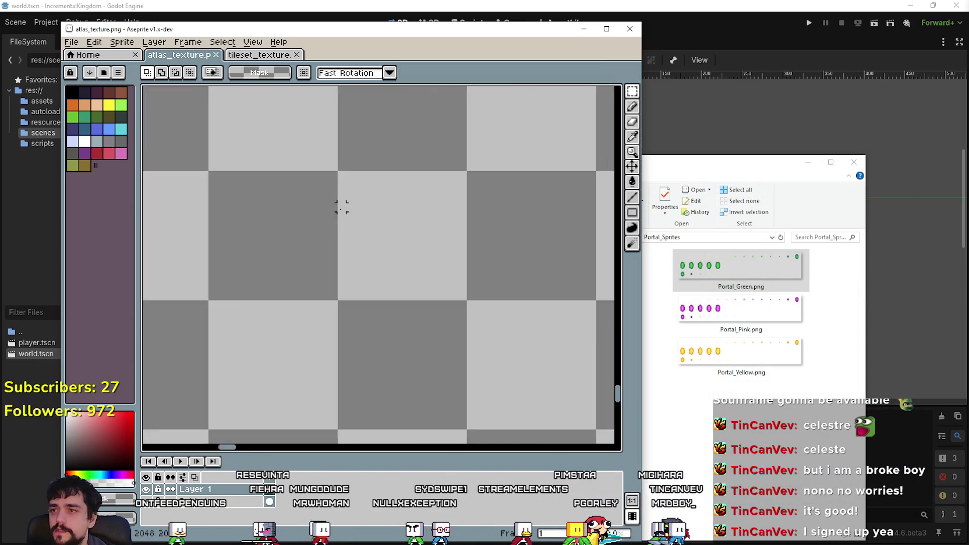
{"action": "scroll", "coordinate": [337, 207], "scroll_direction": "down", "scroll_amount": 6}
{"action": "scroll", "coordinate": [431, 251], "scroll_direction": "down", "scroll_amount": 1}
{"action": "scroll", "coordinate": [446, 203], "scroll_direction": "up", "scroll_amount": 2}
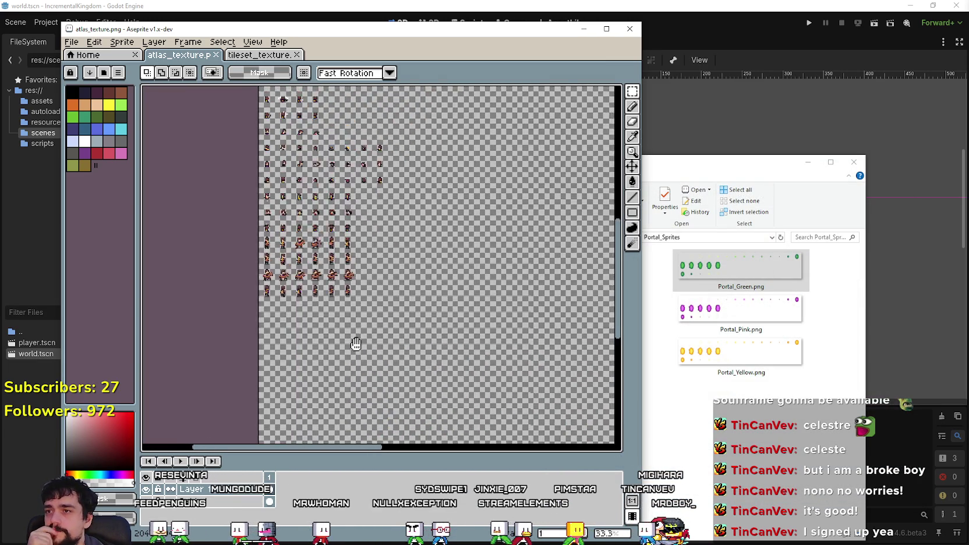
{"action": "scroll", "coordinate": [337, 301], "scroll_direction": "down", "scroll_amount": 2}
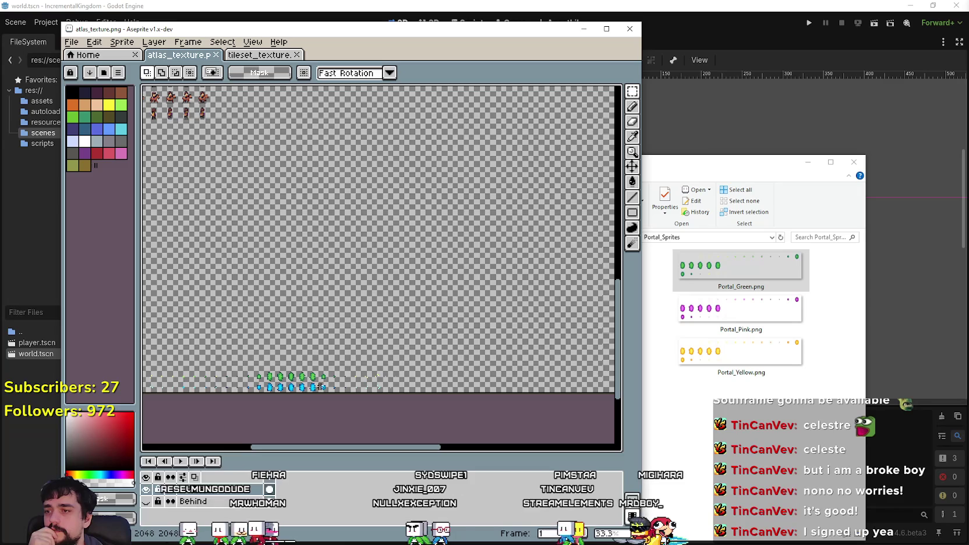
{"action": "scroll", "coordinate": [407, 291], "scroll_direction": "up", "scroll_amount": 2}
{"action": "scroll", "coordinate": [377, 245], "scroll_direction": "down", "scroll_amount": 3}
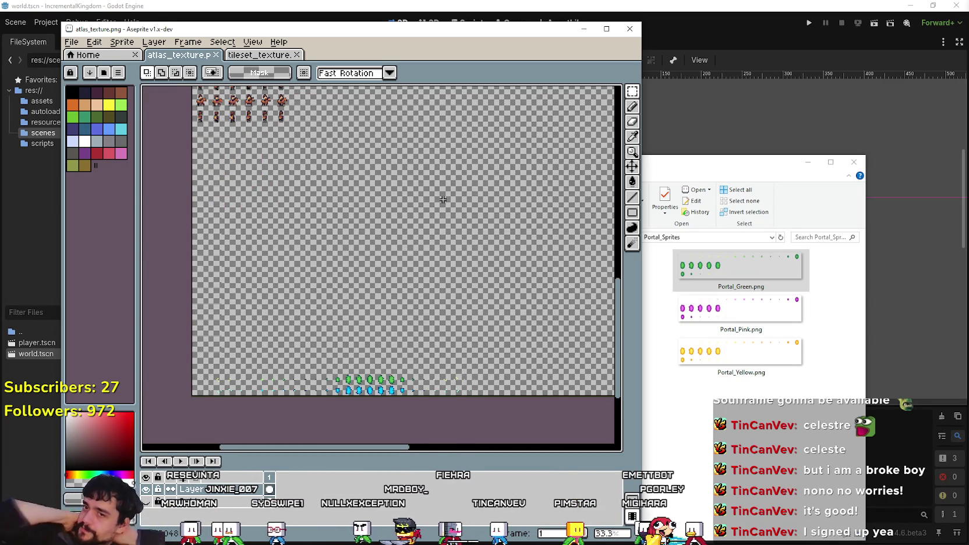
{"action": "scroll", "coordinate": [419, 253], "scroll_direction": "up", "scroll_amount": 3}
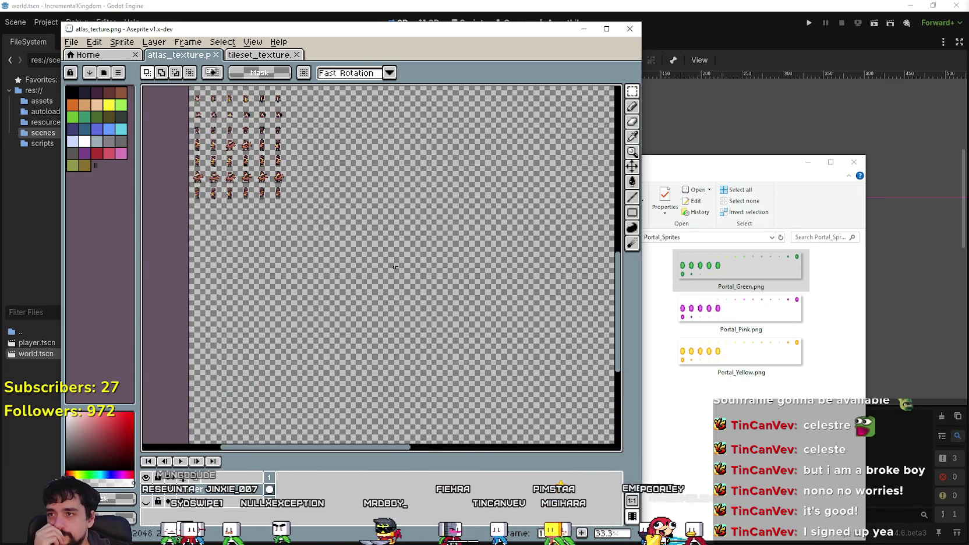
{"action": "scroll", "coordinate": [342, 270], "scroll_direction": "down", "scroll_amount": 2}
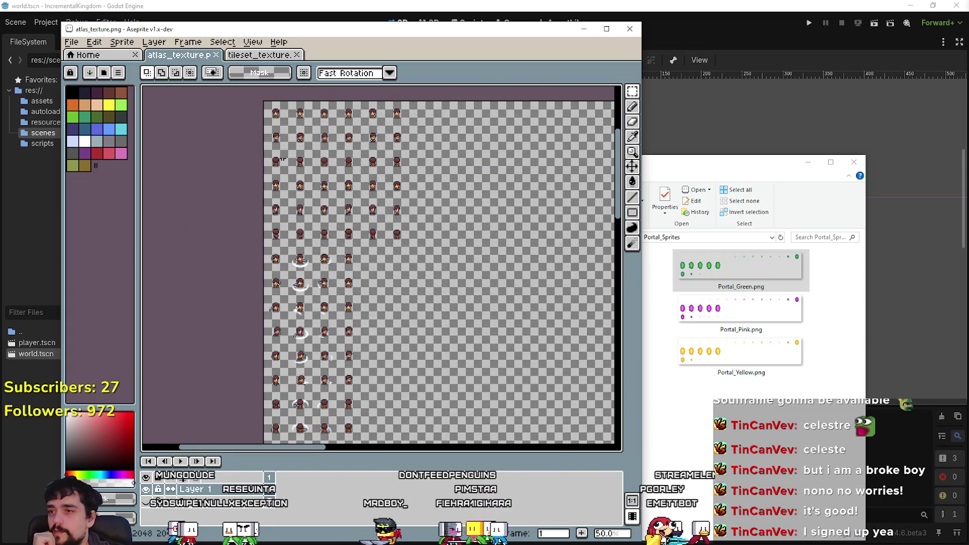
{"action": "scroll", "coordinate": [408, 266], "scroll_direction": "down", "scroll_amount": 4}
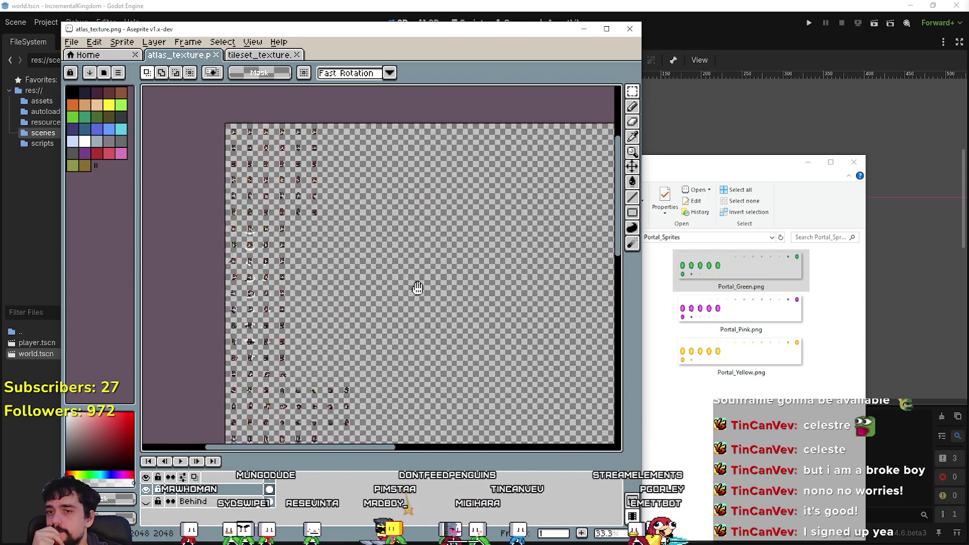
{"action": "scroll", "coordinate": [401, 373], "scroll_direction": "down", "scroll_amount": 2}
{"action": "scroll", "coordinate": [348, 246], "scroll_direction": "down", "scroll_amount": 4}
{"action": "scroll", "coordinate": [406, 322], "scroll_direction": "up", "scroll_amount": 4}
{"action": "left_click", "coordinate": [712, 453]}
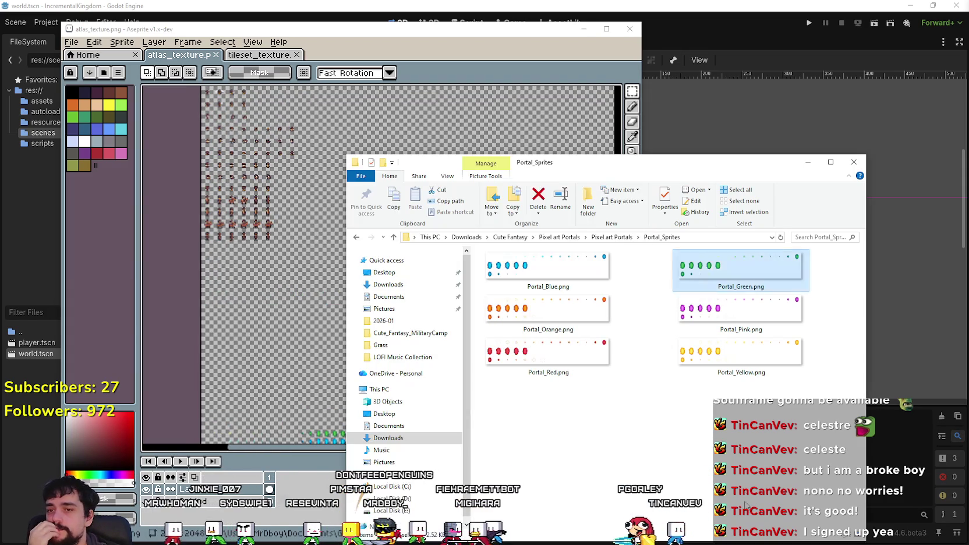
Navigate from Portal_Sprites up to Downloads and into Cute Fantasy's inner Cute_Fantasy_MilitaryCamp folder.
{"action": "left_click", "coordinate": [606, 237]}
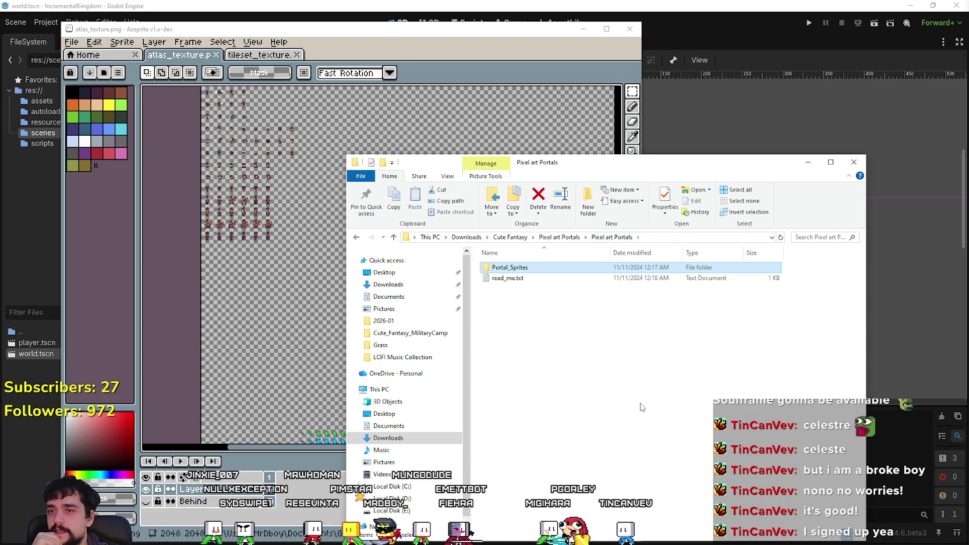
{"action": "left_click", "coordinate": [561, 238]}
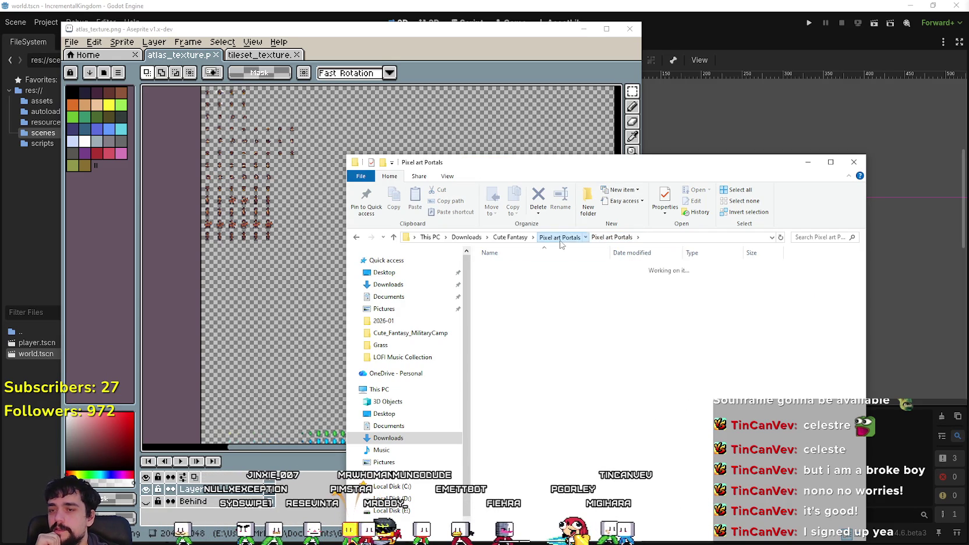
{"action": "left_click", "coordinate": [501, 241]}
{"action": "key", "text": "alt+Up"}
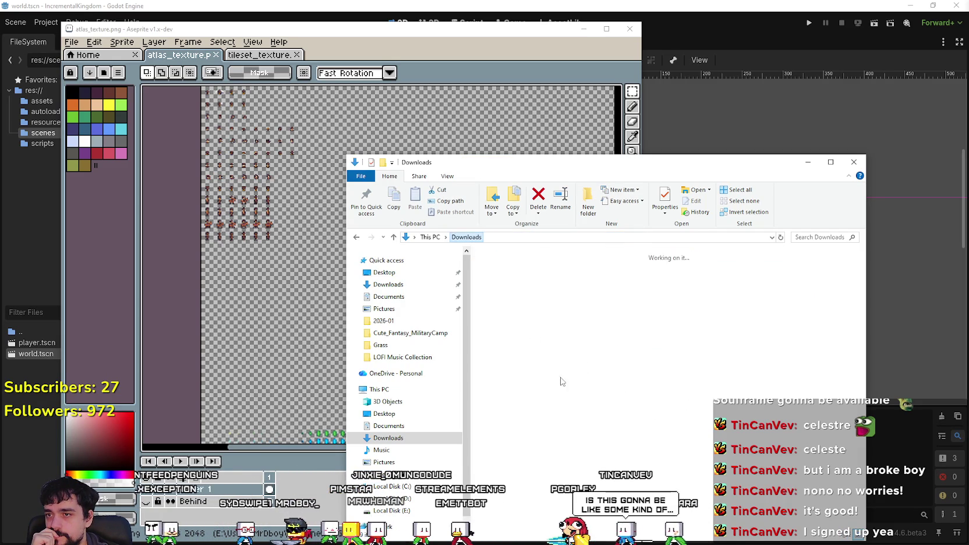
{"action": "double_click", "coordinate": [524, 314]}
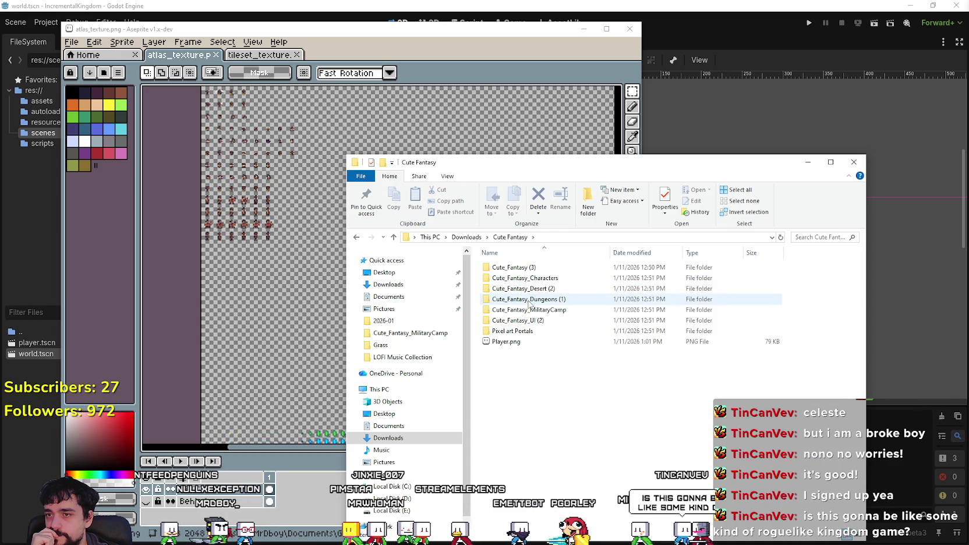
{"action": "left_click", "coordinate": [529, 309]}
{"action": "double_click", "coordinate": [529, 309]}
{"action": "double_click", "coordinate": [530, 268]}
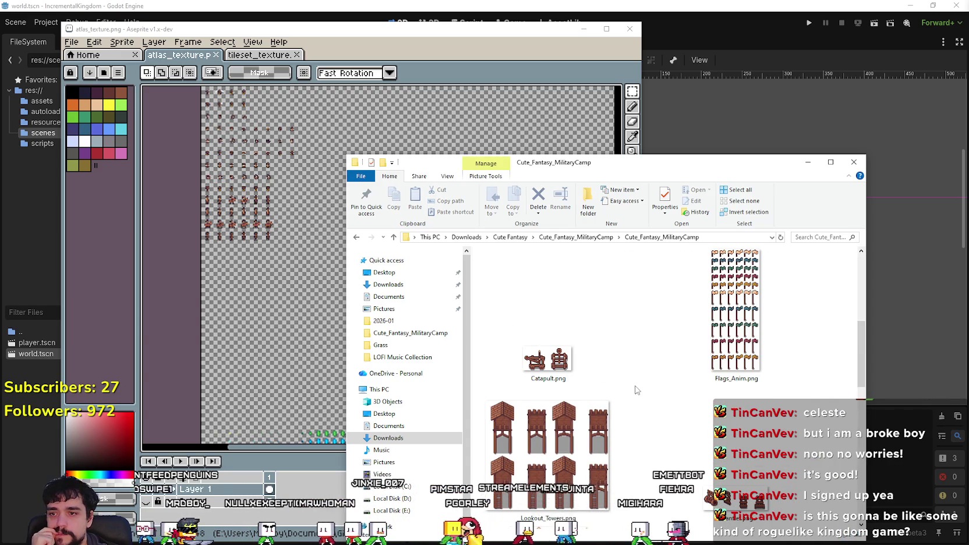
Find Banners_Anim.png in the folder and open it in Aseprite.
{"action": "scroll", "coordinate": [634, 388], "scroll_direction": "down", "scroll_amount": 5}
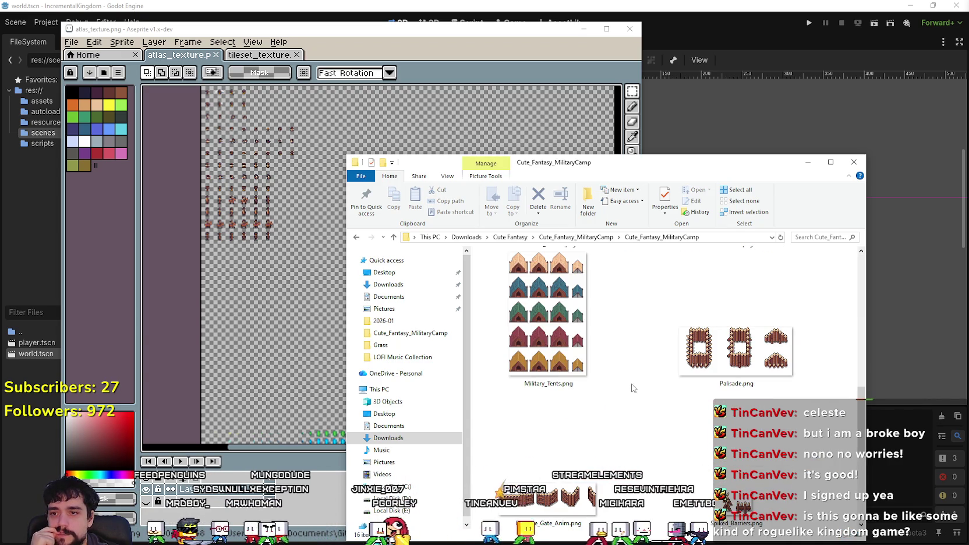
{"action": "scroll", "coordinate": [628, 383], "scroll_direction": "down", "scroll_amount": 2}
{"action": "scroll", "coordinate": [627, 383], "scroll_direction": "up", "scroll_amount": 2}
{"action": "scroll", "coordinate": [628, 383], "scroll_direction": "down", "scroll_amount": 3}
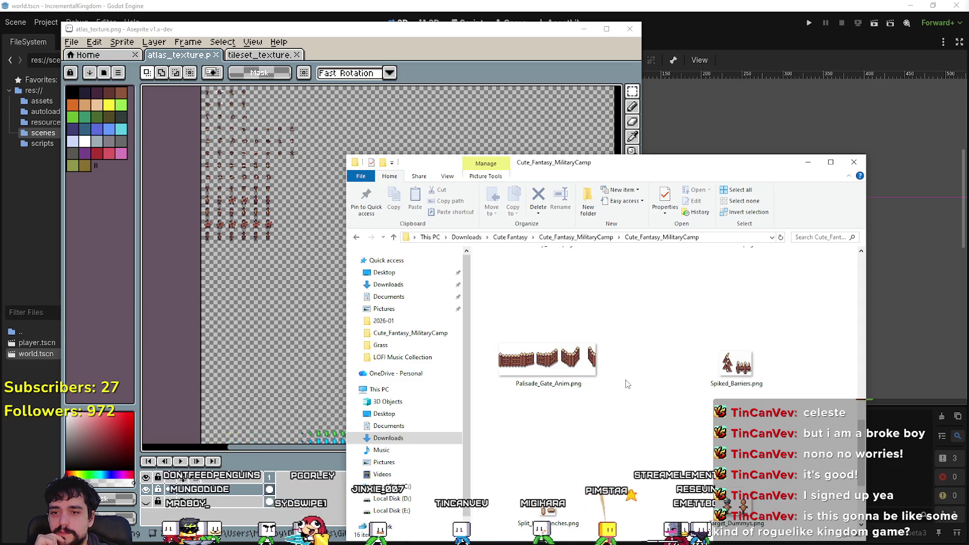
{"action": "scroll", "coordinate": [633, 412], "scroll_direction": "up", "scroll_amount": 8}
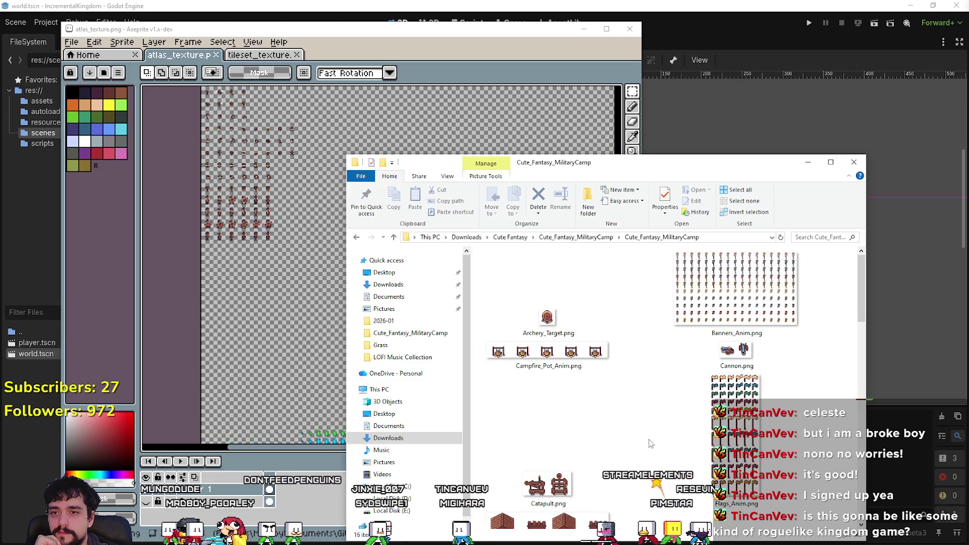
{"action": "left_click", "coordinate": [744, 303]}
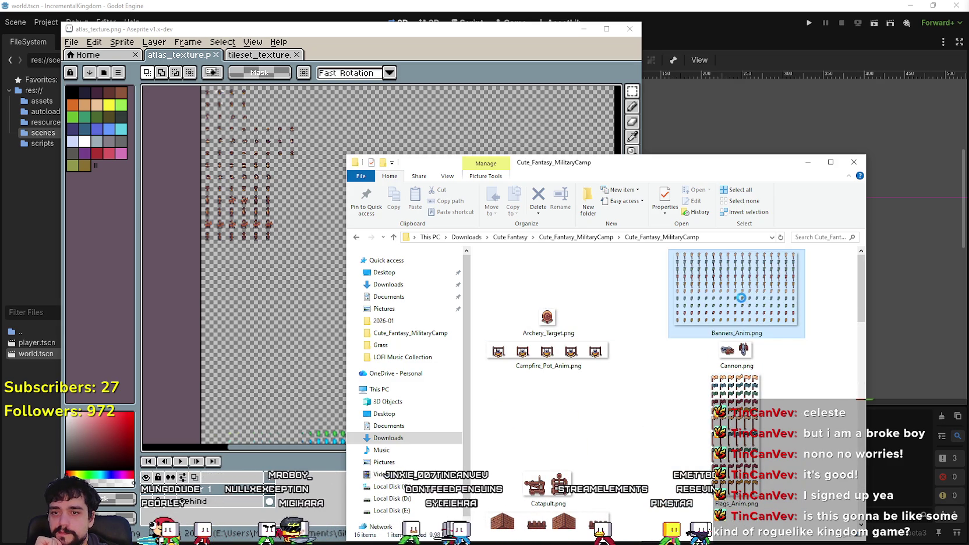
{"action": "double_click", "coordinate": [743, 303]}
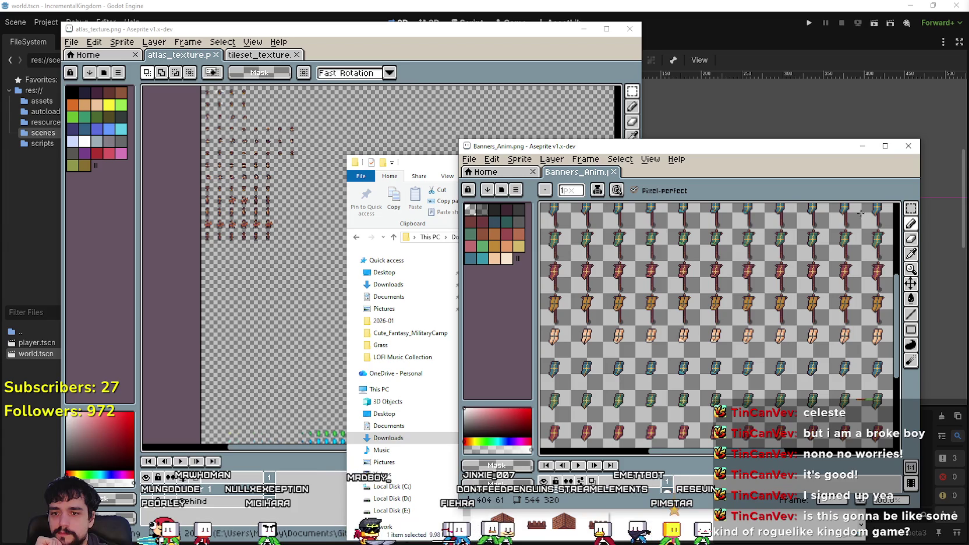
Zoom and pan the Banners_Anim.png sheet to see its right and top edges.
{"action": "left_click", "coordinate": [908, 145]}
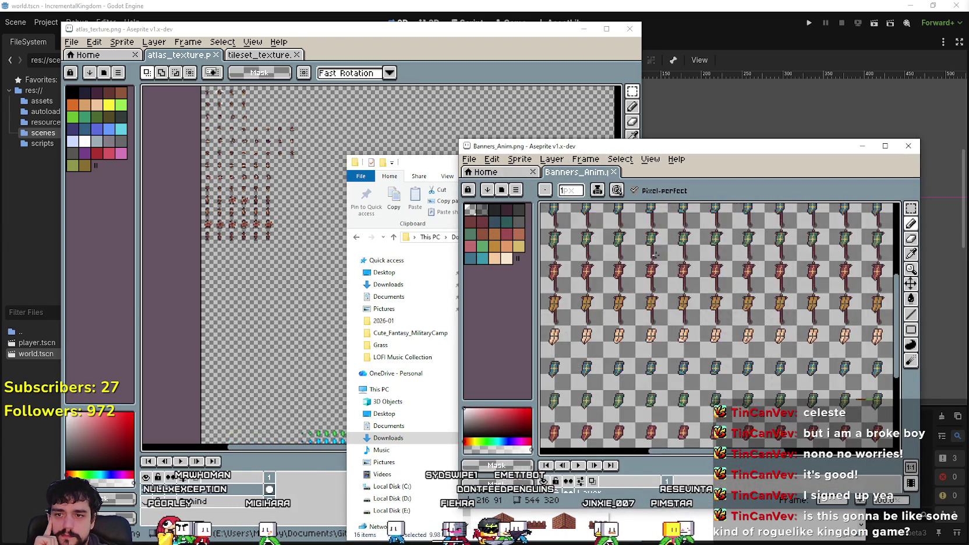
{"action": "scroll", "coordinate": [727, 302], "scroll_direction": "up", "scroll_amount": 1}
{"action": "scroll", "coordinate": [727, 303], "scroll_direction": "down", "scroll_amount": 3}
{"action": "scroll", "coordinate": [727, 302], "scroll_direction": "up", "scroll_amount": 3}
{"action": "left_click_drag", "start_coordinate": [727, 302], "coordinate": [654, 396]}
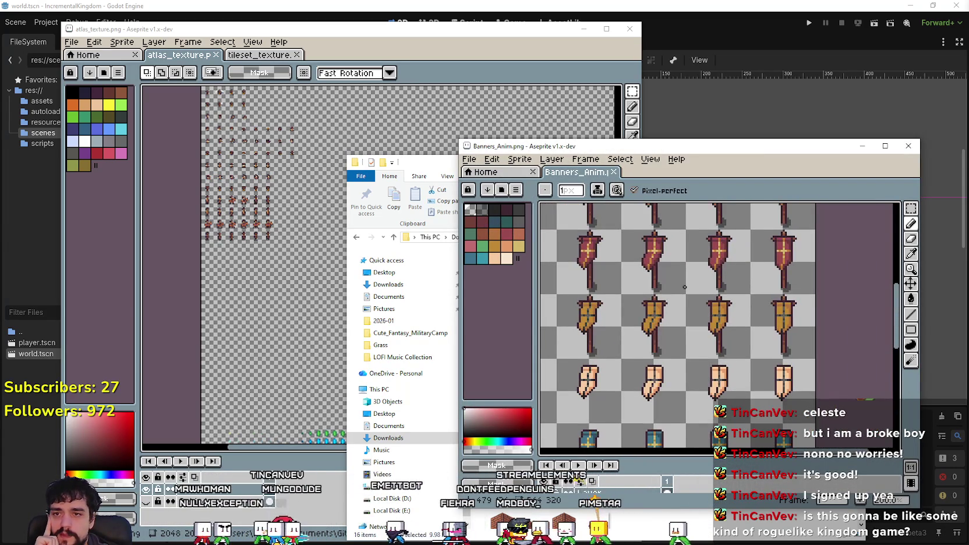
{"action": "scroll", "coordinate": [685, 290], "scroll_direction": "down", "scroll_amount": 3}
{"action": "scroll", "coordinate": [705, 320], "scroll_direction": "down", "scroll_amount": 1}
{"action": "scroll", "coordinate": [699, 332], "scroll_direction": "up", "scroll_amount": 2}
{"action": "scroll", "coordinate": [690, 346], "scroll_direction": "down", "scroll_amount": 1}
{"action": "left_click_drag", "start_coordinate": [687, 354], "coordinate": [612, 316]}
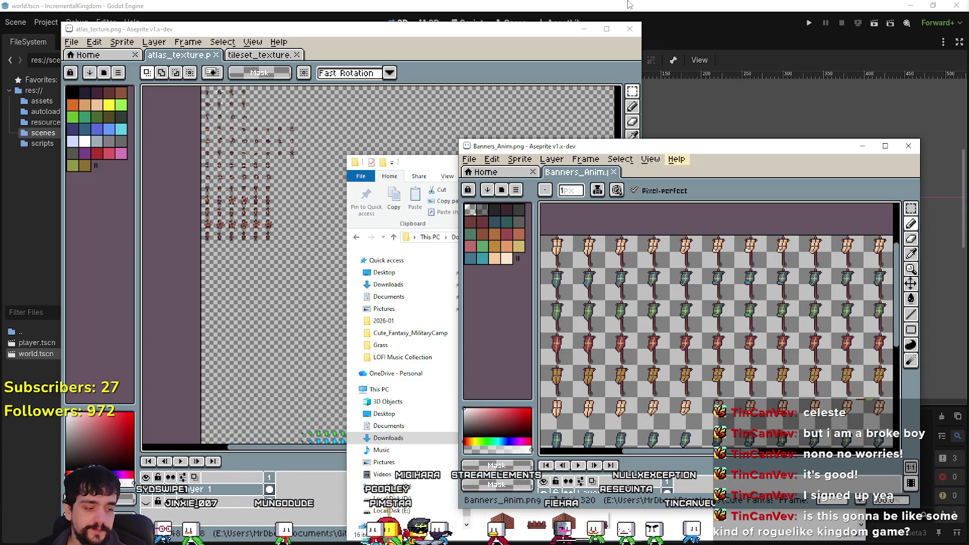
Inspect the red, orange, tan, blue and green banner rows, then close Banners_Anim.
{"action": "scroll", "coordinate": [652, 298], "scroll_direction": "down", "scroll_amount": 3}
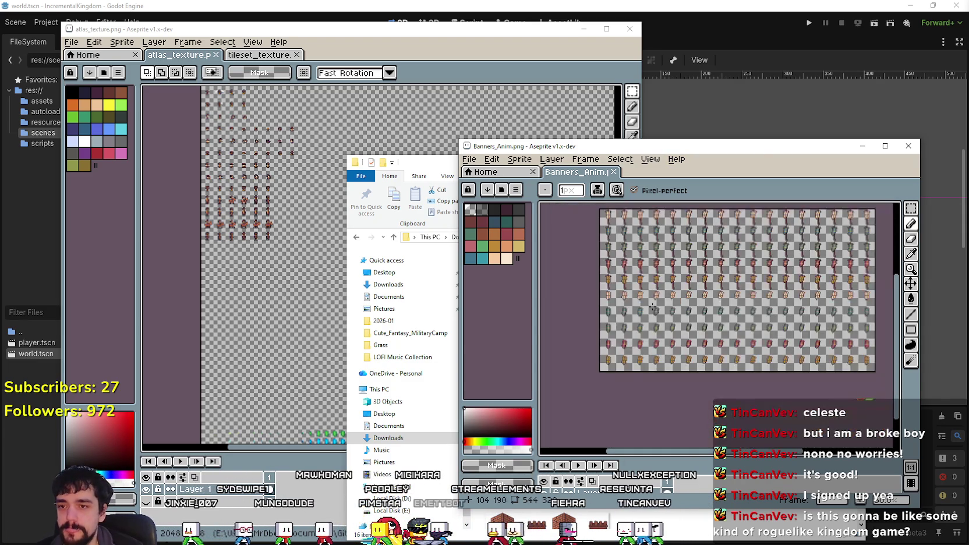
{"action": "left_click_drag", "start_coordinate": [659, 315], "coordinate": [644, 333]}
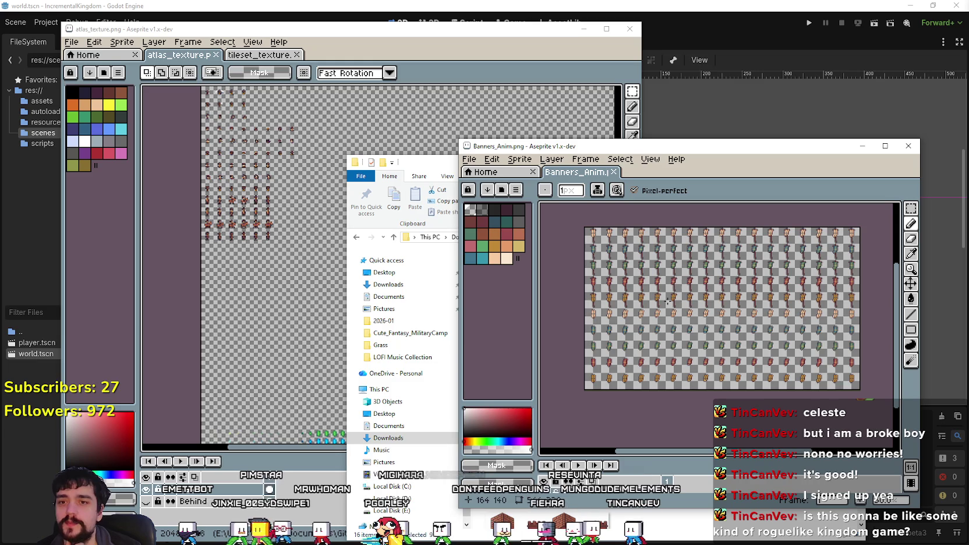
{"action": "scroll", "coordinate": [654, 356], "scroll_direction": "up", "scroll_amount": 2}
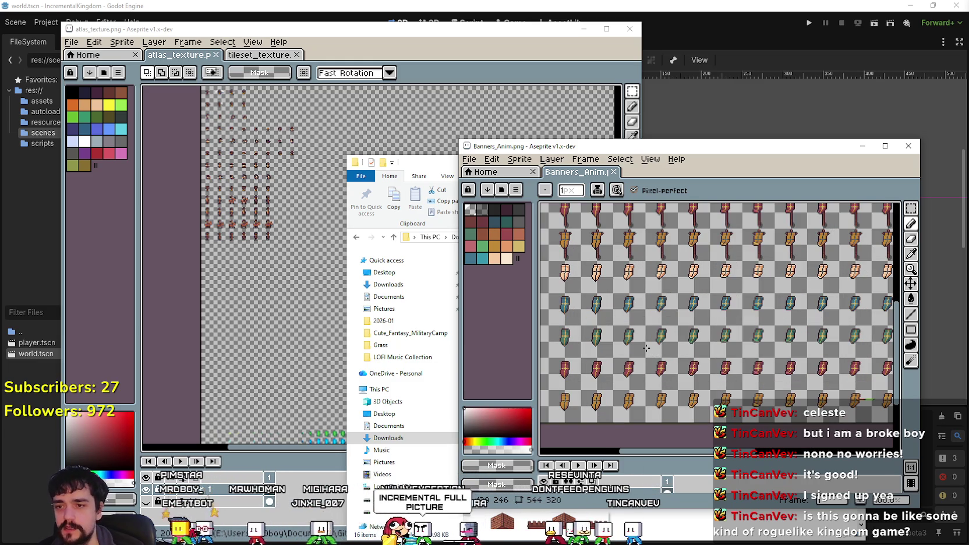
{"action": "scroll", "coordinate": [646, 349], "scroll_direction": "down", "scroll_amount": 3}
{"action": "scroll", "coordinate": [664, 329], "scroll_direction": "up", "scroll_amount": 3}
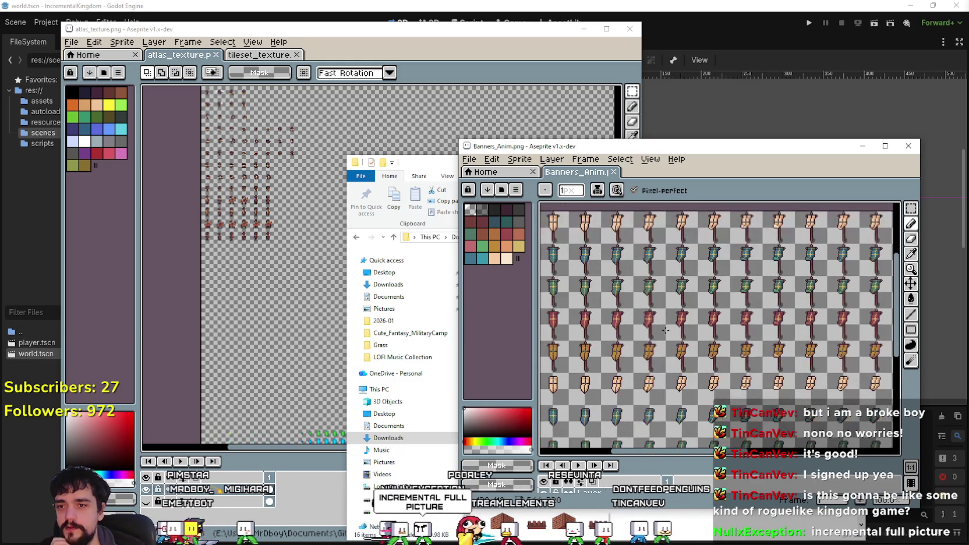
{"action": "scroll", "coordinate": [658, 338], "scroll_direction": "up", "scroll_amount": 2}
{"action": "scroll", "coordinate": [641, 352], "scroll_direction": "down", "scroll_amount": 3}
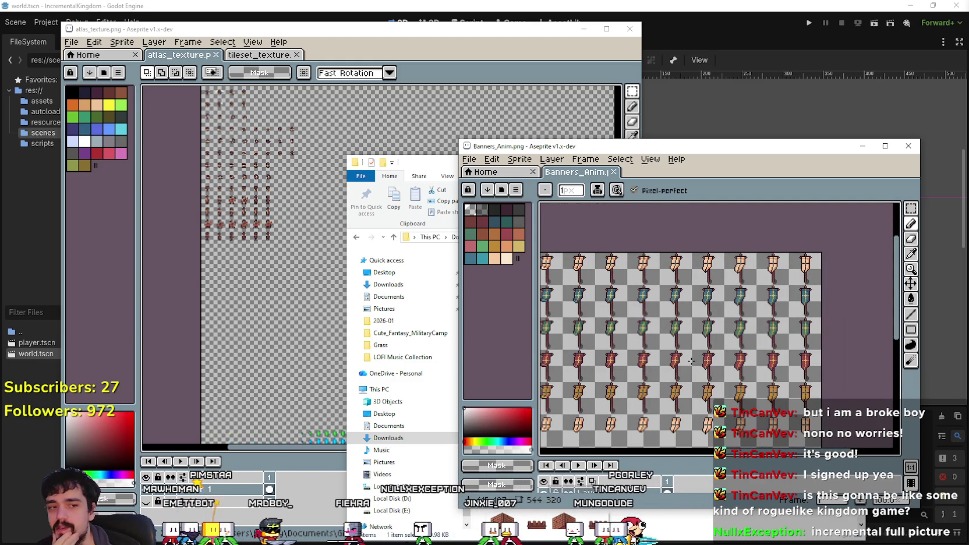
{"action": "scroll", "coordinate": [687, 366], "scroll_direction": "down", "scroll_amount": 2}
{"action": "scroll", "coordinate": [708, 349], "scroll_direction": "up", "scroll_amount": 2}
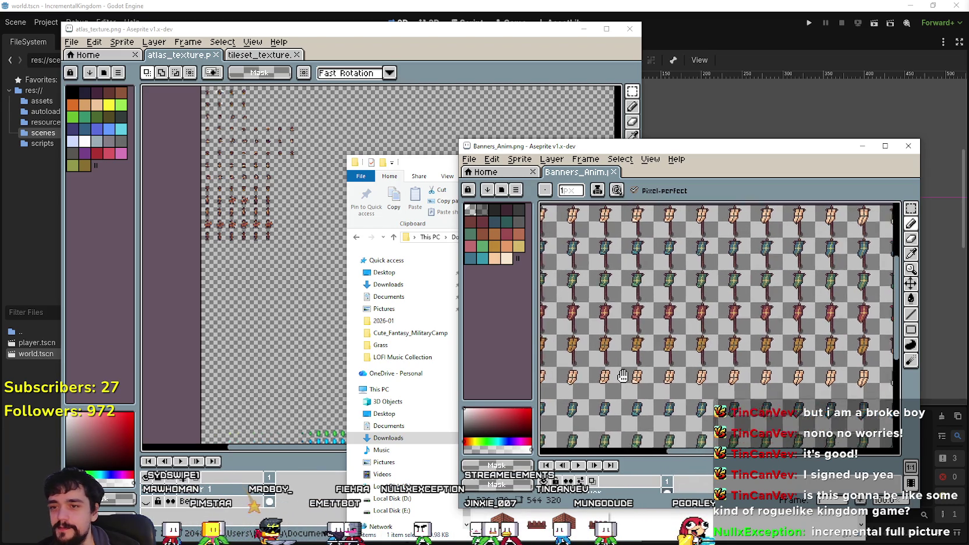
{"action": "scroll", "coordinate": [629, 361], "scroll_direction": "down", "scroll_amount": 2}
{"action": "scroll", "coordinate": [637, 344], "scroll_direction": "up", "scroll_amount": 2}
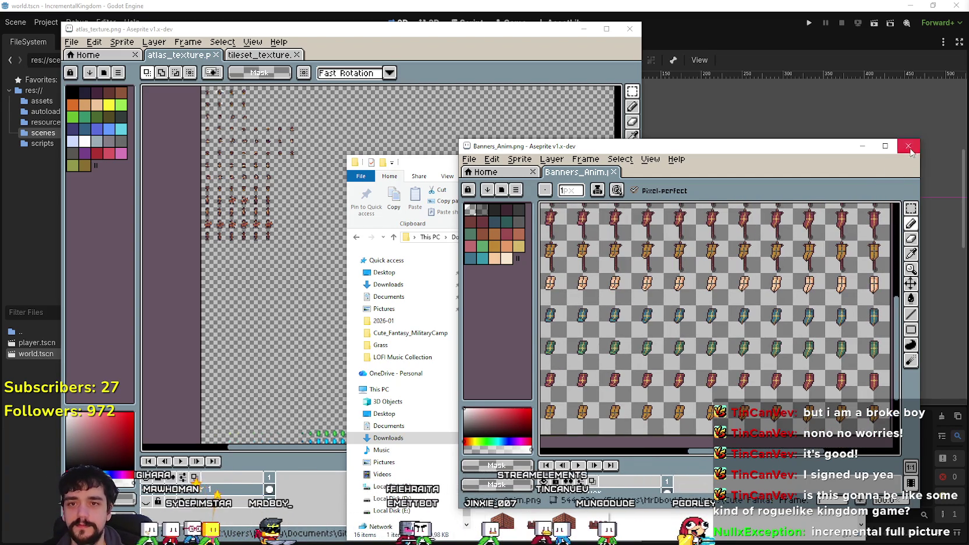
{"action": "left_click", "coordinate": [913, 153]}
{"action": "double_click", "coordinate": [740, 332]}
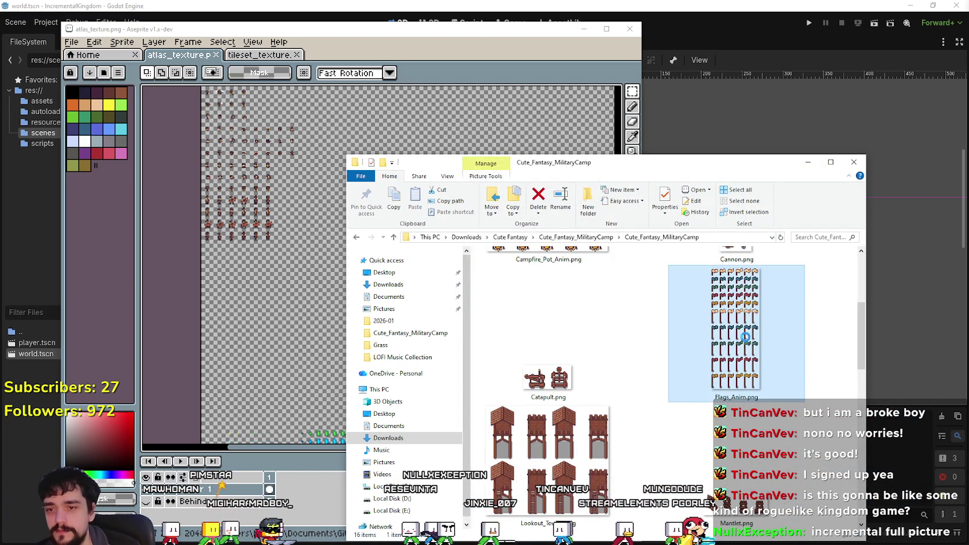
{"action": "scroll", "coordinate": [692, 241], "scroll_direction": "up", "scroll_amount": 2}
{"action": "scroll", "coordinate": [692, 240], "scroll_direction": "down", "scroll_amount": 2}
{"action": "scroll", "coordinate": [729, 314], "scroll_direction": "up", "scroll_amount": 3}
{"action": "scroll", "coordinate": [729, 315], "scroll_direction": "down", "scroll_amount": 1}
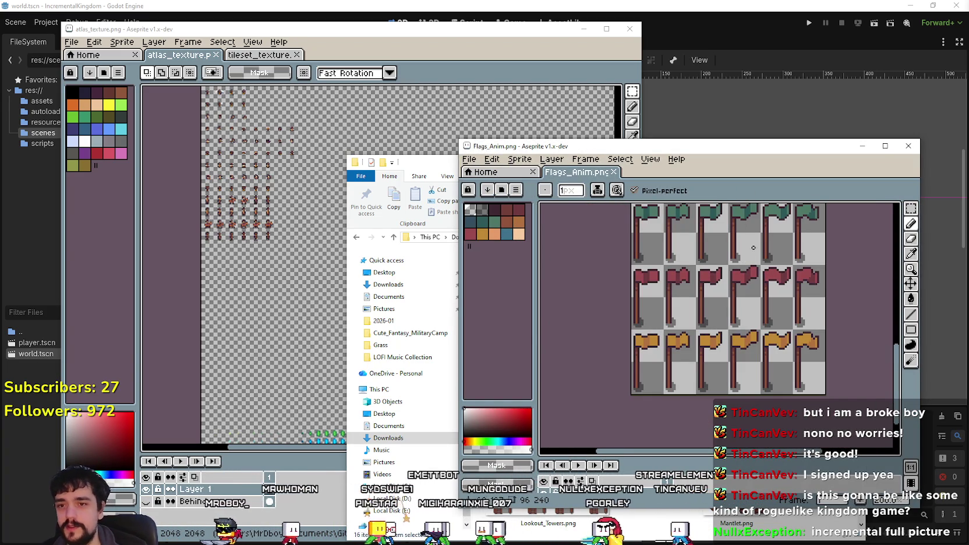
{"action": "scroll", "coordinate": [747, 245], "scroll_direction": "down", "scroll_amount": 2}
{"action": "scroll", "coordinate": [699, 321], "scroll_direction": "up", "scroll_amount": 1}
{"action": "scroll", "coordinate": [687, 350], "scroll_direction": "down", "scroll_amount": 1}
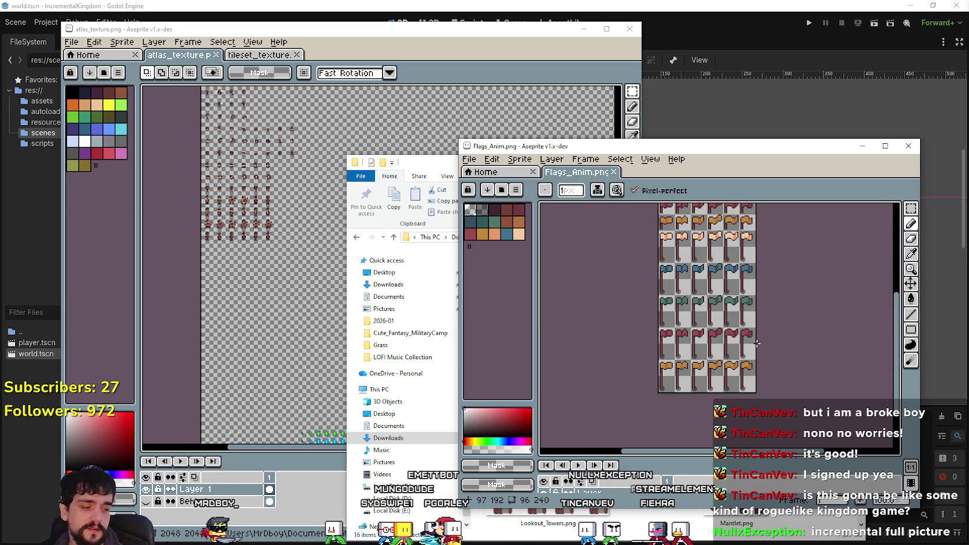
{"action": "scroll", "coordinate": [676, 278], "scroll_direction": "up", "scroll_amount": 2}
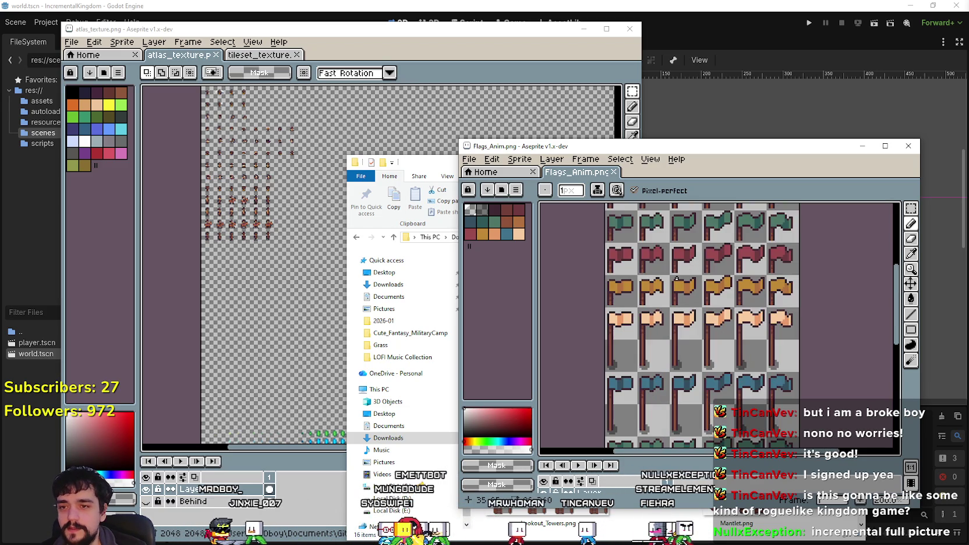
{"action": "scroll", "coordinate": [677, 290], "scroll_direction": "down", "scroll_amount": 2}
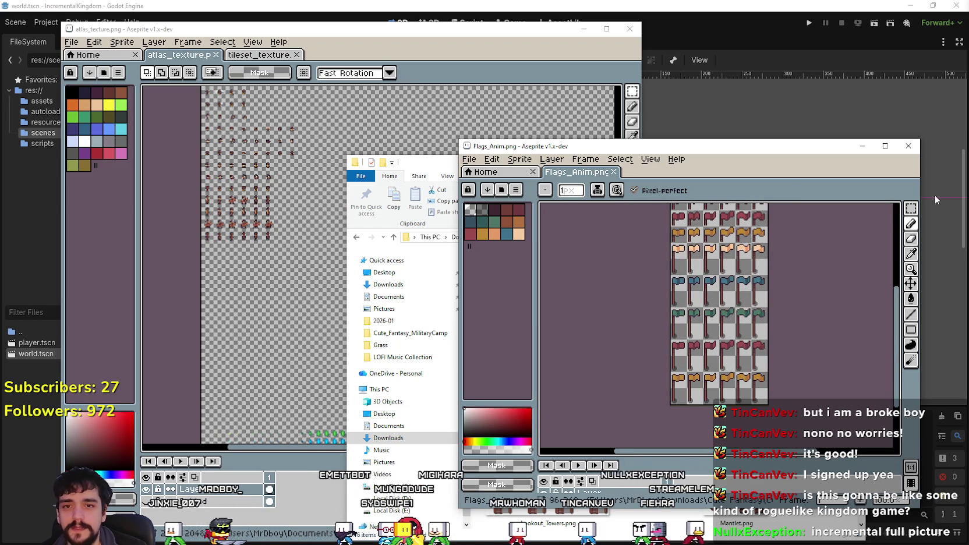
{"action": "left_click", "coordinate": [912, 211]}
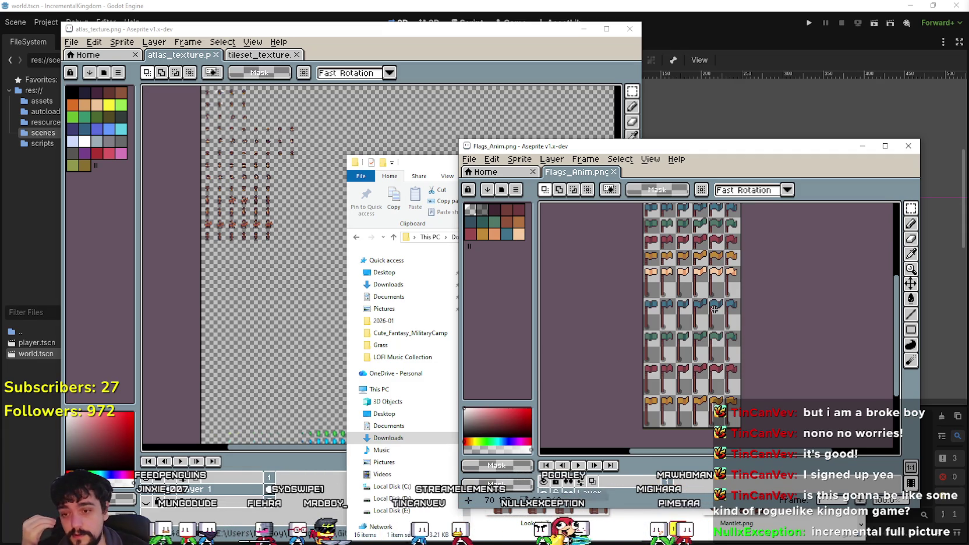
{"action": "scroll", "coordinate": [722, 396], "scroll_direction": "up", "scroll_amount": 3}
{"action": "scroll", "coordinate": [708, 326], "scroll_direction": "up", "scroll_amount": 2}
{"action": "scroll", "coordinate": [703, 315], "scroll_direction": "down", "scroll_amount": 2}
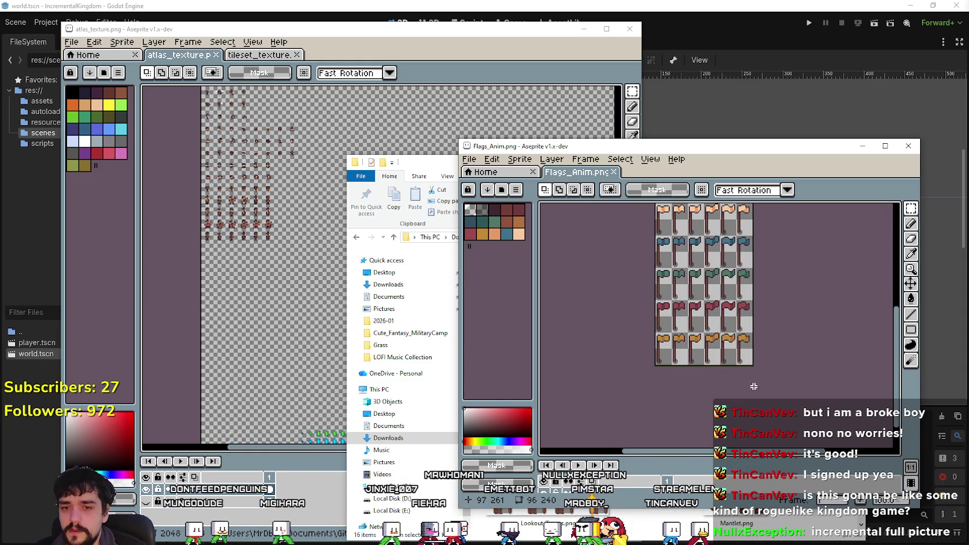
{"action": "scroll", "coordinate": [759, 318], "scroll_direction": "up", "scroll_amount": 1}
{"action": "scroll", "coordinate": [746, 323], "scroll_direction": "up", "scroll_amount": 2}
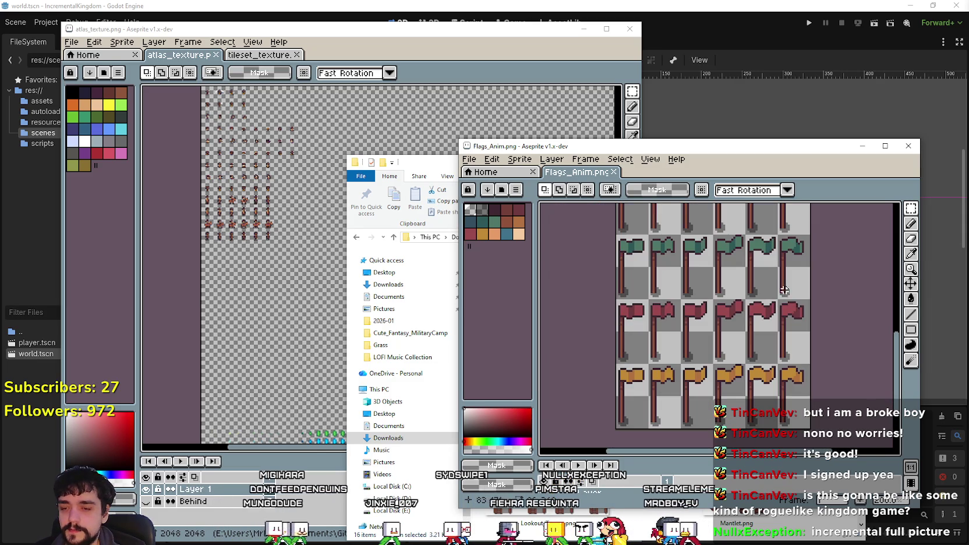
{"action": "left_click_drag", "start_coordinate": [821, 151], "coordinate": [553, 92]}
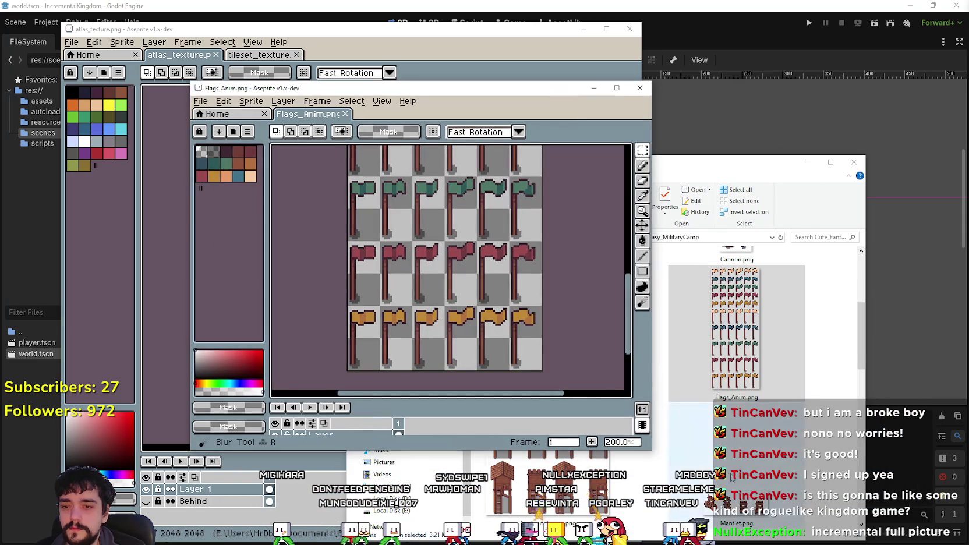
{"action": "scroll", "coordinate": [734, 349], "scroll_direction": "down", "scroll_amount": 2}
{"action": "left_click", "coordinate": [730, 373]}
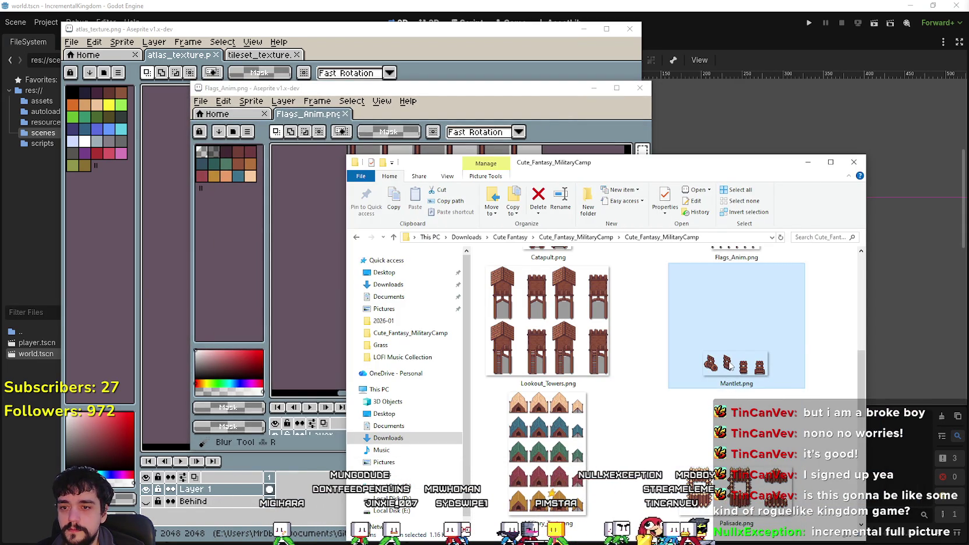
Close the Flags_Anim flag sheet window in Aseprite.
{"action": "scroll", "coordinate": [731, 366], "scroll_direction": "down", "scroll_amount": 2}
{"action": "scroll", "coordinate": [731, 366], "scroll_direction": "up", "scroll_amount": 2}
{"action": "scroll", "coordinate": [553, 368], "scroll_direction": "down", "scroll_amount": 2}
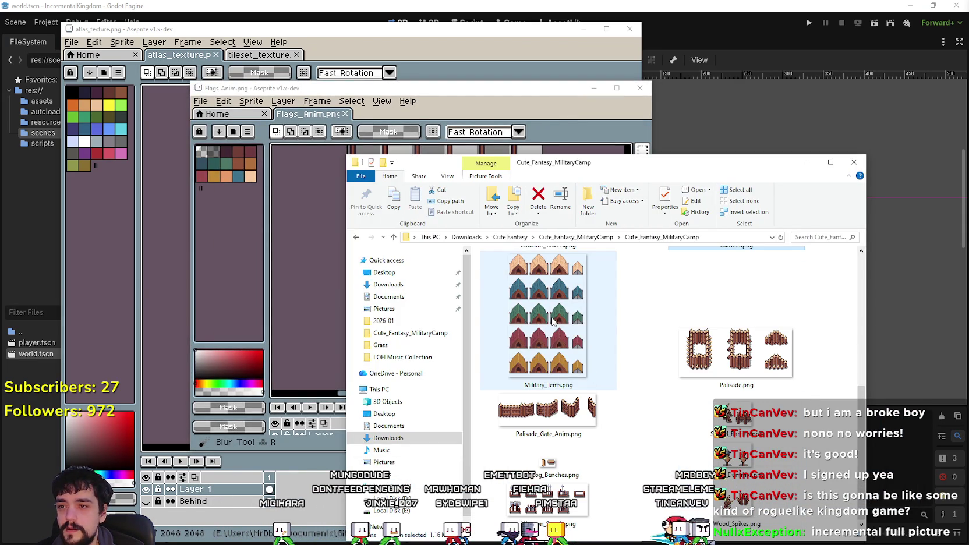
{"action": "left_click", "coordinate": [640, 91]}
{"action": "left_click", "coordinate": [640, 91]}
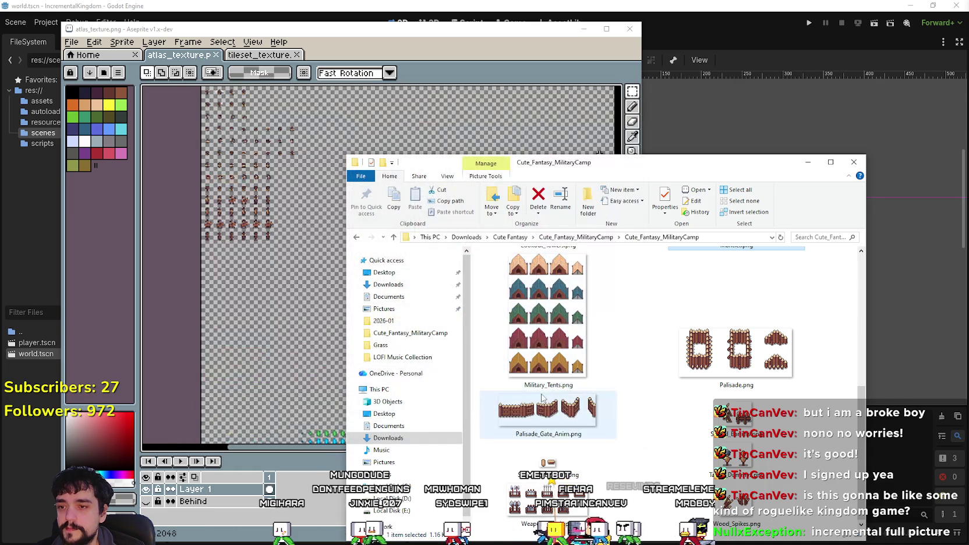
Open Military_Tents.png in Aseprite, view the red and yellow tent rows, and pick a selection tool.
{"action": "left_click", "coordinate": [529, 348]}
{"action": "double_click", "coordinate": [532, 370]}
{"action": "mouse_move", "coordinate": [443, 245]}
{"action": "left_mouse_down"}
{"action": "mouse_move", "coordinate": [455, 143]}
{"action": "mouse_move", "coordinate": [454, 242]}
{"action": "mouse_move", "coordinate": [414, 256]}
{"action": "mouse_move", "coordinate": [415, 210]}
{"action": "left_mouse_up"}
{"action": "scroll", "coordinate": [454, 241], "scroll_direction": "down", "scroll_amount": 2}
{"action": "scroll", "coordinate": [442, 251], "scroll_direction": "up", "scroll_amount": 2}
{"action": "scroll", "coordinate": [414, 256], "scroll_direction": "up", "scroll_amount": 1}
{"action": "scroll", "coordinate": [583, 193], "scroll_direction": "down", "scroll_amount": 1}
{"action": "left_click", "coordinate": [642, 150]}
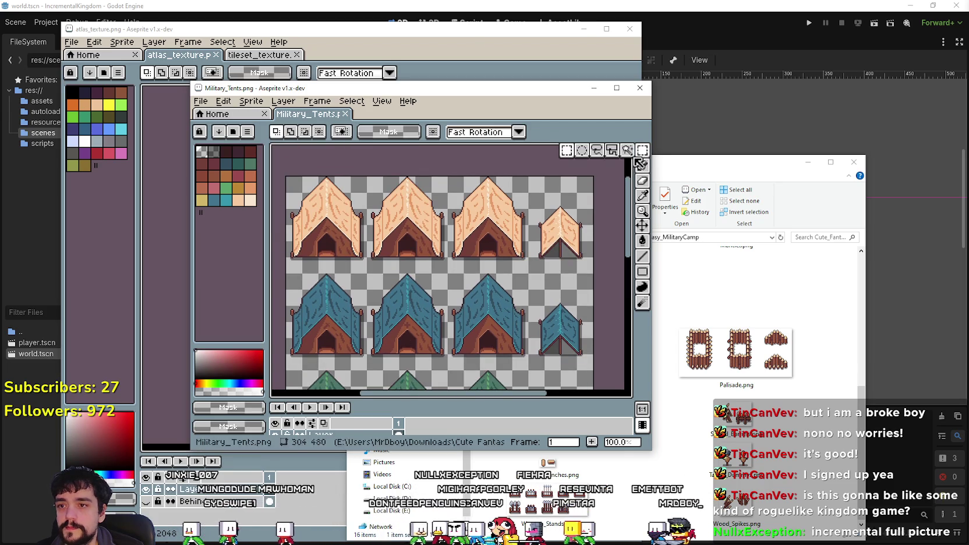
Zoom and pan across the tent sheet to inspect the peach and blue tents up close.
{"action": "scroll", "coordinate": [583, 192], "scroll_direction": "up", "scroll_amount": 2}
{"action": "scroll", "coordinate": [582, 192], "scroll_direction": "down", "scroll_amount": 2}
{"action": "scroll", "coordinate": [323, 269], "scroll_direction": "up", "scroll_amount": 2}
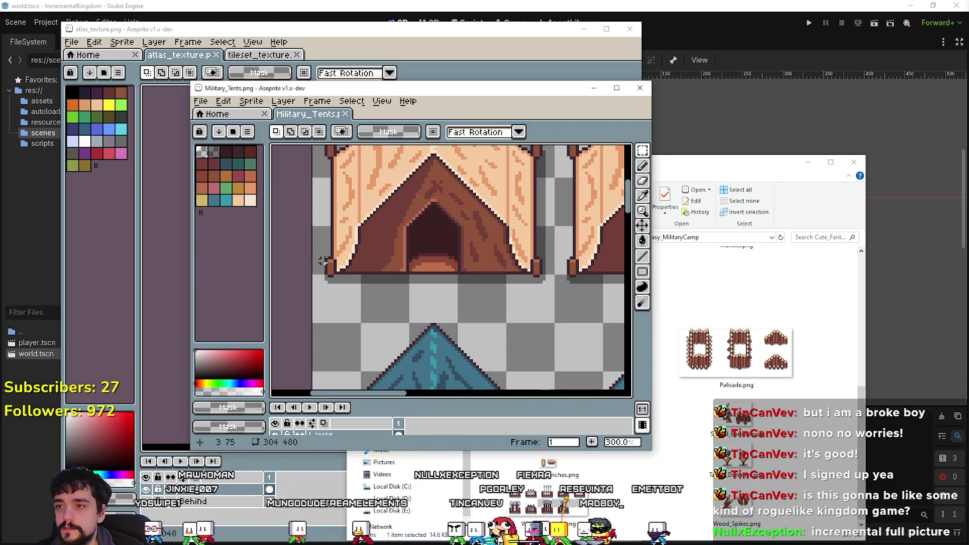
{"action": "mouse_move", "coordinate": [279, 238]}
{"action": "left_mouse_down"}
{"action": "mouse_move", "coordinate": [291, 116]}
{"action": "mouse_move", "coordinate": [398, 145]}
{"action": "mouse_move", "coordinate": [356, 361]}
{"action": "mouse_move", "coordinate": [369, 369]}
{"action": "mouse_move", "coordinate": [629, 269]}
{"action": "left_mouse_up"}
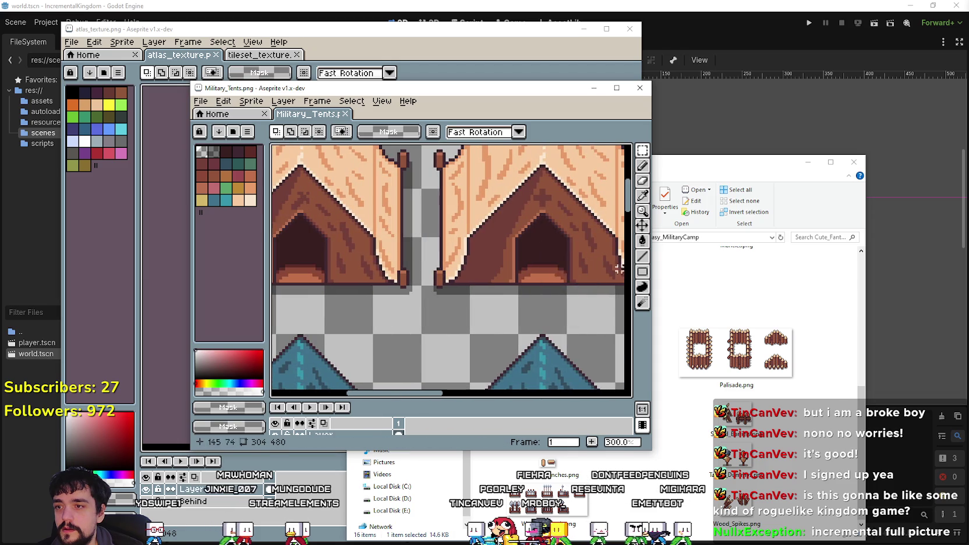
{"action": "scroll", "coordinate": [531, 191], "scroll_direction": "up", "scroll_amount": 1}
{"action": "mouse_move", "coordinate": [415, 269]}
{"action": "left_mouse_down"}
{"action": "mouse_move", "coordinate": [532, 291]}
{"action": "mouse_move", "coordinate": [384, 282]}
{"action": "mouse_move", "coordinate": [387, 233]}
{"action": "mouse_move", "coordinate": [408, 218]}
{"action": "mouse_move", "coordinate": [427, 174]}
{"action": "left_mouse_up"}
{"action": "scroll", "coordinate": [435, 214], "scroll_direction": "down", "scroll_amount": 1}
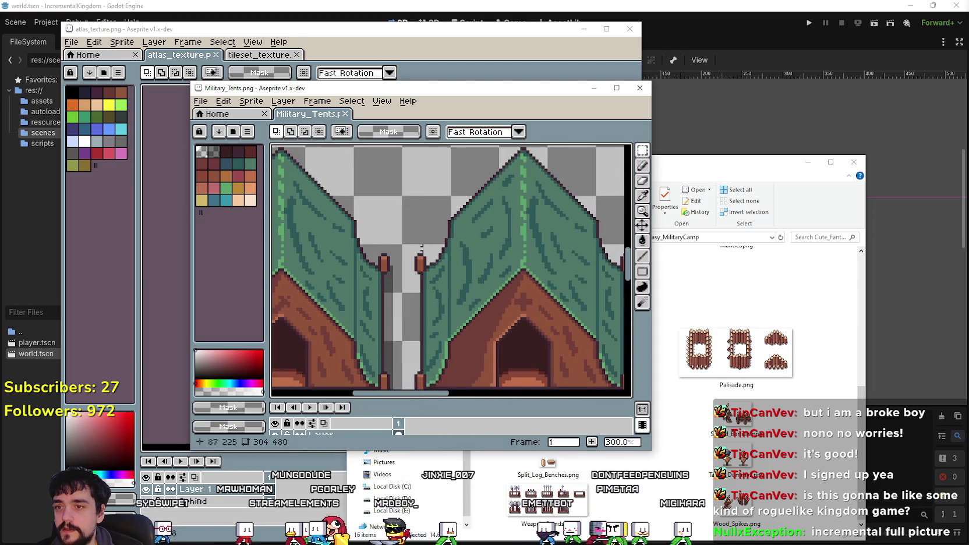
{"action": "scroll", "coordinate": [427, 283], "scroll_direction": "down", "scroll_amount": 3}
{"action": "scroll", "coordinate": [427, 283], "scroll_direction": "up", "scroll_amount": 1}
{"action": "scroll", "coordinate": [427, 283], "scroll_direction": "up", "scroll_amount": 1}
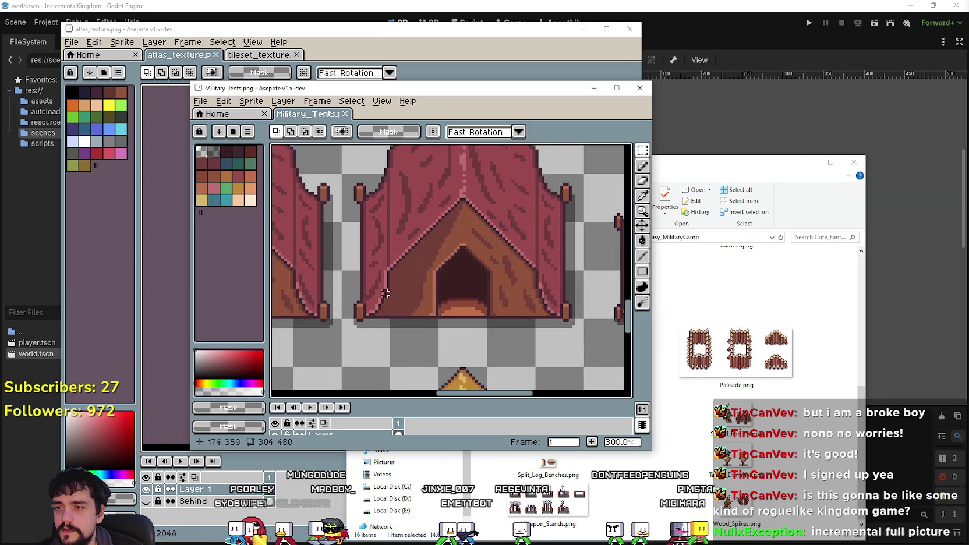
{"action": "scroll", "coordinate": [571, 290], "scroll_direction": "down", "scroll_amount": 1}
{"action": "scroll", "coordinate": [618, 310], "scroll_direction": "down", "scroll_amount": 2}
Frame the peach, blue and green tent rows to copy the peach row, then return to atlas_texture.png.
{"action": "left_click_drag", "start_coordinate": [394, 146], "coordinate": [397, 289]}
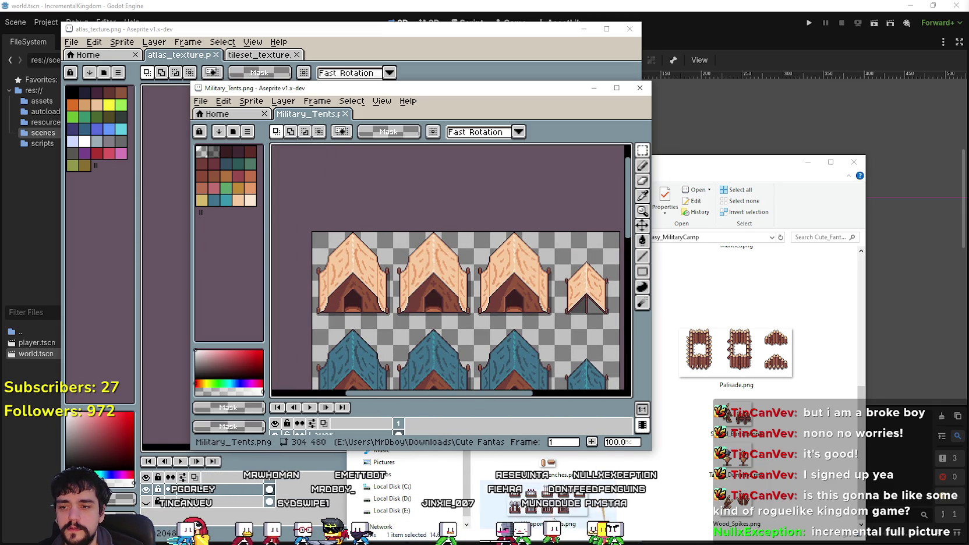
{"action": "mouse_move", "coordinate": [386, 280]}
{"action": "left_mouse_down"}
{"action": "mouse_move", "coordinate": [494, 312]}
{"action": "mouse_move", "coordinate": [483, 265]}
{"action": "mouse_move", "coordinate": [343, 232]}
{"action": "mouse_move", "coordinate": [336, 272]}
{"action": "mouse_move", "coordinate": [465, 302]}
{"action": "left_mouse_up"}
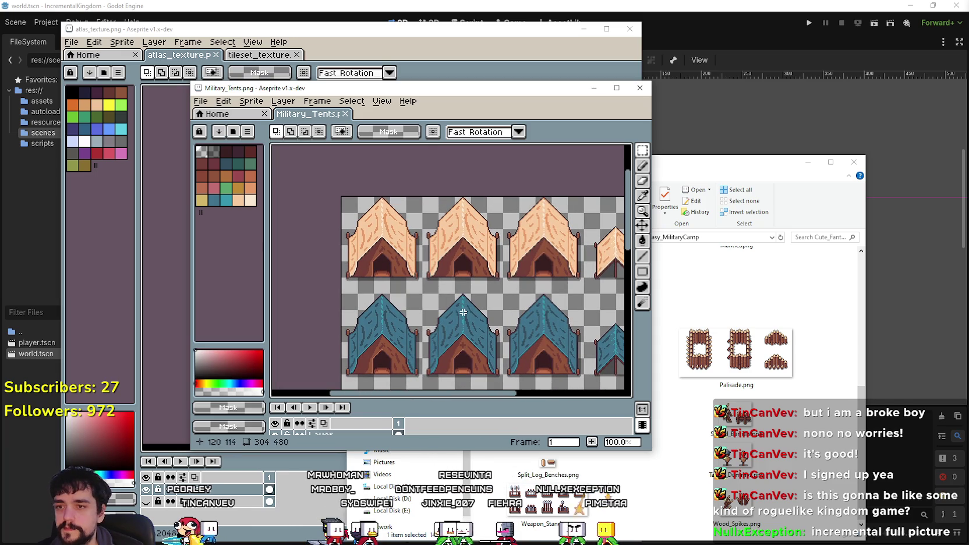
{"action": "scroll", "coordinate": [395, 285], "scroll_direction": "up", "scroll_amount": 1}
{"action": "scroll", "coordinate": [357, 283], "scroll_direction": "down", "scroll_amount": 1}
{"action": "mouse_move", "coordinate": [355, 282]}
{"action": "left_mouse_down"}
{"action": "mouse_move", "coordinate": [315, 290]}
{"action": "mouse_move", "coordinate": [614, 196]}
{"action": "left_mouse_up"}
{"action": "left_click", "coordinate": [444, 43]}
{"action": "scroll", "coordinate": [361, 268], "scroll_direction": "down", "scroll_amount": 3}
{"action": "scroll", "coordinate": [361, 290], "scroll_direction": "up", "scroll_amount": 1}
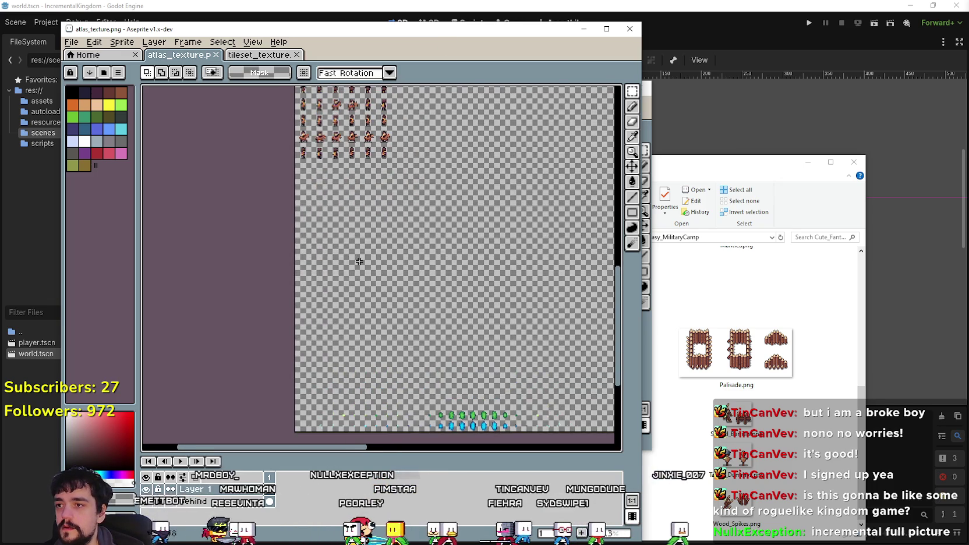
Paste the four peach tents at 0,1888, flush left above the green and blue sprites, and commit.
{"action": "key", "text": "ctrl+v"}
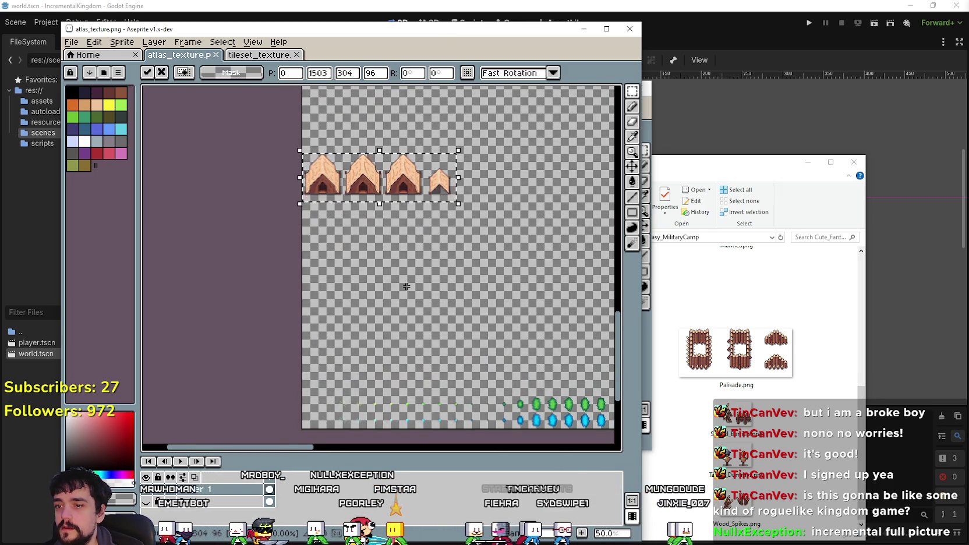
{"action": "scroll", "coordinate": [396, 256], "scroll_direction": "left", "scroll_amount": 1}
{"action": "mouse_move", "coordinate": [344, 190]}
{"action": "left_mouse_down"}
{"action": "mouse_move", "coordinate": [358, 349]}
{"action": "mouse_move", "coordinate": [349, 146]}
{"action": "mouse_move", "coordinate": [349, 219]}
{"action": "left_mouse_up"}
{"action": "scroll", "coordinate": [353, 262], "scroll_direction": "up", "scroll_amount": 1}
{"action": "mouse_move", "coordinate": [363, 172]}
{"action": "left_mouse_down"}
{"action": "mouse_move", "coordinate": [330, 195]}
{"action": "mouse_move", "coordinate": [320, 223]}
{"action": "left_mouse_up"}
{"action": "scroll", "coordinate": [371, 312], "scroll_direction": "right", "scroll_amount": 3}
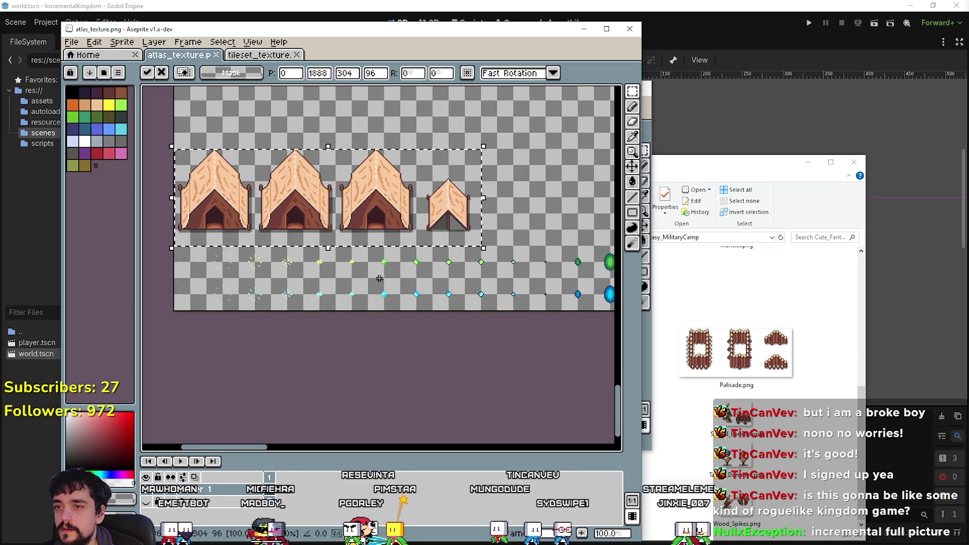
{"action": "key", "text": "Return"}
{"action": "mouse_move", "coordinate": [668, 440]}
{"action": "left_mouse_down"}
{"action": "mouse_move", "coordinate": [795, 460]}
{"action": "mouse_move", "coordinate": [804, 505]}
{"action": "mouse_move", "coordinate": [799, 485]}
{"action": "left_mouse_up"}
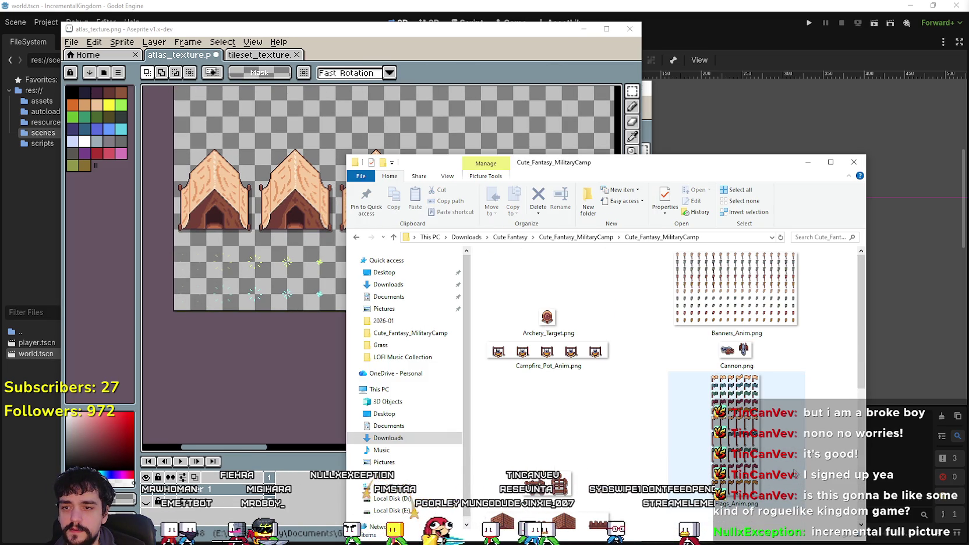
Look over the Weapon_Stands.png sheet and minimize its window.
{"action": "scroll", "coordinate": [794, 470], "scroll_direction": "down", "scroll_amount": 5}
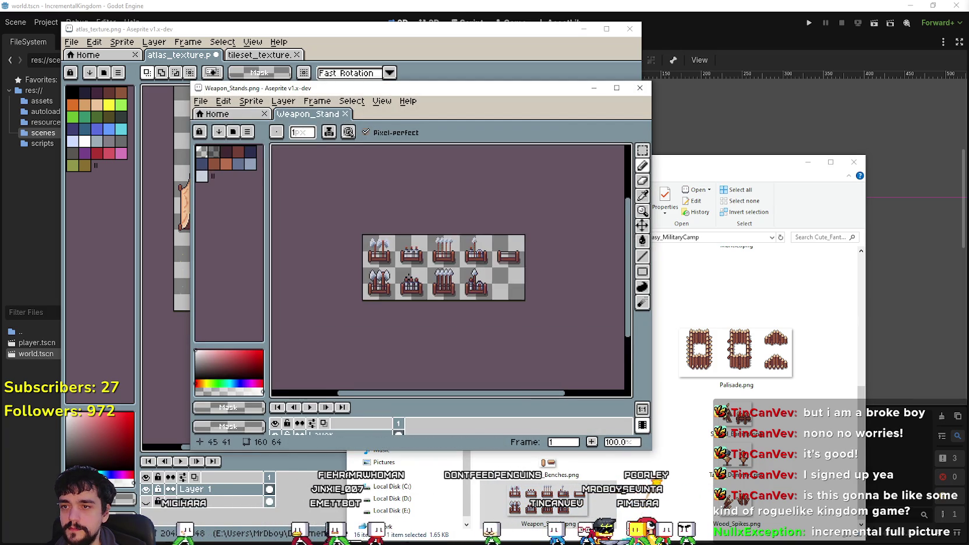
{"action": "scroll", "coordinate": [409, 278], "scroll_direction": "up", "scroll_amount": 1}
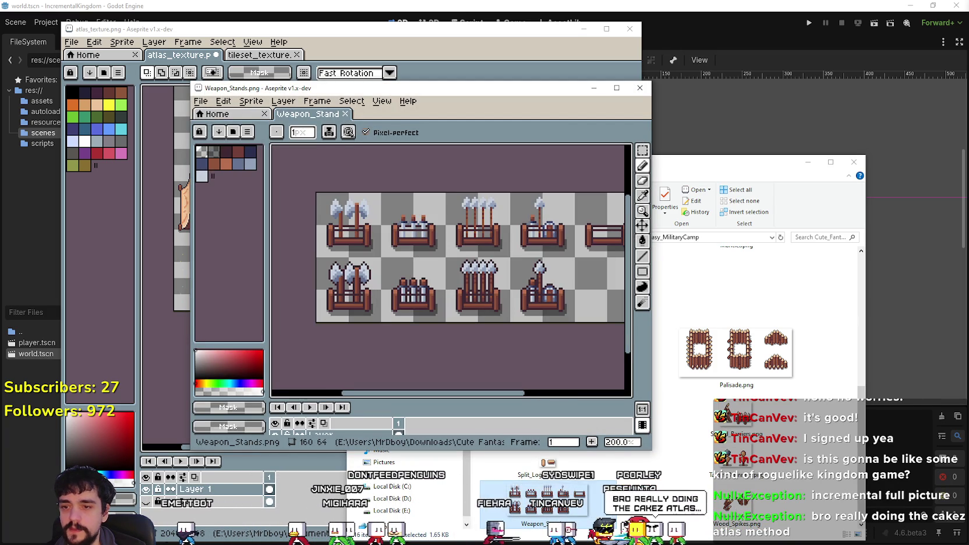
{"action": "left_click", "coordinate": [593, 87]}
Save atlas_texture.png with the new tents and switch back to Godot.
{"action": "left_click", "coordinate": [603, 74]}
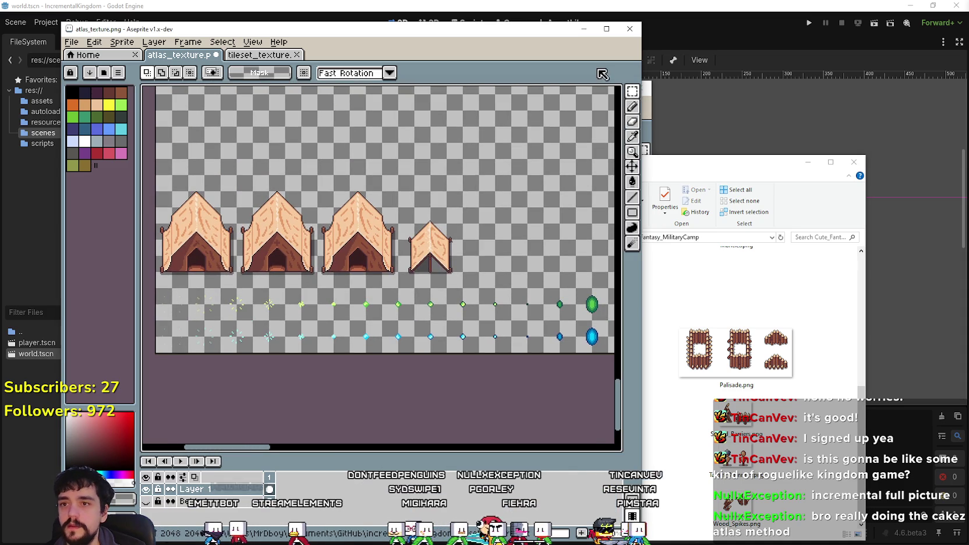
{"action": "scroll", "coordinate": [342, 329], "scroll_direction": "down", "scroll_amount": 1}
{"action": "scroll", "coordinate": [297, 329], "scroll_direction": "up", "scroll_amount": 1}
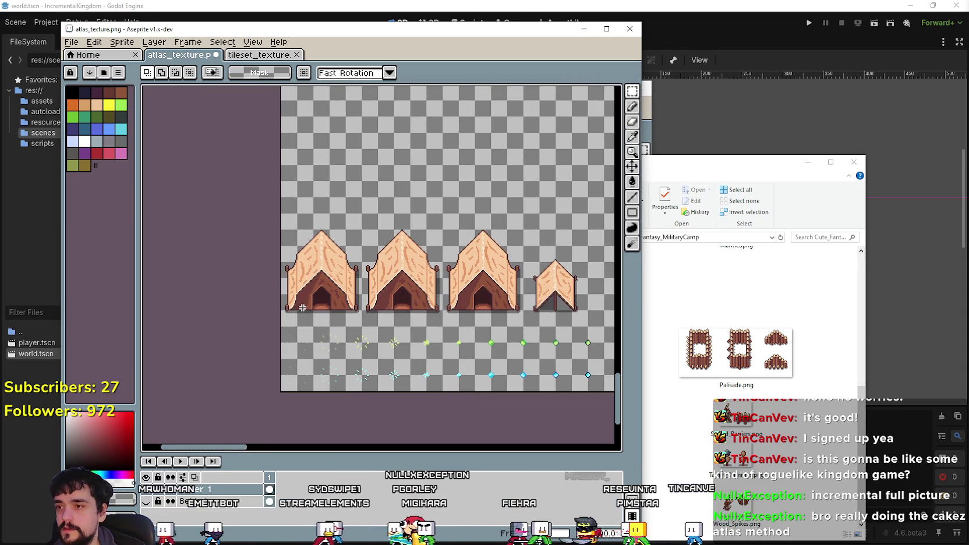
{"action": "scroll", "coordinate": [264, 354], "scroll_direction": "up", "scroll_amount": 1}
{"action": "scroll", "coordinate": [251, 346], "scroll_direction": "down", "scroll_amount": 1}
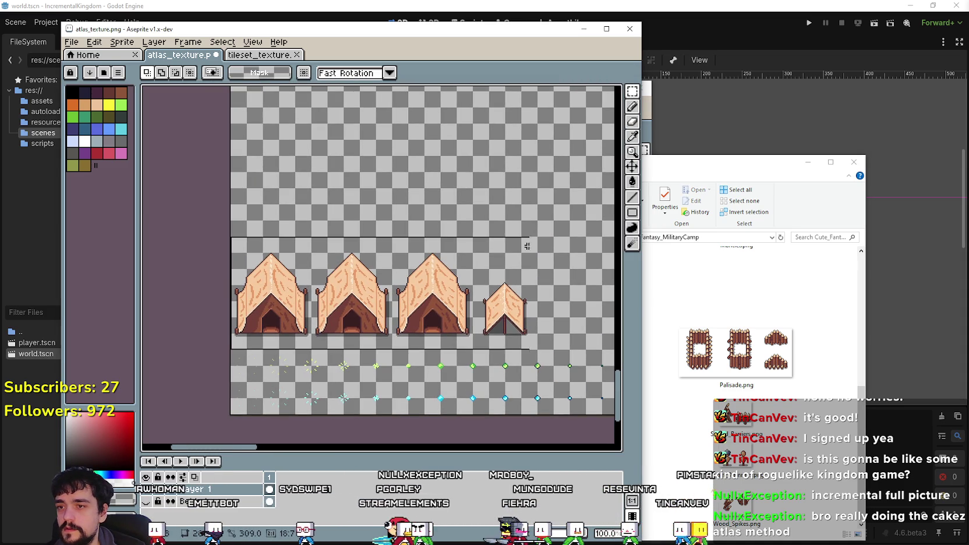
{"action": "key", "text": "ctrl+s"}
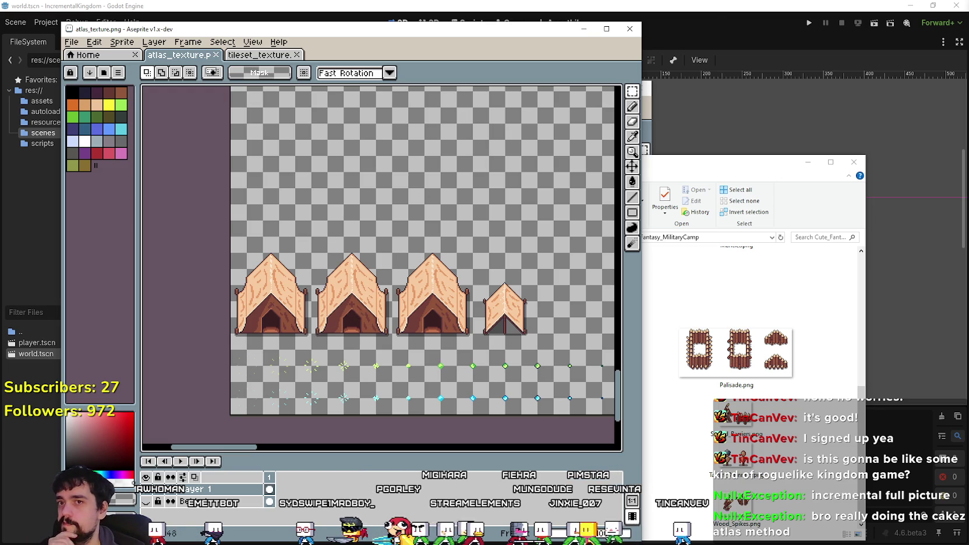
{"action": "left_click", "coordinate": [713, 12]}
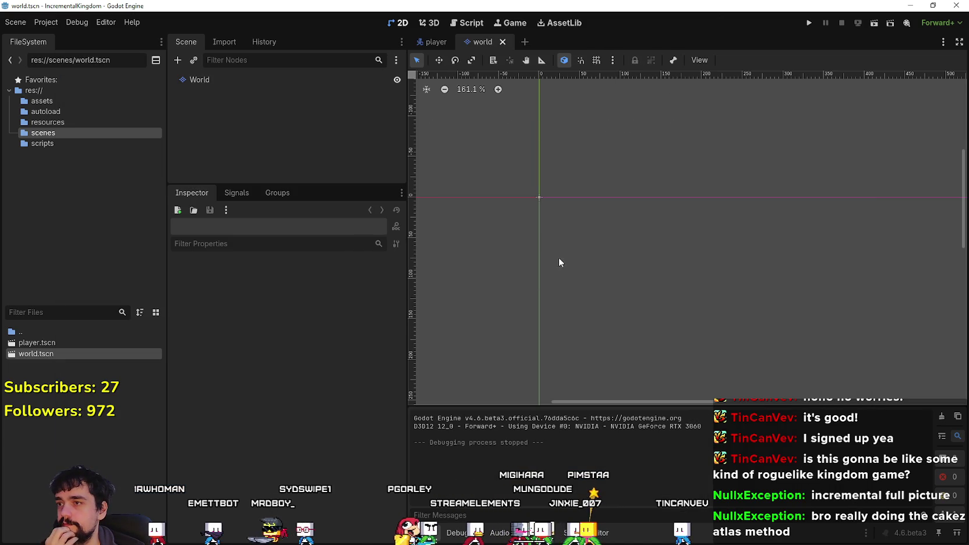
Create a new TileSet for the World node's tile layer.
{"action": "left_click", "coordinate": [271, 79]}
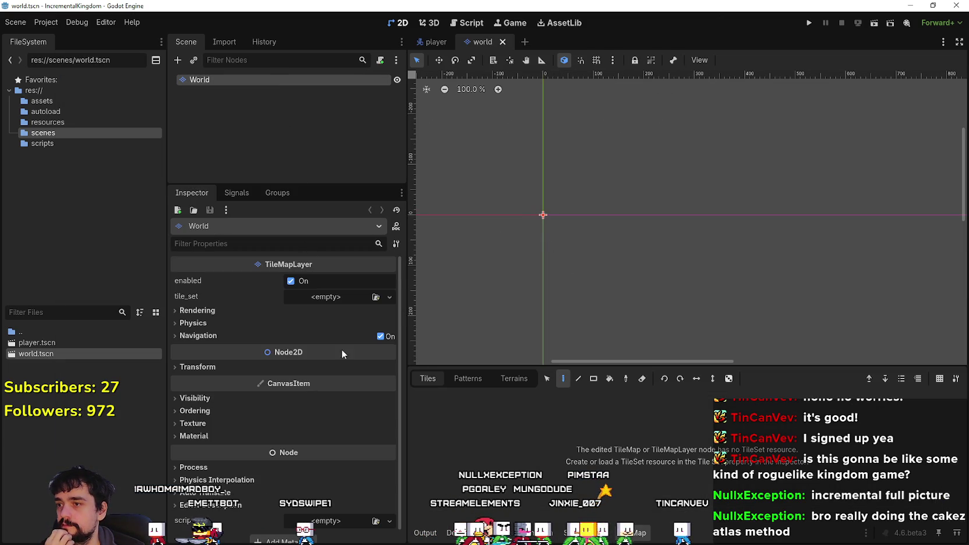
{"action": "left_click", "coordinate": [339, 299]}
{"action": "left_click", "coordinate": [338, 320]}
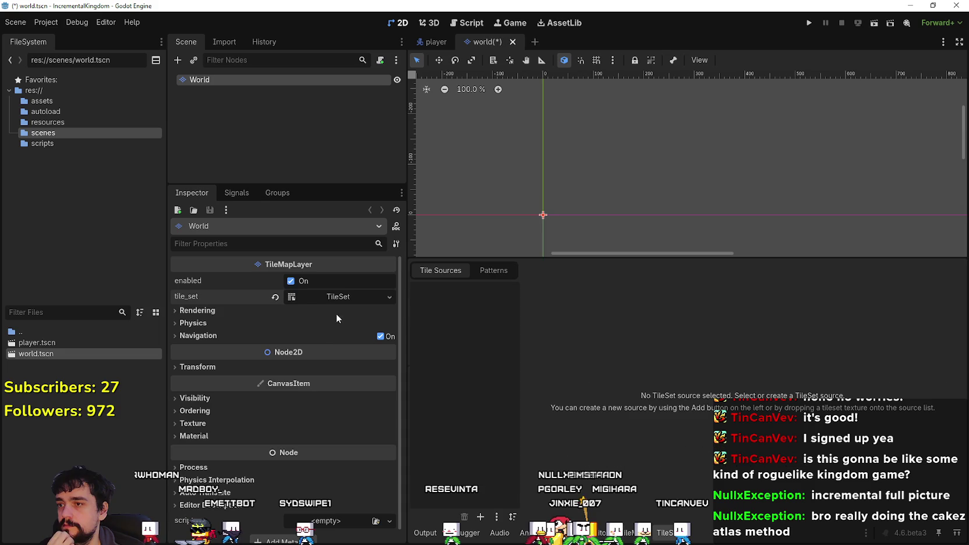
{"action": "left_click", "coordinate": [330, 297]}
Save the TileSet as worldTileset.tres and start adding an Atlas source.
{"action": "left_click", "coordinate": [389, 297]}
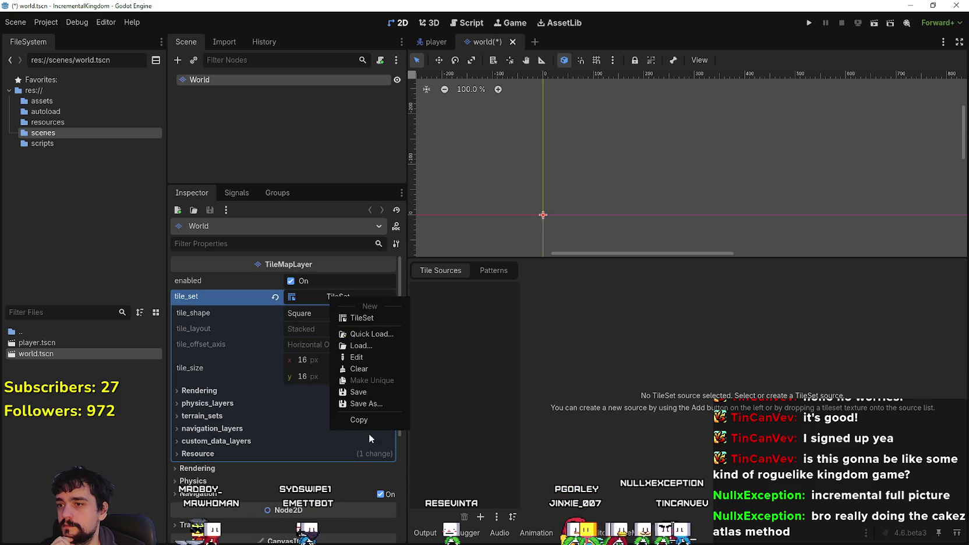
{"action": "left_click", "coordinate": [364, 405]}
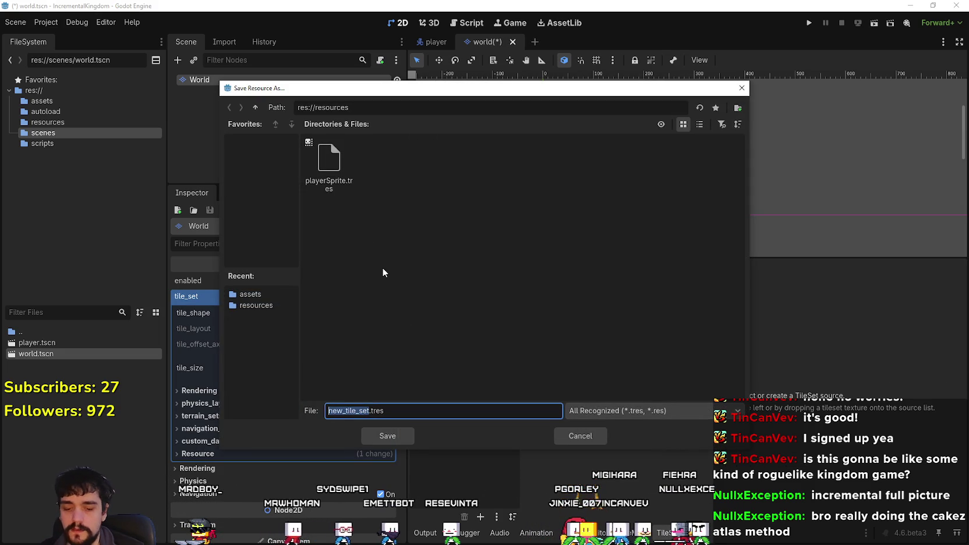
{"action": "type", "text": "worldTilesets"}
{"action": "key", "text": "BackSpace"}
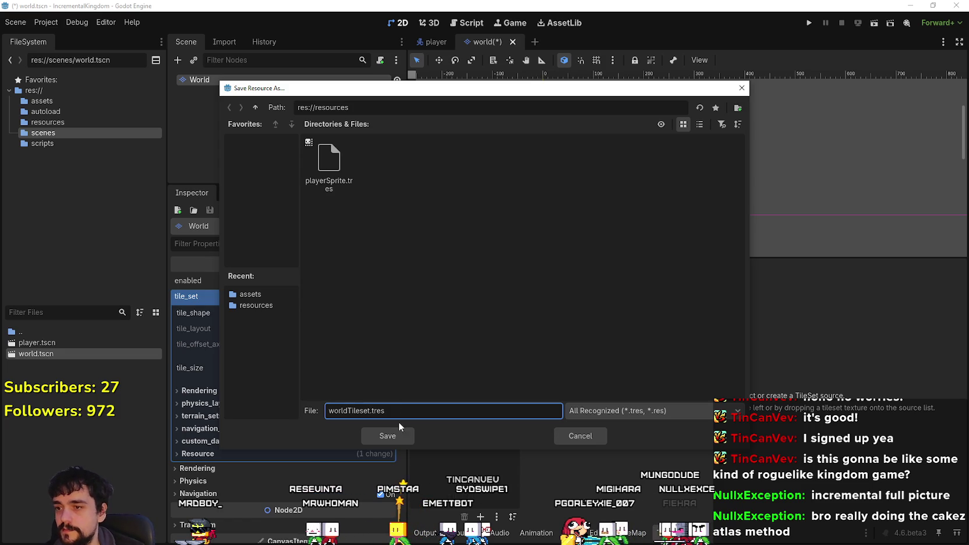
{"action": "left_click", "coordinate": [402, 438]}
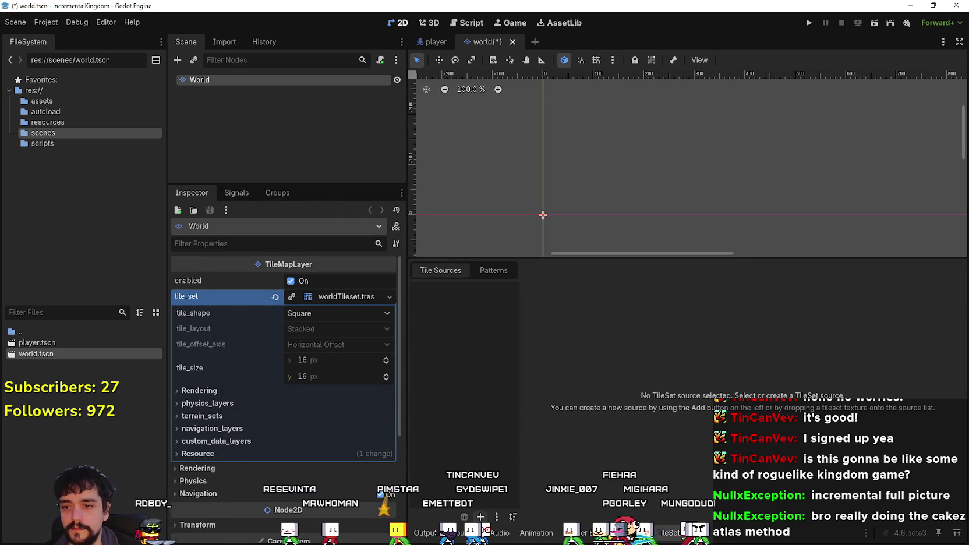
{"action": "left_click", "coordinate": [481, 516]}
{"action": "left_click", "coordinate": [193, 210]}
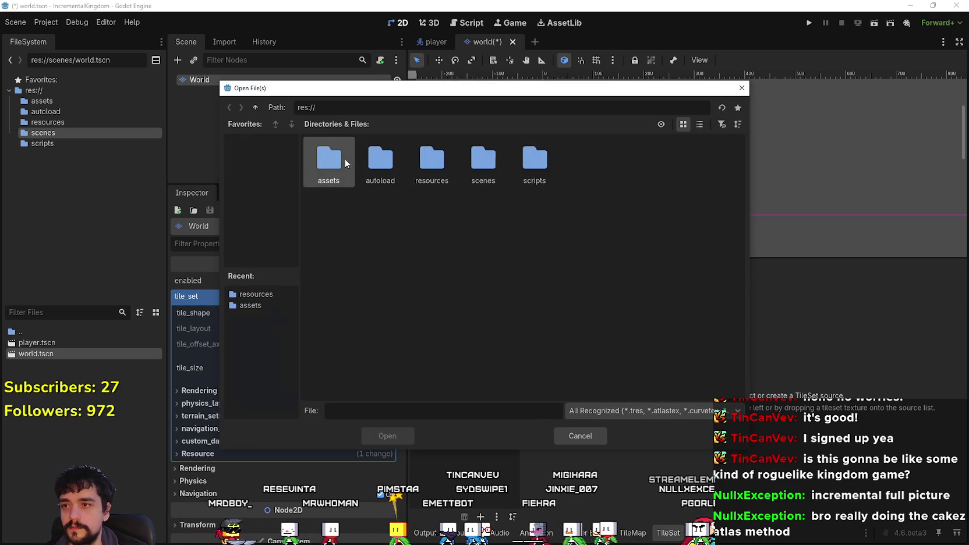
Load assets/tileset_texture.png as the atlas source, declining automatic tile creation.
{"action": "double_click", "coordinate": [338, 154]}
{"action": "left_click", "coordinate": [380, 163]}
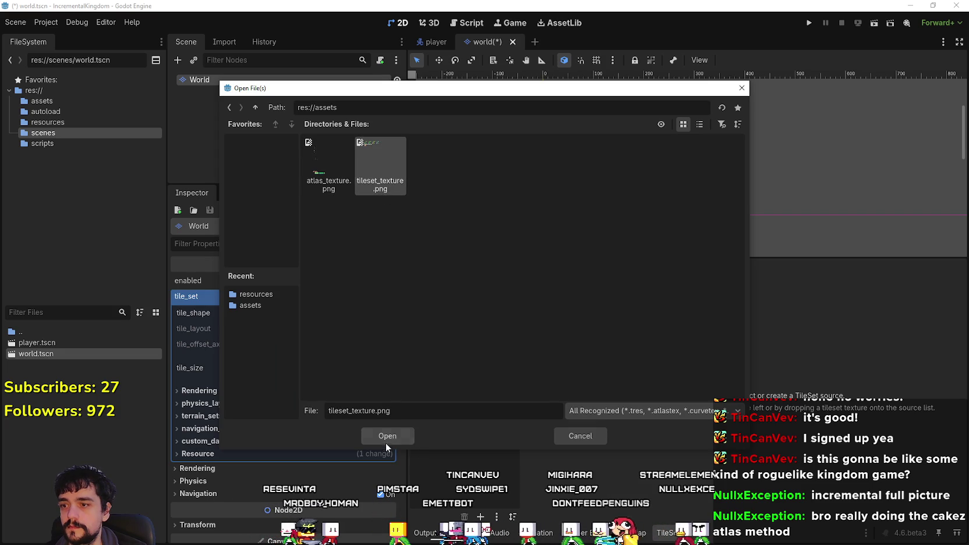
{"action": "left_click", "coordinate": [386, 442]}
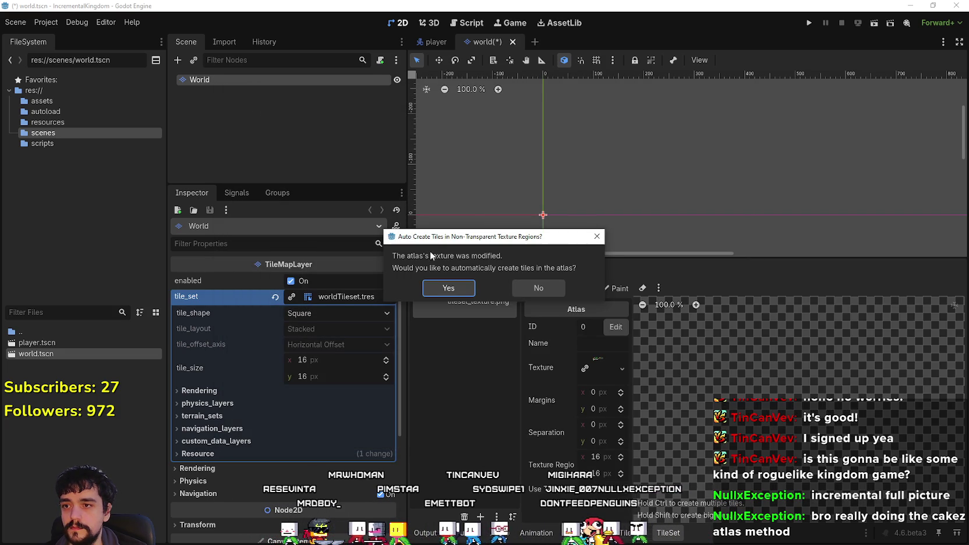
{"action": "left_click", "coordinate": [544, 291]}
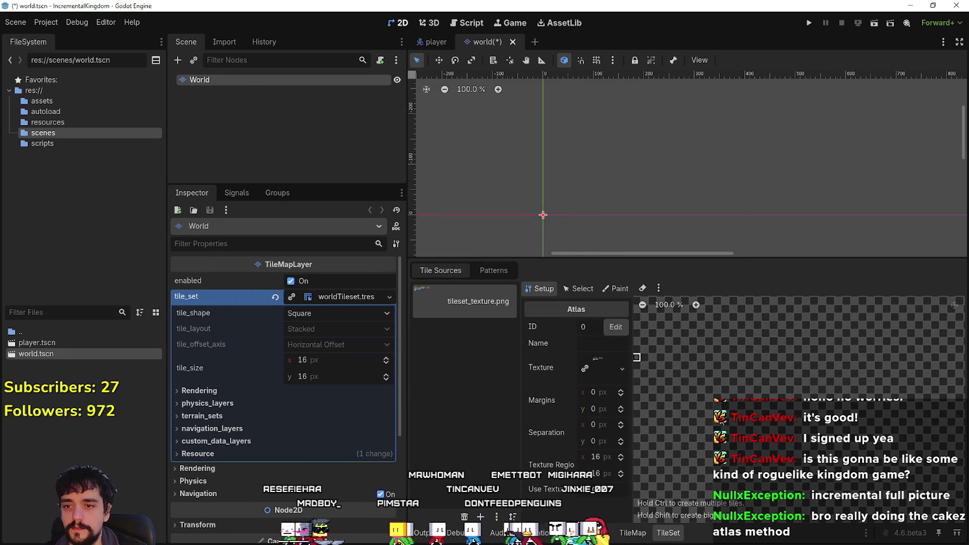
{"action": "scroll", "coordinate": [687, 367], "scroll_direction": "down", "scroll_amount": 1}
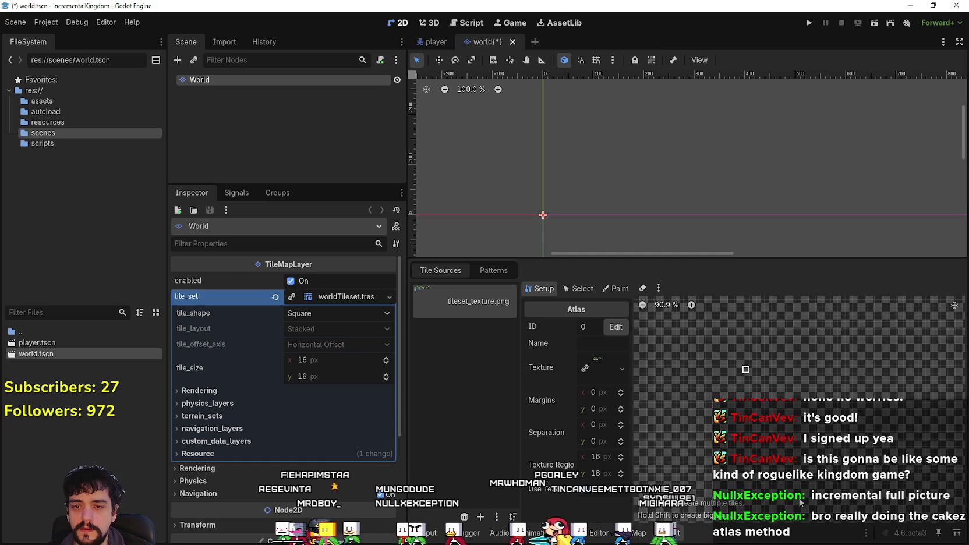
{"action": "scroll", "coordinate": [719, 359], "scroll_direction": "up", "scroll_amount": 3}
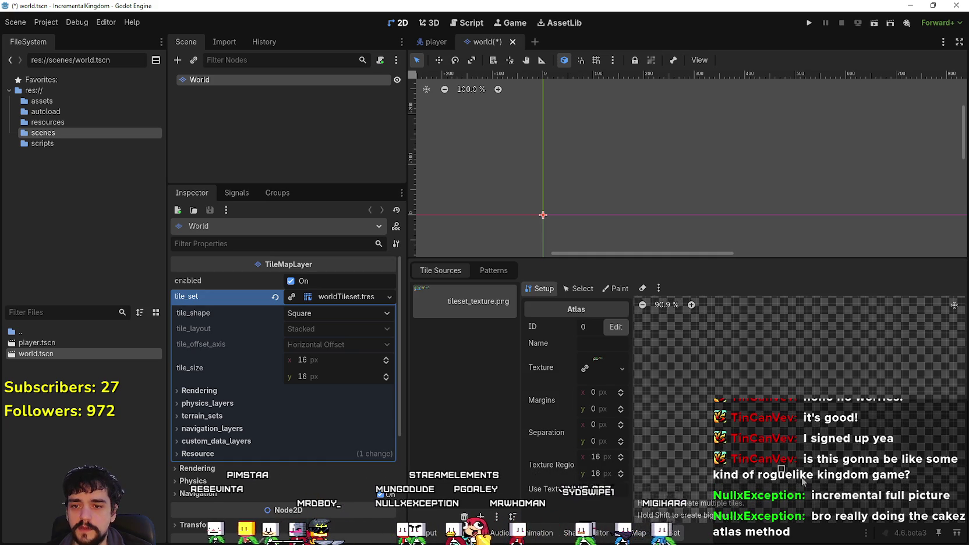
{"action": "scroll", "coordinate": [722, 329], "scroll_direction": "up", "scroll_amount": 5}
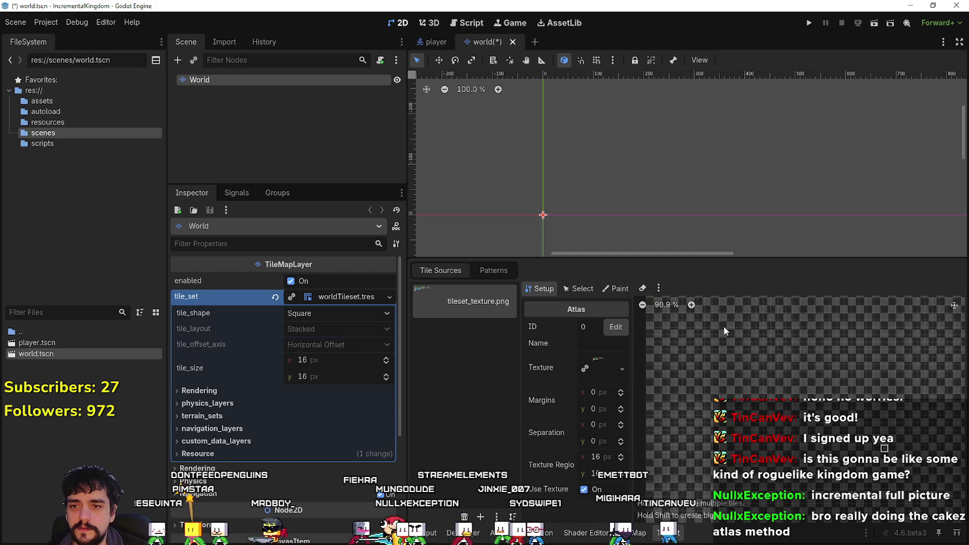
{"action": "scroll", "coordinate": [737, 462], "scroll_direction": "up", "scroll_amount": 2}
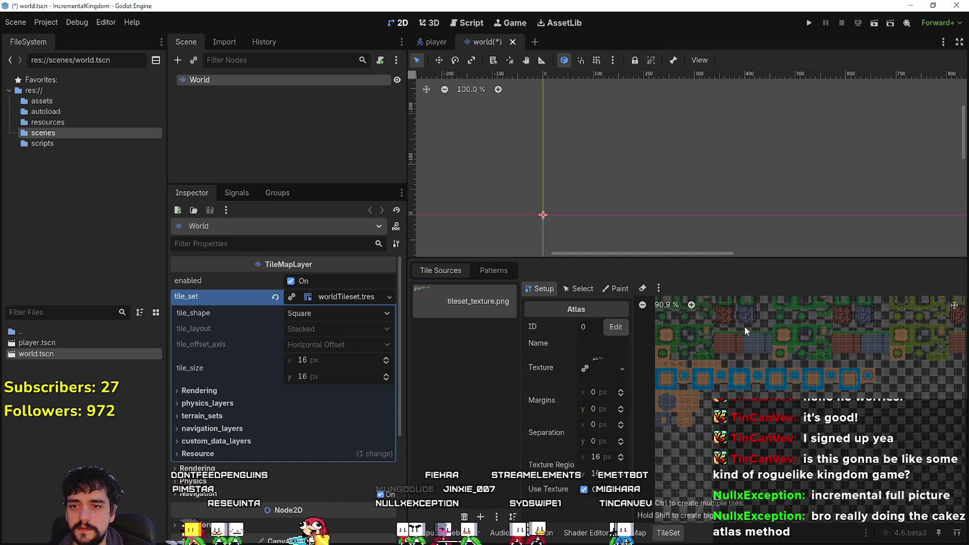
{"action": "scroll", "coordinate": [750, 447], "scroll_direction": "up", "scroll_amount": 2}
{"action": "scroll", "coordinate": [750, 445], "scroll_direction": "up", "scroll_amount": 4}
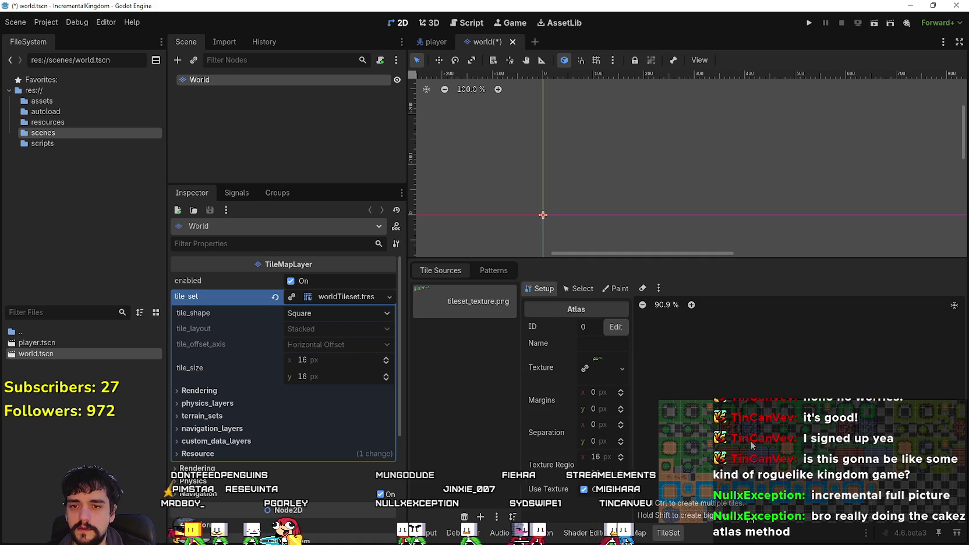
{"action": "scroll", "coordinate": [748, 380], "scroll_direction": "up", "scroll_amount": 3}
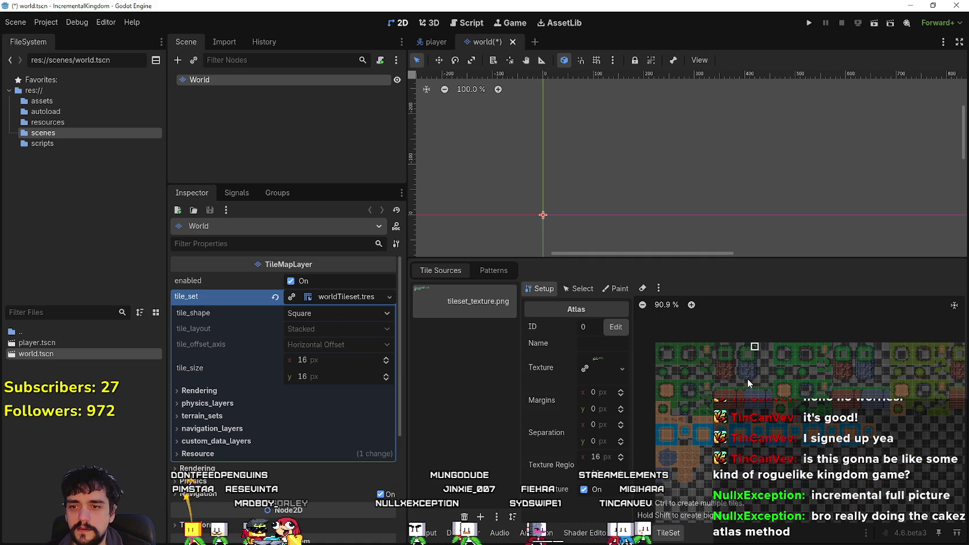
Enlarge the TileSet editor by resizing the panel and side docks, then zoom into the atlas.
{"action": "left_click_drag", "start_coordinate": [546, 258], "coordinate": [546, 182]}
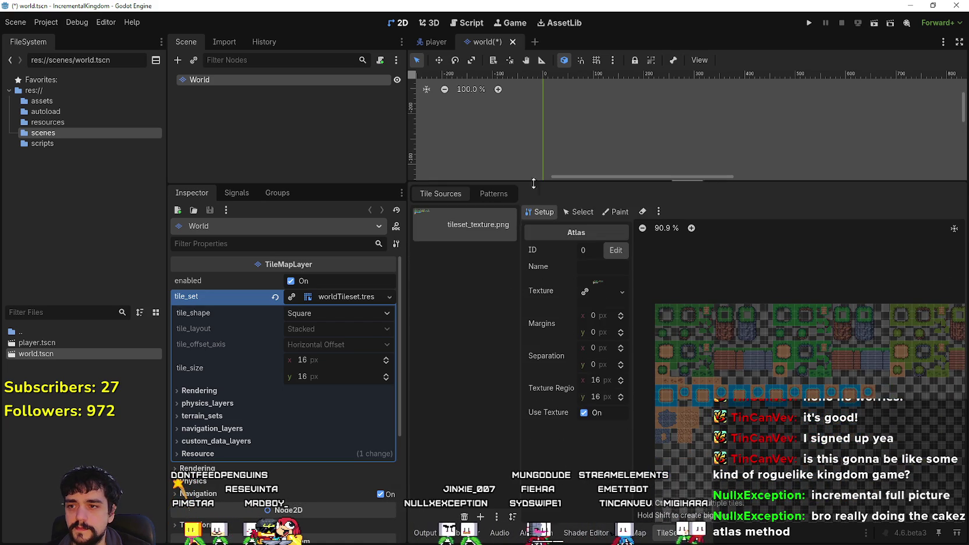
{"action": "left_click_drag", "start_coordinate": [408, 226], "coordinate": [205, 227]}
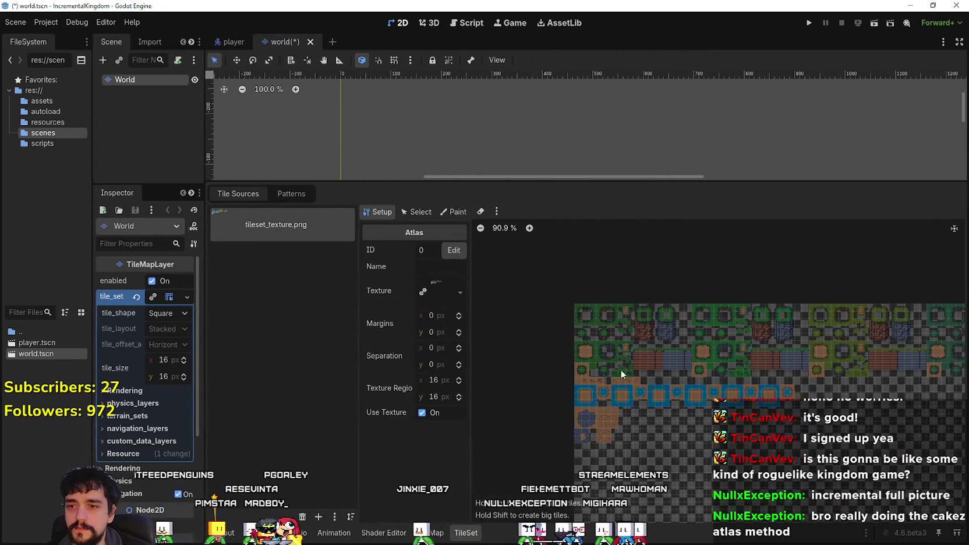
{"action": "left_click_drag", "start_coordinate": [663, 337], "coordinate": [653, 331]}
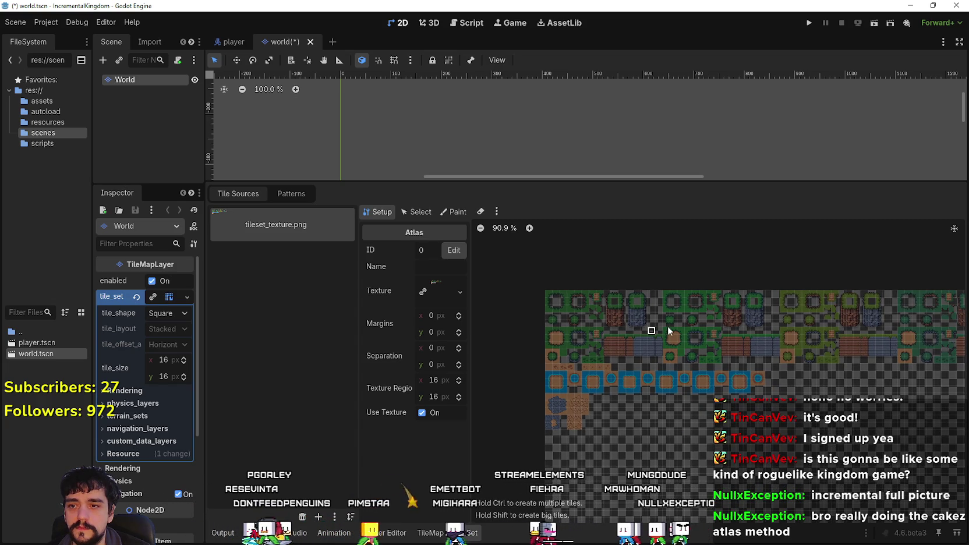
{"action": "scroll", "coordinate": [663, 328], "scroll_direction": "left", "scroll_amount": 2}
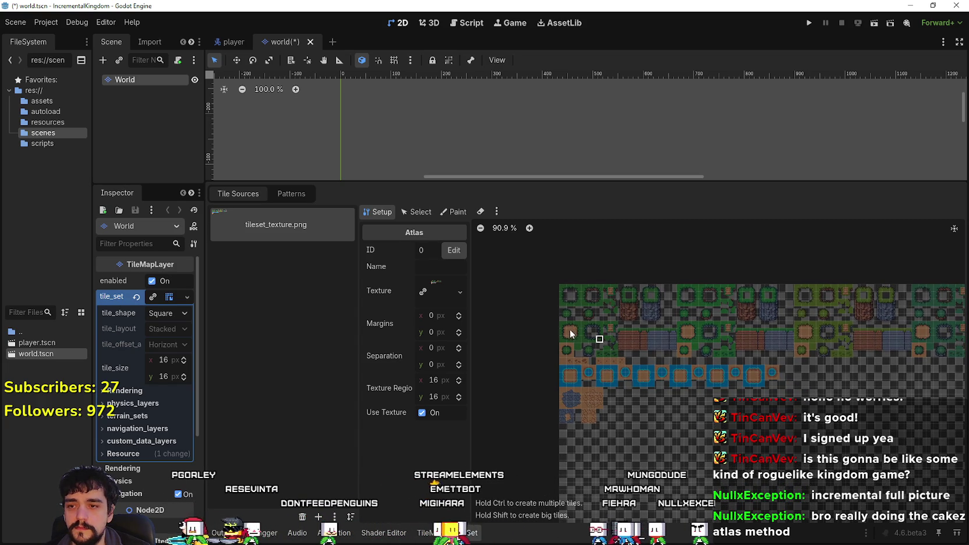
{"action": "scroll", "coordinate": [572, 333], "scroll_direction": "up", "scroll_amount": 2}
{"action": "scroll", "coordinate": [568, 332], "scroll_direction": "up", "scroll_amount": 3}
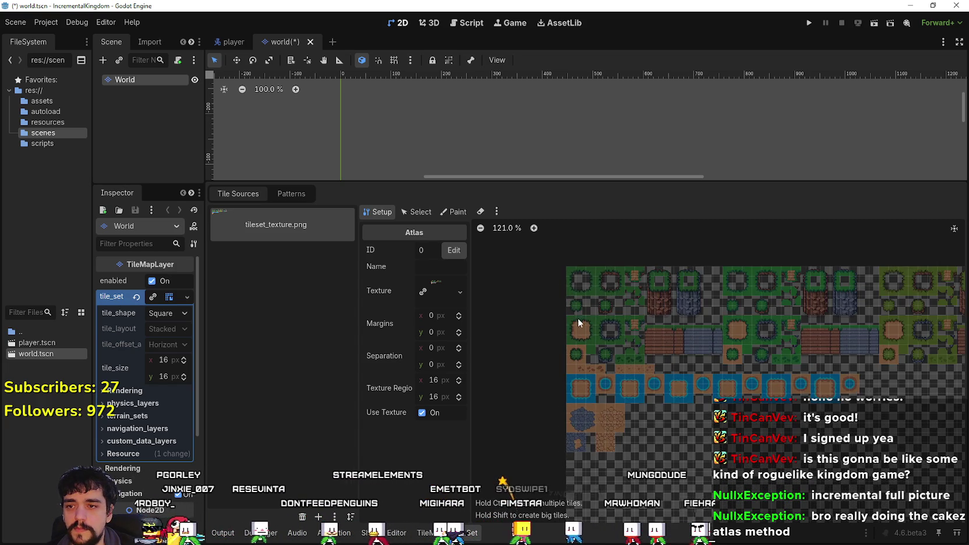
{"action": "scroll", "coordinate": [597, 321], "scroll_direction": "up", "scroll_amount": 5}
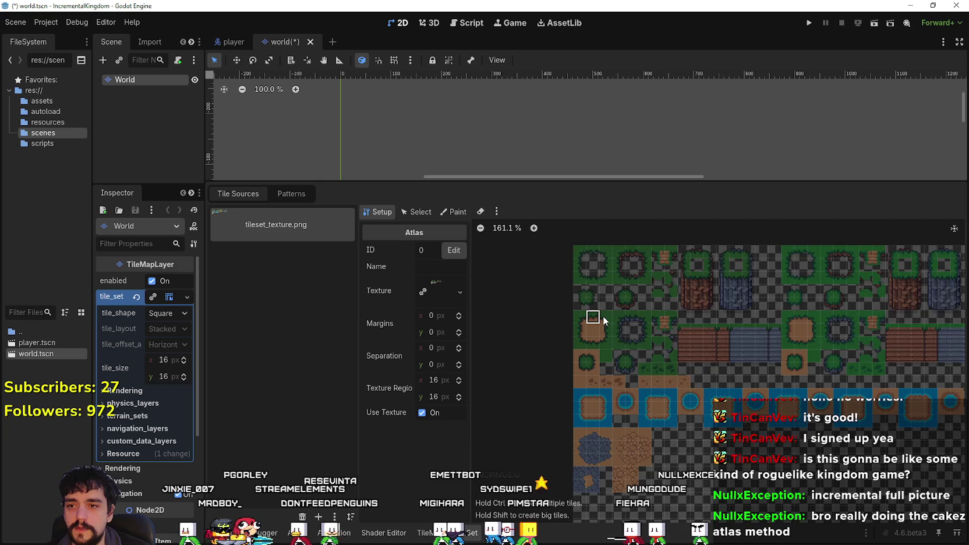
{"action": "scroll", "coordinate": [619, 321], "scroll_direction": "up", "scroll_amount": 1}
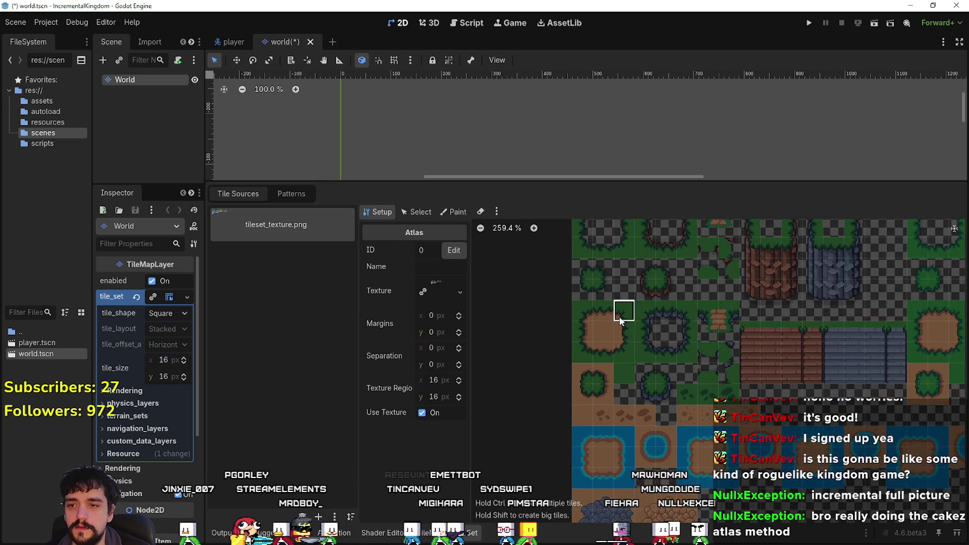
{"action": "scroll", "coordinate": [618, 320], "scroll_direction": "up", "scroll_amount": 2}
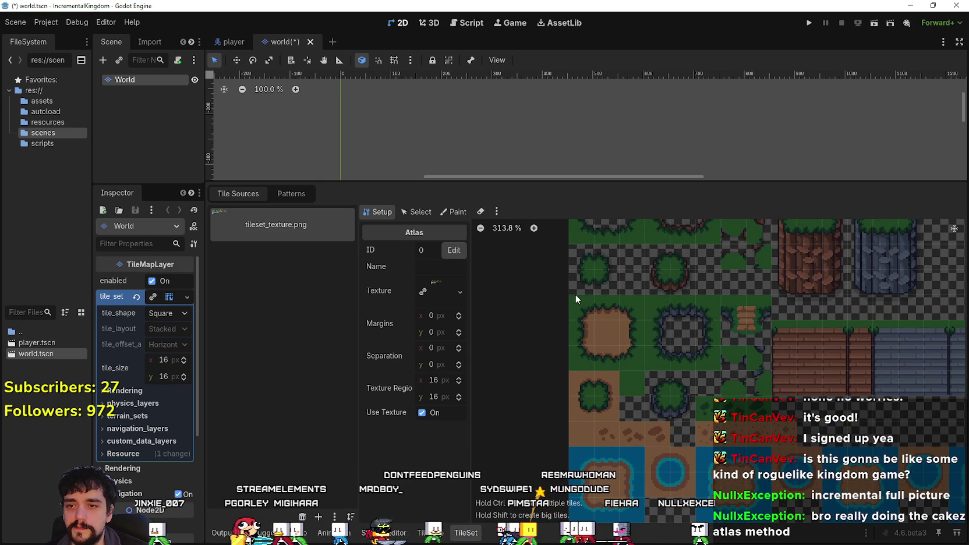
Create atlas tiles over the sand patch and the grassy bush tiles at (1, 8) and (2, 8).
{"action": "left_click", "coordinate": [634, 309]}
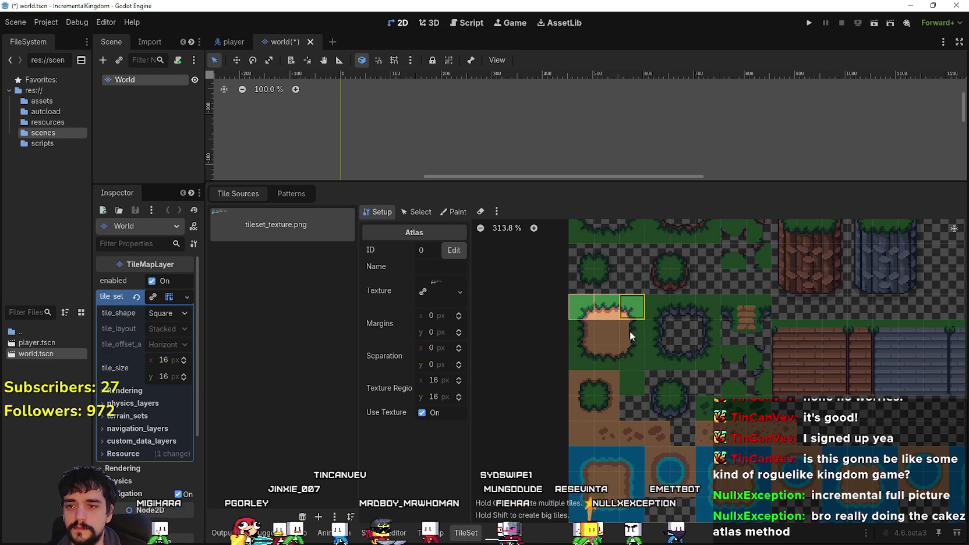
{"action": "left_click", "coordinate": [632, 332]}
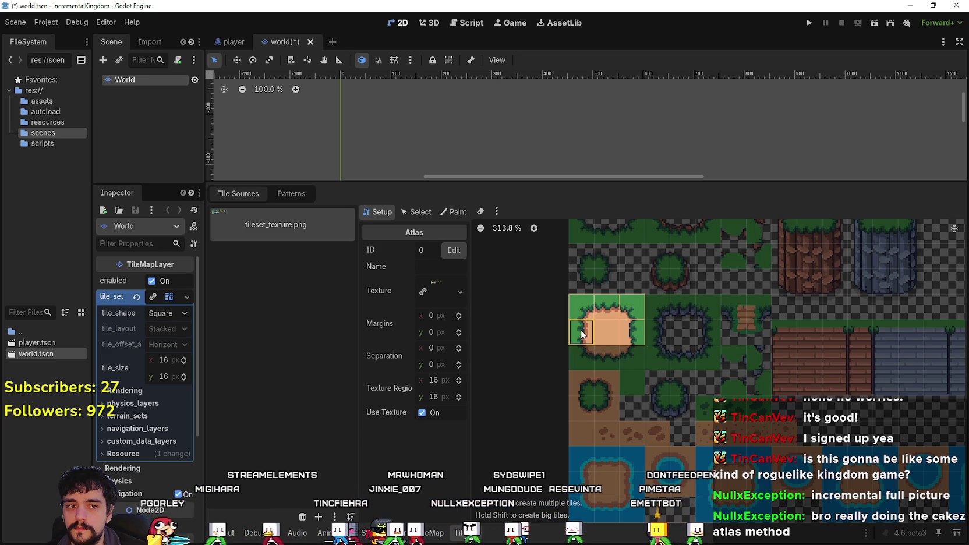
{"action": "left_click", "coordinate": [584, 358]}
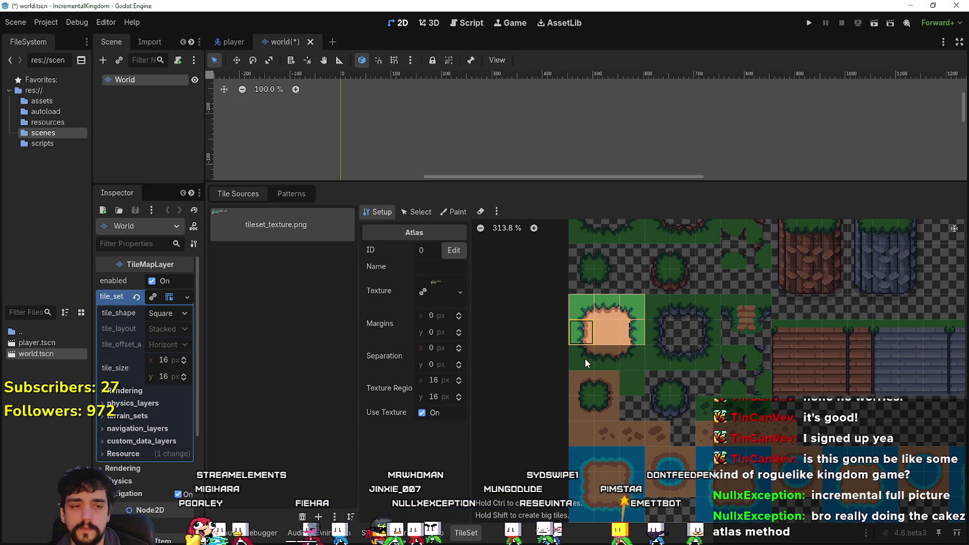
{"action": "left_click", "coordinate": [639, 350]}
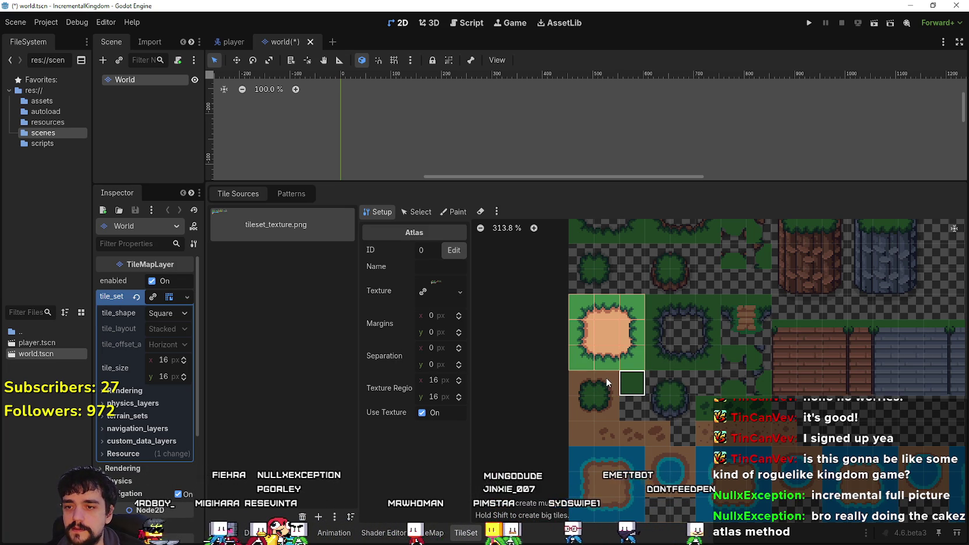
{"action": "left_click", "coordinate": [576, 381]}
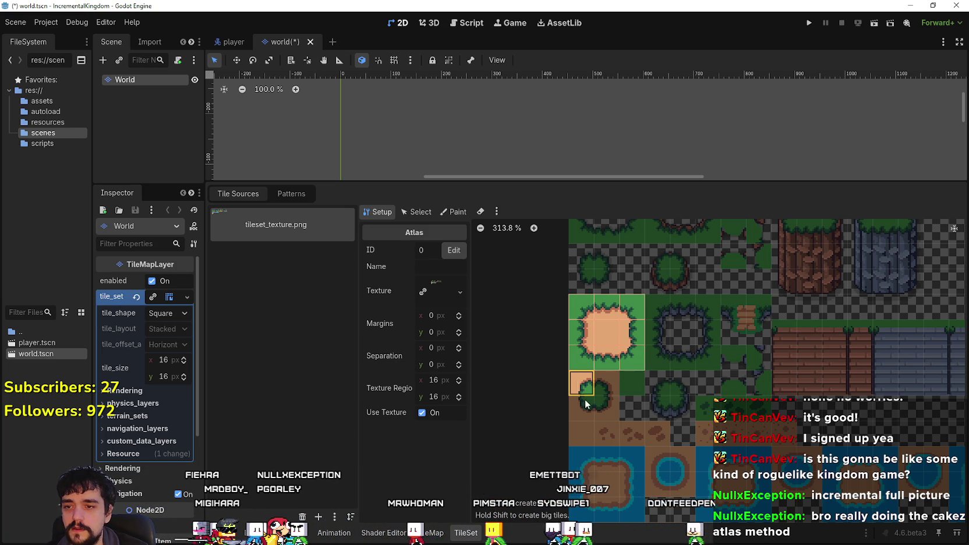
{"action": "left_click", "coordinate": [581, 408]}
{"action": "left_click", "coordinate": [608, 407]}
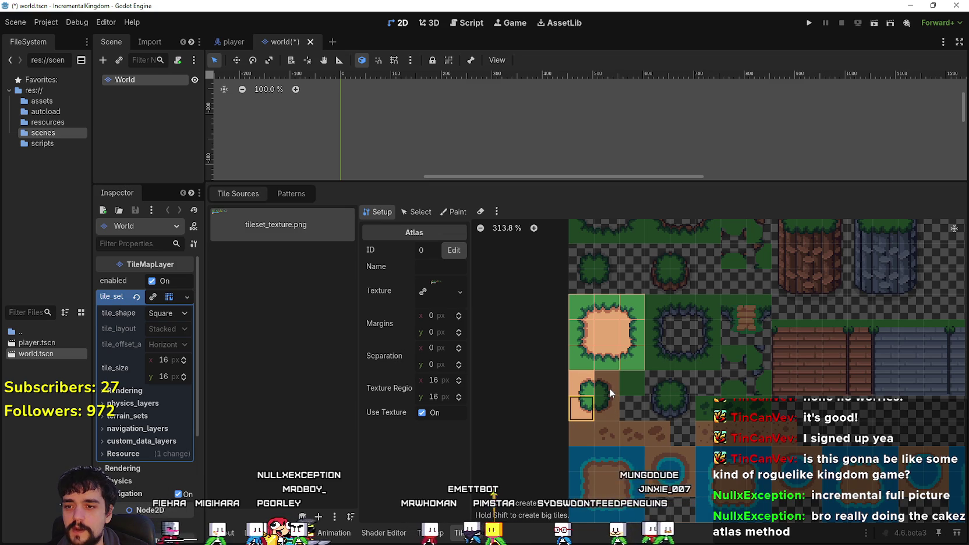
{"action": "left_click", "coordinate": [617, 390]}
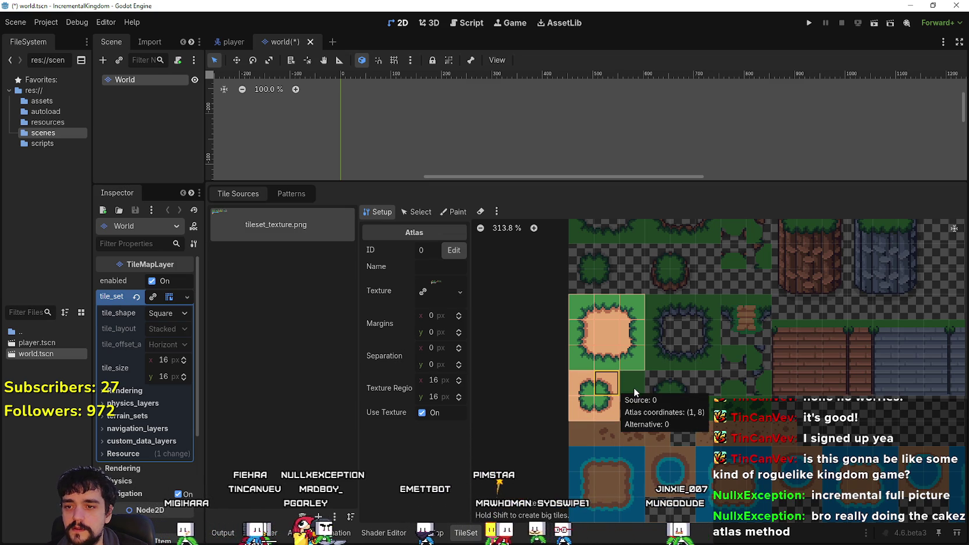
{"action": "left_click", "coordinate": [633, 388]}
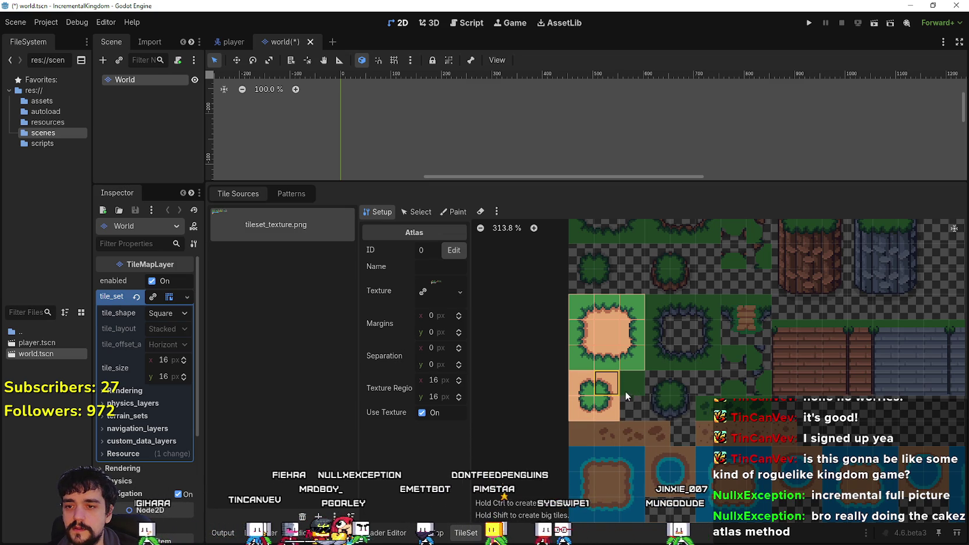
Create tiles along the brown dirt row, undoing the last creations.
{"action": "left_click", "coordinate": [583, 432]}
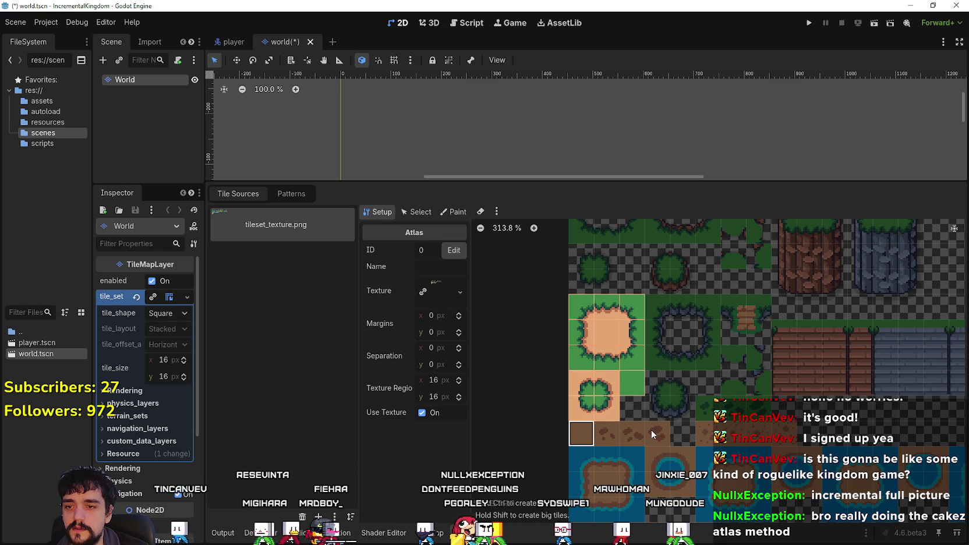
{"action": "left_click", "coordinate": [651, 430]}
{"action": "left_click", "coordinate": [632, 433]}
{"action": "left_click", "coordinate": [606, 430]}
{"action": "left_click", "coordinate": [582, 435]}
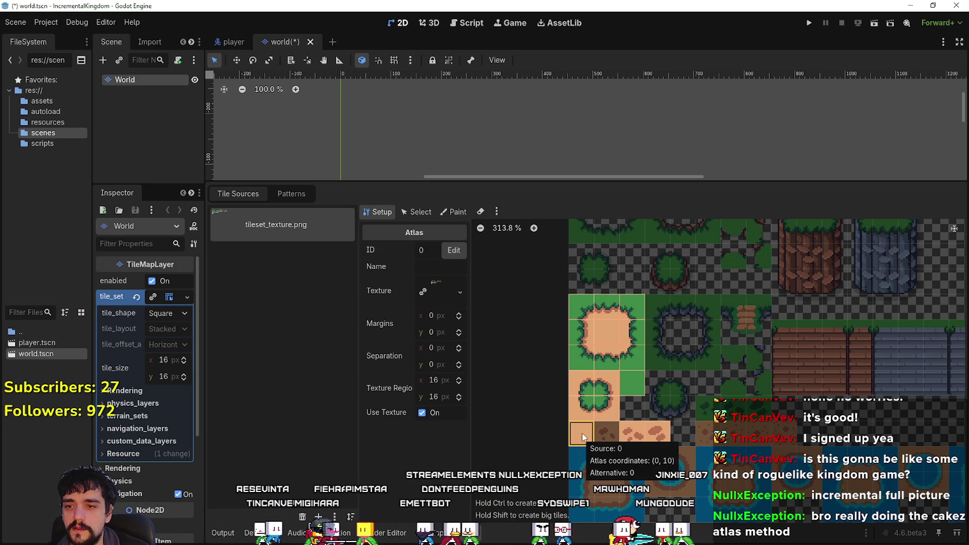
{"action": "key", "text": "ctrl+z"}
{"action": "key", "text": "ctrl+z"}
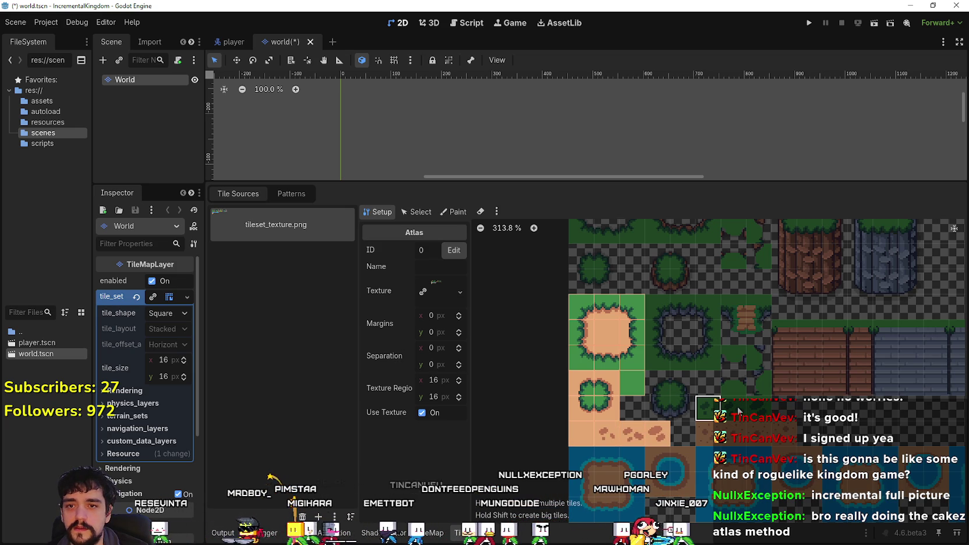
Create tiles around atlas coordinates (7, 9) and widen the Scene and Inspector docks.
{"action": "left_click", "coordinate": [754, 410]}
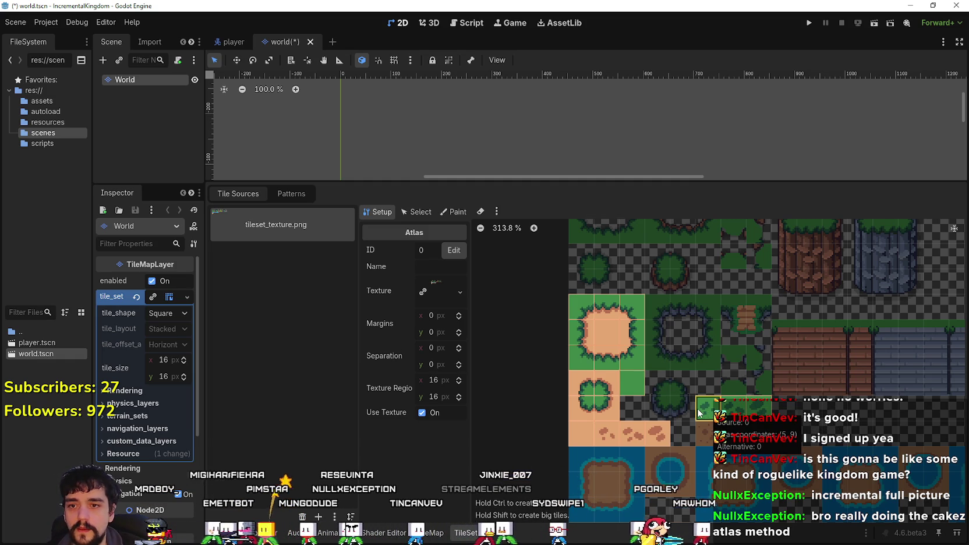
{"action": "scroll", "coordinate": [701, 412], "scroll_direction": "down", "scroll_amount": 1}
{"action": "scroll", "coordinate": [699, 413], "scroll_direction": "down", "scroll_amount": 1}
{"action": "scroll", "coordinate": [678, 388], "scroll_direction": "down", "scroll_amount": 1}
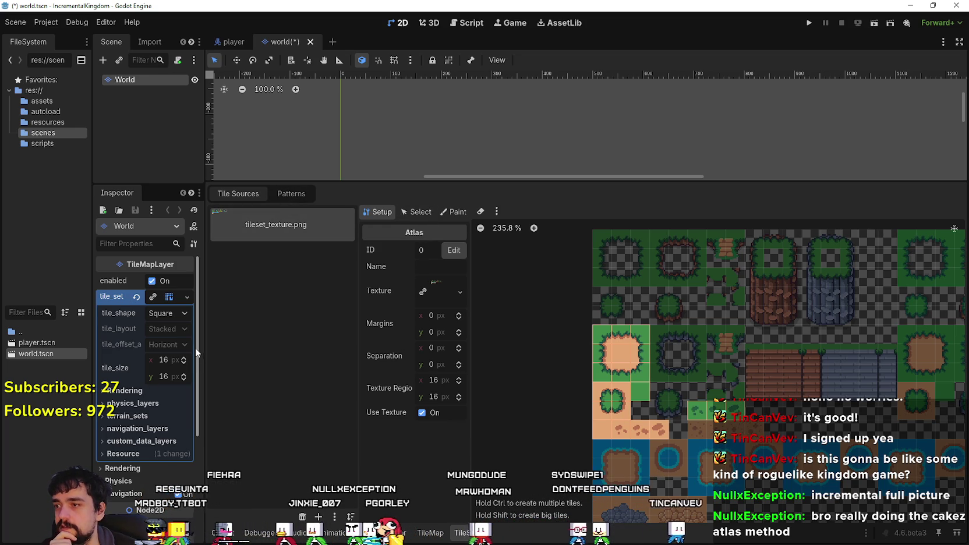
{"action": "left_click_drag", "start_coordinate": [202, 347], "coordinate": [278, 350]}
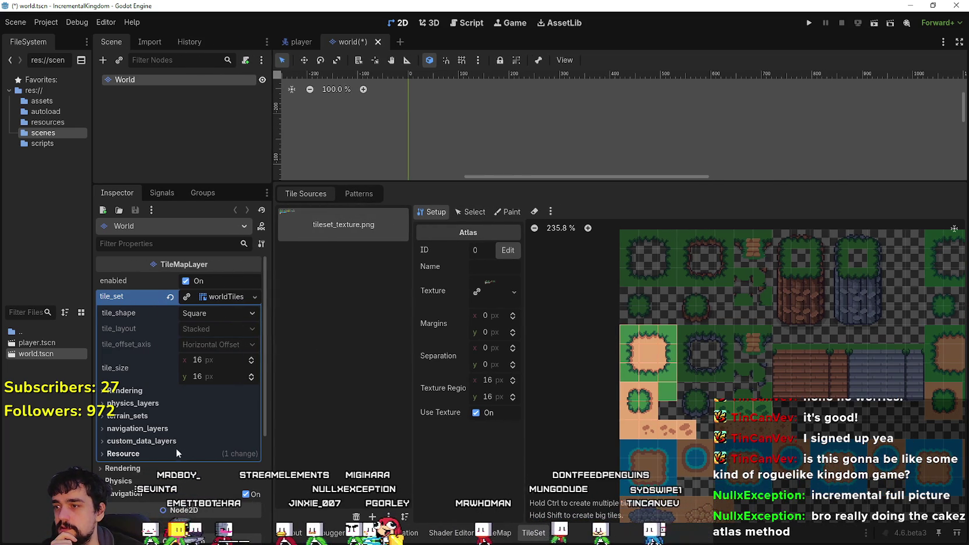
Add a Match Corners terrain set to worldTileset with a first terrain named Sand.
{"action": "left_click", "coordinate": [156, 417]}
{"action": "left_click", "coordinate": [192, 431]}
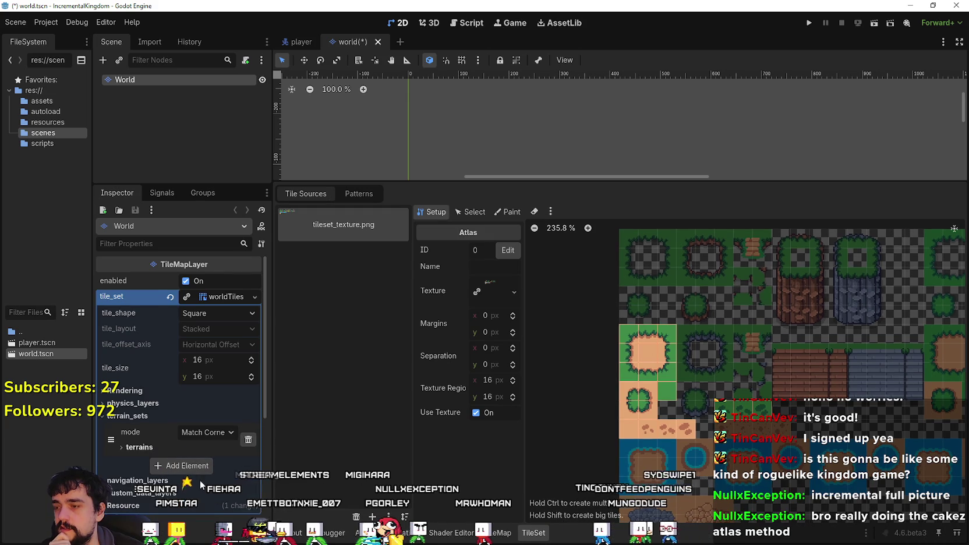
{"action": "left_click", "coordinate": [187, 447]}
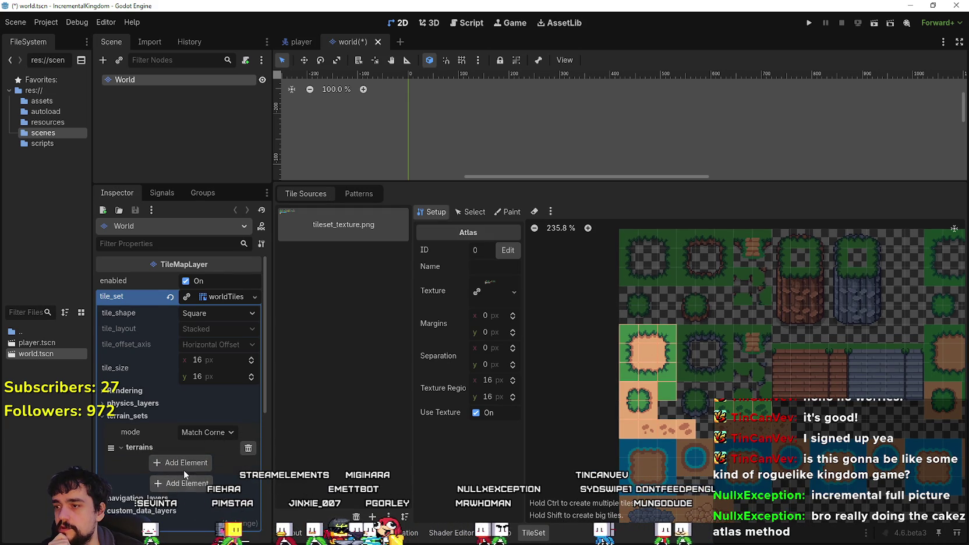
{"action": "left_click", "coordinate": [156, 464]}
{"action": "double_click", "coordinate": [208, 464]}
{"action": "type", "text": "S"}
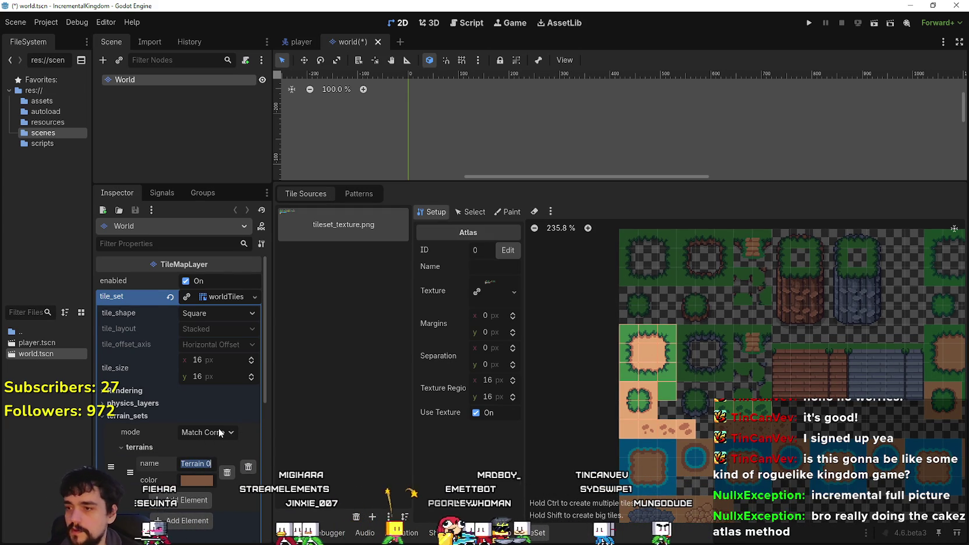
{"action": "type", "text": "and"}
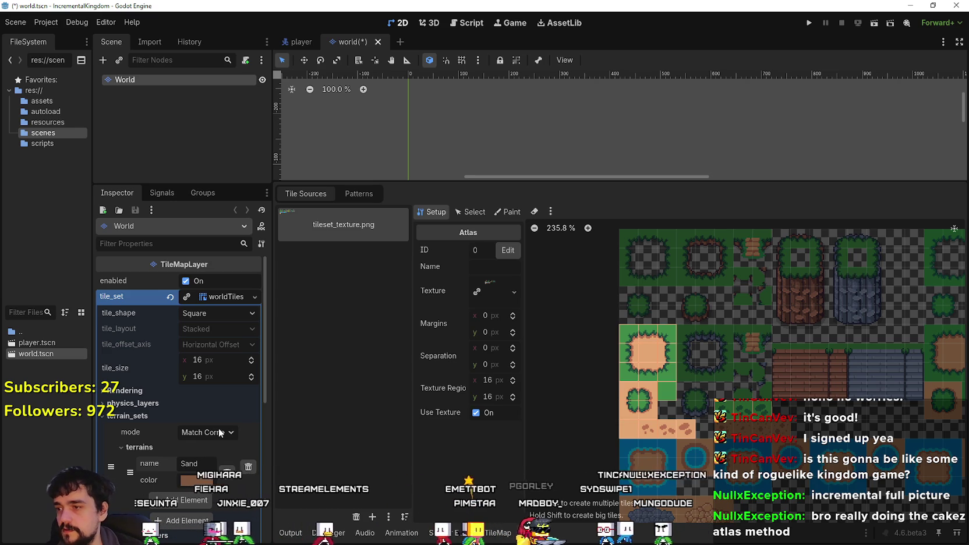
Add a second terrain named Grass and save world.tscn.
{"action": "left_click", "coordinate": [174, 520]}
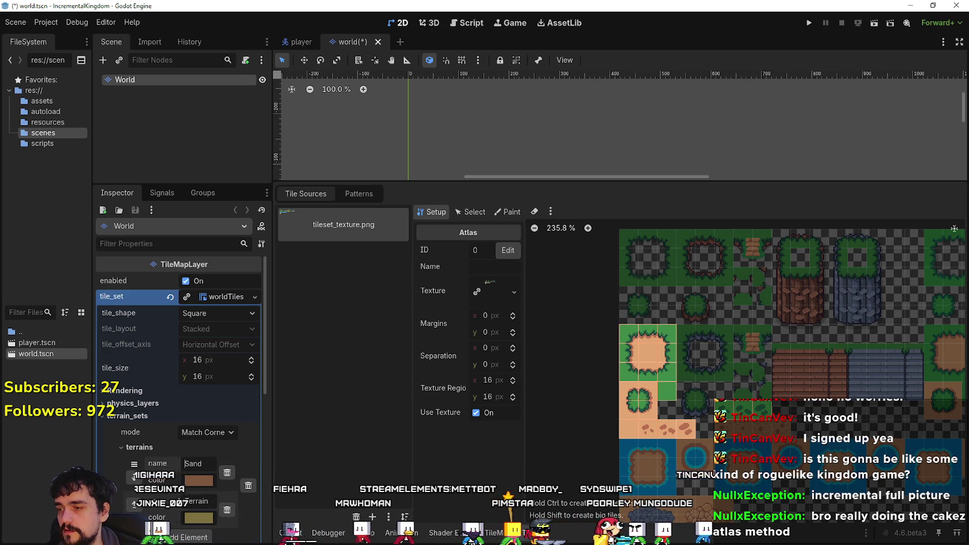
{"action": "double_click", "coordinate": [193, 502]}
{"action": "type", "text": "G"}
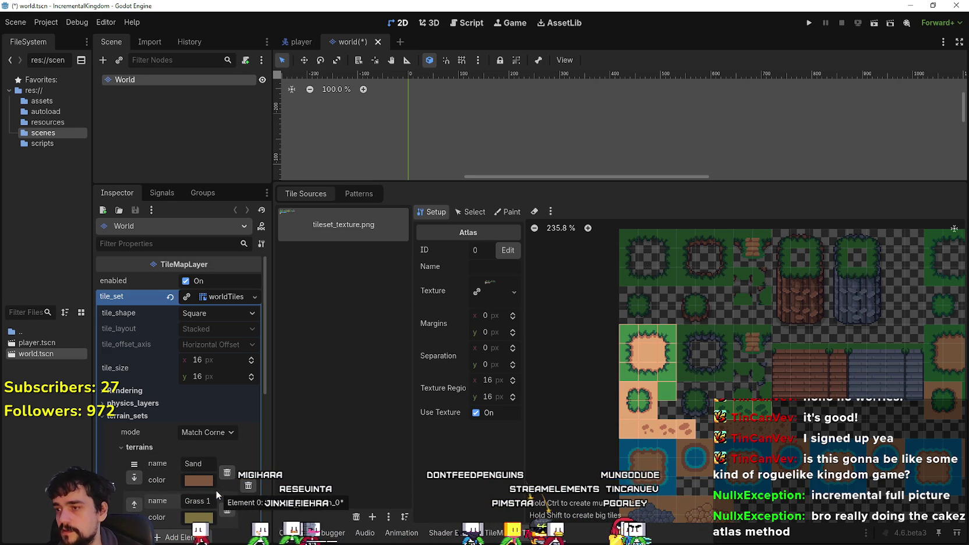
{"action": "type", "text": "rass"}
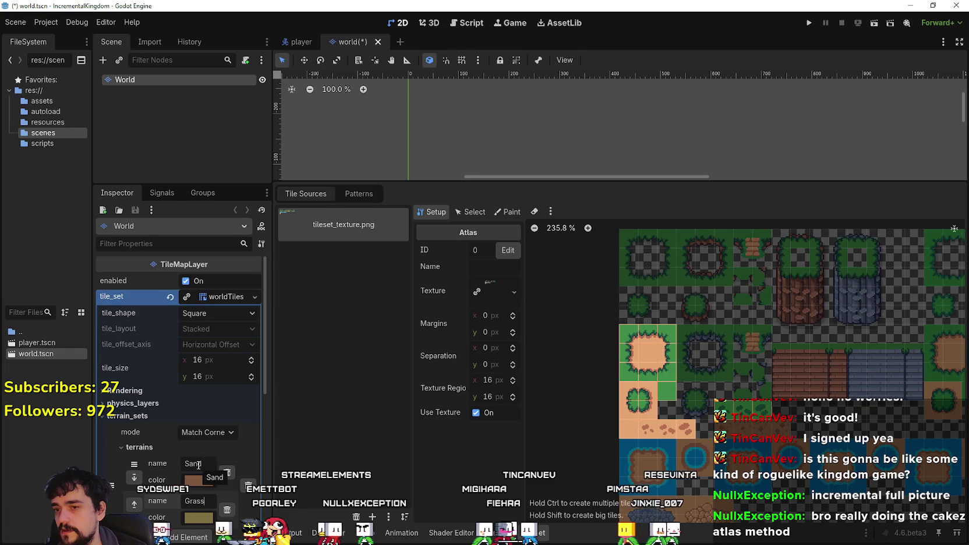
{"action": "left_click", "coordinate": [195, 501]}
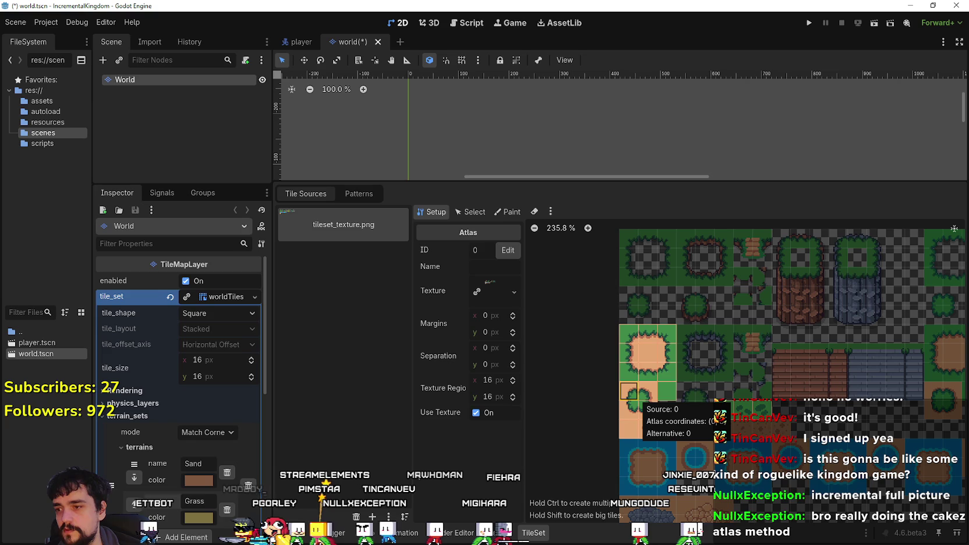
{"action": "key", "text": "ctrl+s"}
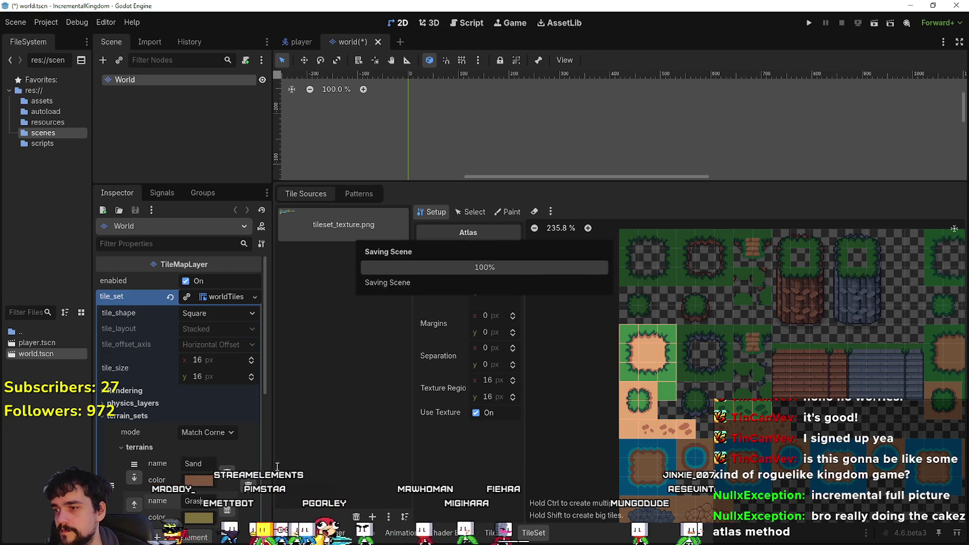
Create tiles over the beach water-and-sand island area by clicking and shift-clicking in the atlas.
{"action": "left_click", "coordinate": [626, 451]}
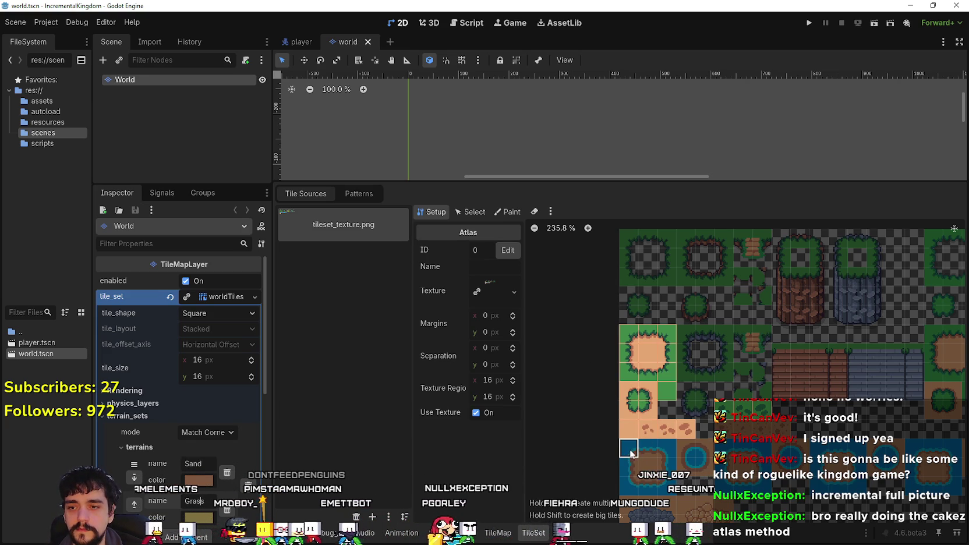
{"action": "left_click", "coordinate": [663, 455], "text": "shift"}
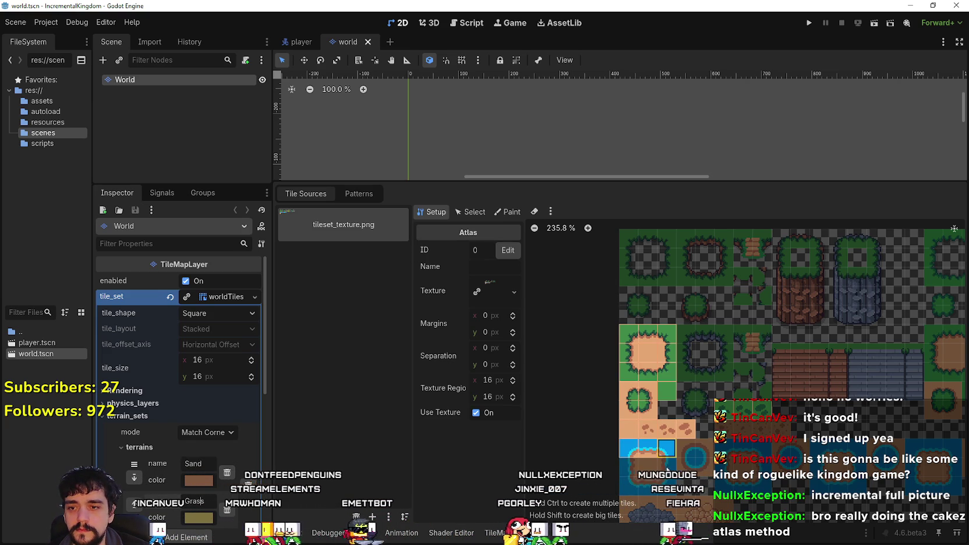
{"action": "left_click", "coordinate": [663, 468]}
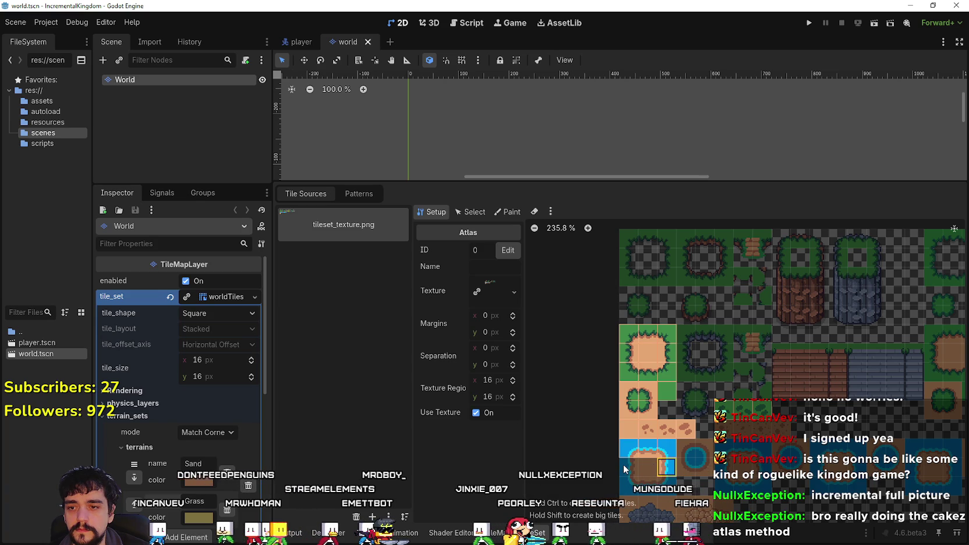
{"action": "left_click", "coordinate": [623, 466]}
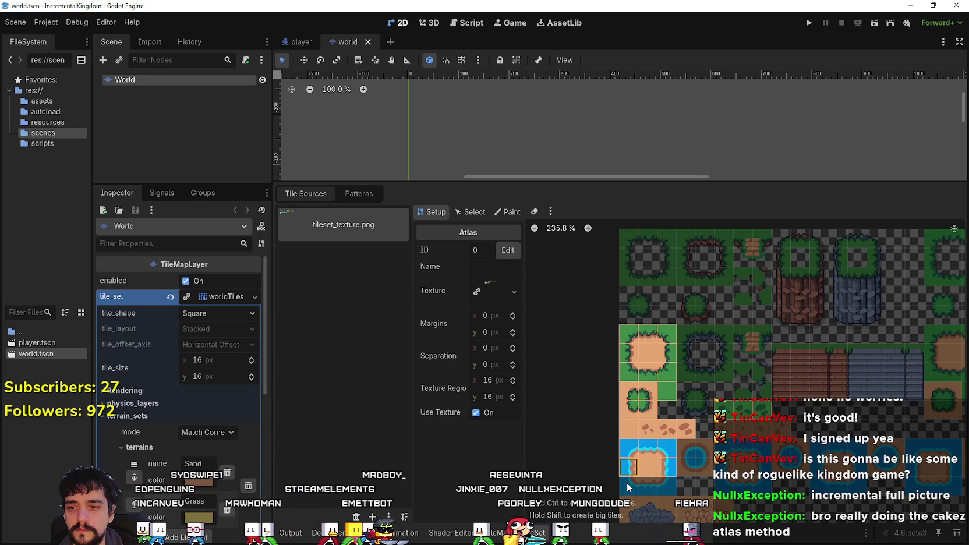
{"action": "left_click", "coordinate": [668, 487], "text": "shift"}
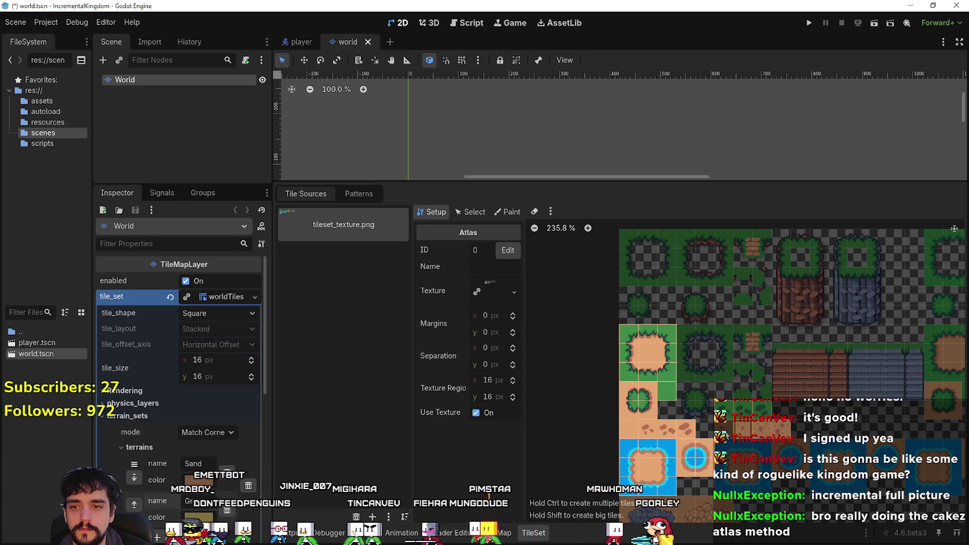
Set the TileSet Paint mode to Terrains with Terrain Set 0 and the Sand terrain.
{"action": "left_click", "coordinate": [506, 212]}
{"action": "left_click", "coordinate": [480, 250]}
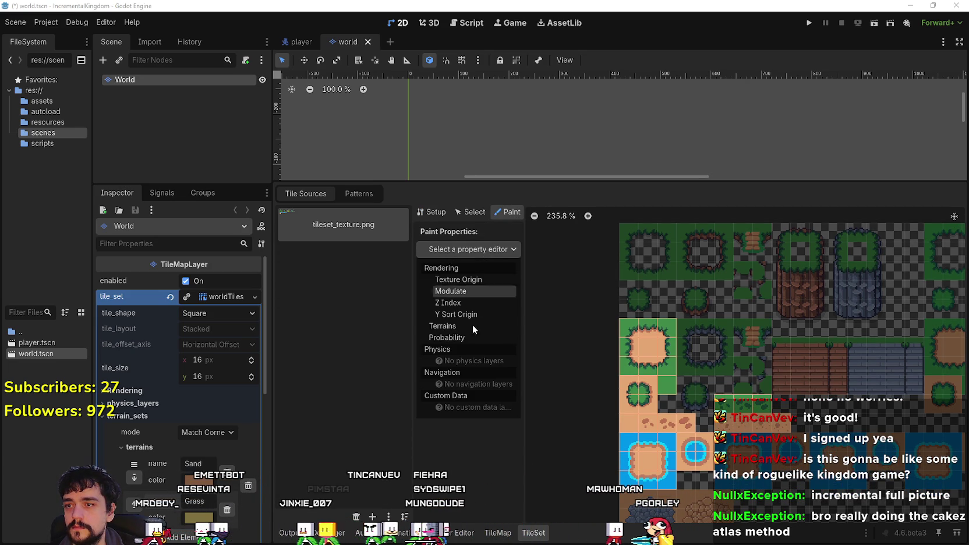
{"action": "left_click", "coordinate": [460, 327]}
{"action": "left_click", "coordinate": [481, 283]}
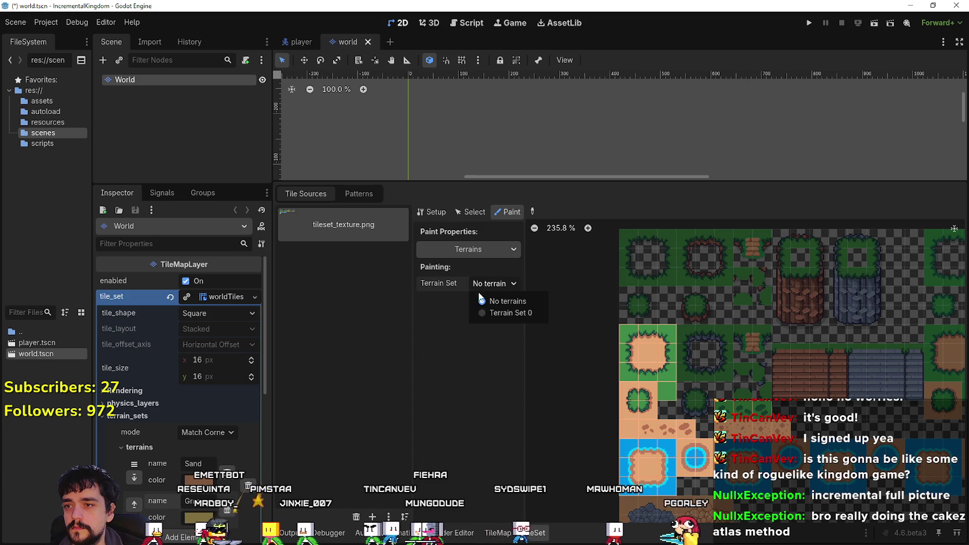
{"action": "left_click", "coordinate": [500, 314]}
{"action": "left_click", "coordinate": [483, 300]}
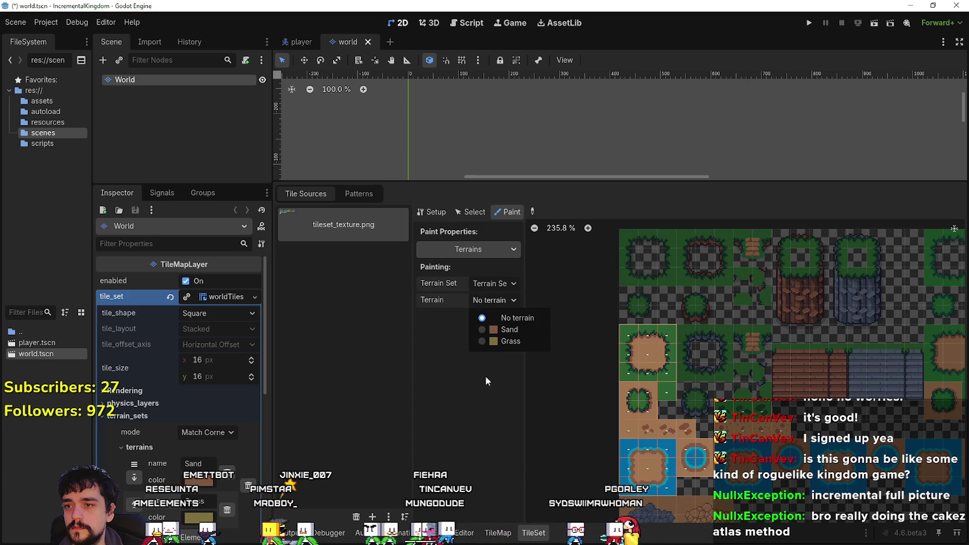
{"action": "left_click", "coordinate": [507, 329]}
{"action": "scroll", "coordinate": [712, 491], "scroll_direction": "up", "scroll_amount": 1}
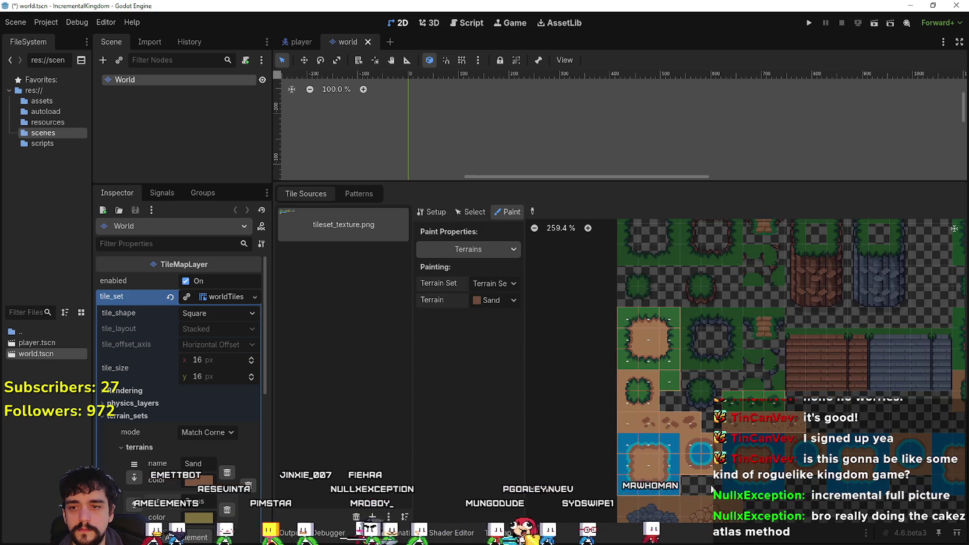
{"action": "scroll", "coordinate": [709, 411], "scroll_direction": "up", "scroll_amount": 1}
{"action": "scroll", "coordinate": [709, 411], "scroll_direction": "down", "scroll_amount": 2}
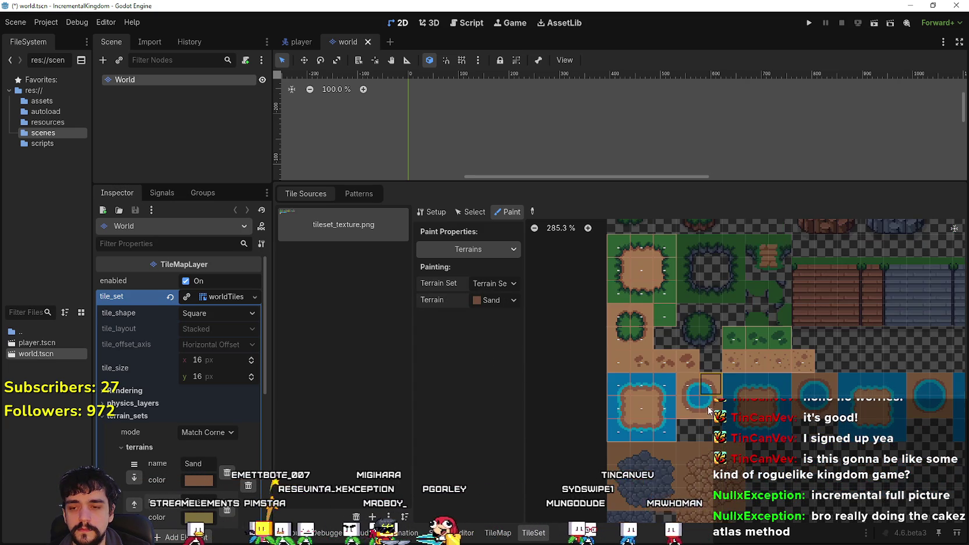
{"action": "scroll", "coordinate": [705, 406], "scroll_direction": "down", "scroll_amount": 1}
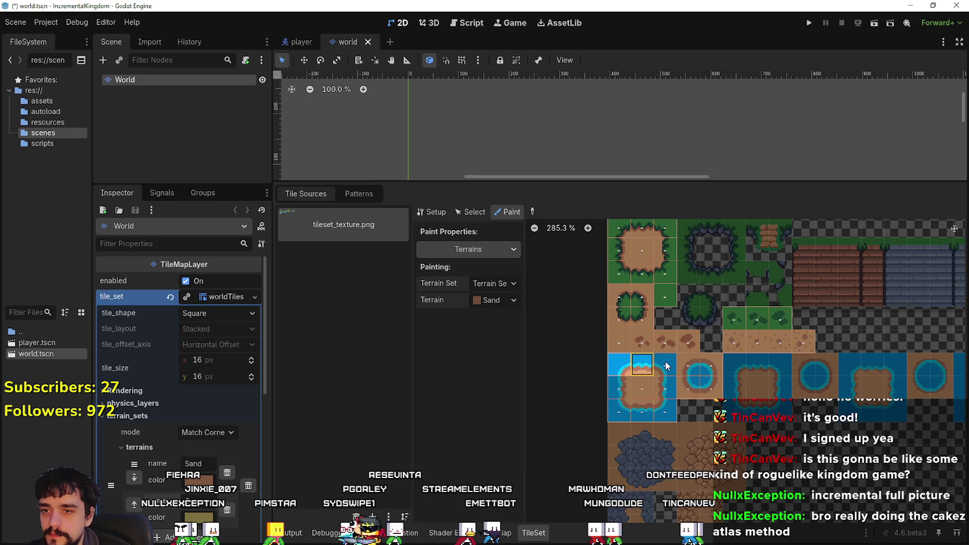
Paint Sand onto the island centre, the water-circle tile and the dirt row tiles.
{"action": "left_click", "coordinate": [641, 387]}
{"action": "left_click", "coordinate": [702, 368]}
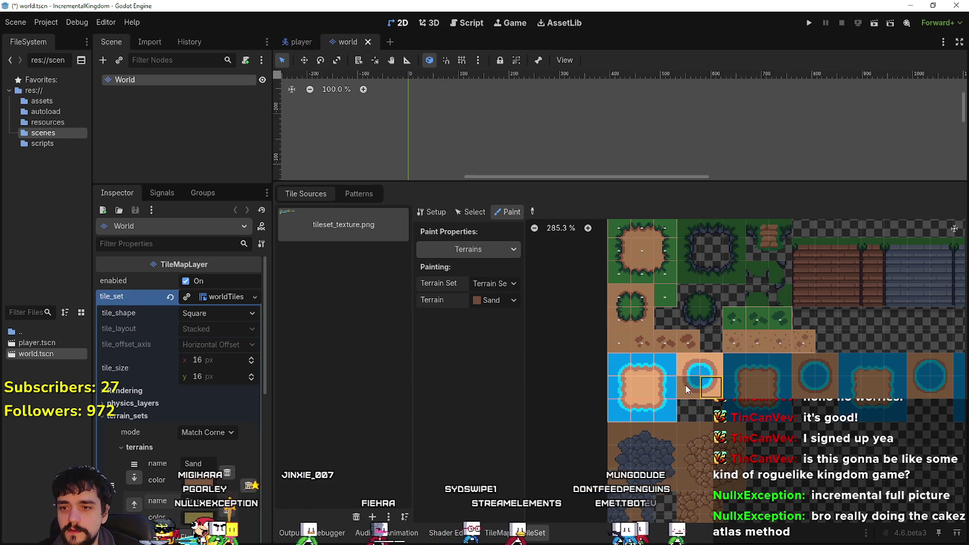
{"action": "left_click", "coordinate": [732, 343]}
{"action": "left_click_drag", "start_coordinate": [767, 348], "coordinate": [805, 341]}
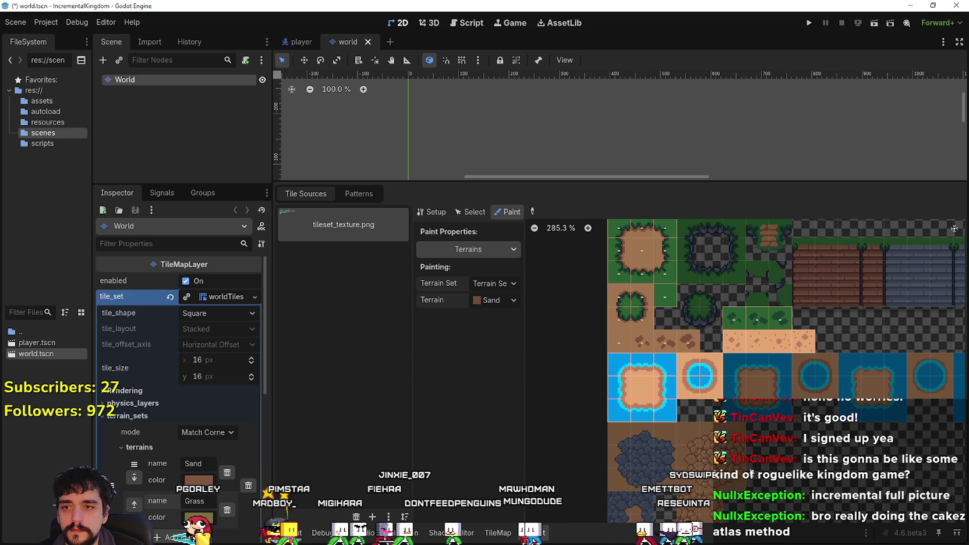
{"action": "left_click_drag", "start_coordinate": [779, 446], "coordinate": [756, 478]}
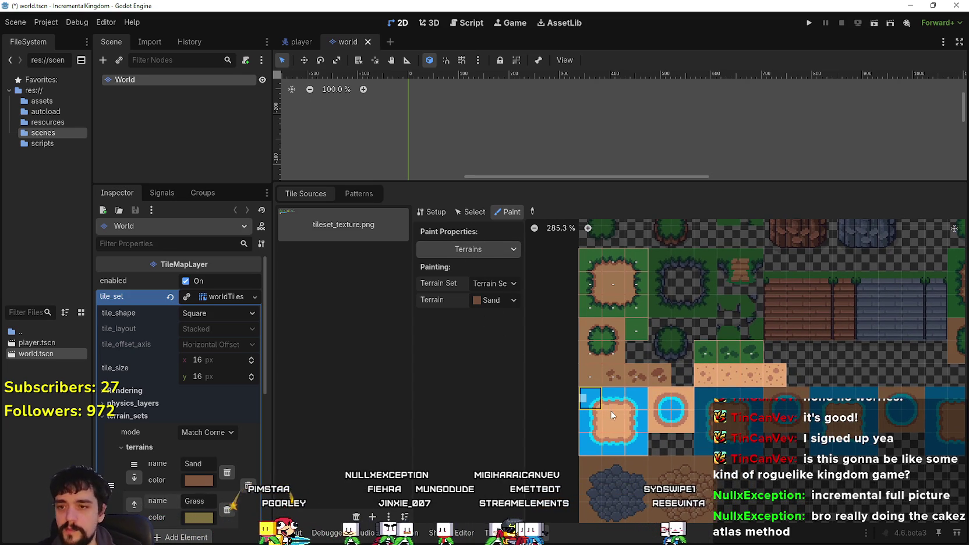
Mark the island and water atlas tiles, including (1,11) and (0,13), with Sand terrain bits, undoing the last row drag.
{"action": "scroll", "coordinate": [620, 406], "scroll_direction": "up", "scroll_amount": 1}
{"action": "scroll", "coordinate": [620, 405], "scroll_direction": "up", "scroll_amount": 3}
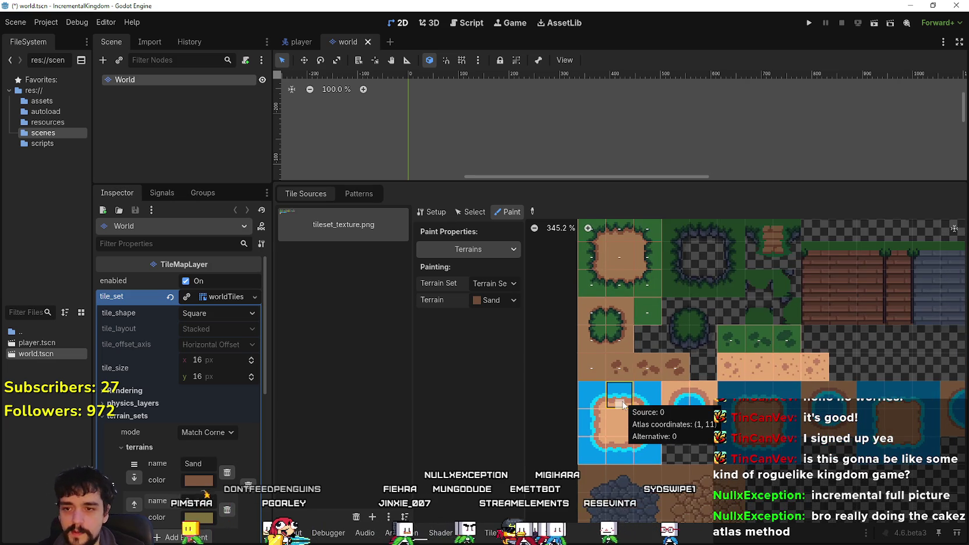
{"action": "scroll", "coordinate": [632, 397], "scroll_direction": "up", "scroll_amount": 1}
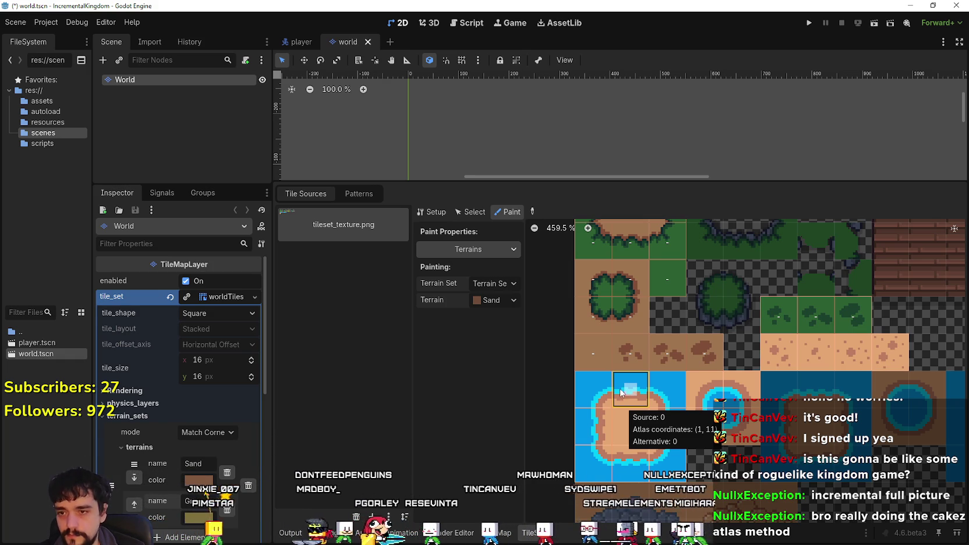
{"action": "left_click", "coordinate": [632, 395]}
{"action": "left_click", "coordinate": [599, 394]}
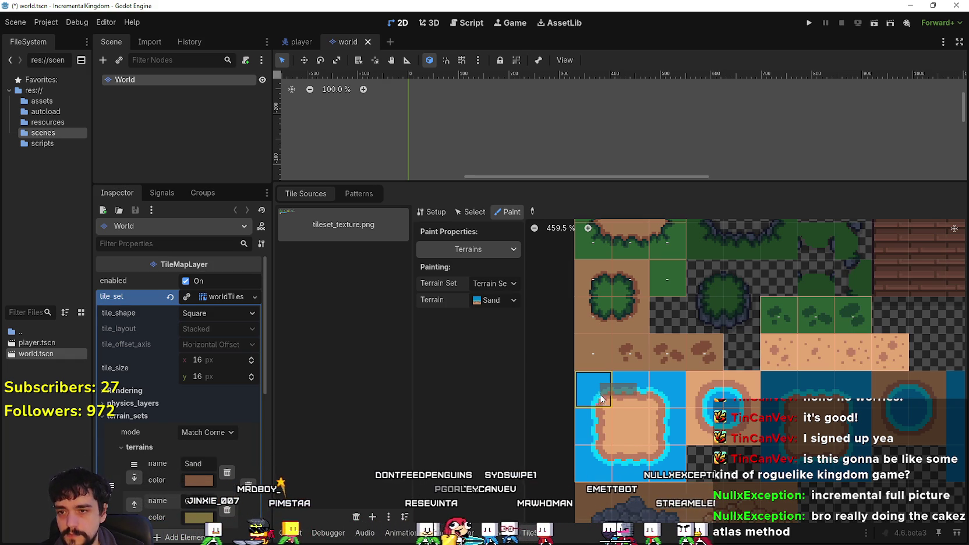
{"action": "left_click", "coordinate": [609, 438]}
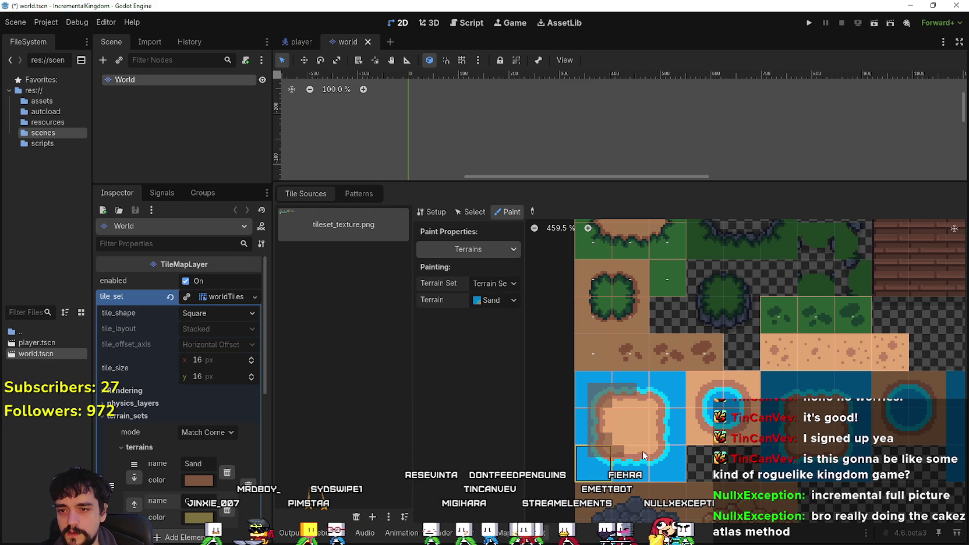
{"action": "left_click", "coordinate": [594, 464]}
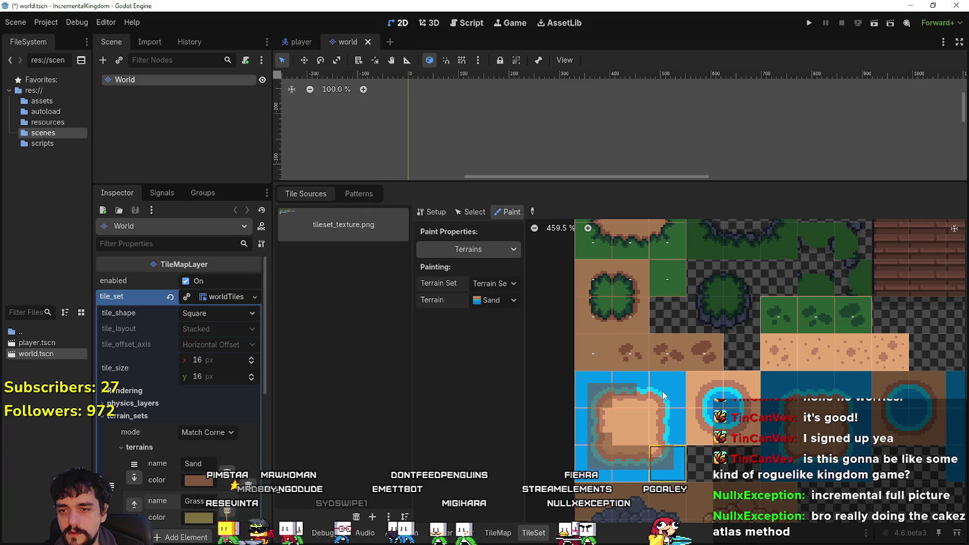
{"action": "left_click", "coordinate": [633, 392]}
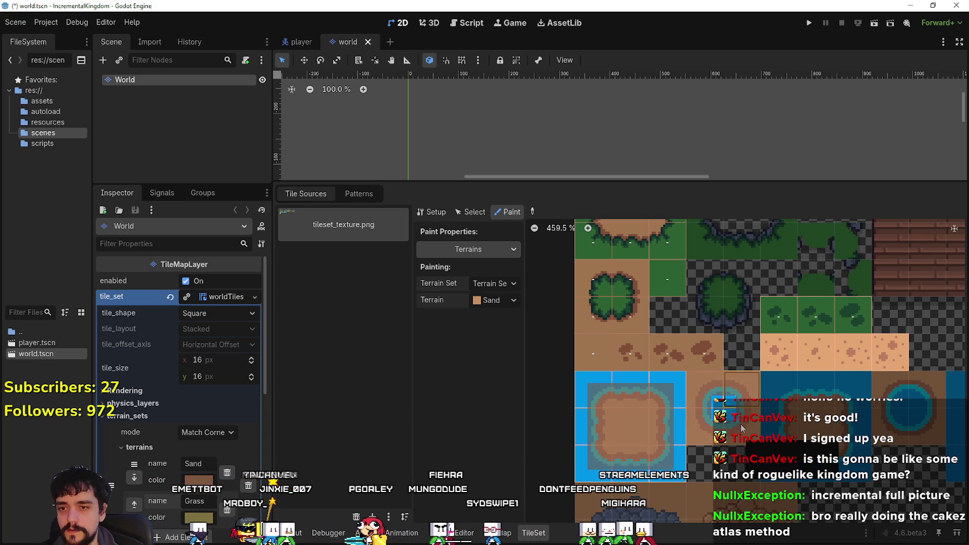
{"action": "scroll", "coordinate": [772, 359], "scroll_direction": "down", "scroll_amount": 1}
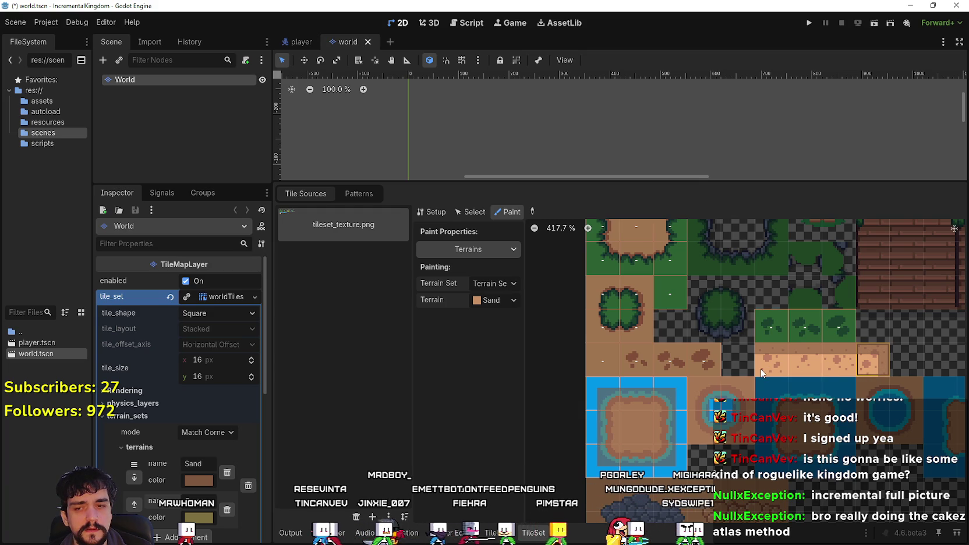
{"action": "left_click_drag", "start_coordinate": [877, 370], "coordinate": [761, 373]}
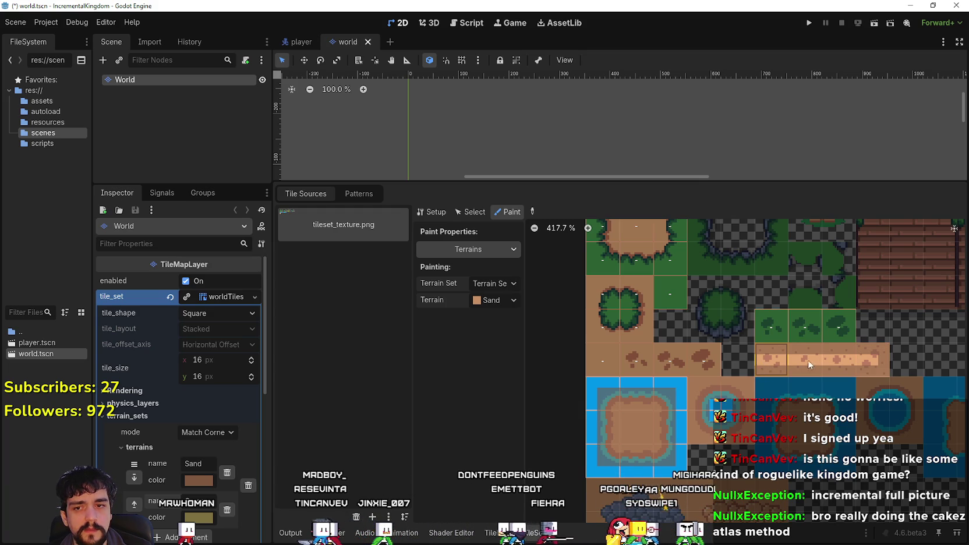
{"action": "key", "text": "ctrl+z"}
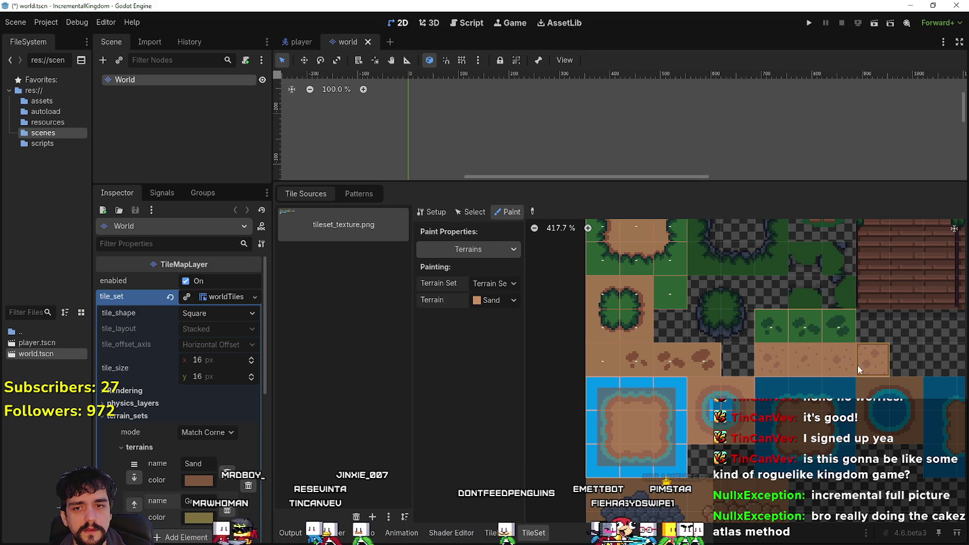
Pick Sand in the TileMap Terrains tab and paint a staircase of sand tiles on the map.
{"action": "scroll", "coordinate": [753, 460], "scroll_direction": "down", "scroll_amount": 1}
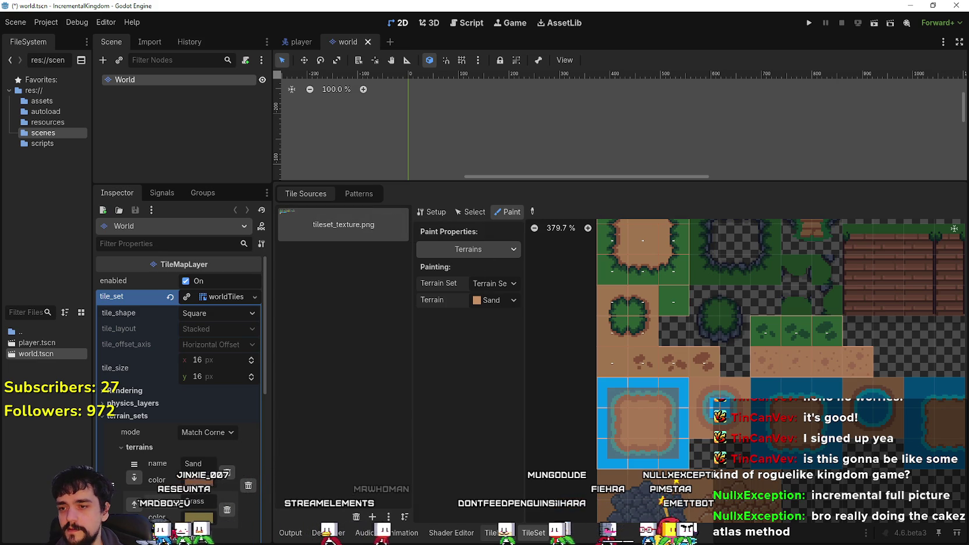
{"action": "left_click", "coordinate": [490, 532]}
{"action": "left_click", "coordinate": [379, 378]}
{"action": "left_click", "coordinate": [352, 407]}
{"action": "left_click_drag", "start_coordinate": [488, 262], "coordinate": [575, 297]}
Extend the sand staircase with another terrain brush stroke.
{"action": "scroll", "coordinate": [537, 308], "scroll_direction": "up", "scroll_amount": 1}
{"action": "left_click_drag", "start_coordinate": [478, 306], "coordinate": [599, 248]}
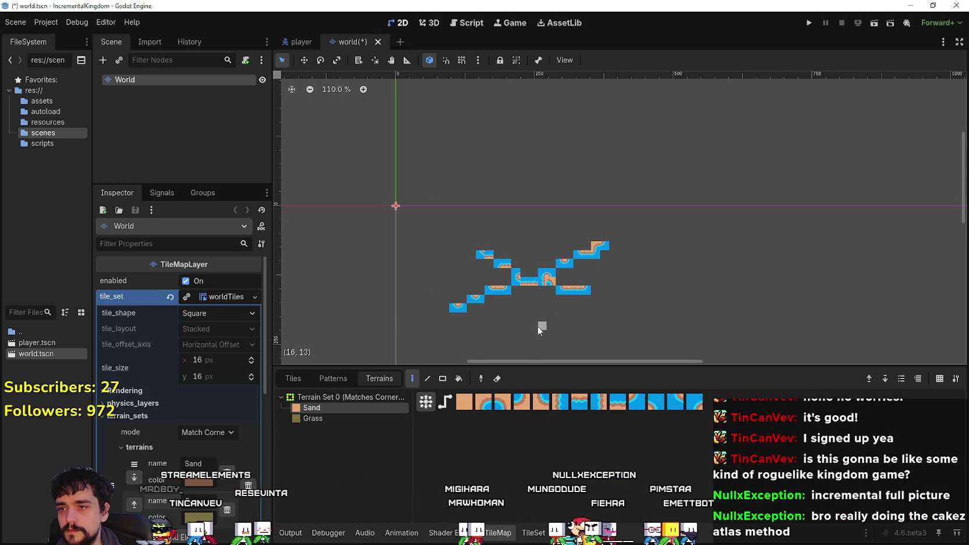
{"action": "scroll", "coordinate": [542, 316], "scroll_direction": "up", "scroll_amount": 5}
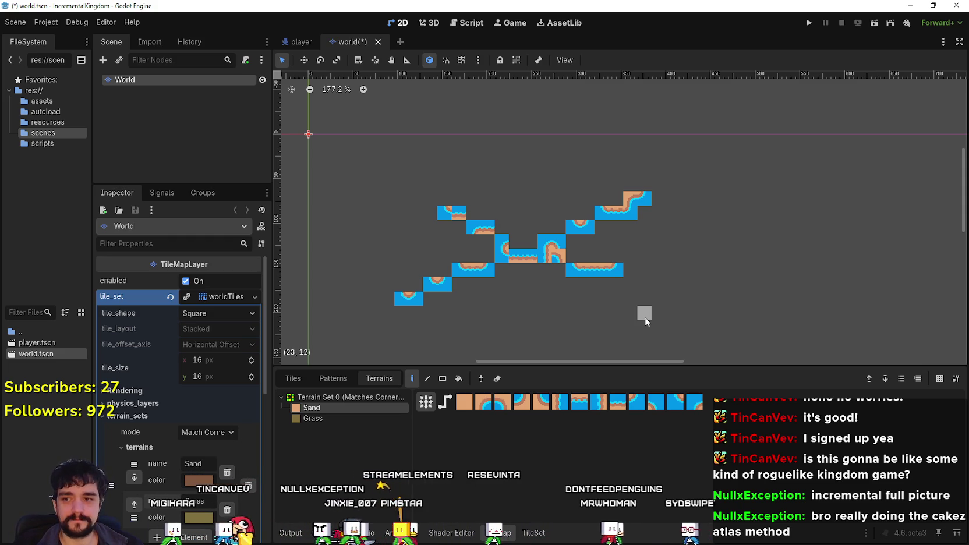
{"action": "scroll", "coordinate": [629, 319], "scroll_direction": "up", "scroll_amount": 1}
{"action": "scroll", "coordinate": [563, 328], "scroll_direction": "down", "scroll_amount": 1}
Draw a large sand rectangle with the terrain Rectangle tool, then return to the TileSet editor.
{"action": "left_click", "coordinate": [443, 379]}
{"action": "mouse_move", "coordinate": [445, 286]}
{"action": "left_mouse_down"}
{"action": "mouse_move", "coordinate": [513, 225]}
{"action": "mouse_move", "coordinate": [490, 329]}
{"action": "mouse_move", "coordinate": [604, 222]}
{"action": "mouse_move", "coordinate": [745, 211]}
{"action": "left_mouse_up"}
{"action": "scroll", "coordinate": [490, 329], "scroll_direction": "down", "scroll_amount": 1}
{"action": "scroll", "coordinate": [575, 202], "scroll_direction": "down", "scroll_amount": 5}
{"action": "scroll", "coordinate": [654, 187], "scroll_direction": "up", "scroll_amount": 1}
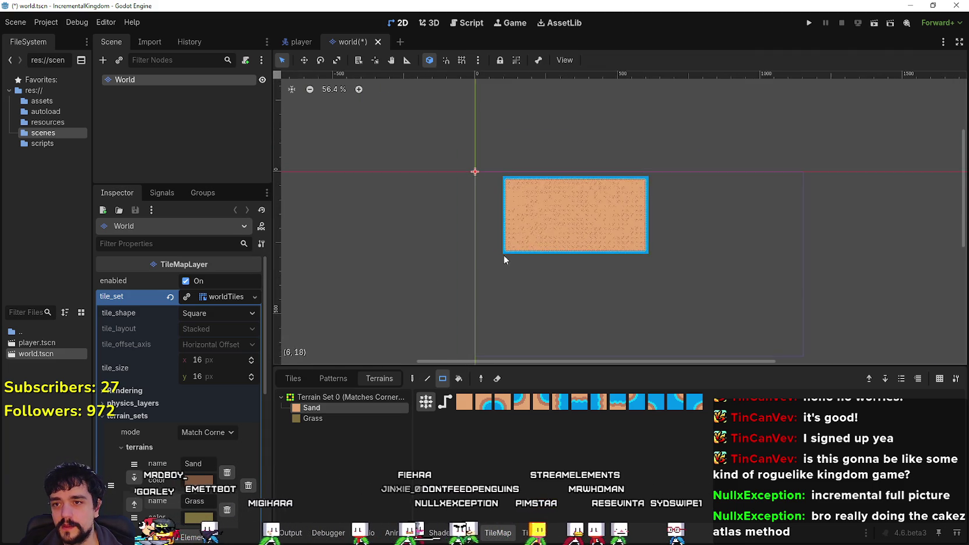
{"action": "scroll", "coordinate": [503, 254], "scroll_direction": "up", "scroll_amount": 6}
{"action": "scroll", "coordinate": [512, 248], "scroll_direction": "down", "scroll_amount": 3}
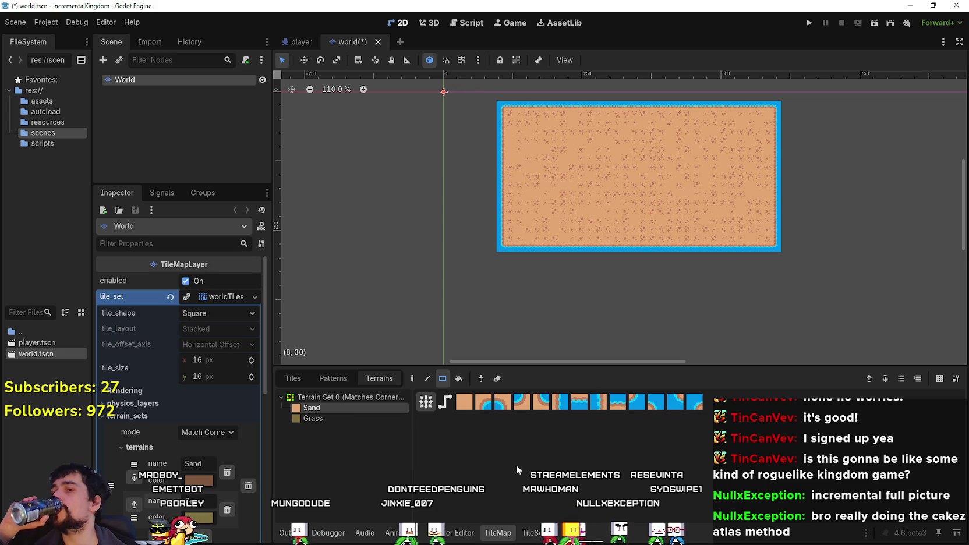
{"action": "left_click", "coordinate": [528, 537]}
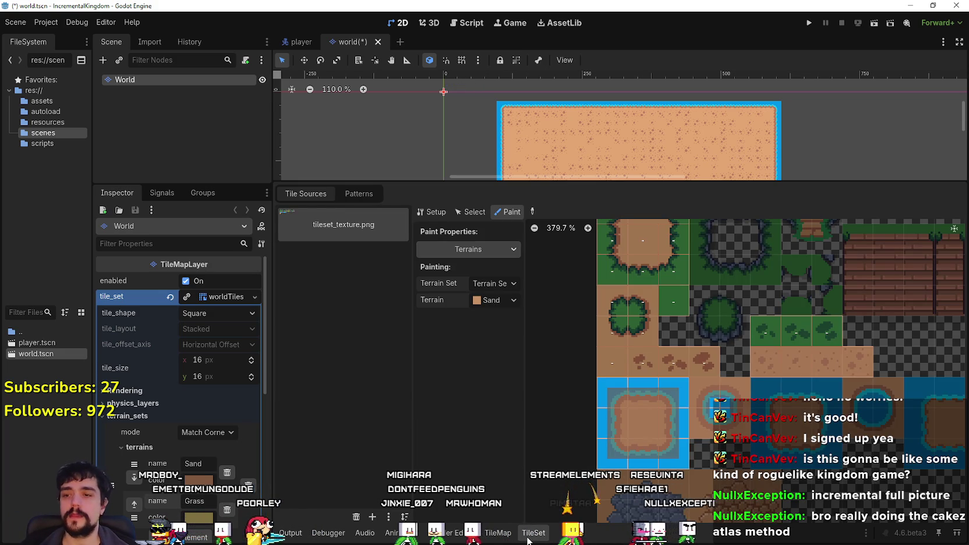
Switch the tileset paint property to Probability with a value of 0.05.
{"action": "left_click", "coordinate": [476, 249]}
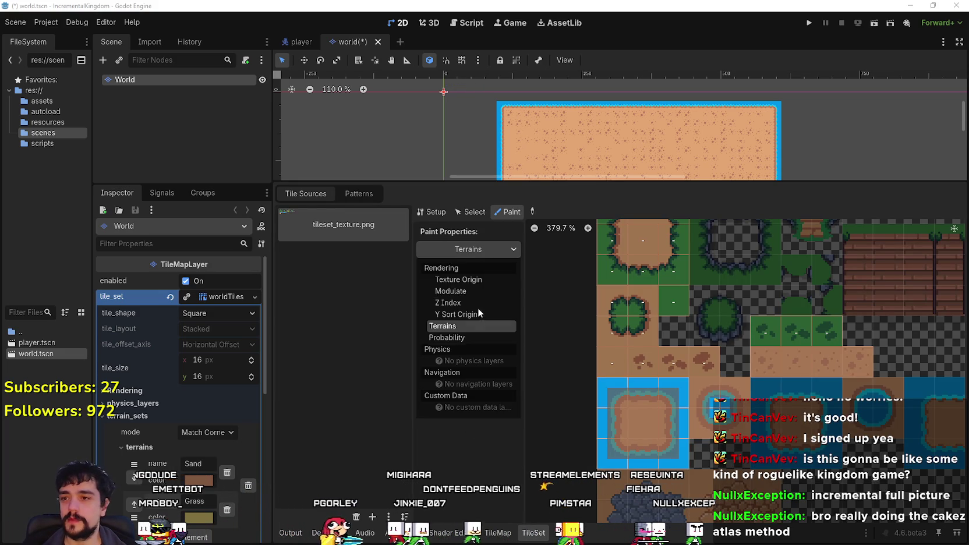
{"action": "left_click", "coordinate": [470, 337]}
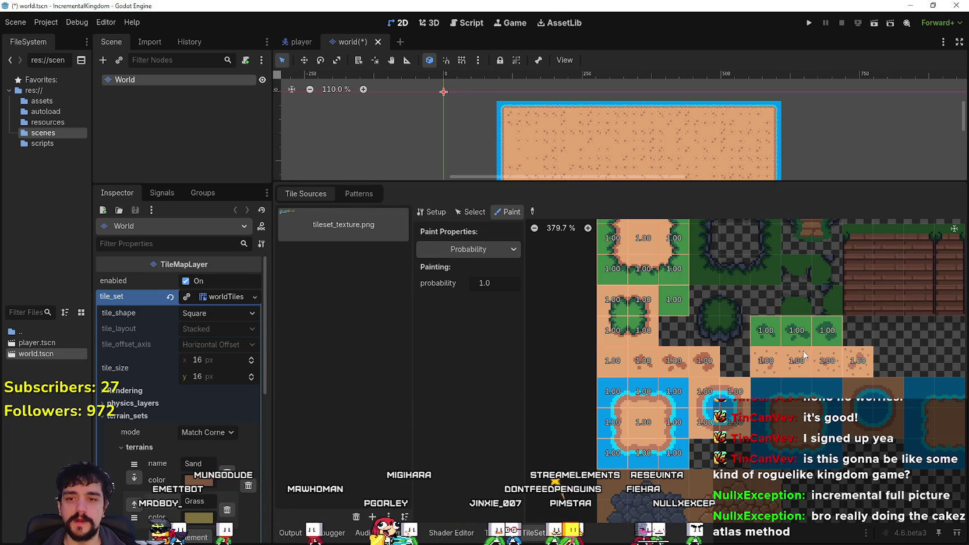
{"action": "left_click", "coordinate": [498, 282]}
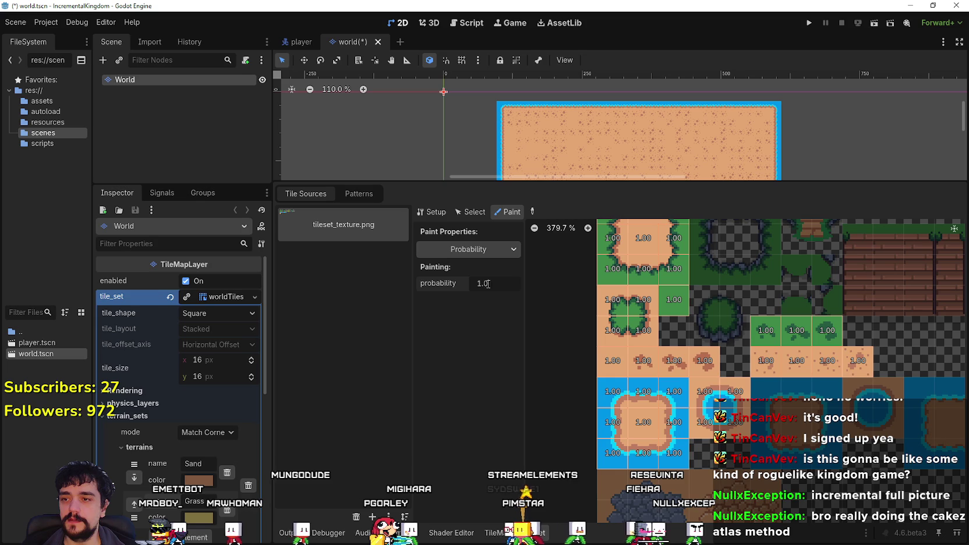
{"action": "left_click_drag", "start_coordinate": [497, 280], "coordinate": [466, 279]}
{"action": "type", "text": "0.05"}
{"action": "key", "text": "Return"}
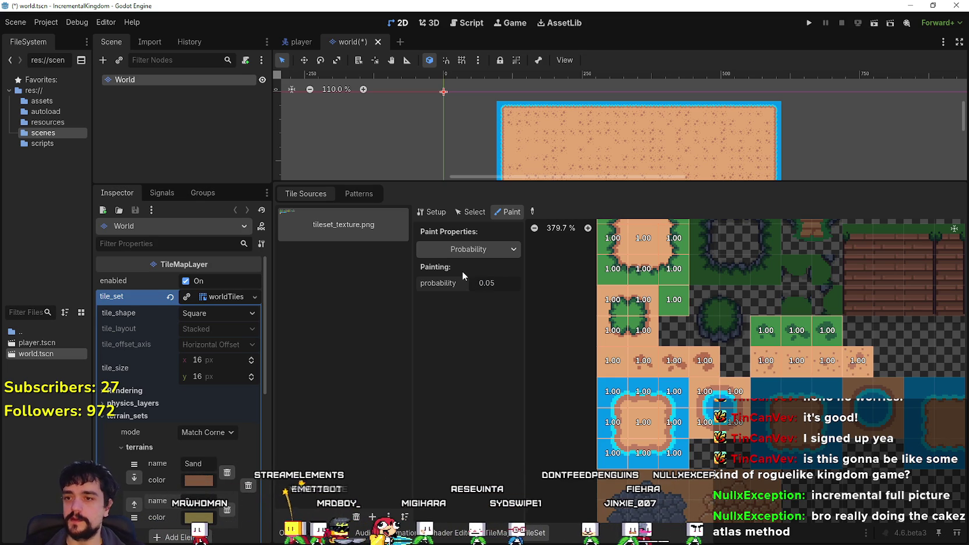
Apply probability 0.05 to sand tiles (5–8,10), then repaint the sand area with a terrain rectangle.
{"action": "left_click", "coordinate": [766, 361]}
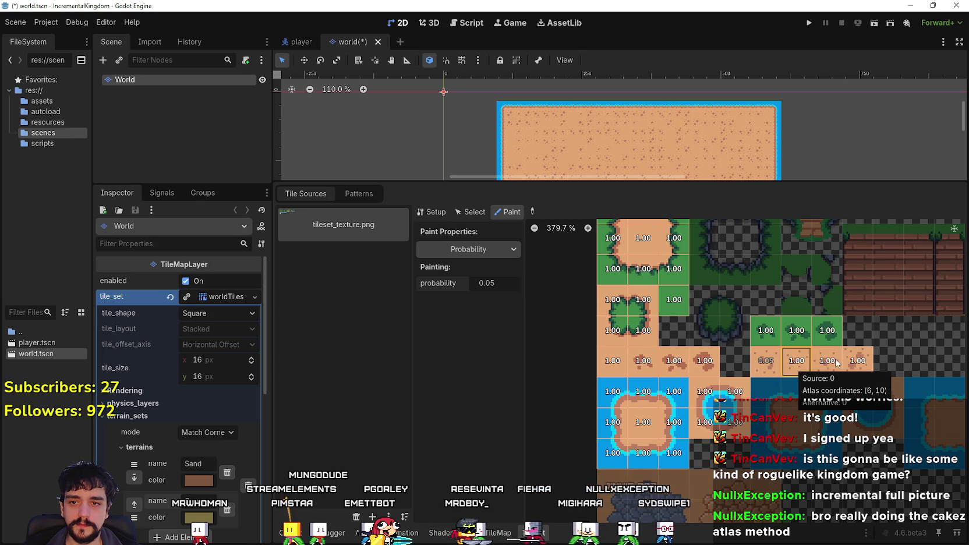
{"action": "left_click", "coordinate": [797, 361]}
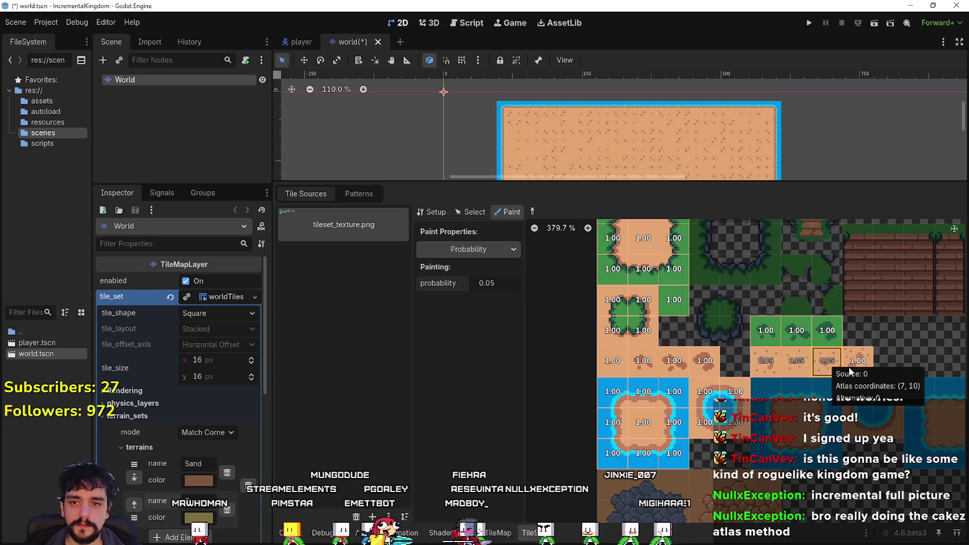
{"action": "left_click", "coordinate": [827, 364]}
{"action": "left_click", "coordinate": [854, 365]}
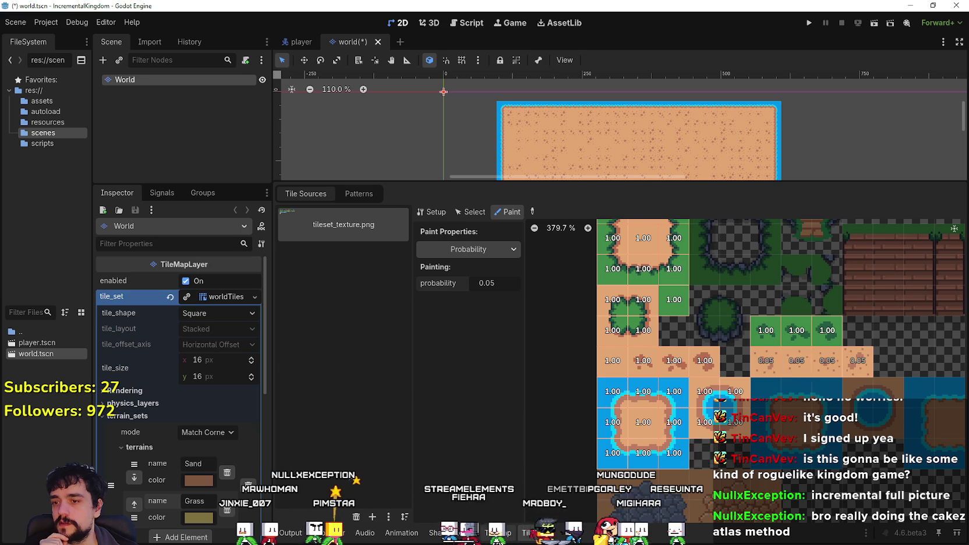
{"action": "left_click", "coordinate": [495, 533]}
{"action": "left_click_drag", "start_coordinate": [501, 249], "coordinate": [778, 110]}
Add three sand rectangles, growing the area from its top-left and further right and down.
{"action": "scroll", "coordinate": [590, 261], "scroll_direction": "down", "scroll_amount": 4}
{"action": "scroll", "coordinate": [540, 255], "scroll_direction": "up", "scroll_amount": 4}
{"action": "mouse_move", "coordinate": [623, 236]}
{"action": "left_mouse_down"}
{"action": "mouse_move", "coordinate": [955, 358]}
{"action": "mouse_move", "coordinate": [891, 352]}
{"action": "left_mouse_up"}
{"action": "scroll", "coordinate": [617, 137], "scroll_direction": "down", "scroll_amount": 3}
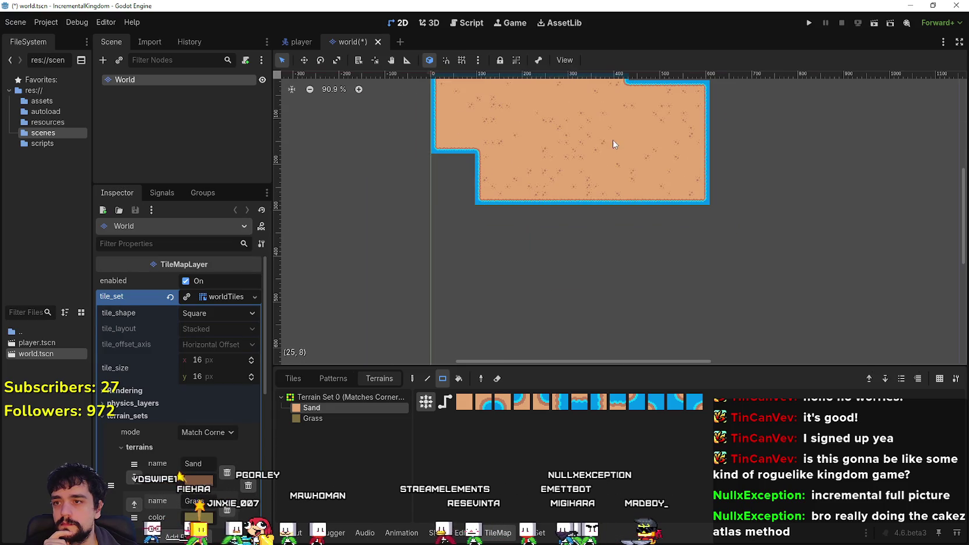
{"action": "scroll", "coordinate": [438, 213], "scroll_direction": "up", "scroll_amount": 1}
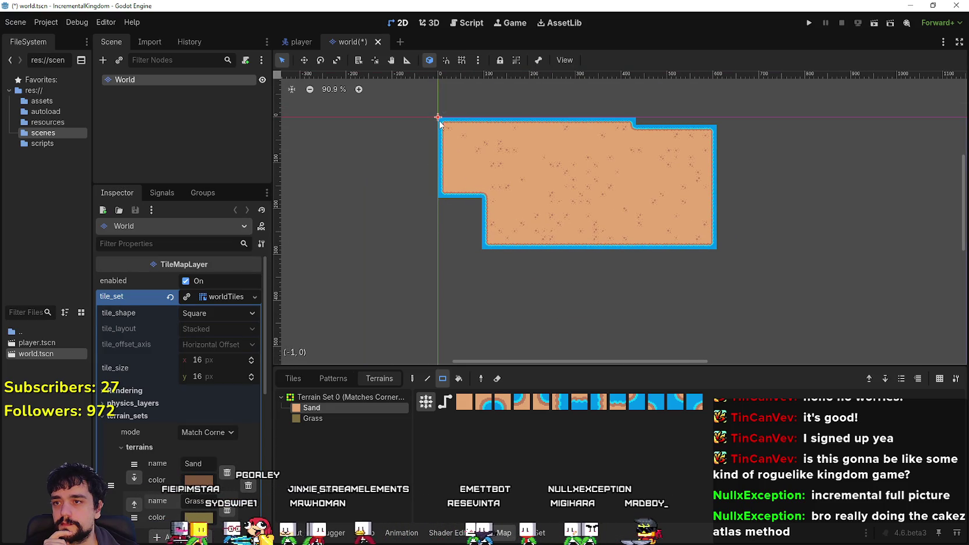
{"action": "left_click_drag", "start_coordinate": [441, 123], "coordinate": [828, 346]}
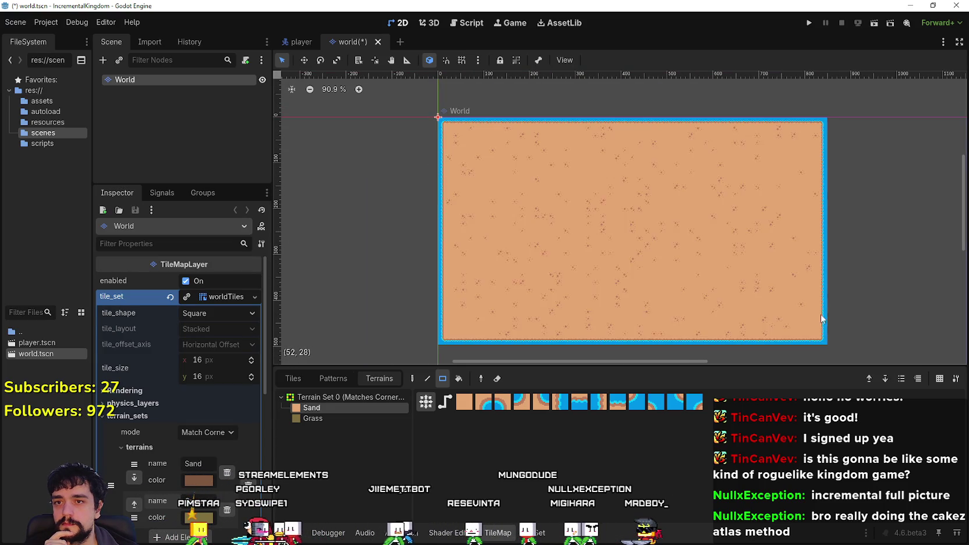
{"action": "scroll", "coordinate": [707, 216], "scroll_direction": "down", "scroll_amount": 2}
{"action": "scroll", "coordinate": [750, 175], "scroll_direction": "up", "scroll_amount": 1}
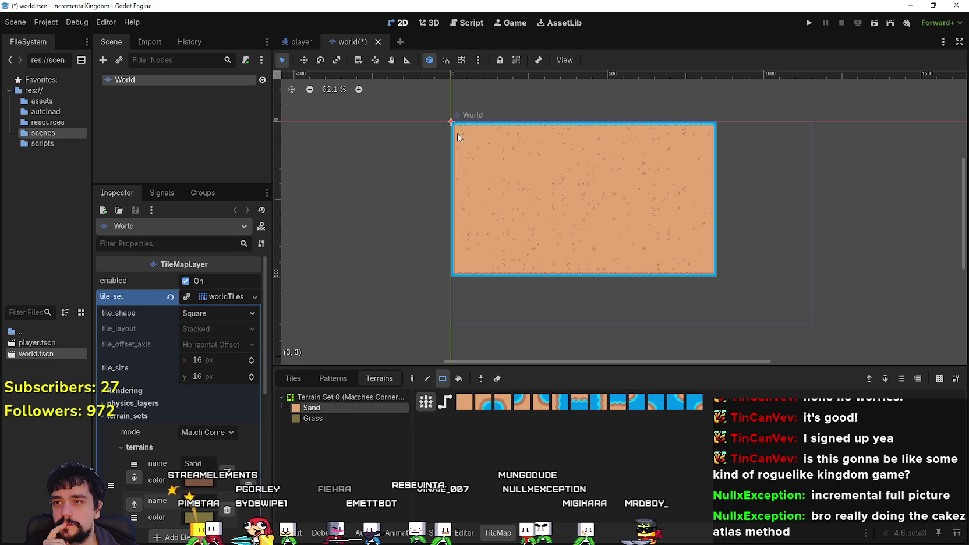
{"action": "mouse_move", "coordinate": [451, 123]}
{"action": "left_mouse_down"}
{"action": "mouse_move", "coordinate": [693, 316]}
{"action": "mouse_move", "coordinate": [827, 350]}
{"action": "left_mouse_up"}
Draw a 101×52 sand rectangle from the map's top-left and extend sand past the top-right corner.
{"action": "scroll", "coordinate": [750, 203], "scroll_direction": "down", "scroll_amount": 1}
{"action": "left_click_drag", "start_coordinate": [751, 203], "coordinate": [726, 244]}
{"action": "scroll", "coordinate": [692, 217], "scroll_direction": "down", "scroll_amount": 1}
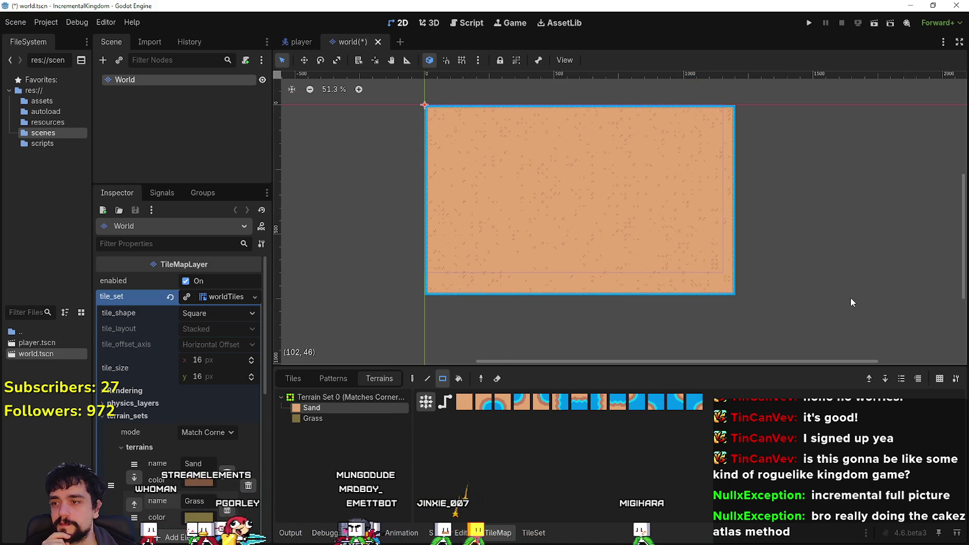
{"action": "left_click_drag", "start_coordinate": [886, 299], "coordinate": [667, 251]}
{"action": "scroll", "coordinate": [660, 254], "scroll_direction": "down", "scroll_amount": 3}
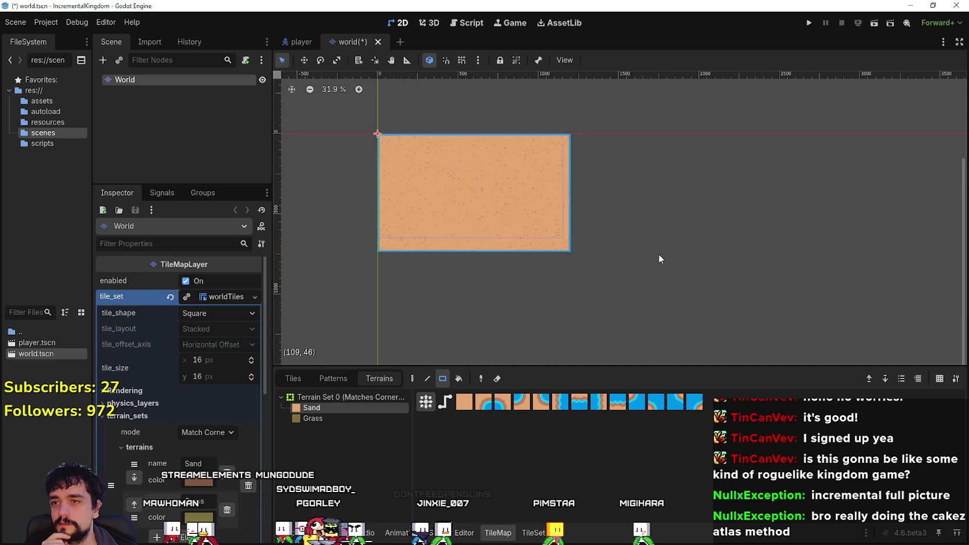
{"action": "scroll", "coordinate": [413, 169], "scroll_direction": "up", "scroll_amount": 3}
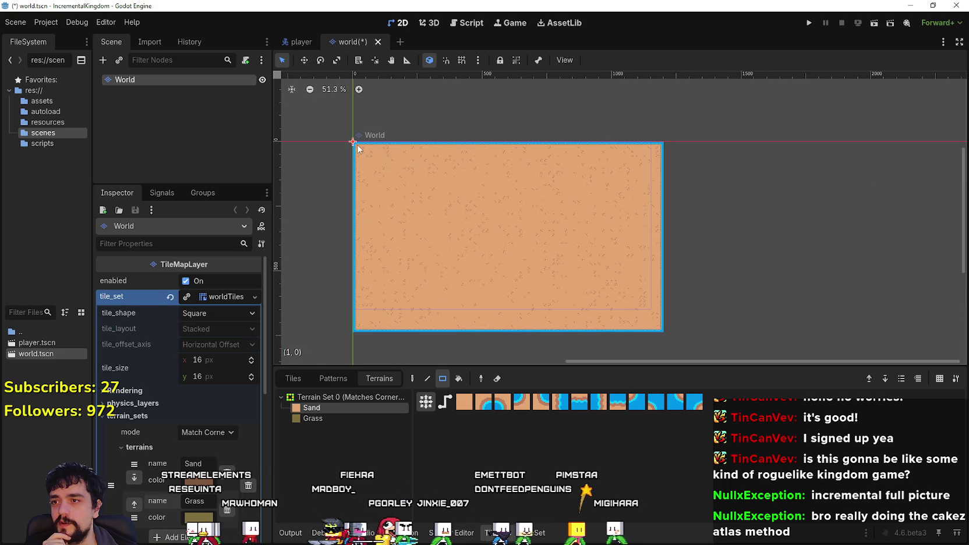
{"action": "mouse_move", "coordinate": [357, 147]}
{"action": "left_mouse_down"}
{"action": "mouse_move", "coordinate": [769, 345]}
{"action": "mouse_move", "coordinate": [761, 358]}
{"action": "mouse_move", "coordinate": [832, 363]}
{"action": "left_mouse_up"}
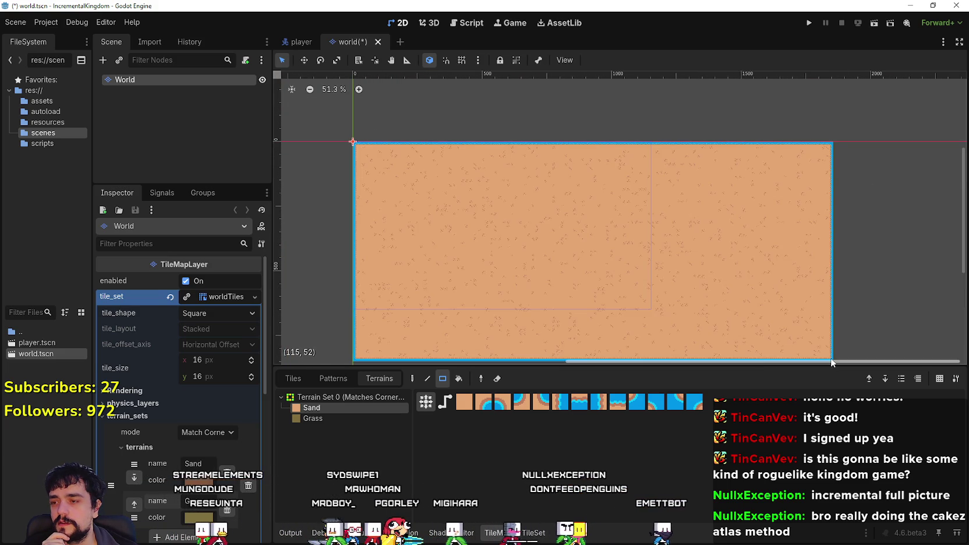
{"action": "scroll", "coordinate": [821, 340], "scroll_direction": "down", "scroll_amount": 4}
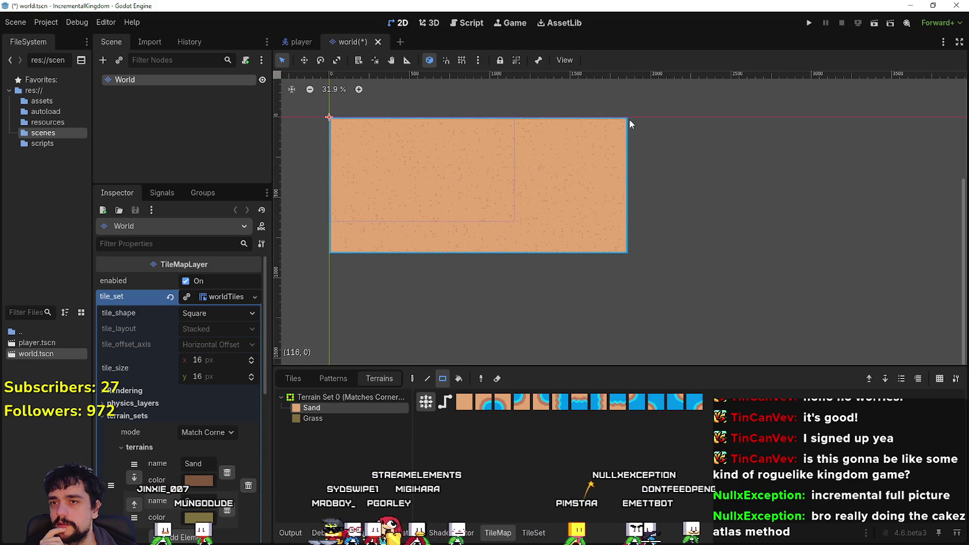
{"action": "left_click_drag", "start_coordinate": [627, 118], "coordinate": [714, 268]}
{"action": "scroll", "coordinate": [614, 108], "scroll_direction": "up", "scroll_amount": 2}
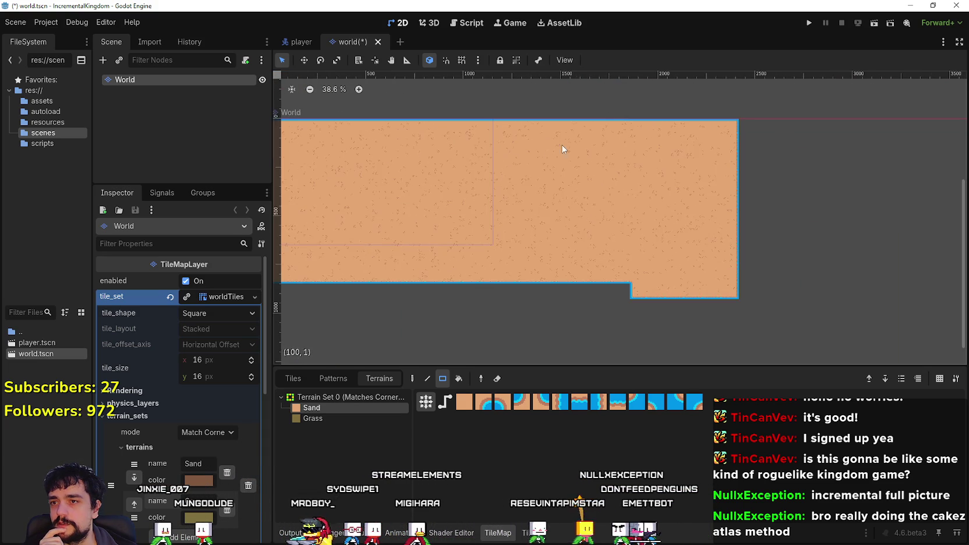
{"action": "scroll", "coordinate": [344, 160], "scroll_direction": "up", "scroll_amount": 3}
{"action": "left_click", "coordinate": [58, 38]}
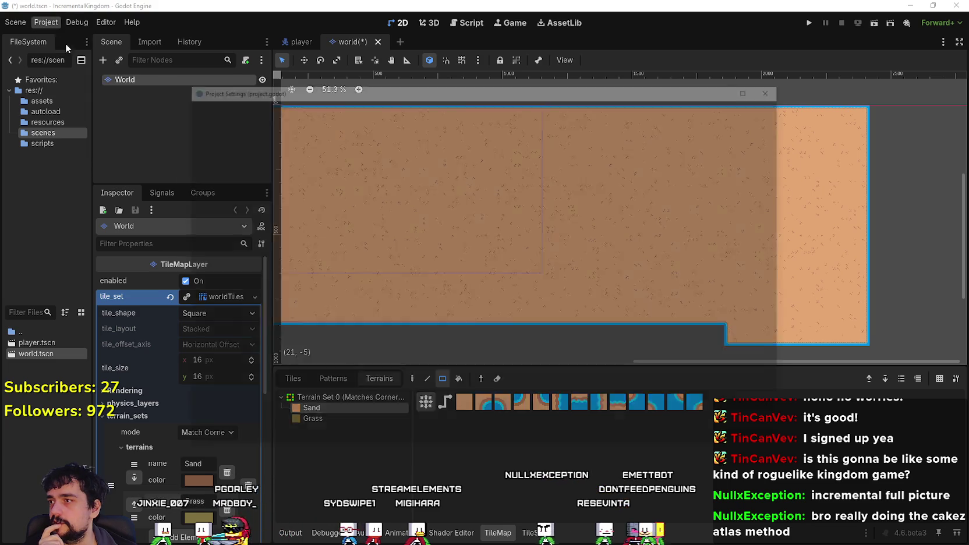
Go to Project Settings Display > Window, keeping the window mode Windowed.
{"action": "left_click", "coordinate": [231, 108]}
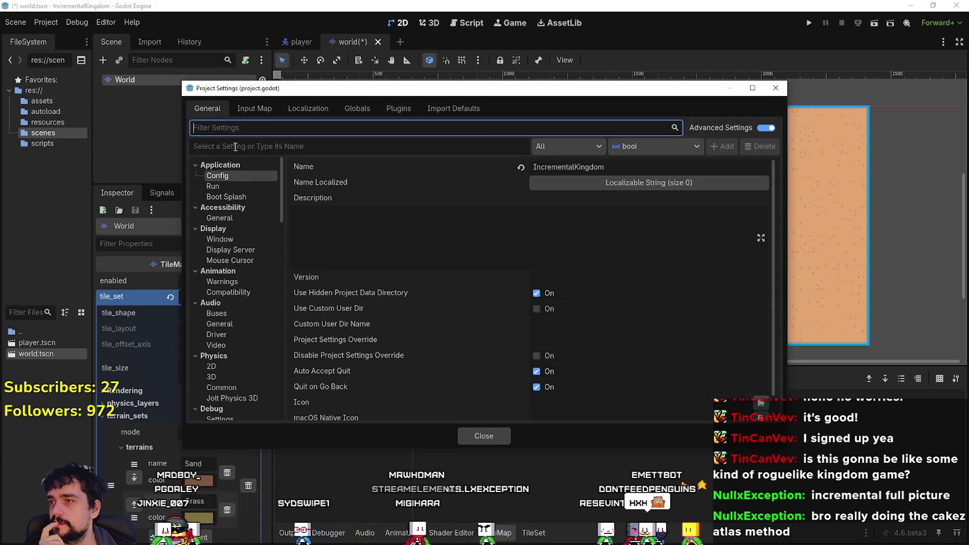
{"action": "left_click", "coordinate": [234, 186]}
{"action": "left_click", "coordinate": [235, 196]}
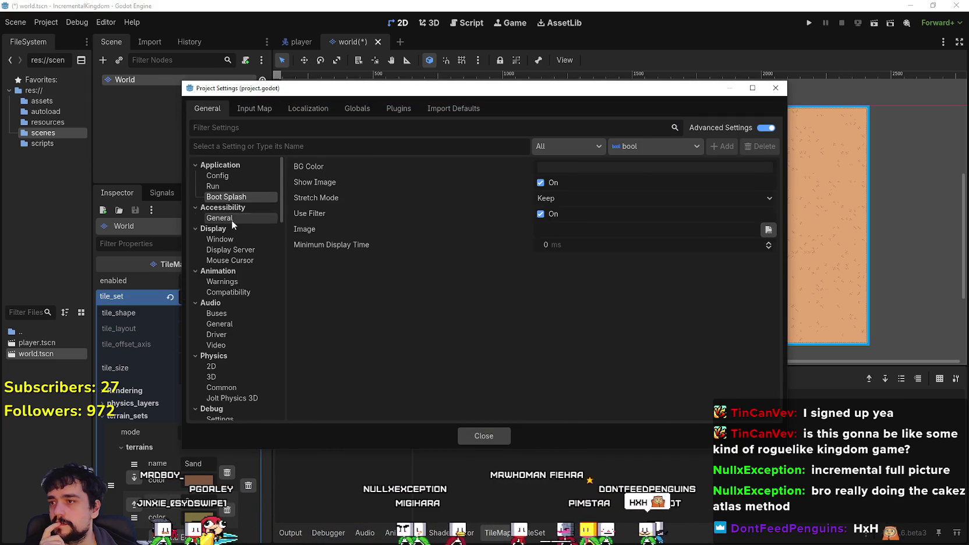
{"action": "left_click", "coordinate": [231, 218]}
{"action": "left_click", "coordinate": [232, 239]}
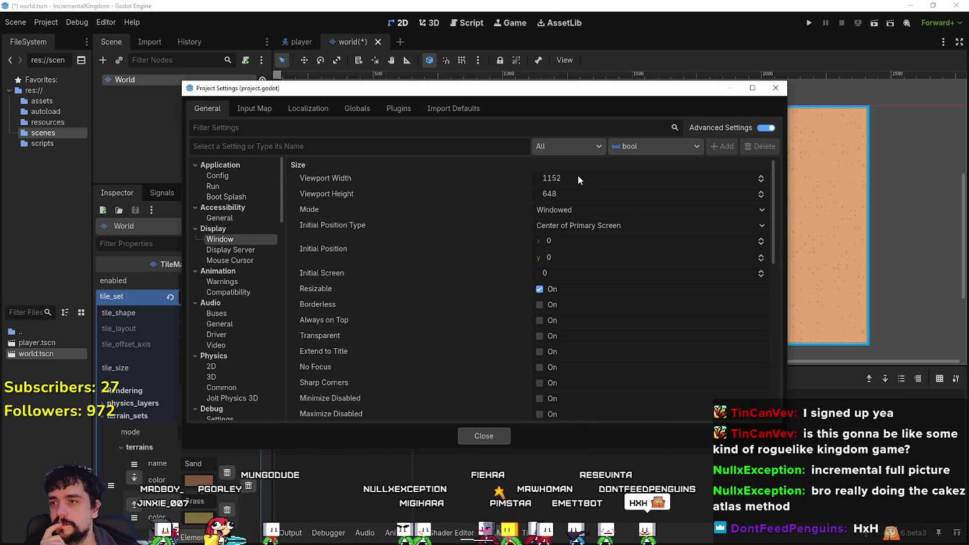
{"action": "scroll", "coordinate": [609, 352], "scroll_direction": "down", "scroll_amount": 3}
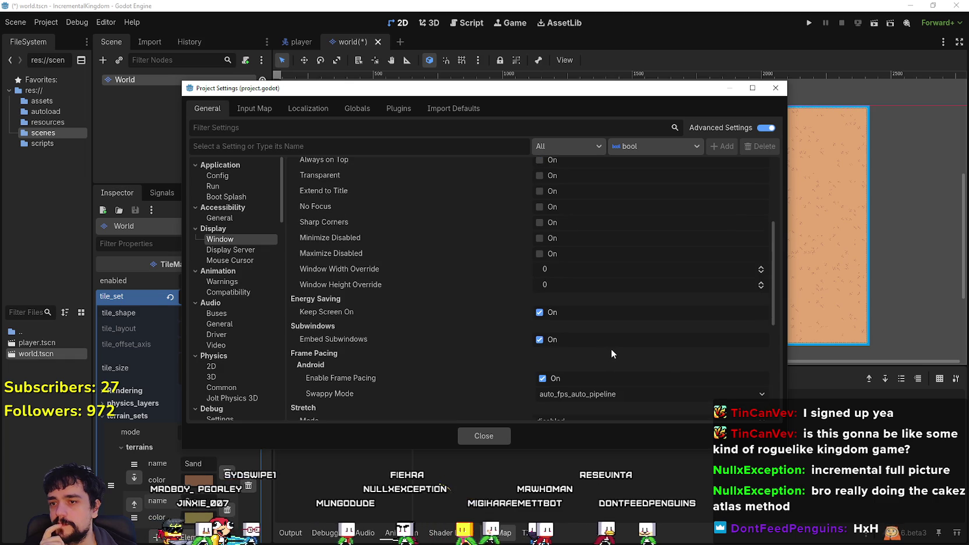
{"action": "scroll", "coordinate": [611, 349], "scroll_direction": "up", "scroll_amount": 3}
{"action": "left_click", "coordinate": [227, 249]}
{"action": "left_click", "coordinate": [221, 239]}
{"action": "left_click", "coordinate": [627, 176]}
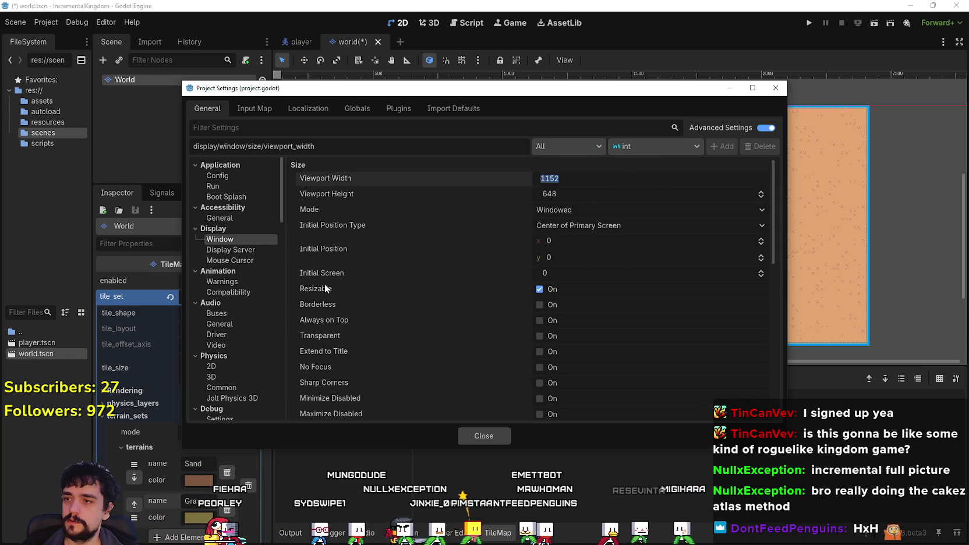
{"action": "left_click", "coordinate": [604, 225]}
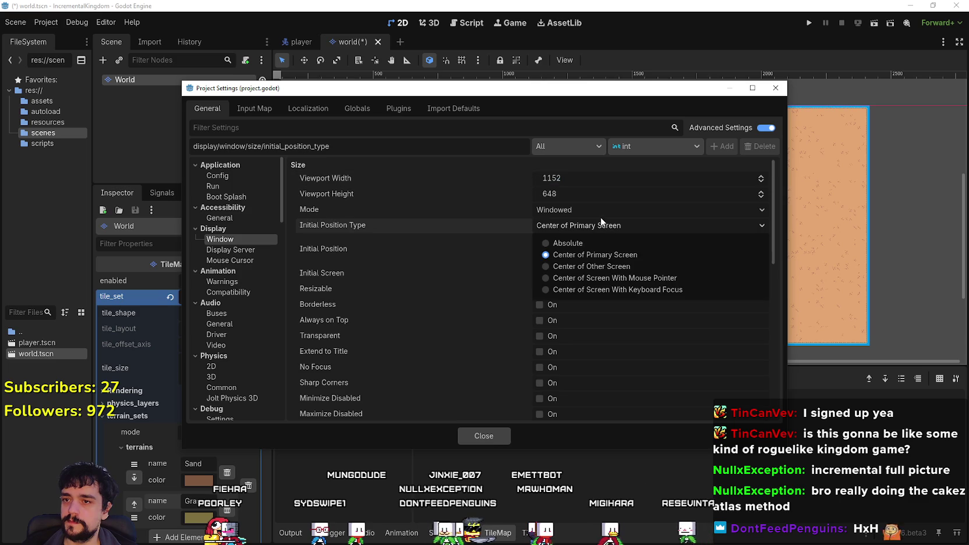
{"action": "left_click", "coordinate": [590, 209]}
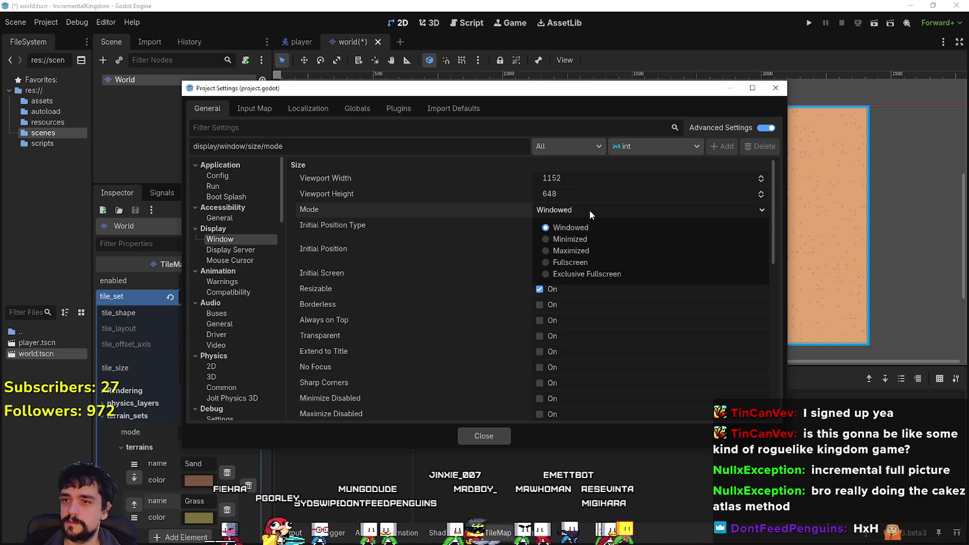
{"action": "left_click", "coordinate": [588, 209]}
Set the 1280×720 window override and a 640×360 viewport size.
{"action": "scroll", "coordinate": [558, 413], "scroll_direction": "down", "scroll_amount": 4}
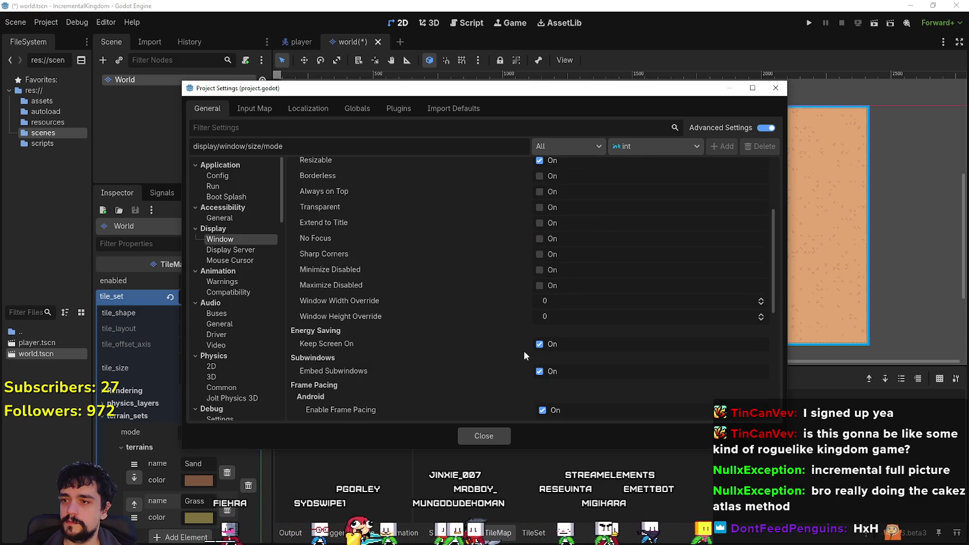
{"action": "left_click", "coordinate": [573, 303]}
{"action": "type", "text": "1280"}
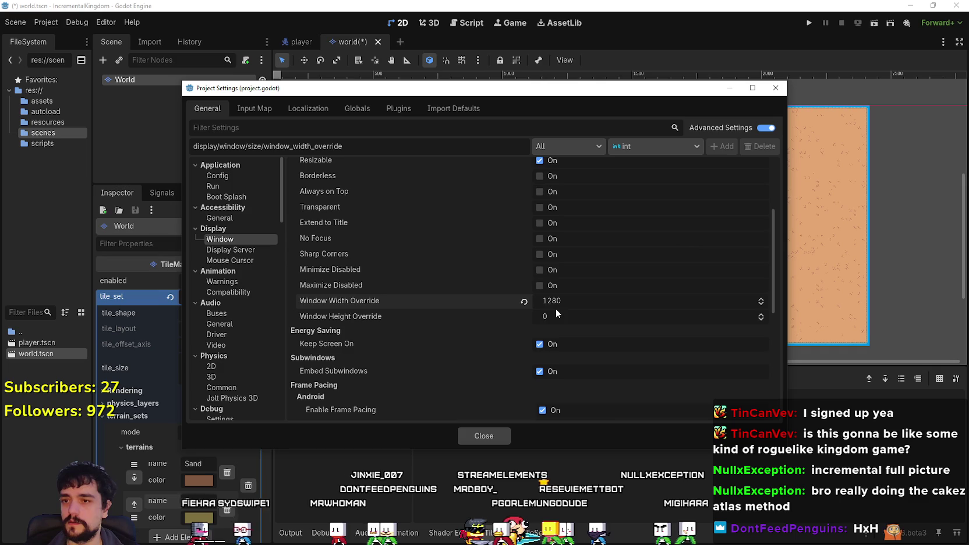
{"action": "left_click", "coordinate": [559, 317]}
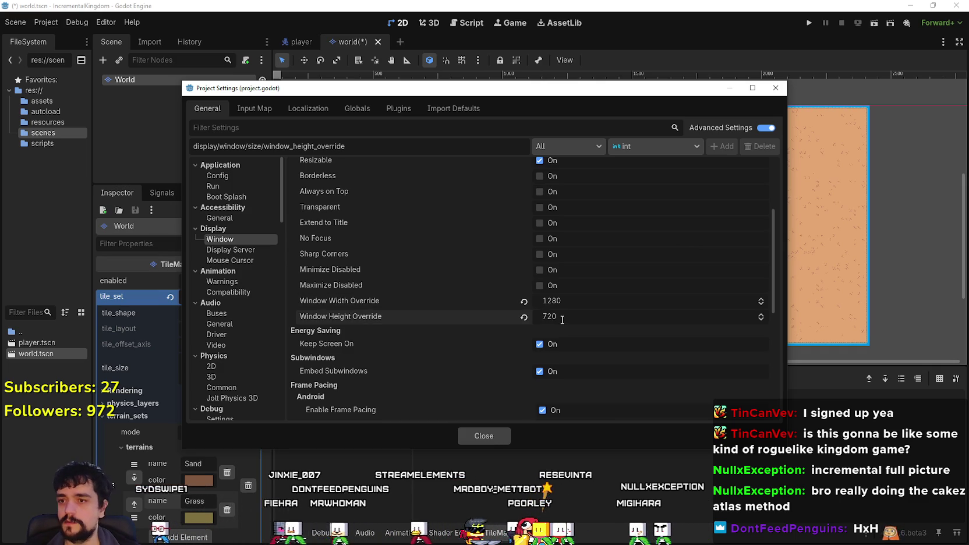
{"action": "scroll", "coordinate": [511, 271], "scroll_direction": "up", "scroll_amount": 3}
{"action": "scroll", "coordinate": [552, 239], "scroll_direction": "down", "scroll_amount": 3}
{"action": "scroll", "coordinate": [617, 294], "scroll_direction": "up", "scroll_amount": 3}
{"action": "left_click", "coordinate": [593, 180]}
{"action": "type", "text": "12"}
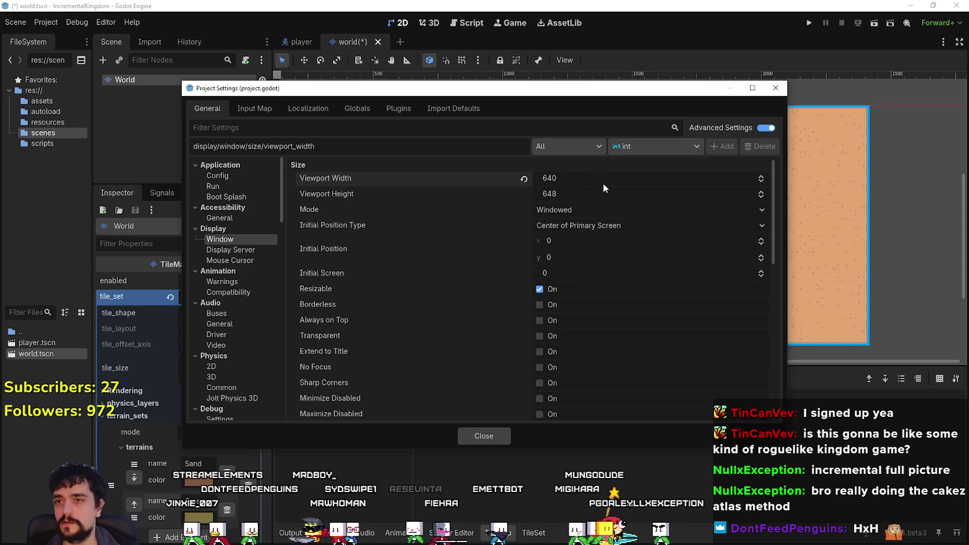
{"action": "left_click", "coordinate": [587, 194]}
{"action": "type", "text": "720"}
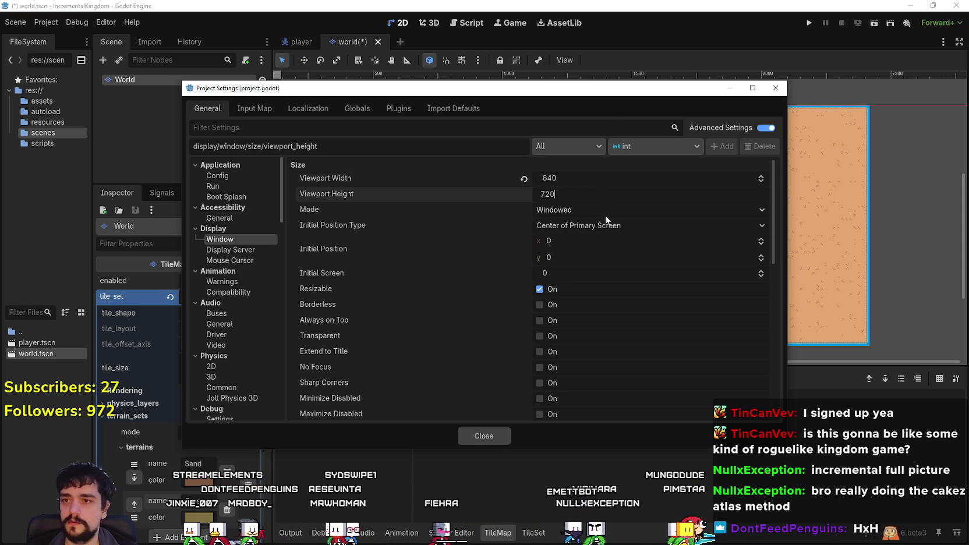
{"action": "key", "text": "BackSpace"}
{"action": "key", "text": "BackSpace"}
{"action": "key", "text": "BackSpace"}
{"action": "type", "text": "360"}
{"action": "key", "text": "Return"}
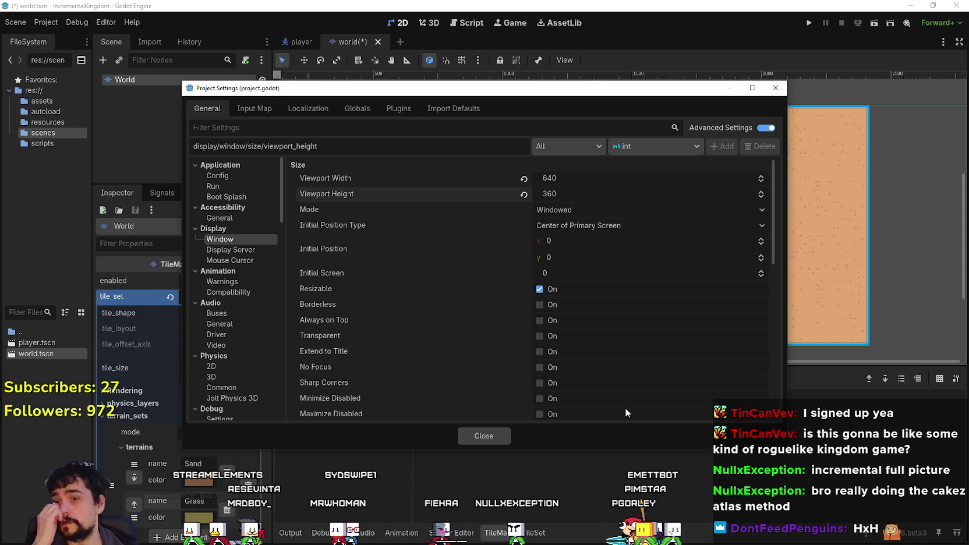
Set stretch mode canvas_items and aspect expand, keep fractional scale, then close and save world.tscn.
{"action": "scroll", "coordinate": [605, 387], "scroll_direction": "down", "scroll_amount": 10}
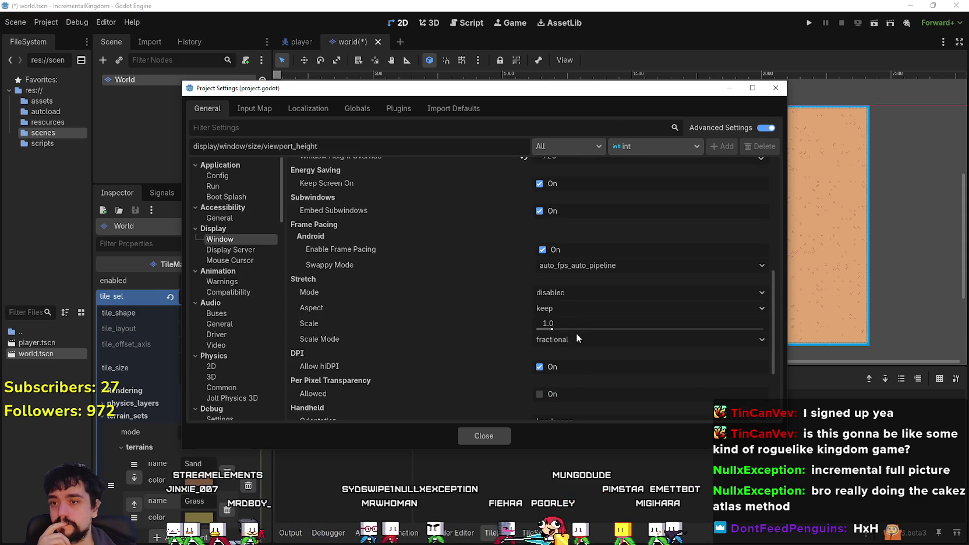
{"action": "scroll", "coordinate": [585, 362], "scroll_direction": "down", "scroll_amount": 1}
{"action": "left_click", "coordinate": [559, 262]}
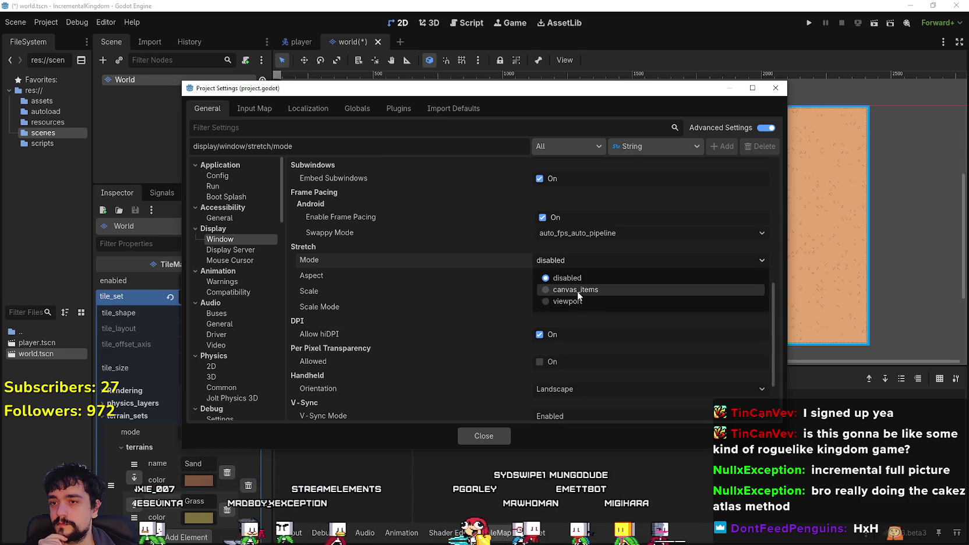
{"action": "left_click", "coordinate": [577, 291]}
{"action": "left_click", "coordinate": [579, 276]}
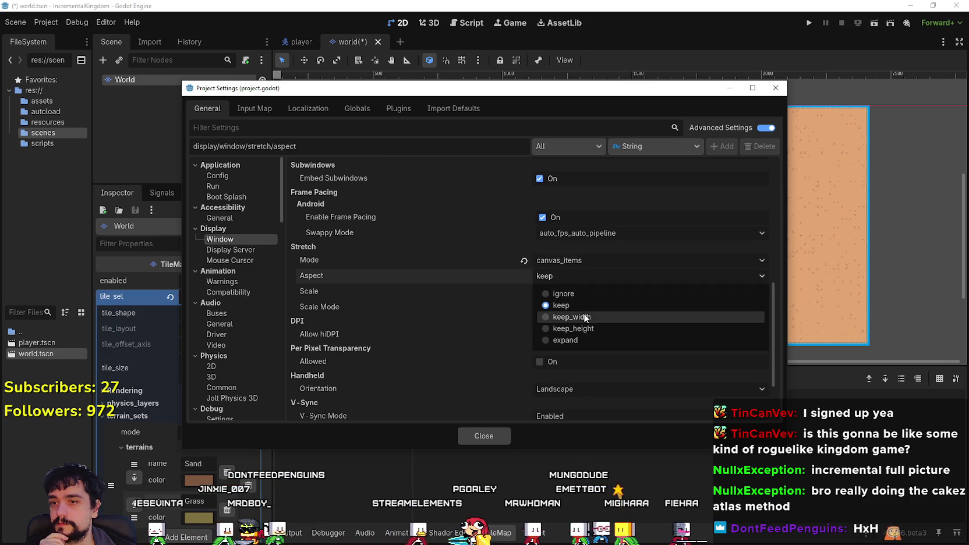
{"action": "left_click", "coordinate": [584, 340]}
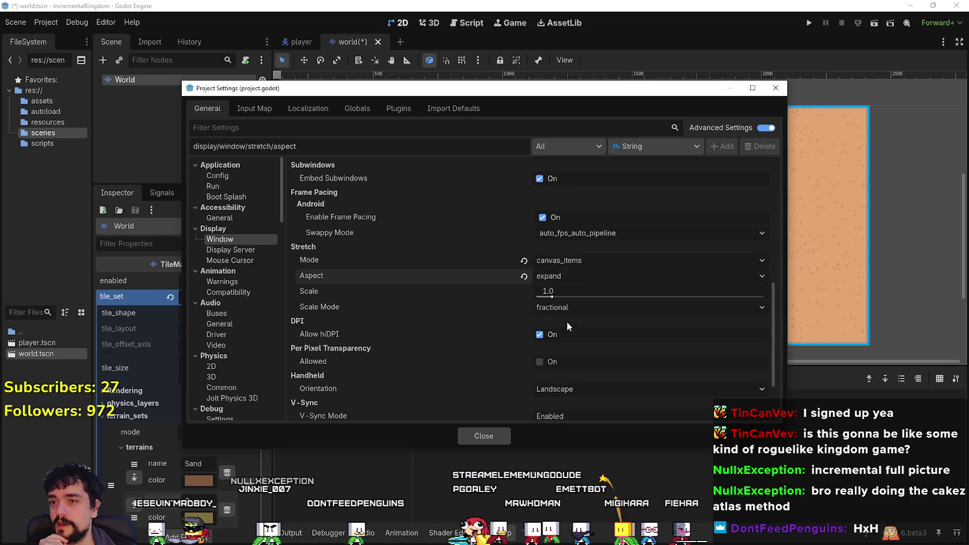
{"action": "left_click", "coordinate": [560, 308]}
{"action": "left_click", "coordinate": [559, 307]}
{"action": "scroll", "coordinate": [528, 402], "scroll_direction": "down", "scroll_amount": 2}
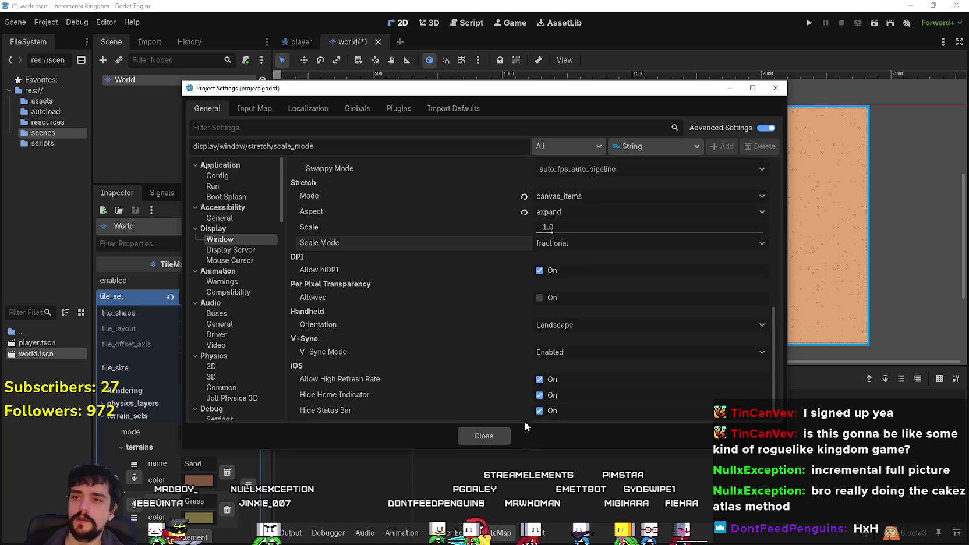
{"action": "scroll", "coordinate": [548, 295], "scroll_direction": "up", "scroll_amount": 2}
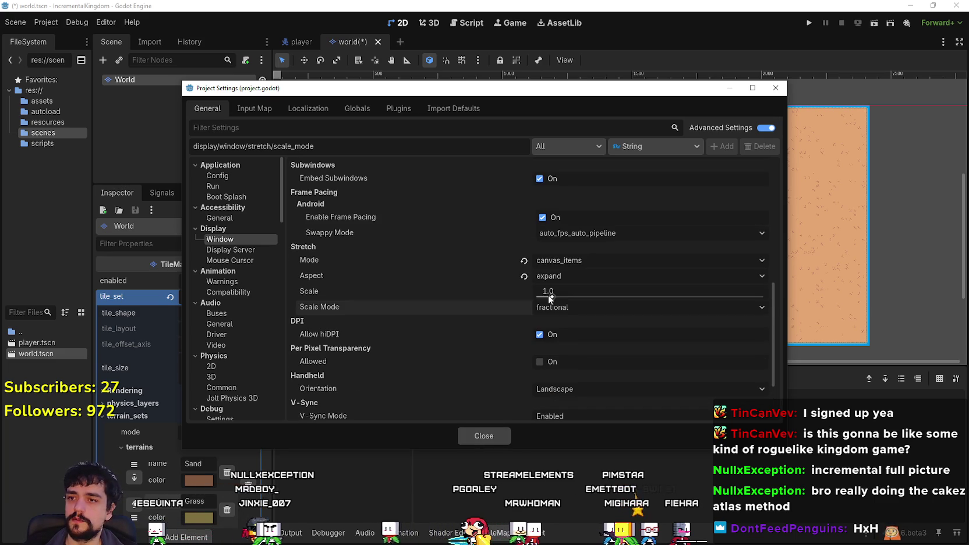
{"action": "left_click", "coordinate": [492, 438]}
{"action": "key", "text": "ctrl+s"}
{"action": "scroll", "coordinate": [583, 248], "scroll_direction": "down", "scroll_amount": 3}
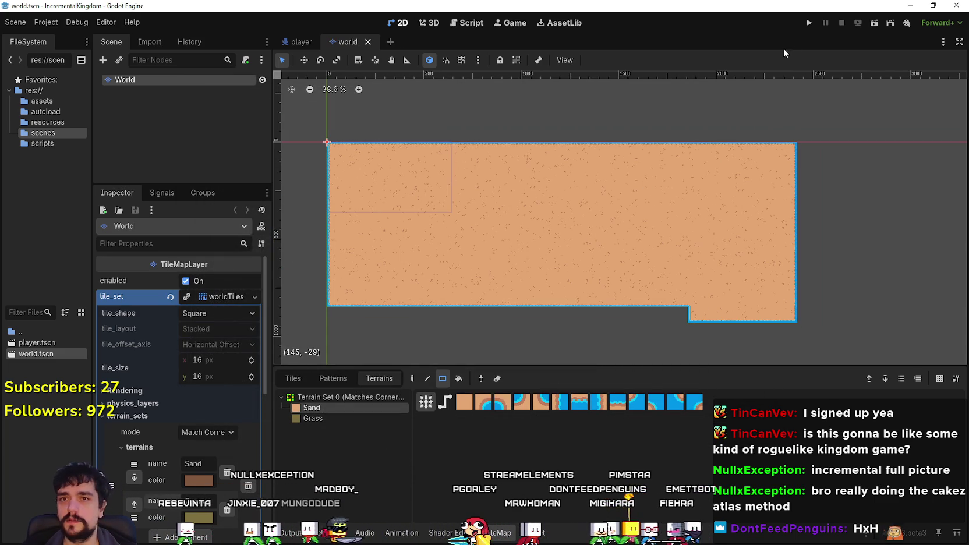
Run the world scene, maximize and restore the game window, then stop the game.
{"action": "left_click", "coordinate": [873, 23]}
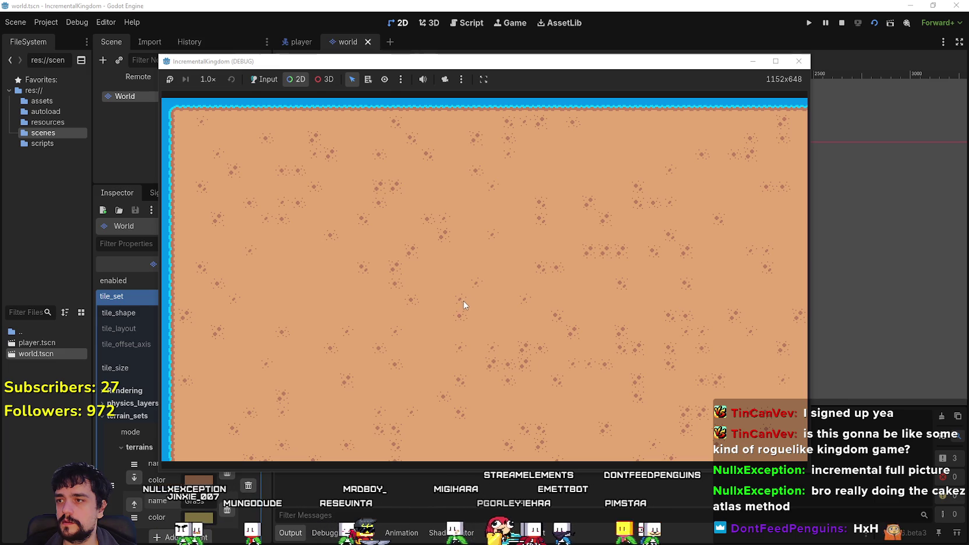
{"action": "left_click", "coordinate": [775, 61]}
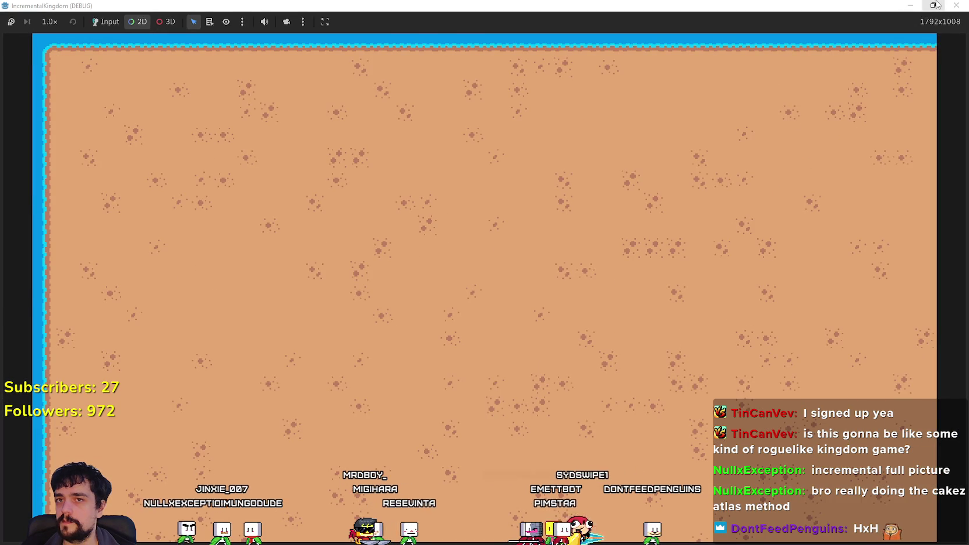
{"action": "left_click", "coordinate": [935, 5]}
{"action": "left_click", "coordinate": [843, 22]}
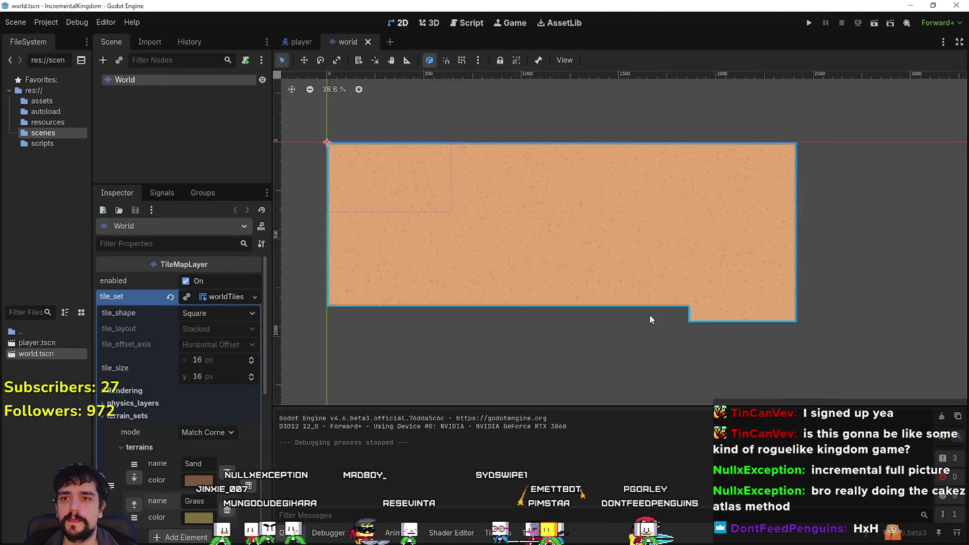
Zoom and pan the canvas to recentre the sand map, then bring up the TileSet editor.
{"action": "scroll", "coordinate": [647, 308], "scroll_direction": "down", "scroll_amount": 5}
{"action": "scroll", "coordinate": [442, 243], "scroll_direction": "up", "scroll_amount": 3}
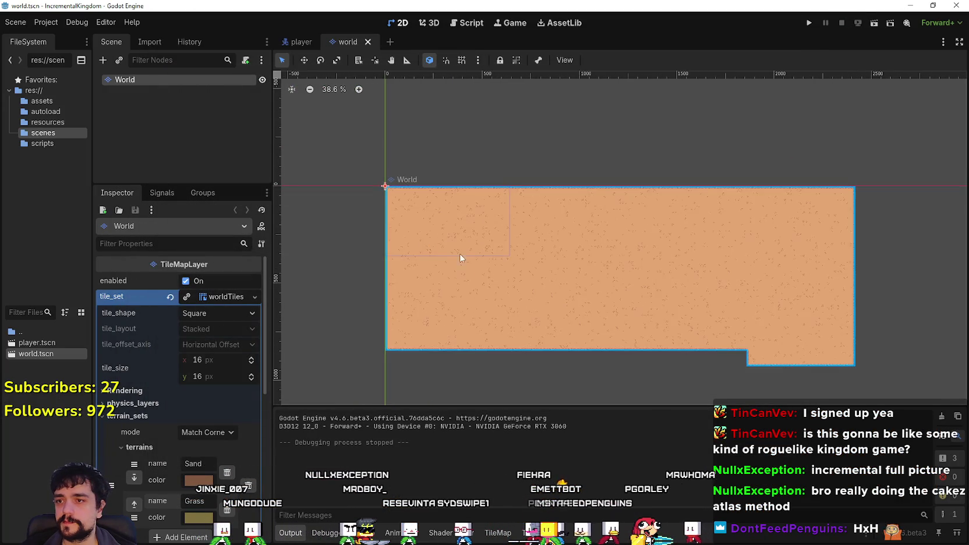
{"action": "scroll", "coordinate": [489, 243], "scroll_direction": "up", "scroll_amount": 2}
{"action": "scroll", "coordinate": [485, 239], "scroll_direction": "down", "scroll_amount": 1}
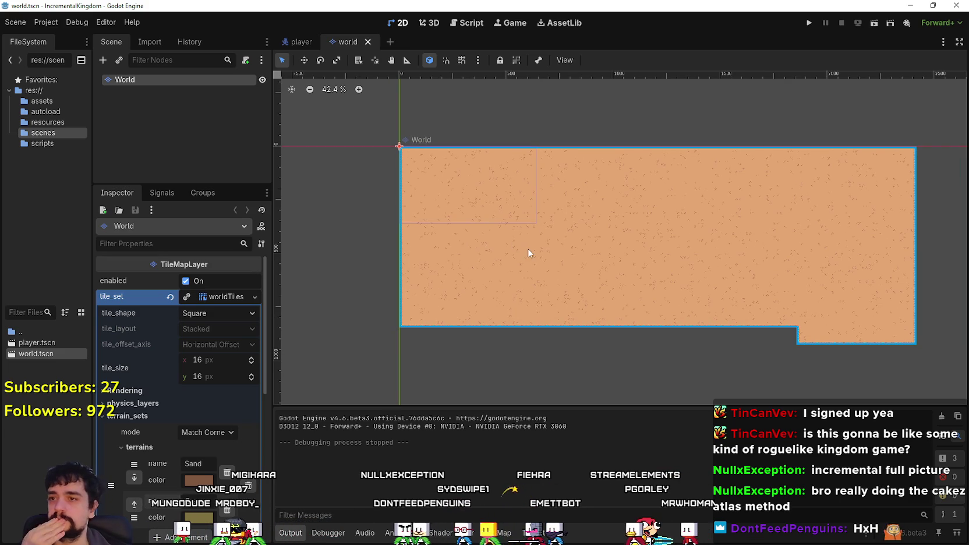
{"action": "scroll", "coordinate": [540, 226], "scroll_direction": "down", "scroll_amount": 2}
{"action": "left_click_drag", "start_coordinate": [624, 215], "coordinate": [580, 207]}
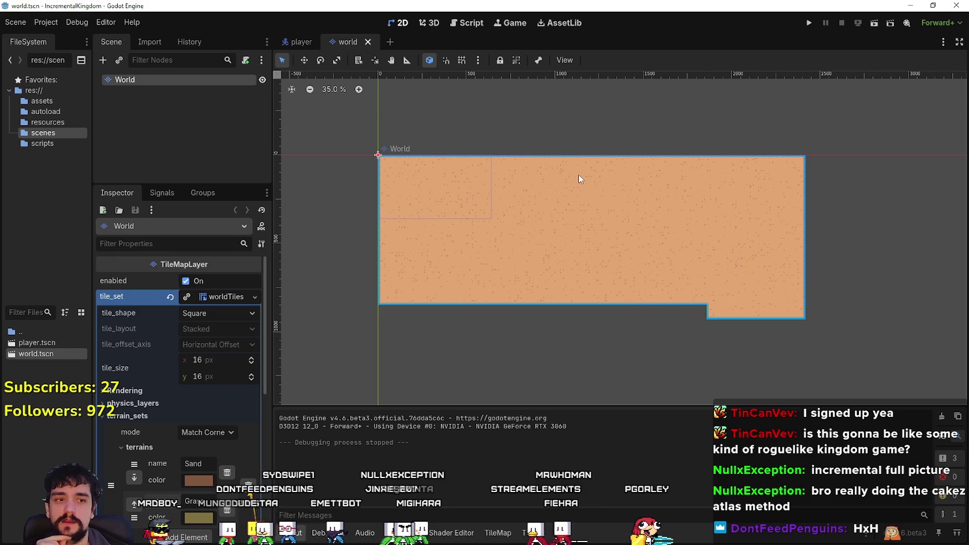
{"action": "scroll", "coordinate": [576, 166], "scroll_direction": "up", "scroll_amount": 1}
{"action": "scroll", "coordinate": [611, 137], "scroll_direction": "down", "scroll_amount": 2}
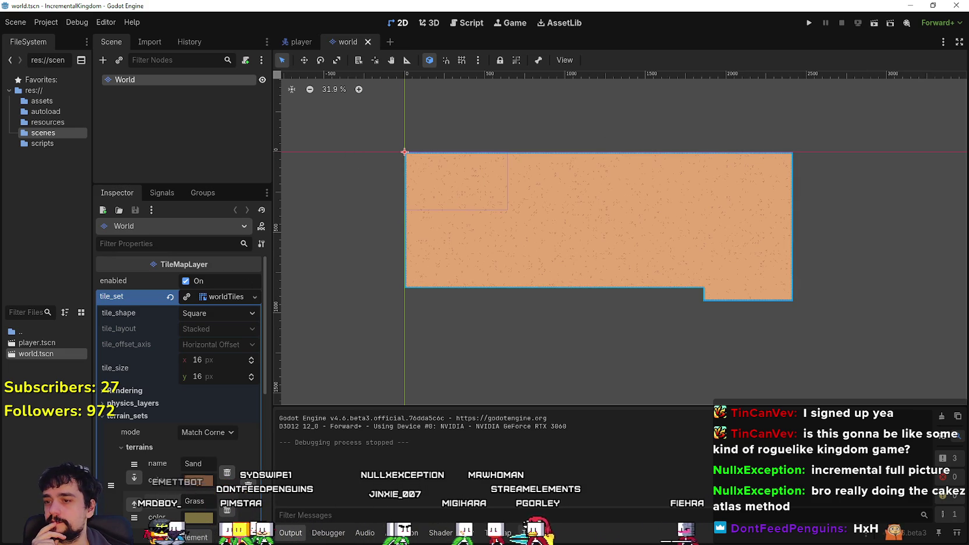
{"action": "left_click", "coordinate": [495, 533]}
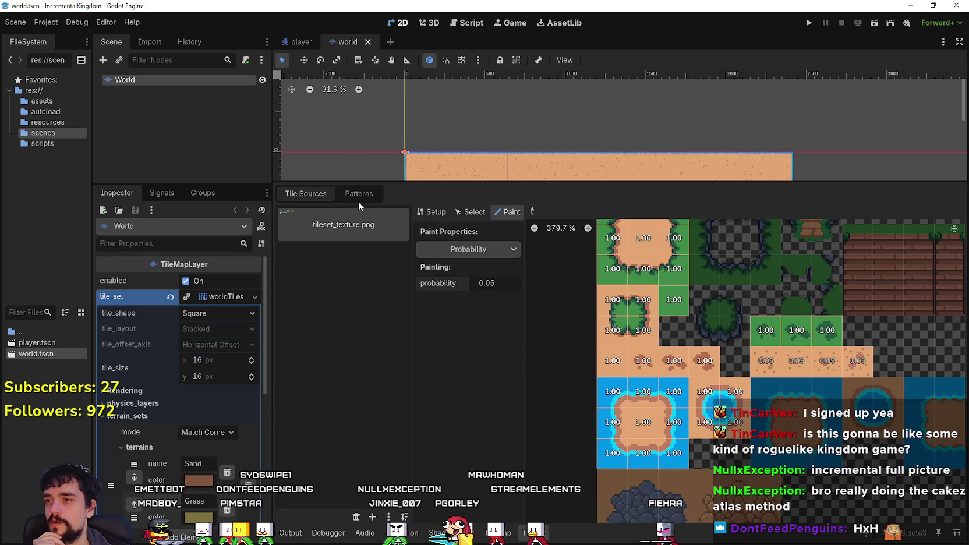
Paint Sand terrain rectangles below the map's bottom edge and a strip along its right edge.
{"action": "left_click", "coordinate": [357, 198]}
{"action": "left_click", "coordinate": [498, 532]}
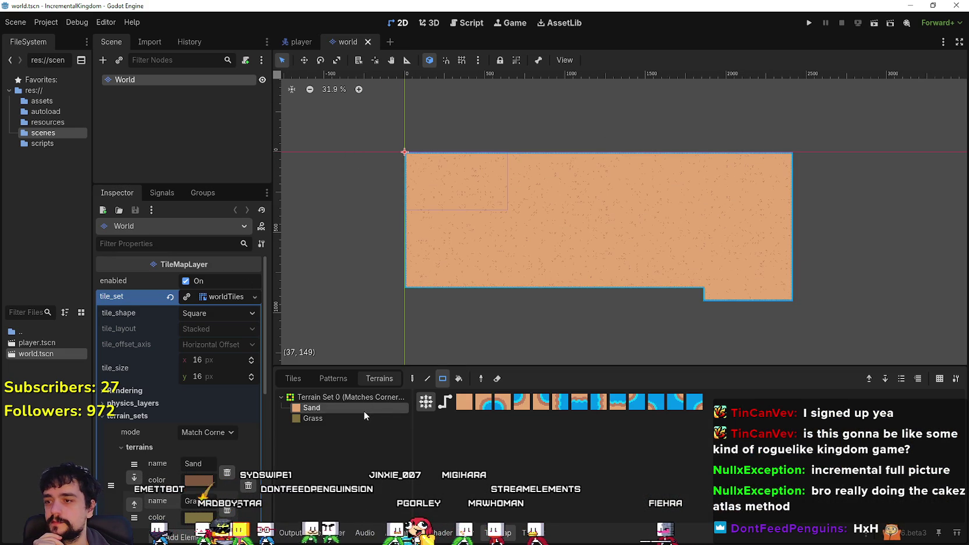
{"action": "scroll", "coordinate": [430, 262], "scroll_direction": "down", "scroll_amount": 1}
{"action": "left_click_drag", "start_coordinate": [401, 282], "coordinate": [583, 241]}
{"action": "left_click_drag", "start_coordinate": [697, 290], "coordinate": [548, 214]}
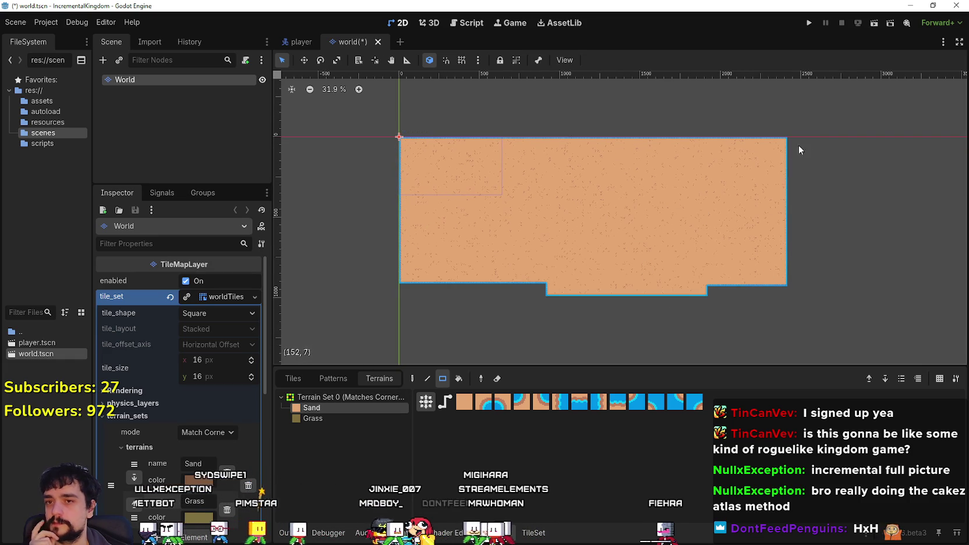
{"action": "scroll", "coordinate": [798, 144], "scroll_direction": "up", "scroll_amount": 2}
{"action": "mouse_move", "coordinate": [810, 130]}
{"action": "left_mouse_down"}
{"action": "mouse_move", "coordinate": [791, 166]}
{"action": "mouse_move", "coordinate": [787, 131]}
{"action": "left_mouse_up"}
Extend the sand further at the lower right, bottom and left, filling the lower-left notch.
{"action": "scroll", "coordinate": [725, 213], "scroll_direction": "down", "scroll_amount": 2}
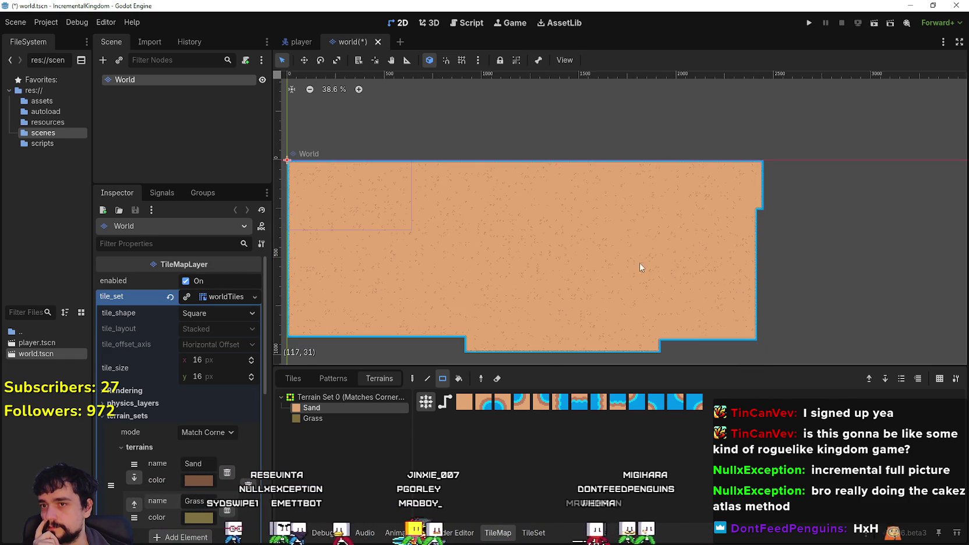
{"action": "scroll", "coordinate": [620, 259], "scroll_direction": "down", "scroll_amount": 2}
{"action": "left_click_drag", "start_coordinate": [797, 158], "coordinate": [649, 301]}
{"action": "scroll", "coordinate": [571, 274], "scroll_direction": "down", "scroll_amount": 1}
{"action": "left_click_drag", "start_coordinate": [424, 159], "coordinate": [682, 200]}
{"action": "scroll", "coordinate": [682, 201], "scroll_direction": "down", "scroll_amount": 1}
{"action": "left_click_drag", "start_coordinate": [459, 246], "coordinate": [585, 171]}
{"action": "scroll", "coordinate": [485, 231], "scroll_direction": "down", "scroll_amount": 1}
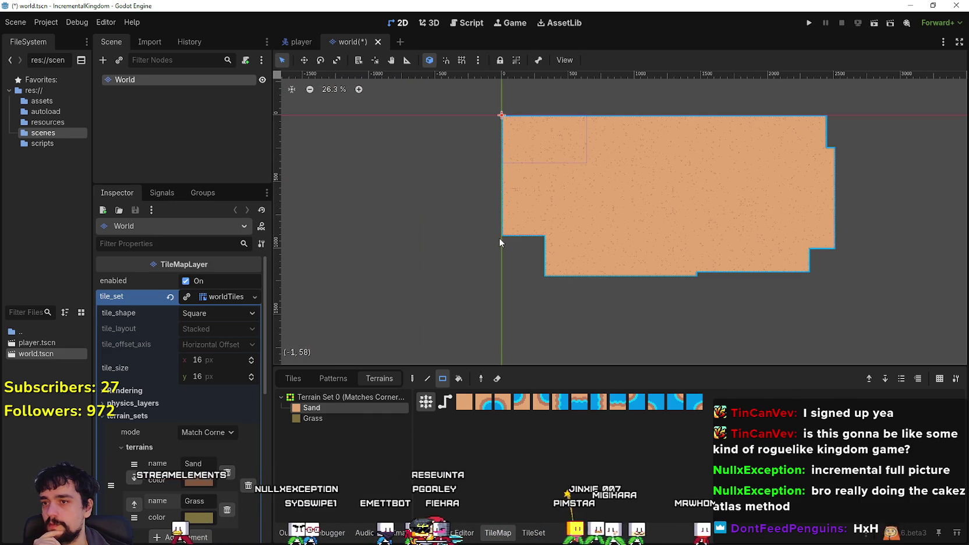
{"action": "scroll", "coordinate": [499, 239], "scroll_direction": "up", "scroll_amount": 5}
{"action": "left_click_drag", "start_coordinate": [505, 233], "coordinate": [588, 308]}
{"action": "scroll", "coordinate": [502, 233], "scroll_direction": "up", "scroll_amount": 1}
{"action": "scroll", "coordinate": [657, 308], "scroll_direction": "down", "scroll_amount": 9}
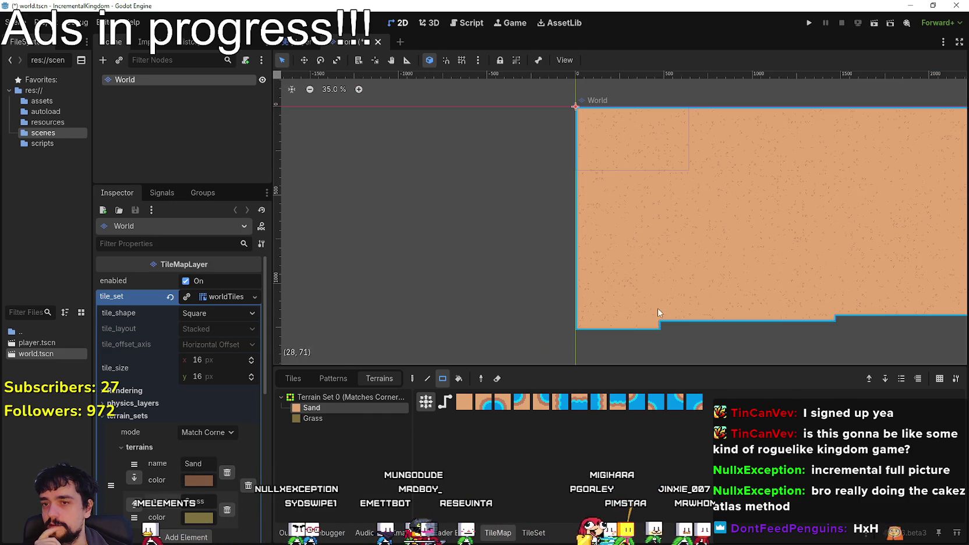
{"action": "scroll", "coordinate": [745, 152], "scroll_direction": "up", "scroll_amount": 11}
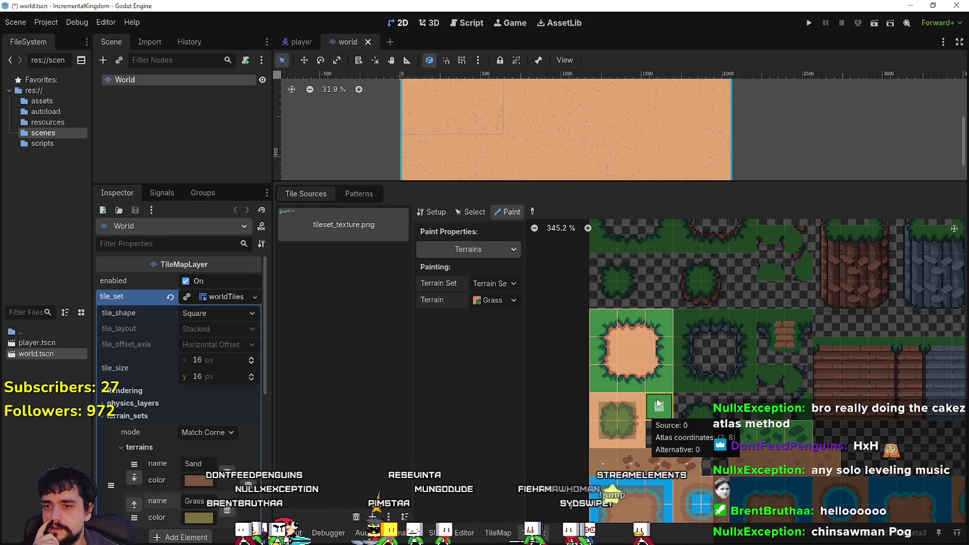
Paint Grass terrain bits onto the plain green tile beside the bushy grass tile.
{"action": "left_click", "coordinate": [661, 414]}
{"action": "left_click", "coordinate": [664, 417]}
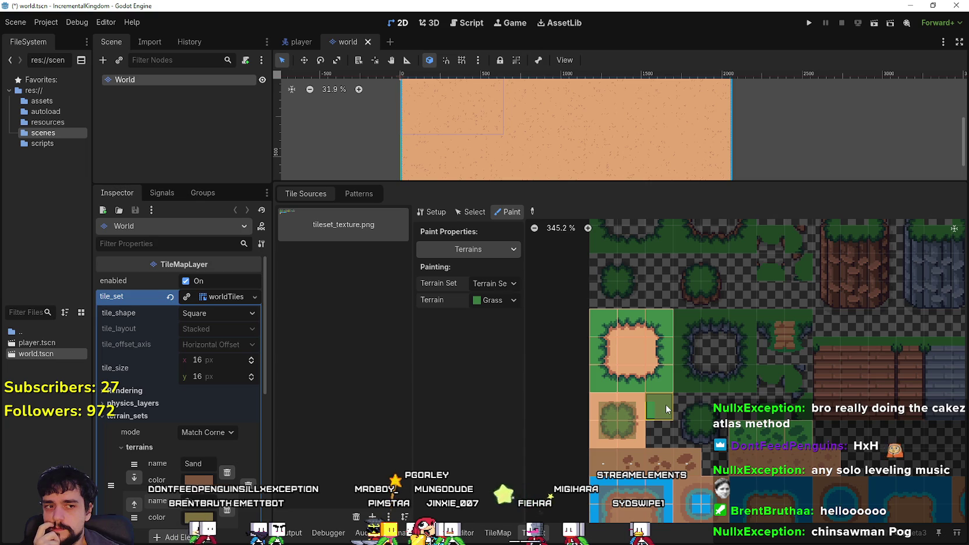
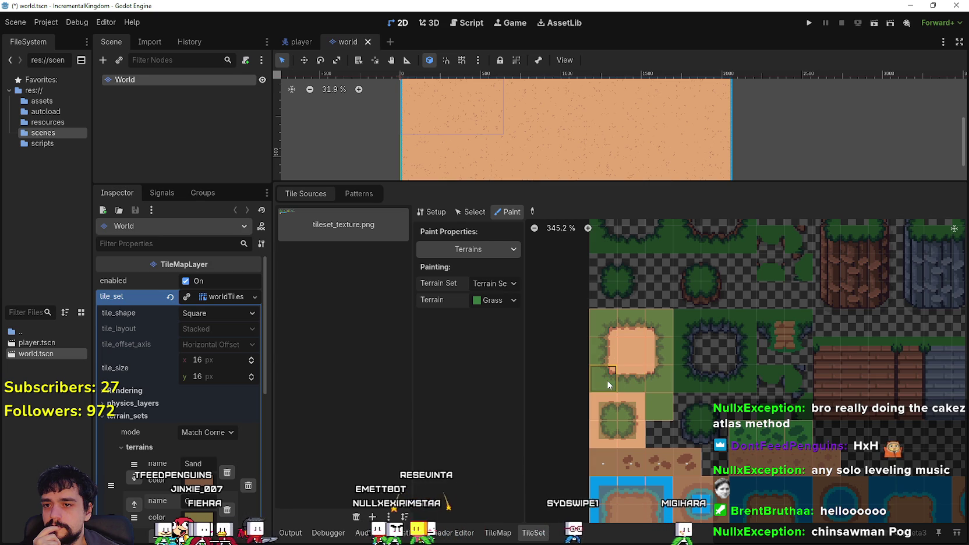
Mark the small grass tiles in the tileset atlas as Grass terrain.
{"action": "scroll", "coordinate": [624, 364], "scroll_direction": "down", "scroll_amount": 1}
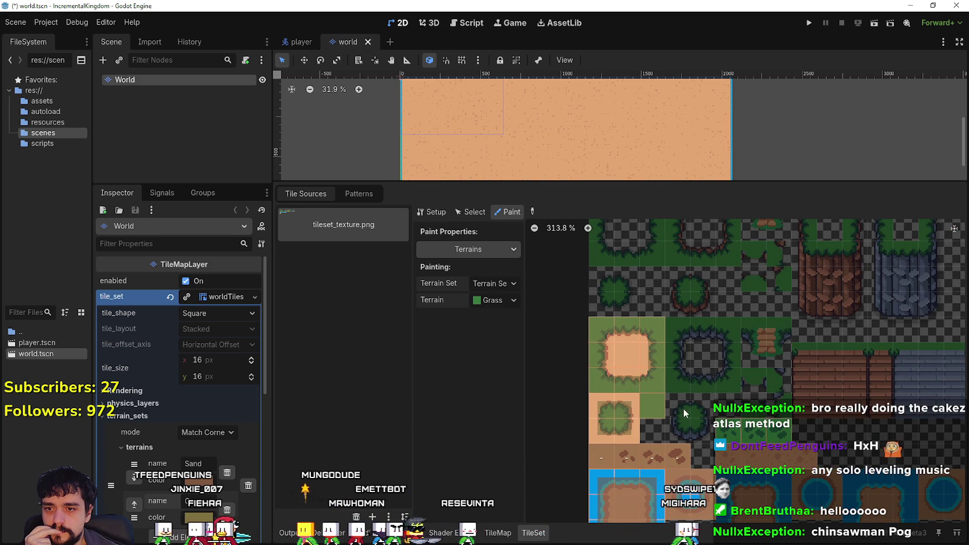
{"action": "scroll", "coordinate": [674, 394], "scroll_direction": "down", "scroll_amount": 3}
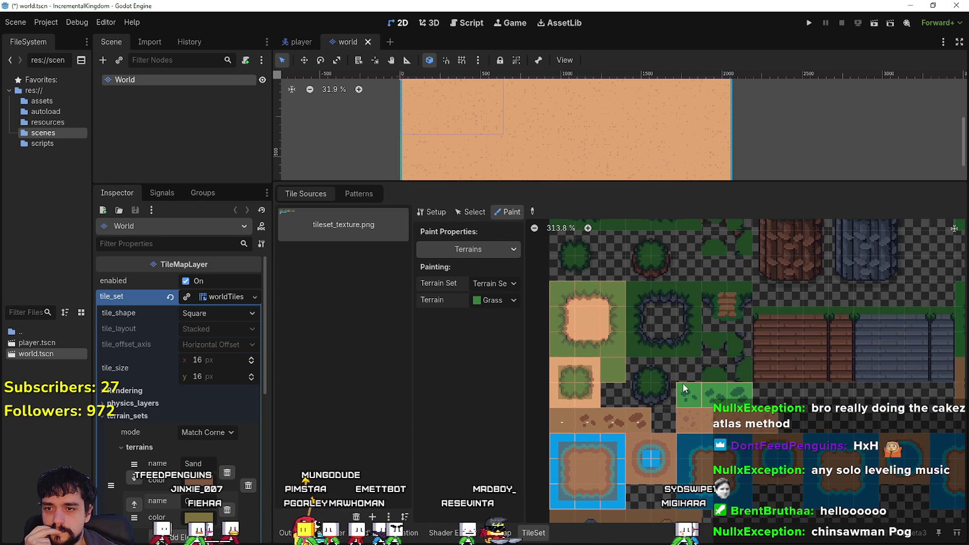
{"action": "left_click", "coordinate": [685, 388]}
{"action": "left_click", "coordinate": [741, 394]}
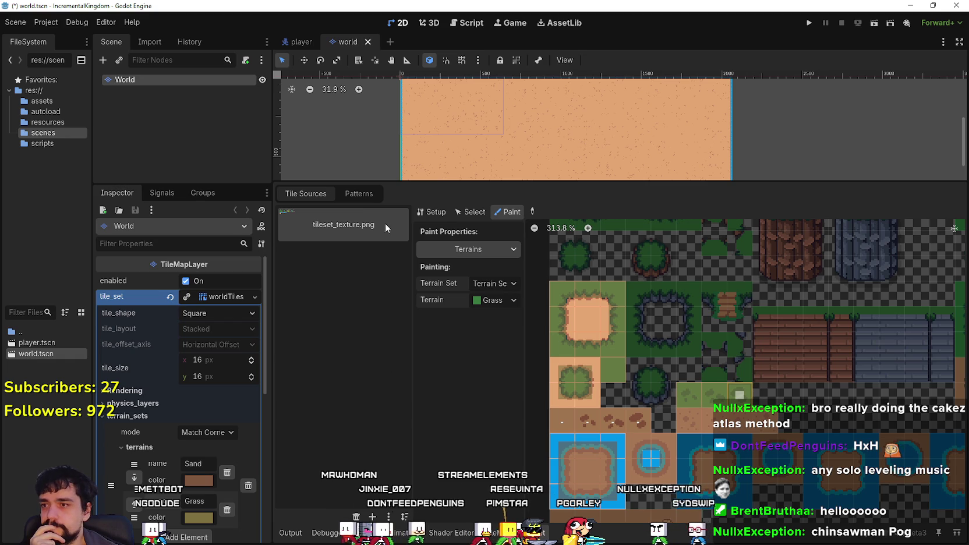
Choose Grass in the map's terrain options, return to the atlas paint view, and save world.tscn.
{"action": "left_click", "coordinate": [360, 195]}
{"action": "left_click", "coordinate": [495, 532]}
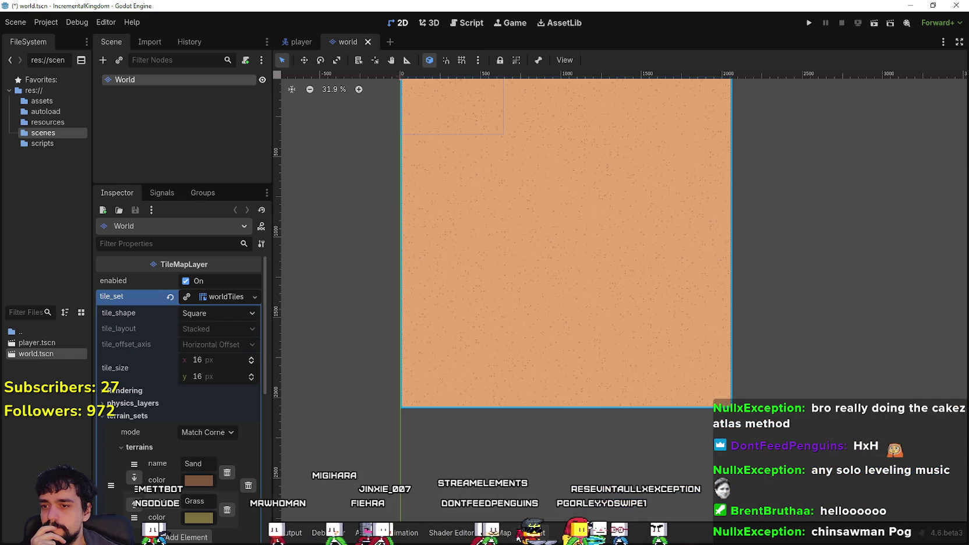
{"action": "left_click", "coordinate": [379, 389]}
{"action": "left_click", "coordinate": [343, 429]}
{"action": "left_click", "coordinate": [537, 532]}
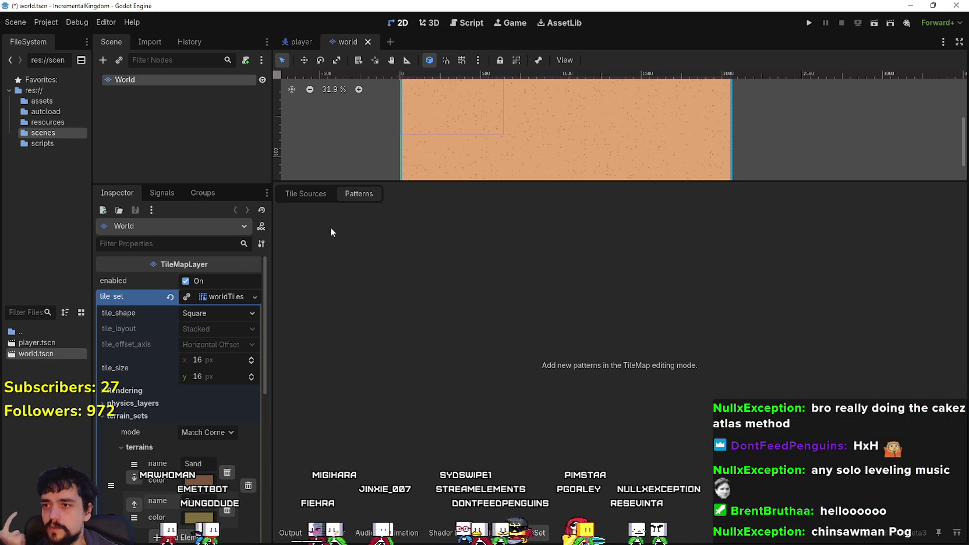
{"action": "left_click", "coordinate": [304, 194]}
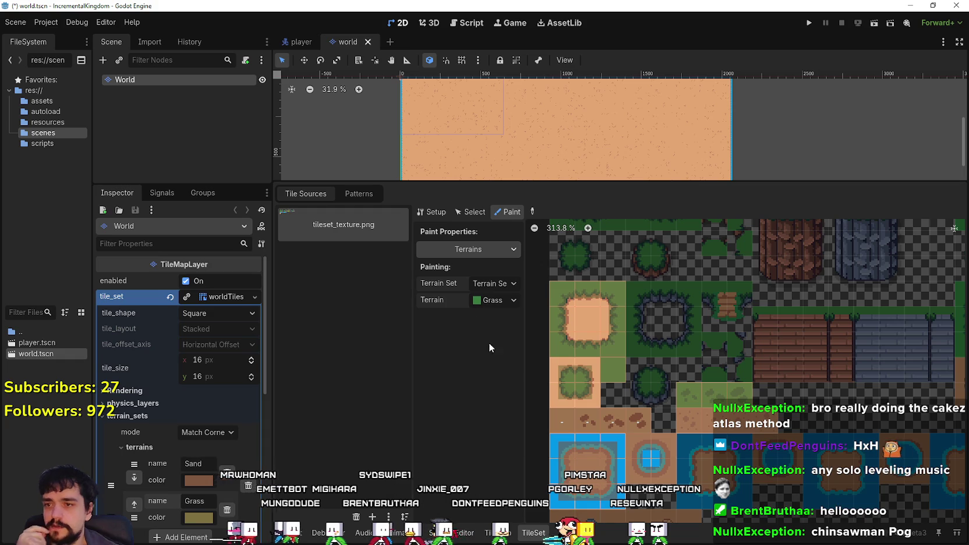
{"action": "key", "text": "ctrl+s"}
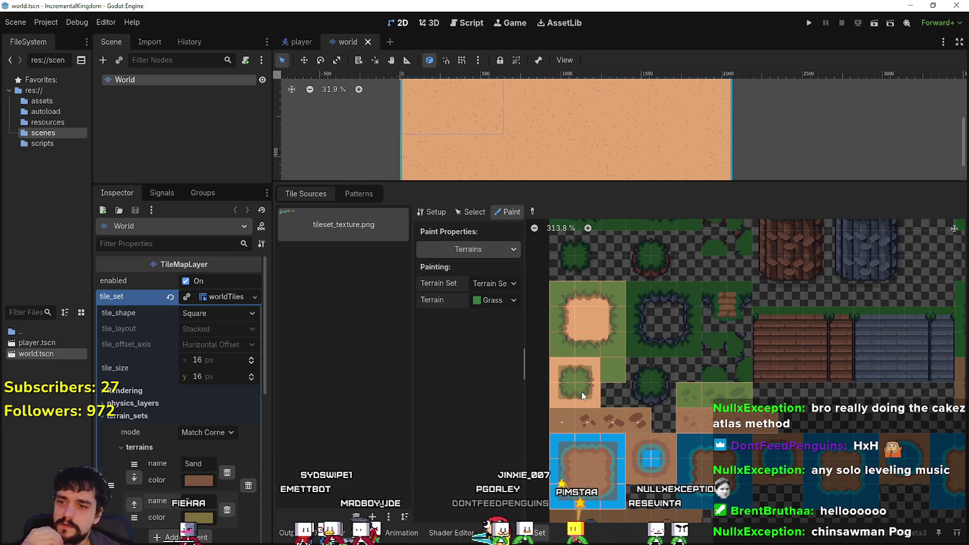
Paint two Grass rectangles onto the sand map, forming one large grass block, then return to the TileSet editor.
{"action": "left_click", "coordinate": [488, 532]}
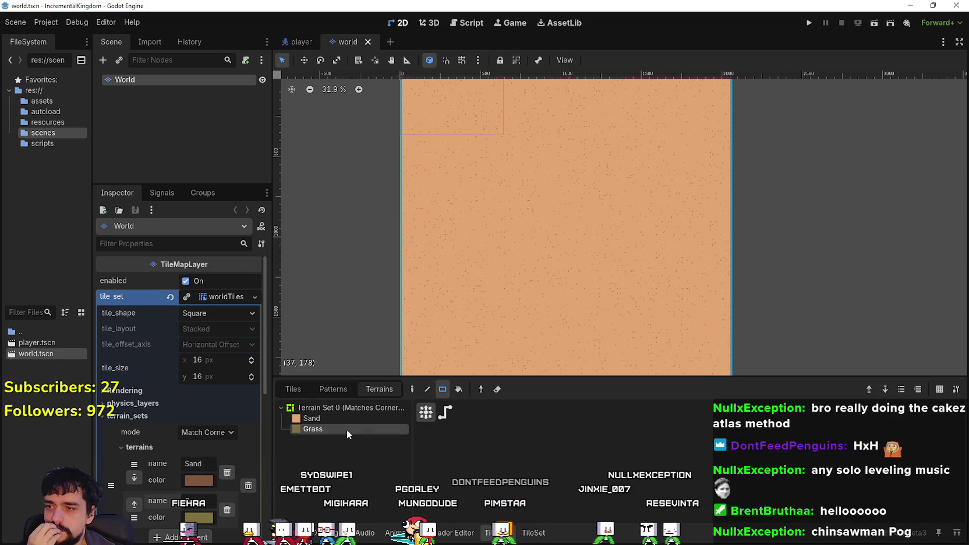
{"action": "scroll", "coordinate": [513, 260], "scroll_direction": "up", "scroll_amount": 2}
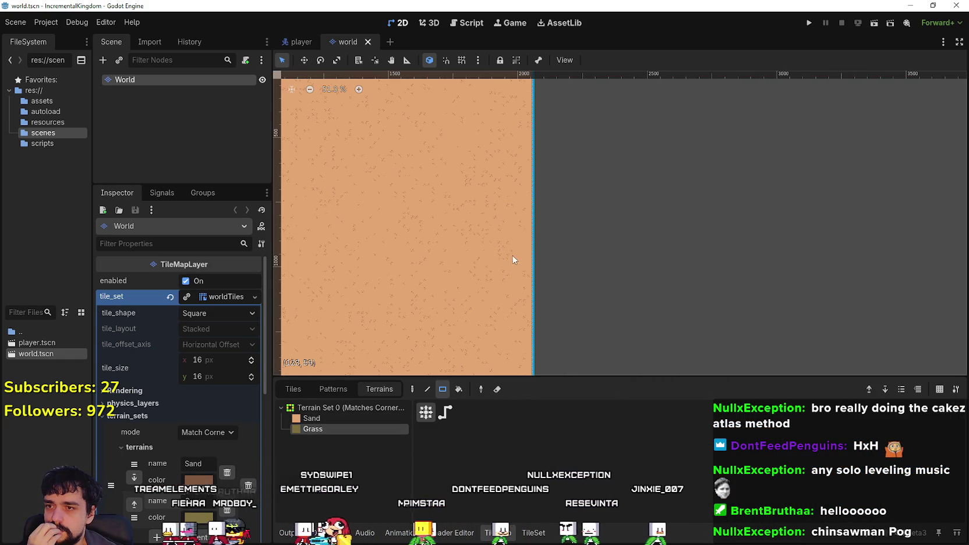
{"action": "left_click_drag", "start_coordinate": [505, 249], "coordinate": [447, 269]}
{"action": "scroll", "coordinate": [447, 269], "scroll_direction": "up", "scroll_amount": 3}
{"action": "scroll", "coordinate": [582, 233], "scroll_direction": "up", "scroll_amount": 2}
{"action": "mouse_move", "coordinate": [602, 208]}
{"action": "left_mouse_down"}
{"action": "mouse_move", "coordinate": [534, 248]}
{"action": "mouse_move", "coordinate": [594, 159]}
{"action": "mouse_move", "coordinate": [637, 263]}
{"action": "left_mouse_up"}
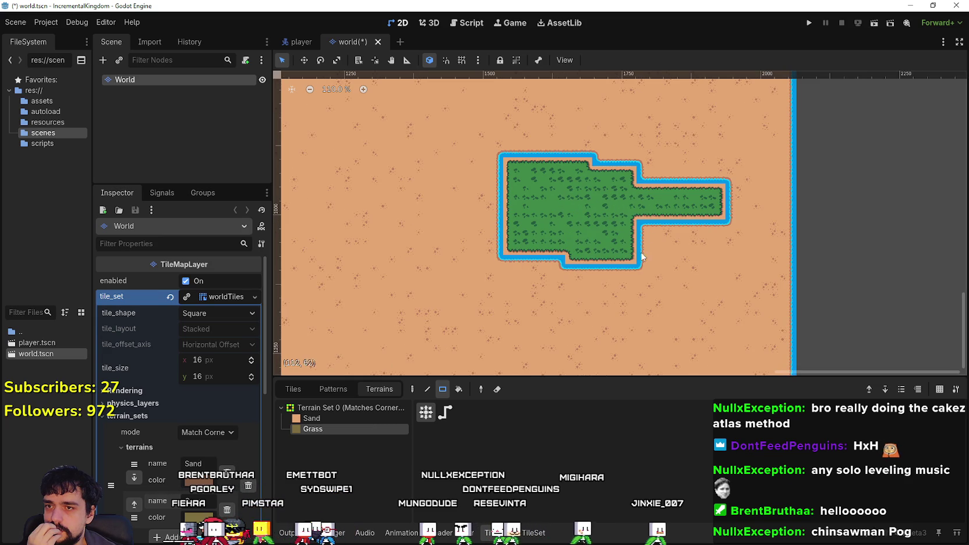
{"action": "scroll", "coordinate": [624, 249], "scroll_direction": "up", "scroll_amount": 1}
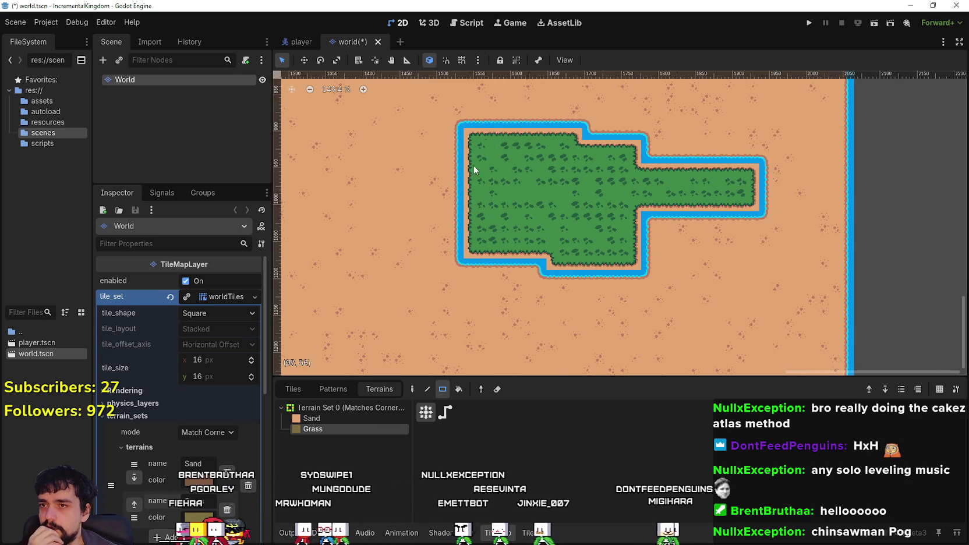
{"action": "scroll", "coordinate": [490, 221], "scroll_direction": "up", "scroll_amount": 1}
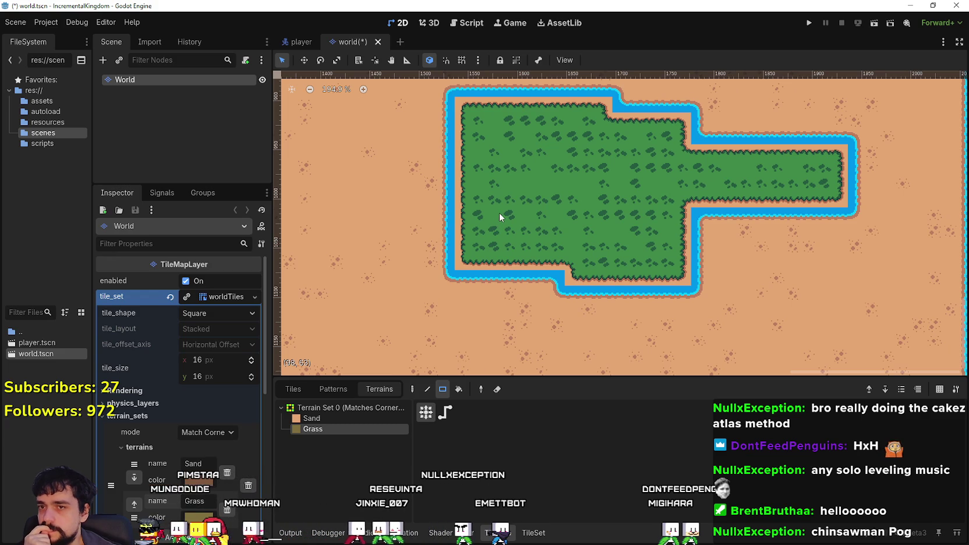
{"action": "scroll", "coordinate": [500, 211], "scroll_direction": "down", "scroll_amount": 1}
{"action": "scroll", "coordinate": [500, 207], "scroll_direction": "down", "scroll_amount": 1}
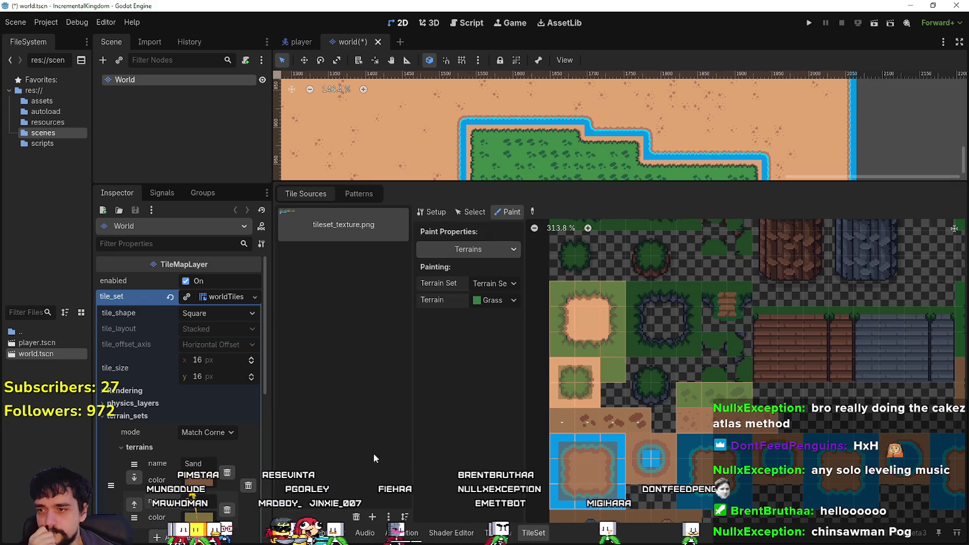
{"action": "left_click", "coordinate": [534, 532]}
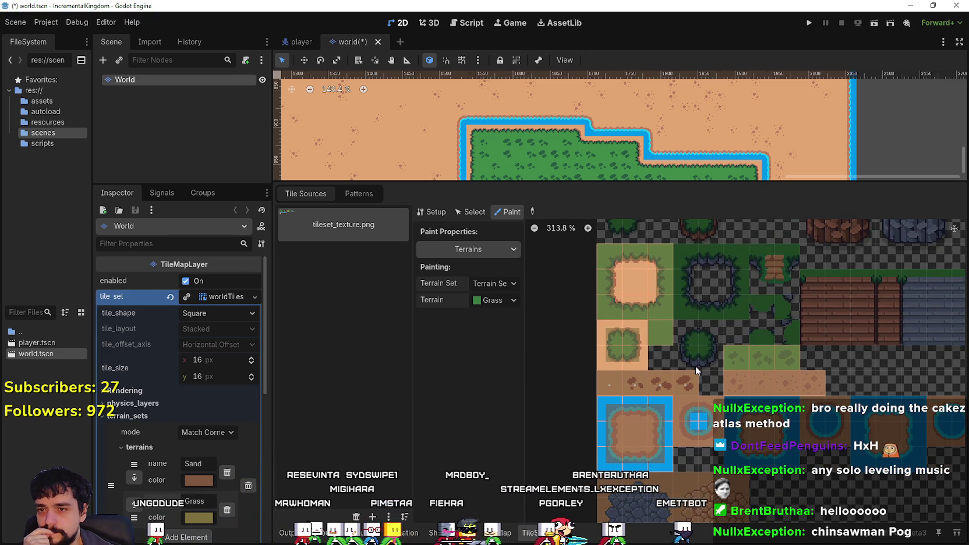
{"action": "scroll", "coordinate": [695, 365], "scroll_direction": "down", "scroll_amount": 1}
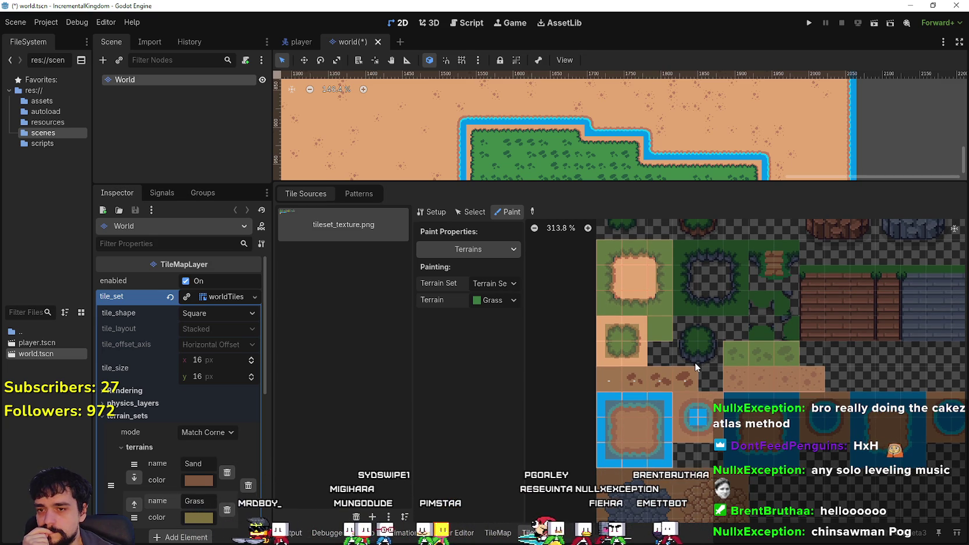
{"action": "scroll", "coordinate": [693, 358], "scroll_direction": "down", "scroll_amount": 3}
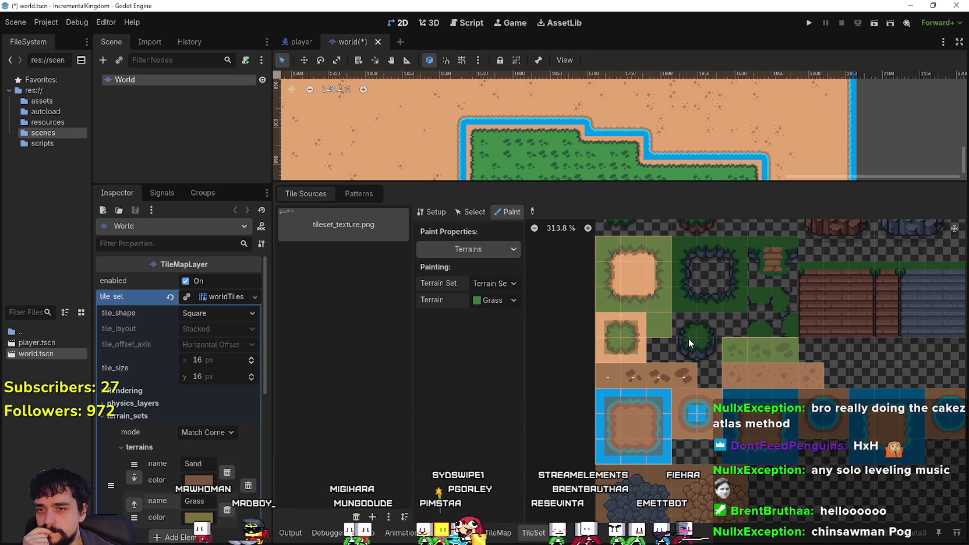
{"action": "scroll", "coordinate": [688, 338], "scroll_direction": "down", "scroll_amount": 1}
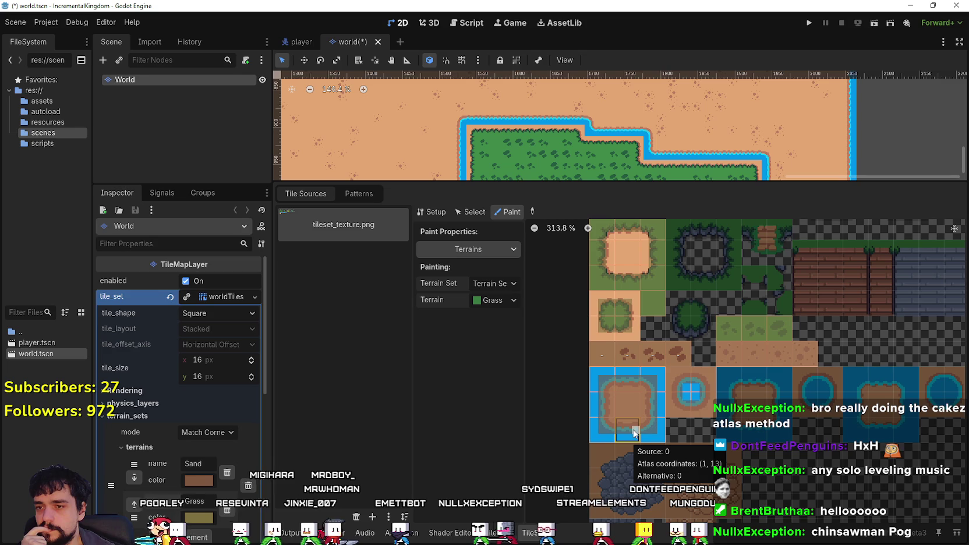
Switch the paint terrain between Sand and Grass, leaving Grass selected.
{"action": "left_click", "coordinate": [491, 301]}
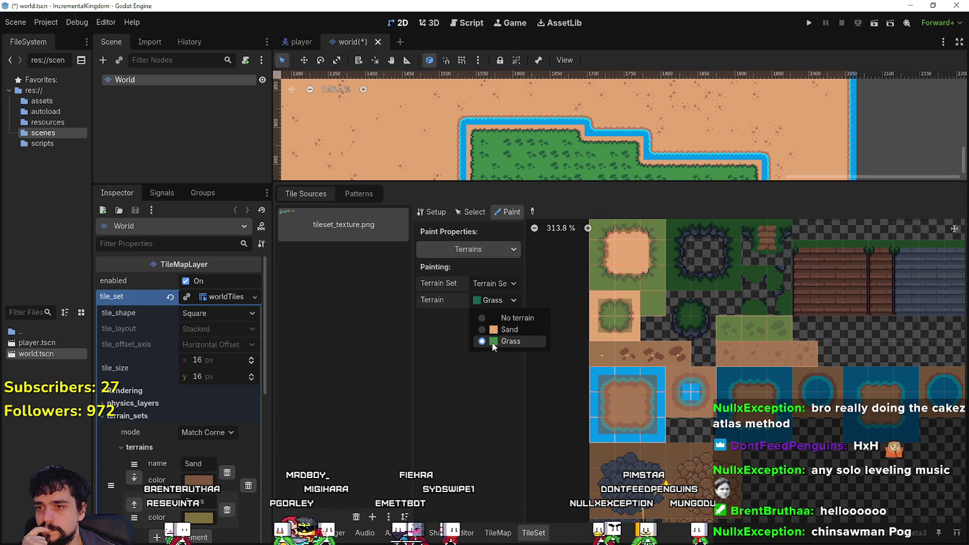
{"action": "left_click", "coordinate": [498, 330]}
{"action": "left_click", "coordinate": [492, 302]}
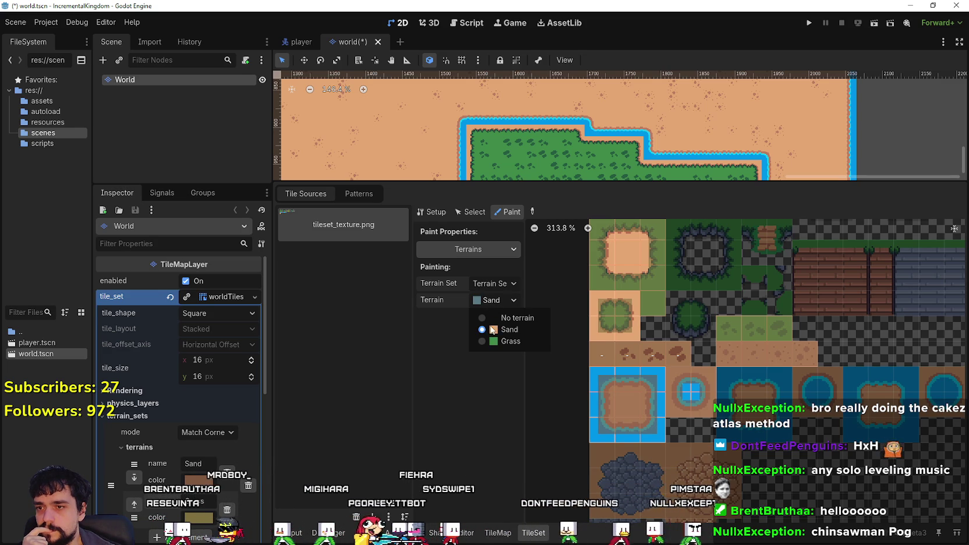
{"action": "left_click", "coordinate": [497, 339]}
{"action": "left_click", "coordinate": [494, 306]}
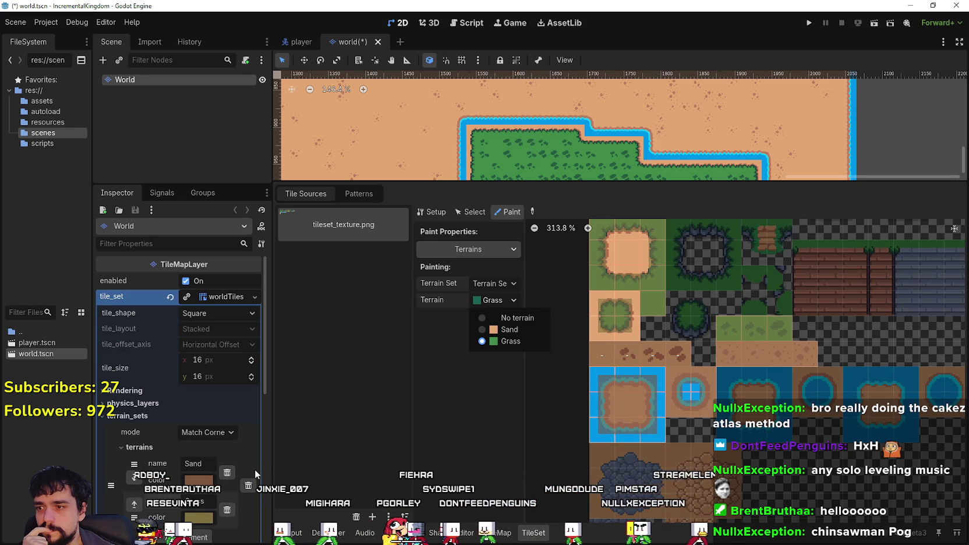
{"action": "left_click", "coordinate": [199, 480]}
Recolour the Sand terrain magenta (a8147f) and the Grass terrain blue (386fc6).
{"action": "left_click", "coordinate": [198, 481]}
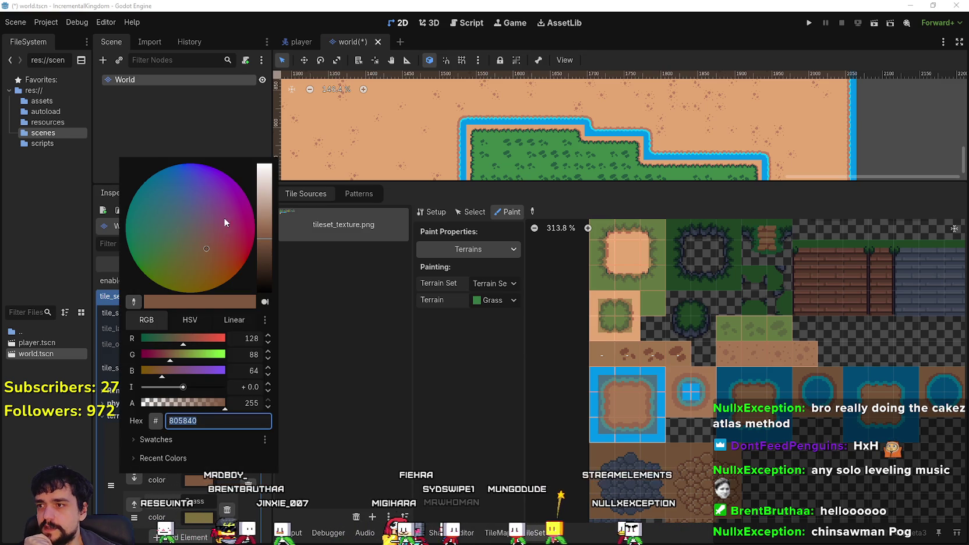
{"action": "left_click", "coordinate": [241, 220]}
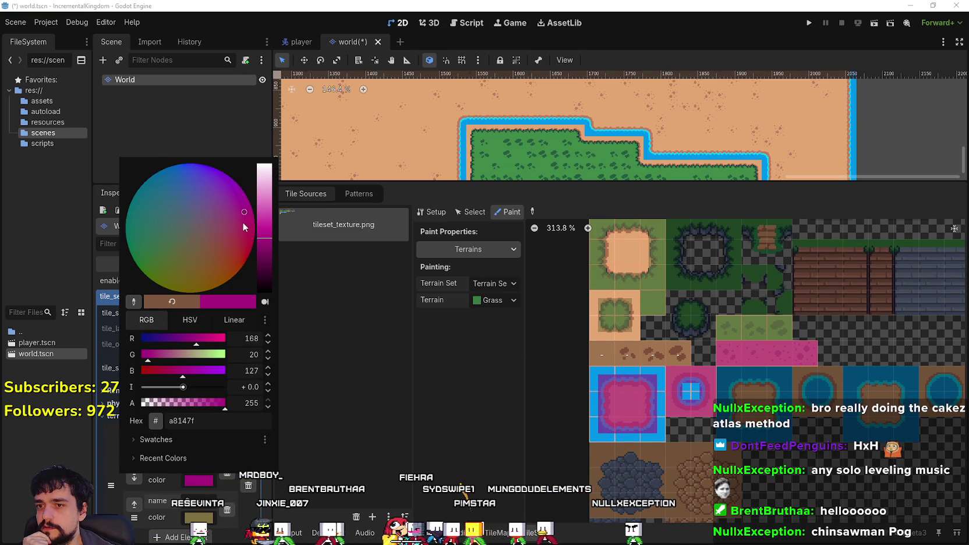
{"action": "left_click", "coordinate": [444, 401]}
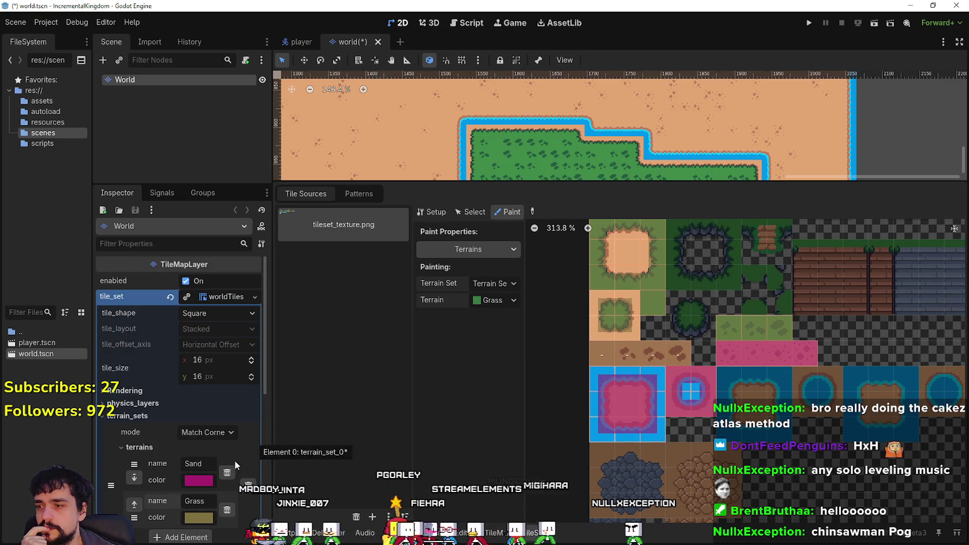
{"action": "left_click", "coordinate": [199, 519]}
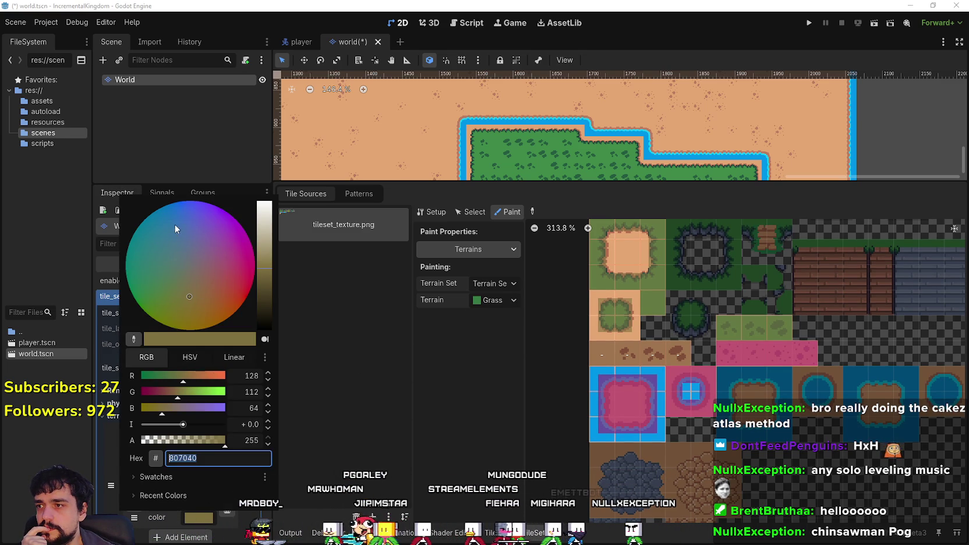
{"action": "left_click", "coordinate": [182, 203]}
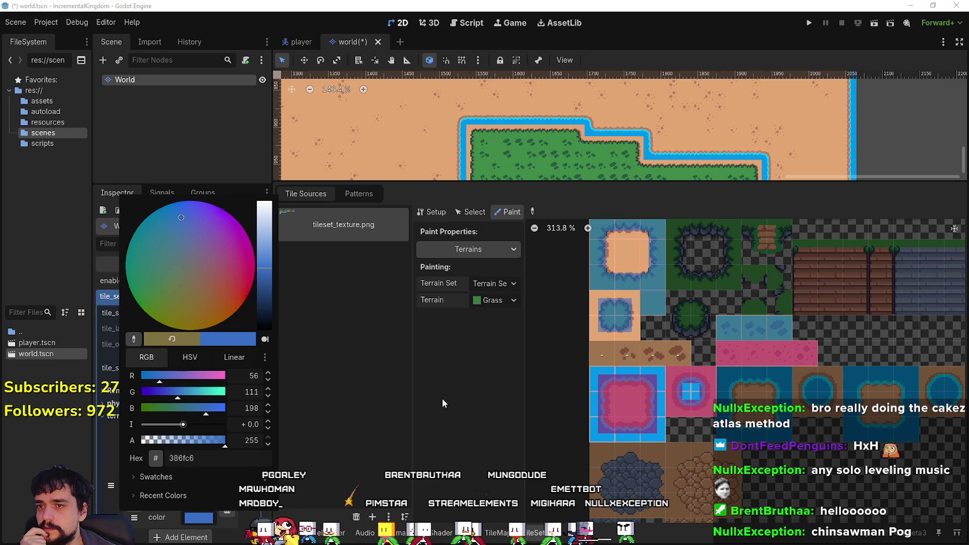
{"action": "left_click", "coordinate": [481, 417]}
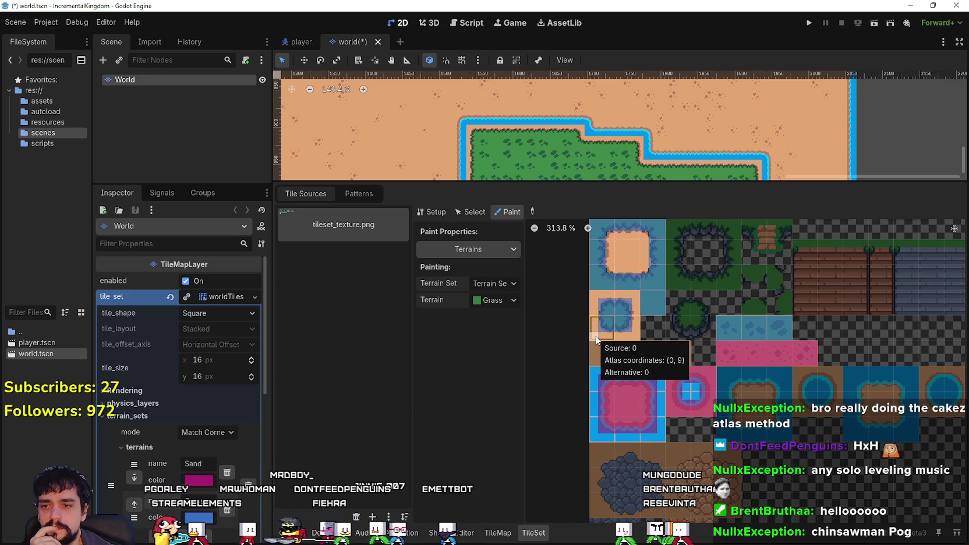
Paint Sand terrain bits onto atlas tiles (0, 9), (0, 8) and one more tile's corners.
{"action": "left_click", "coordinate": [495, 299]}
{"action": "left_click", "coordinate": [499, 330]}
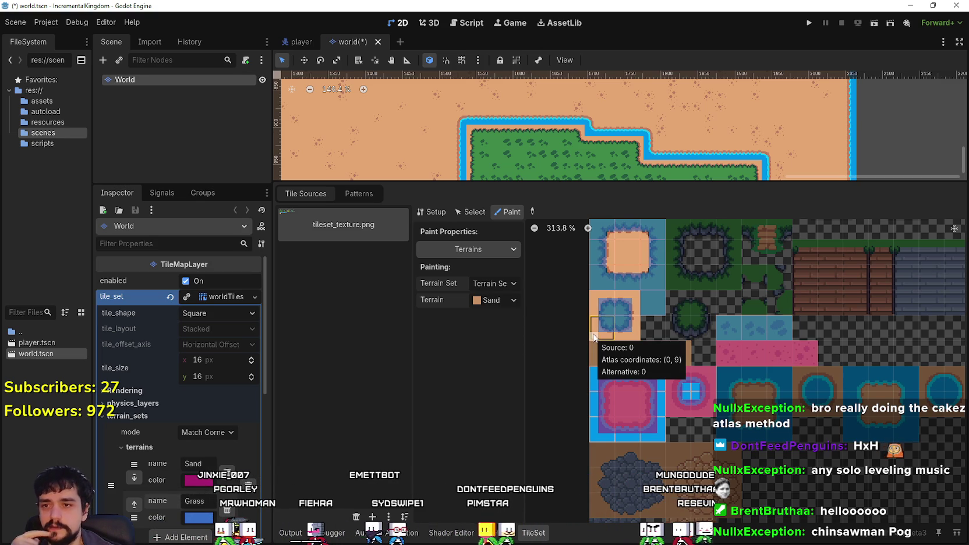
{"action": "left_click", "coordinate": [593, 337]}
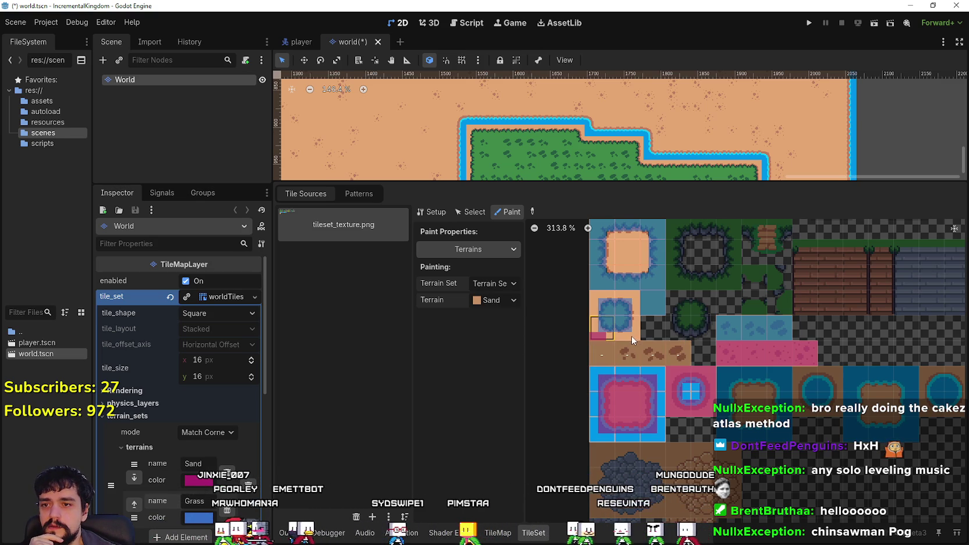
{"action": "left_click", "coordinate": [634, 335]}
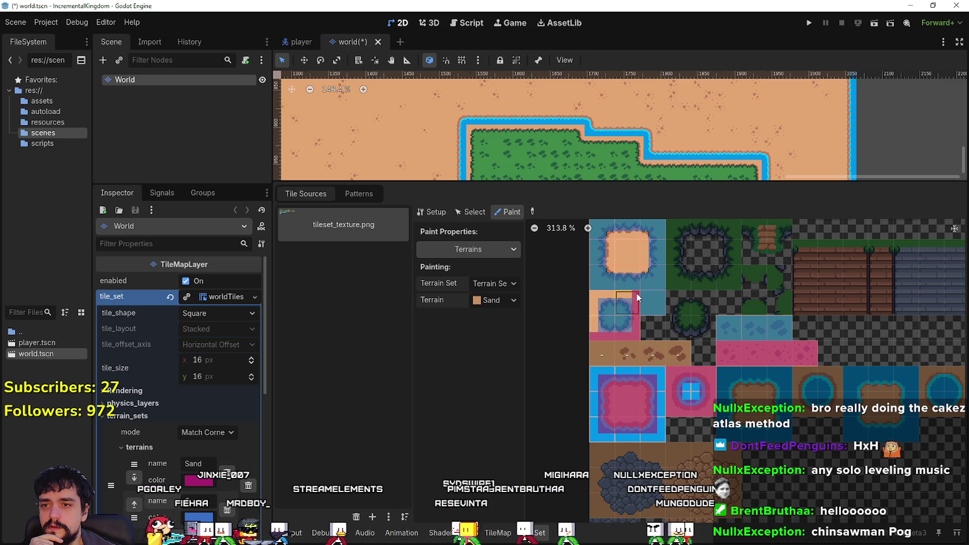
{"action": "left_click", "coordinate": [606, 295]}
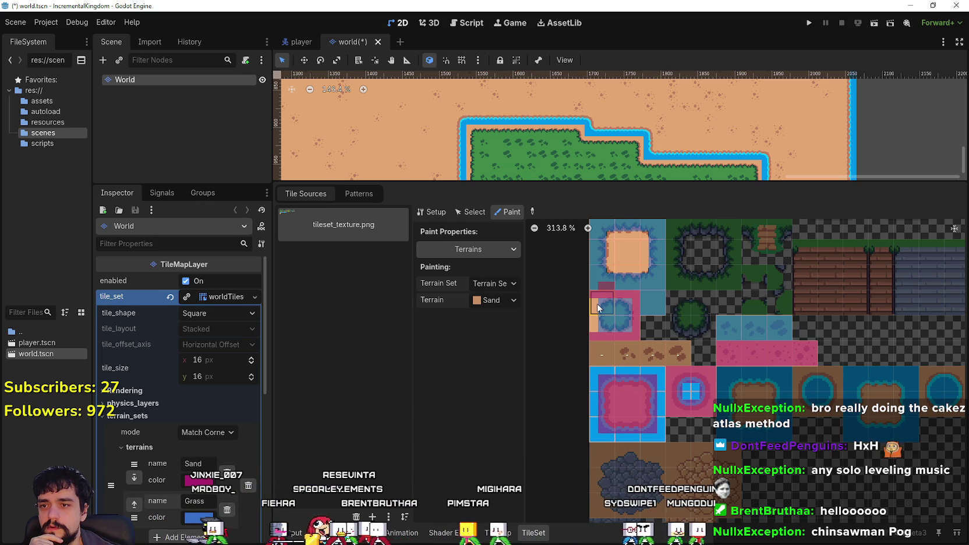
{"action": "left_click_drag", "start_coordinate": [596, 302], "coordinate": [596, 327]}
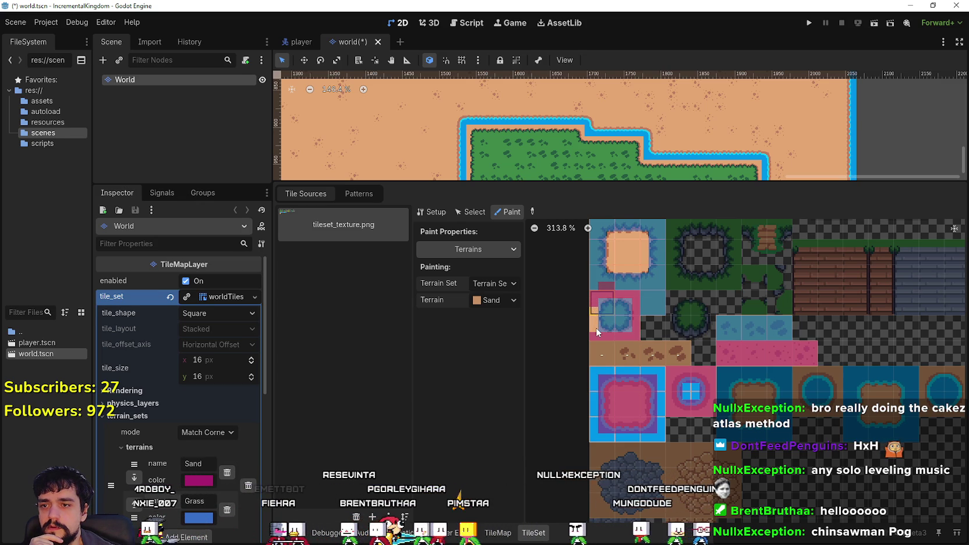
{"action": "left_click", "coordinate": [645, 250]}
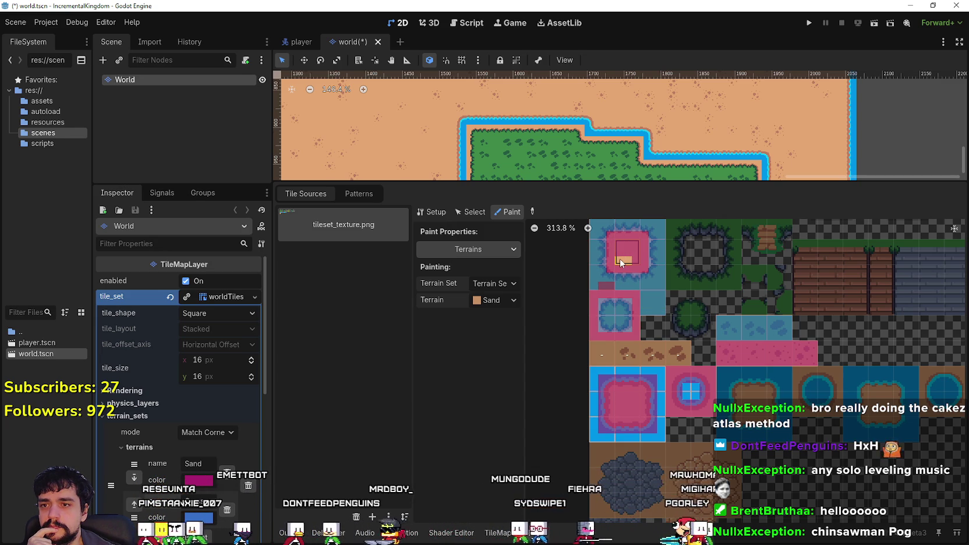
Set the atlas paint terrain to Grass and save the scene.
{"action": "left_click", "coordinate": [498, 300]}
{"action": "left_click", "coordinate": [496, 339]}
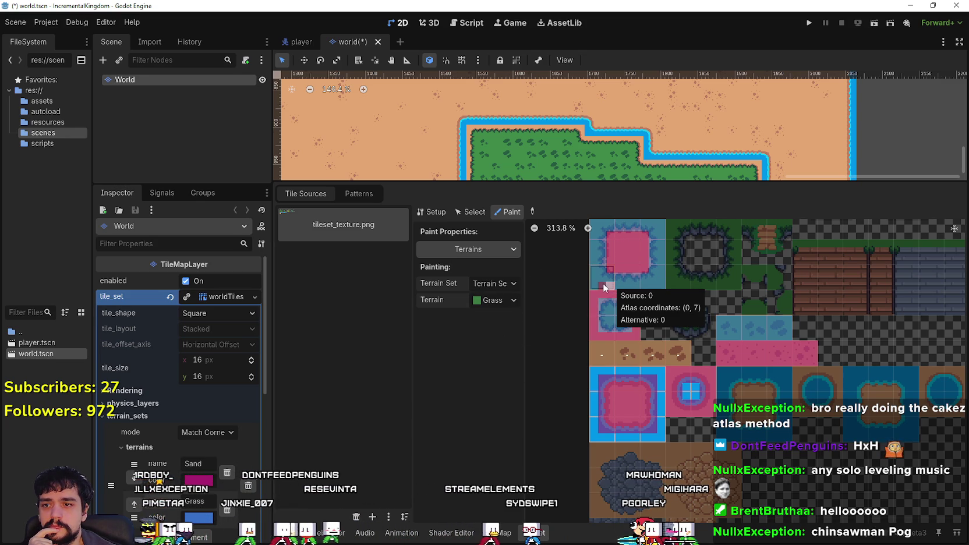
{"action": "key", "text": "ctrl+s"}
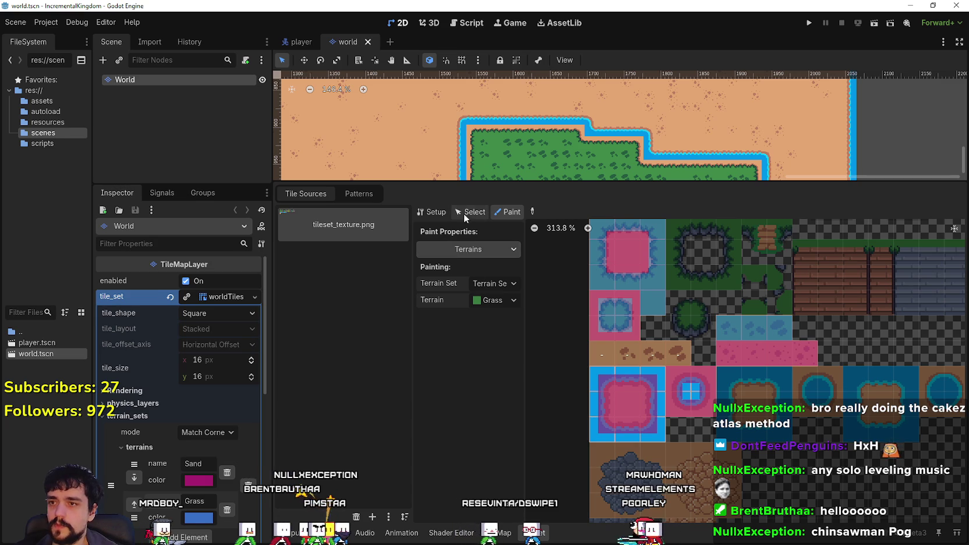
Paint Grass rectangles on the map to cover and extend the island.
{"action": "left_click", "coordinate": [492, 533]}
{"action": "left_click", "coordinate": [344, 430]}
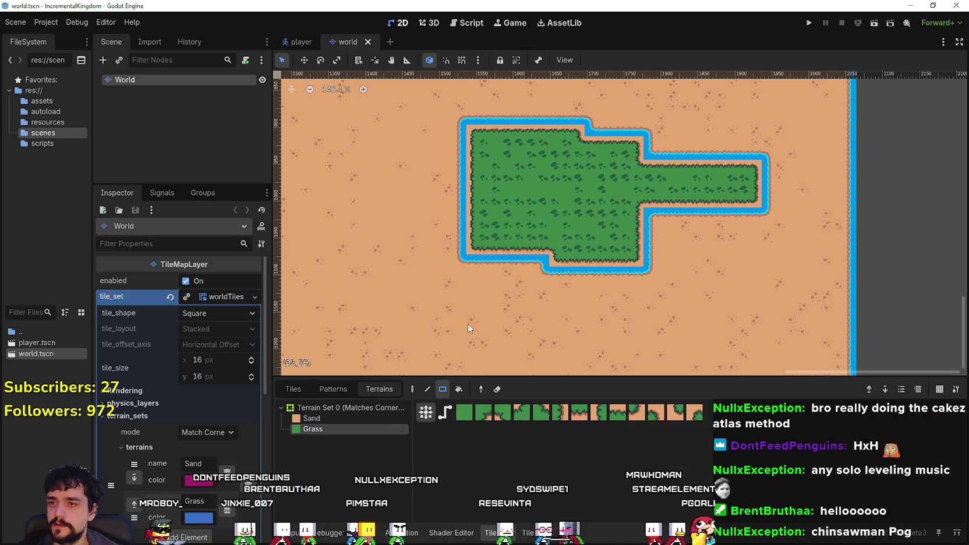
{"action": "left_click_drag", "start_coordinate": [523, 306], "coordinate": [606, 245]}
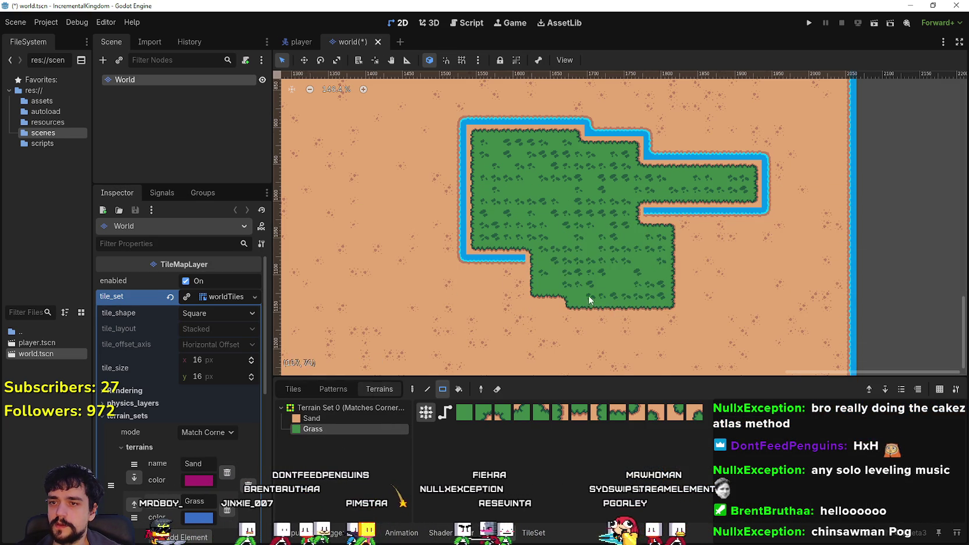
{"action": "scroll", "coordinate": [590, 294], "scroll_direction": "down", "scroll_amount": 2}
{"action": "left_click_drag", "start_coordinate": [483, 303], "coordinate": [711, 137]}
{"action": "left_click_drag", "start_coordinate": [668, 200], "coordinate": [466, 255]}
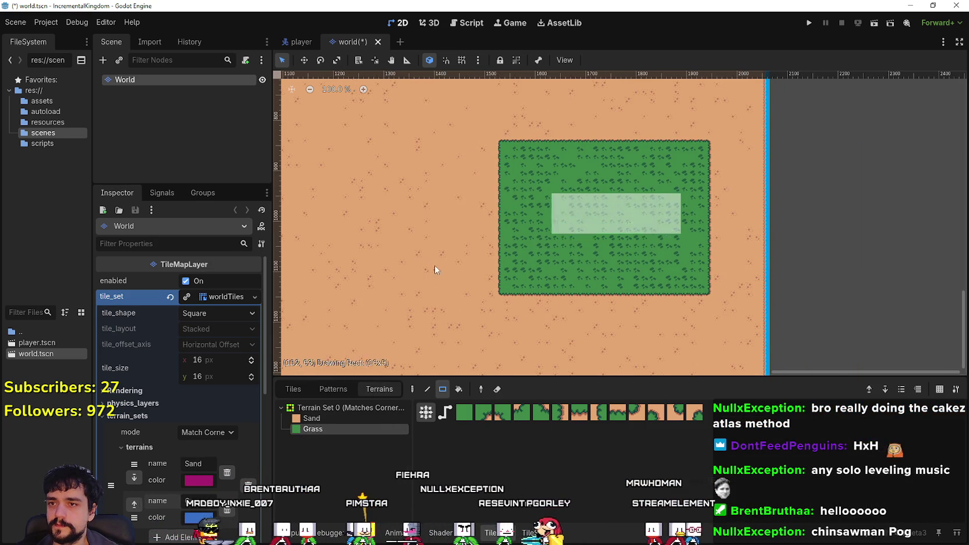
{"action": "scroll", "coordinate": [537, 256], "scroll_direction": "down", "scroll_amount": 3}
{"action": "scroll", "coordinate": [602, 286], "scroll_direction": "down", "scroll_amount": 2}
{"action": "mouse_move", "coordinate": [646, 202]}
{"action": "left_mouse_down"}
{"action": "mouse_move", "coordinate": [471, 280]}
{"action": "mouse_move", "coordinate": [553, 271]}
{"action": "mouse_move", "coordinate": [537, 267]}
{"action": "left_mouse_up"}
Carve stepped Sand blocks and notches into the grass edge, then return to the tileset.
{"action": "left_click", "coordinate": [351, 418]}
{"action": "scroll", "coordinate": [438, 298], "scroll_direction": "up", "scroll_amount": 2}
{"action": "scroll", "coordinate": [548, 290], "scroll_direction": "up", "scroll_amount": 7}
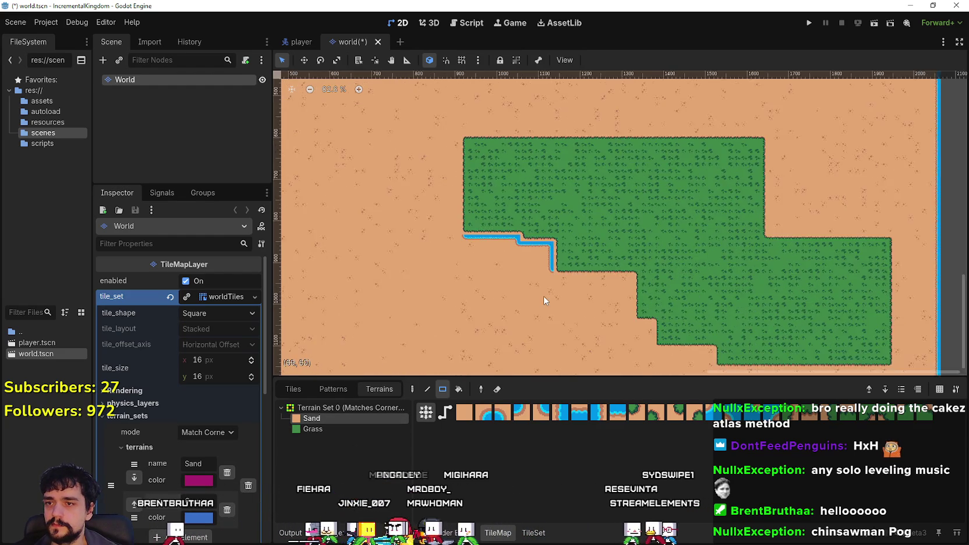
{"action": "left_click_drag", "start_coordinate": [560, 192], "coordinate": [632, 364]}
{"action": "scroll", "coordinate": [628, 327], "scroll_direction": "down", "scroll_amount": 2}
{"action": "mouse_move", "coordinate": [625, 294]}
{"action": "left_mouse_down"}
{"action": "mouse_move", "coordinate": [687, 184]}
{"action": "mouse_move", "coordinate": [570, 269]}
{"action": "mouse_move", "coordinate": [492, 152]}
{"action": "left_mouse_up"}
{"action": "scroll", "coordinate": [641, 245], "scroll_direction": "down", "scroll_amount": 2}
{"action": "left_click_drag", "start_coordinate": [431, 280], "coordinate": [327, 228]}
{"action": "mouse_move", "coordinate": [579, 248]}
{"action": "left_mouse_down"}
{"action": "mouse_move", "coordinate": [581, 222]}
{"action": "mouse_move", "coordinate": [610, 182]}
{"action": "left_mouse_up"}
{"action": "left_click_drag", "start_coordinate": [612, 241], "coordinate": [633, 285]}
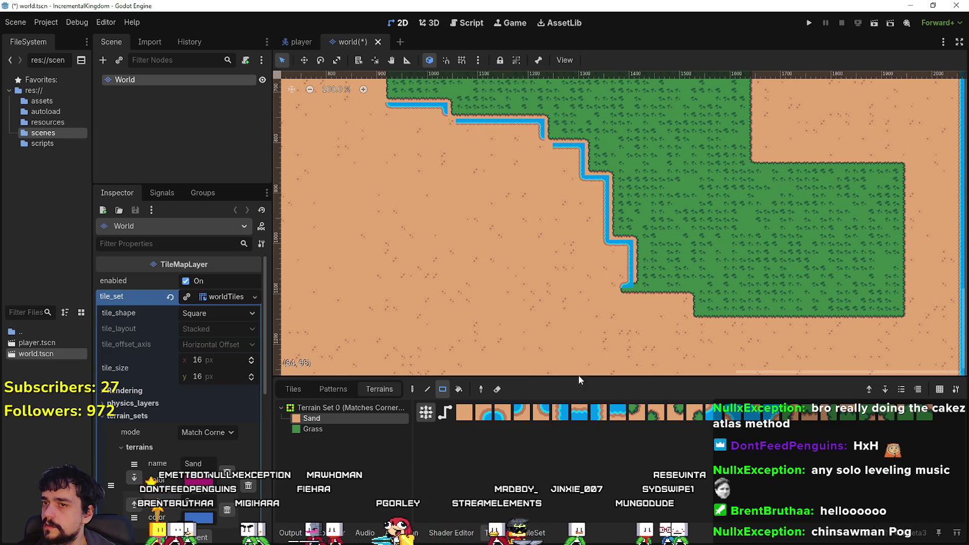
{"action": "left_click", "coordinate": [533, 533]}
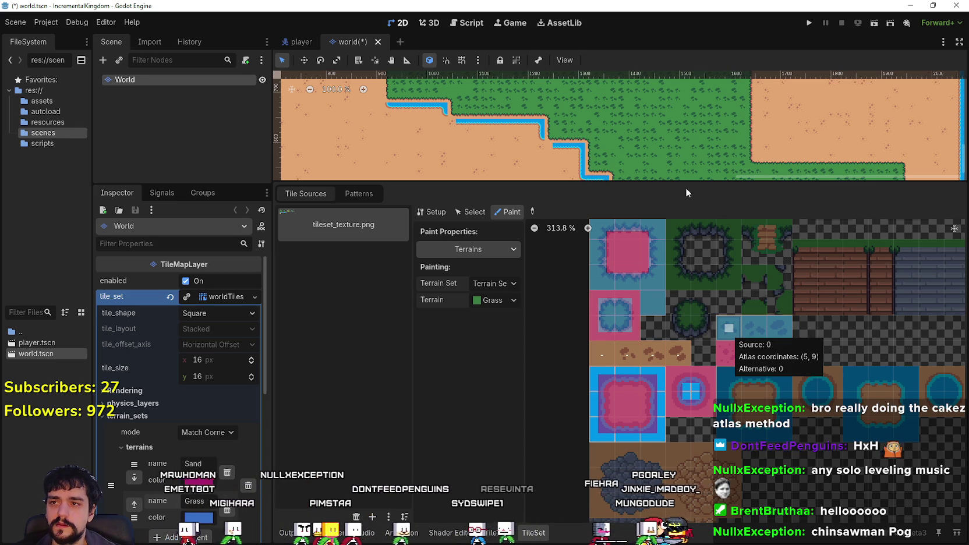
Switch the atlas paint terrain back and forth between Sand and Grass, ending on Grass.
{"action": "scroll", "coordinate": [707, 318], "scroll_direction": "up", "scroll_amount": 1}
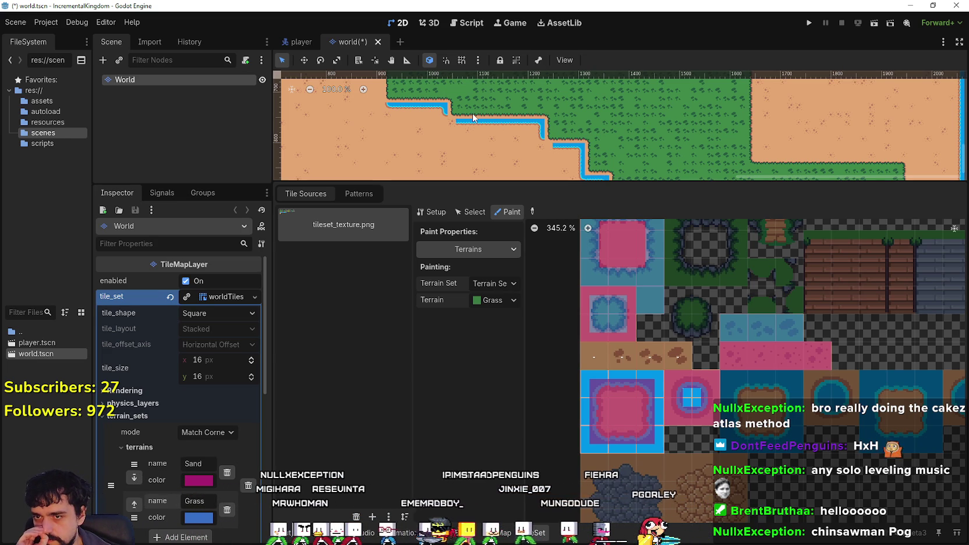
{"action": "left_click", "coordinate": [491, 300]}
{"action": "left_click", "coordinate": [498, 331]}
{"action": "left_click", "coordinate": [496, 301]}
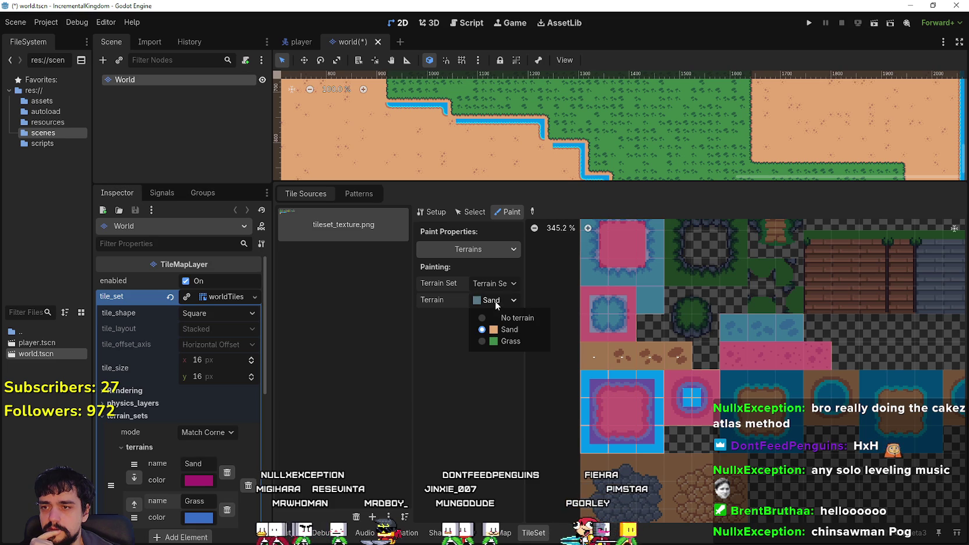
{"action": "left_click", "coordinate": [500, 341]}
{"action": "left_click", "coordinate": [492, 302]}
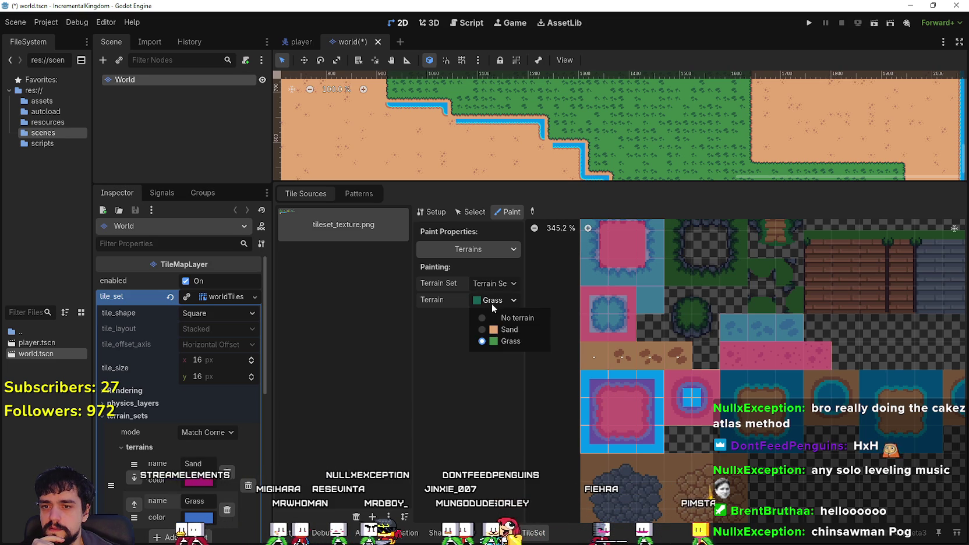
{"action": "left_click", "coordinate": [504, 328]}
{"action": "left_click", "coordinate": [495, 301]}
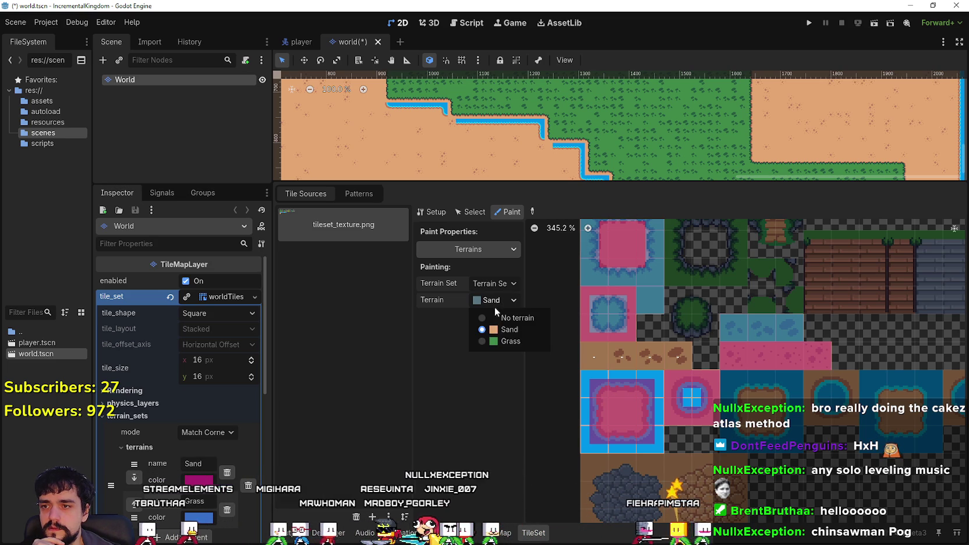
{"action": "left_click", "coordinate": [496, 303]}
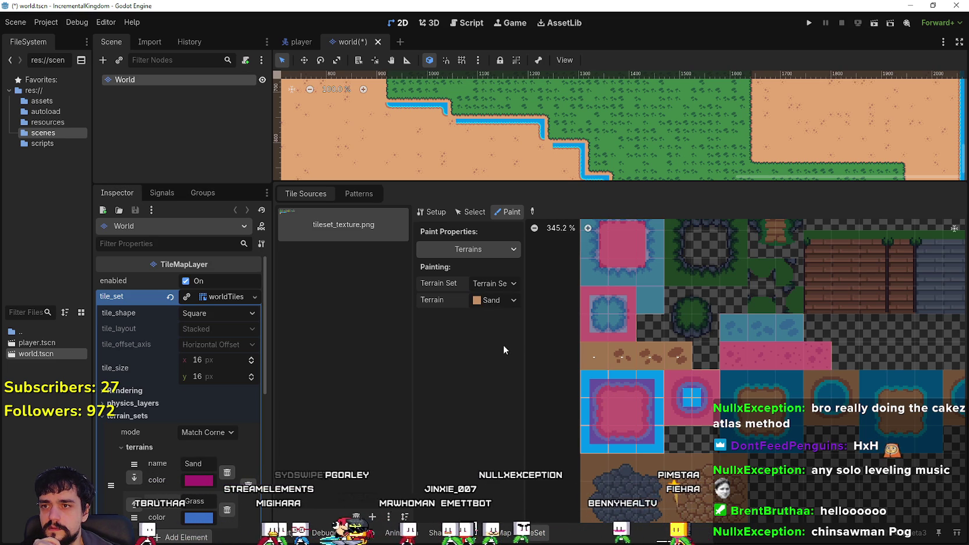
{"action": "left_click", "coordinate": [502, 341]}
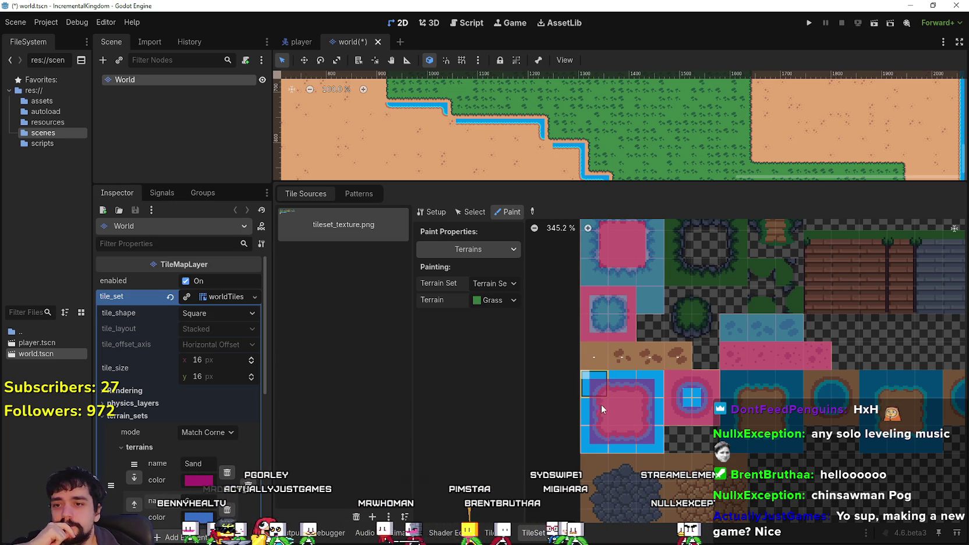
Add the missing Sand terrain bit to atlas tile (0,7), then go to TileMap terrain painting.
{"action": "scroll", "coordinate": [682, 409], "scroll_direction": "right", "scroll_amount": 2}
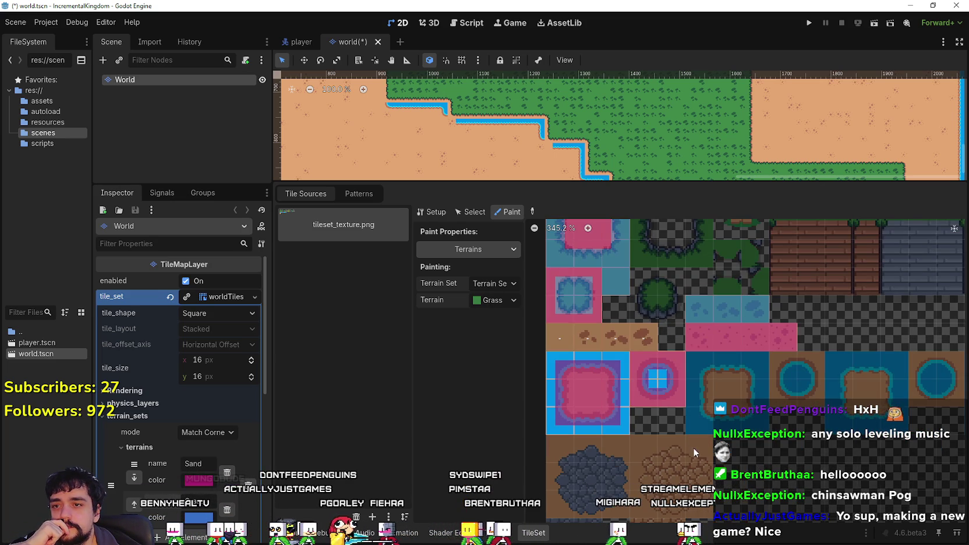
{"action": "scroll", "coordinate": [640, 408], "scroll_direction": "up", "scroll_amount": 1}
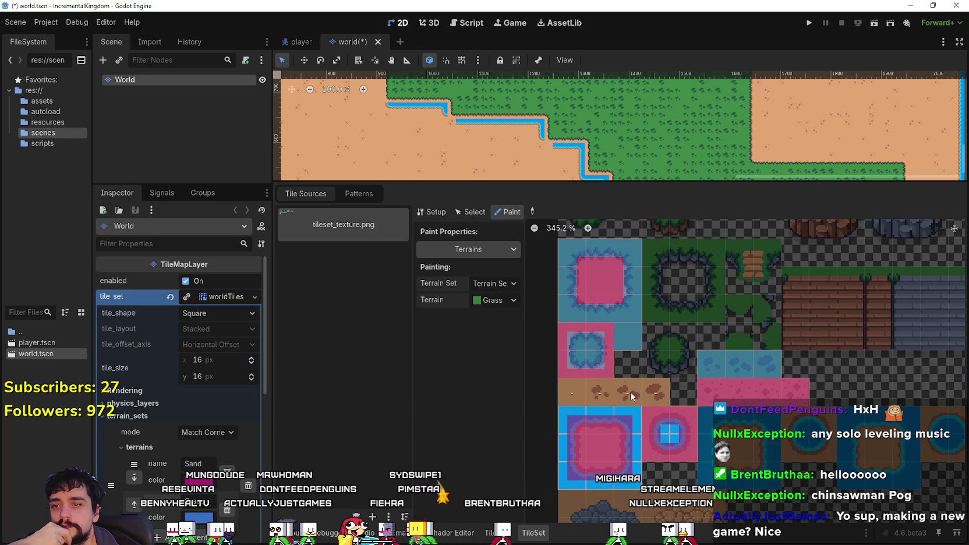
{"action": "scroll", "coordinate": [585, 350], "scroll_direction": "up", "scroll_amount": 1}
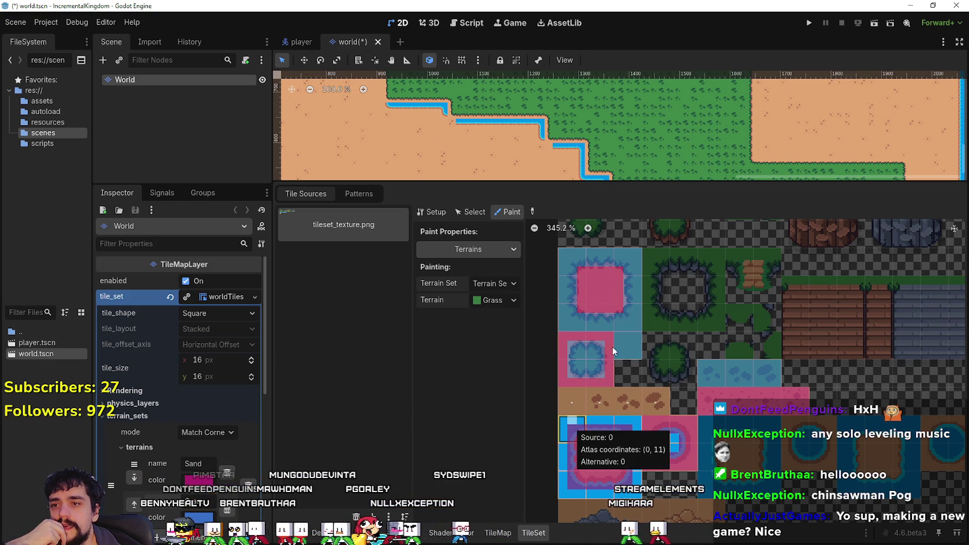
{"action": "left_click", "coordinate": [494, 300]}
{"action": "left_click", "coordinate": [494, 329]}
{"action": "left_click", "coordinate": [581, 309]}
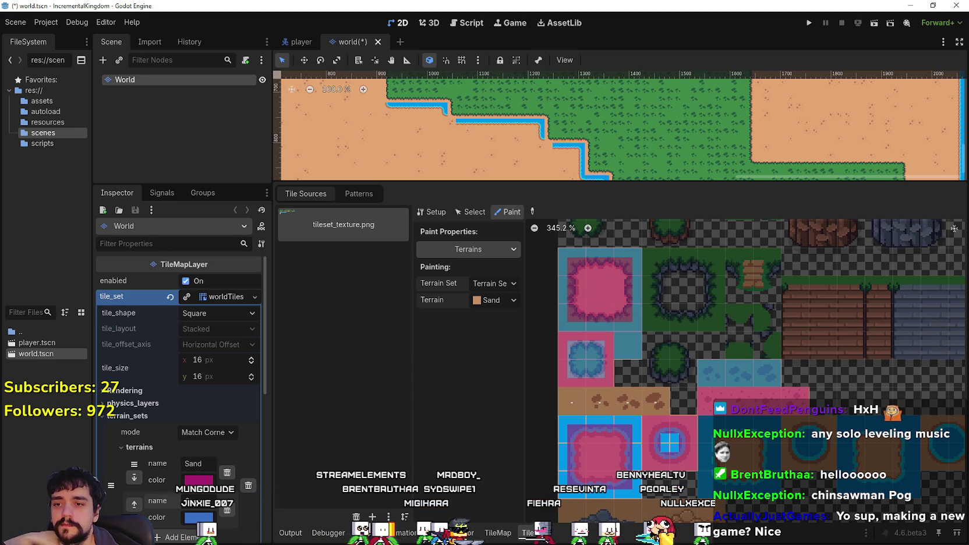
{"action": "left_click", "coordinate": [498, 532]}
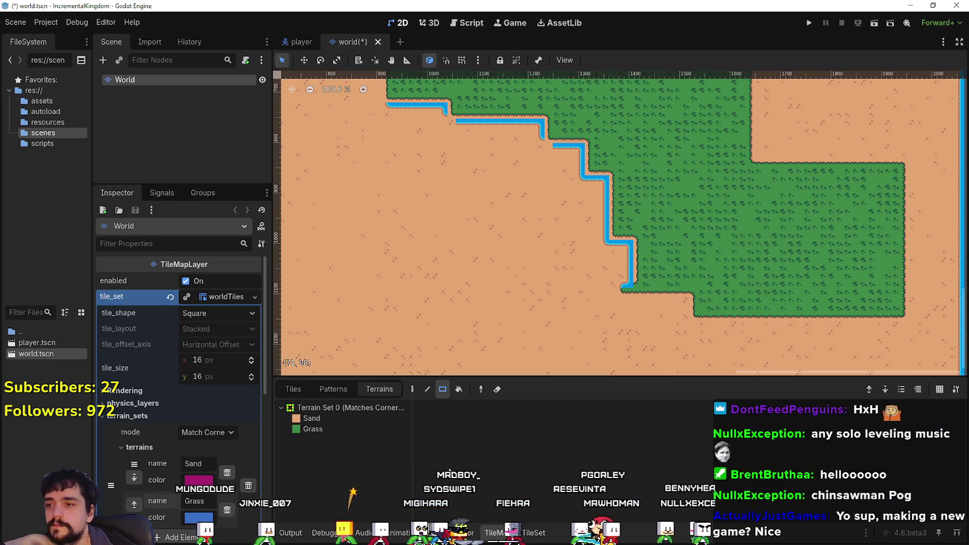
Paint Sand over the river, the small water blob, and adjoining grass blocks.
{"action": "left_click", "coordinate": [345, 419]}
{"action": "left_click_drag", "start_coordinate": [469, 266], "coordinate": [644, 172]}
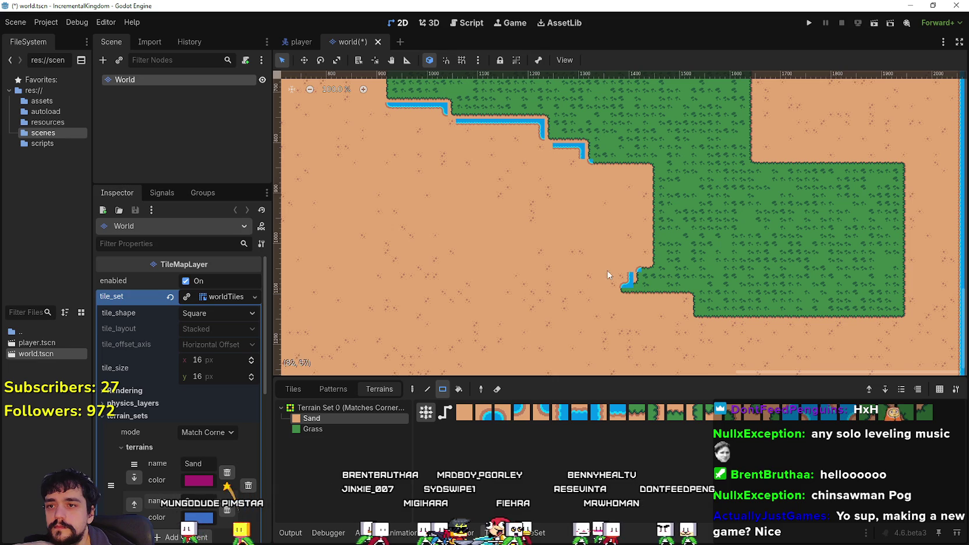
{"action": "left_click_drag", "start_coordinate": [597, 301], "coordinate": [657, 297]}
{"action": "scroll", "coordinate": [585, 214], "scroll_direction": "up", "scroll_amount": 3}
{"action": "scroll", "coordinate": [586, 214], "scroll_direction": "left", "scroll_amount": 2}
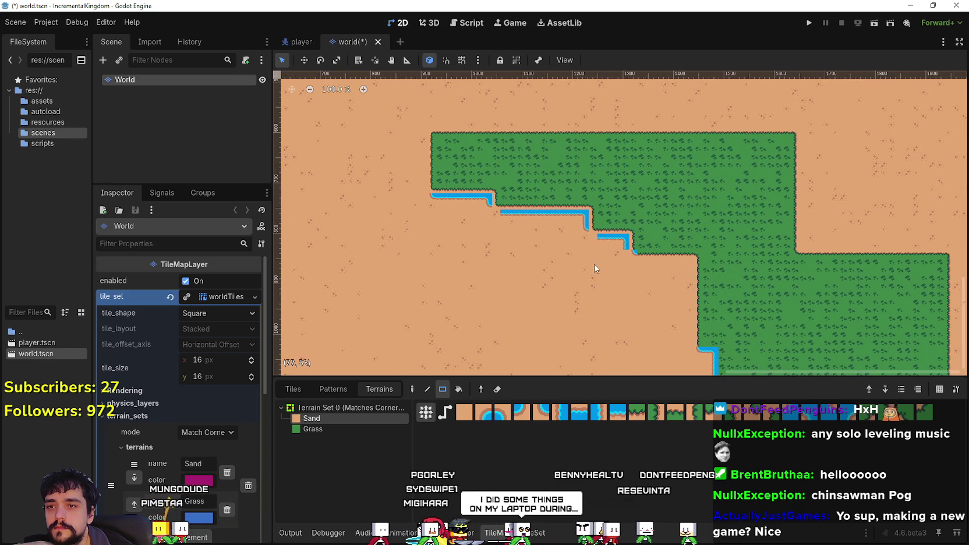
{"action": "scroll", "coordinate": [605, 255], "scroll_direction": "up", "scroll_amount": 1}
{"action": "left_click_drag", "start_coordinate": [582, 233], "coordinate": [618, 172]}
{"action": "mouse_move", "coordinate": [591, 203]}
{"action": "left_mouse_down"}
{"action": "mouse_move", "coordinate": [532, 172]}
{"action": "mouse_move", "coordinate": [681, 285]}
{"action": "left_mouse_up"}
{"action": "scroll", "coordinate": [566, 221], "scroll_direction": "down", "scroll_amount": 2}
Fill the sand notch, river notch and lower sand step with Grass.
{"action": "left_click", "coordinate": [339, 430]}
{"action": "scroll", "coordinate": [582, 262], "scroll_direction": "down", "scroll_amount": 3}
{"action": "scroll", "coordinate": [582, 262], "scroll_direction": "right", "scroll_amount": 2}
{"action": "left_click_drag", "start_coordinate": [492, 114], "coordinate": [396, 238]}
{"action": "scroll", "coordinate": [396, 239], "scroll_direction": "up", "scroll_amount": 2}
{"action": "scroll", "coordinate": [396, 239], "scroll_direction": "left", "scroll_amount": 3}
{"action": "mouse_move", "coordinate": [474, 148]}
{"action": "left_mouse_down"}
{"action": "mouse_move", "coordinate": [608, 254]}
{"action": "mouse_move", "coordinate": [760, 294]}
{"action": "left_mouse_up"}
{"action": "scroll", "coordinate": [608, 254], "scroll_direction": "down", "scroll_amount": 2}
{"action": "scroll", "coordinate": [608, 254], "scroll_direction": "right", "scroll_amount": 2}
{"action": "left_click_drag", "start_coordinate": [702, 324], "coordinate": [777, 274]}
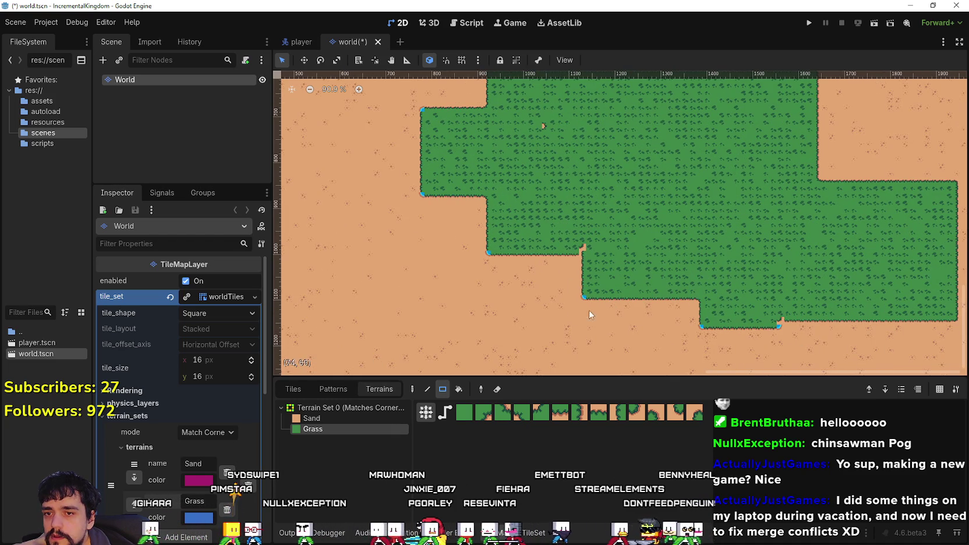
{"action": "left_click_drag", "start_coordinate": [559, 247], "coordinate": [679, 325]}
{"action": "scroll", "coordinate": [640, 280], "scroll_direction": "up", "scroll_amount": 2}
Carve Sand notches, including a 3x3 block, into the grass edge, then return to the tileset.
{"action": "left_click", "coordinate": [350, 419]}
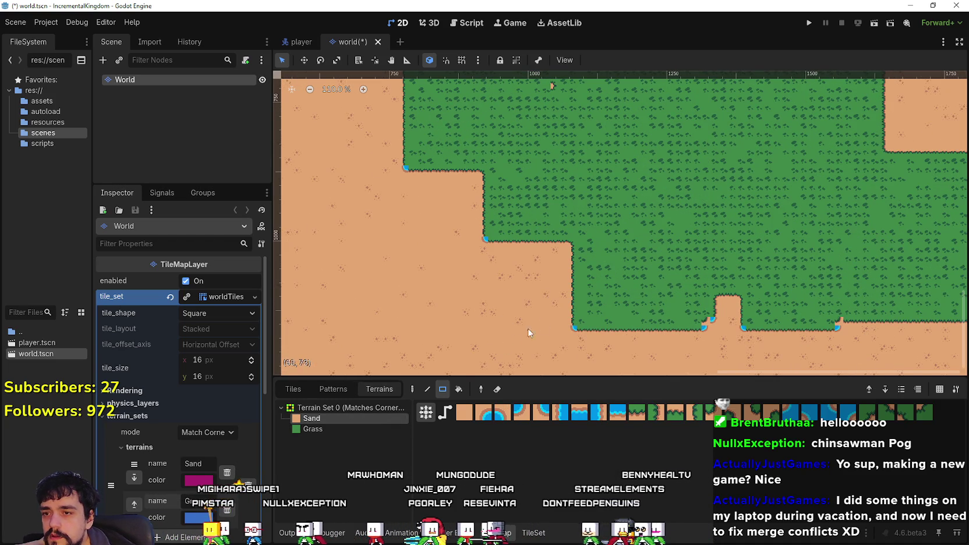
{"action": "scroll", "coordinate": [513, 336], "scroll_direction": "up", "scroll_amount": 3}
{"action": "left_click_drag", "start_coordinate": [614, 300], "coordinate": [618, 213]}
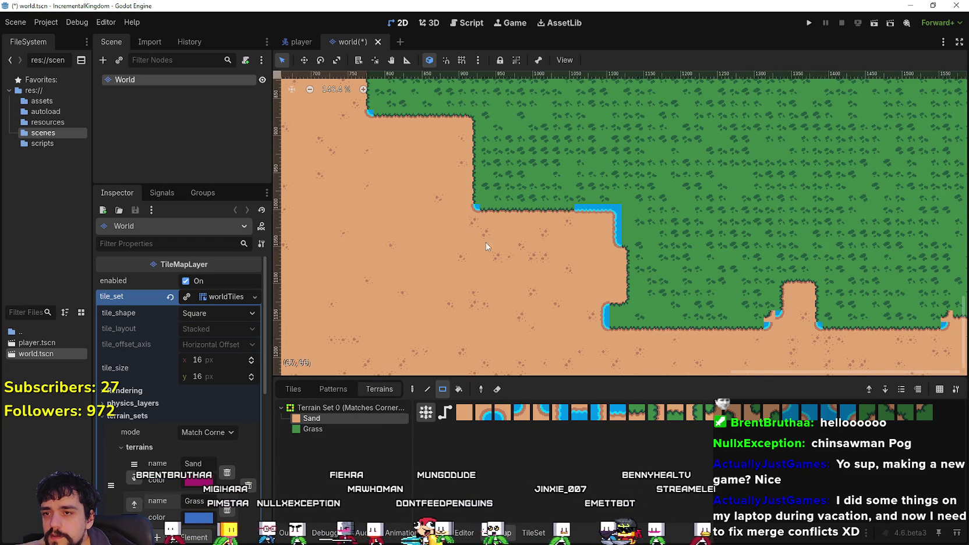
{"action": "scroll", "coordinate": [544, 242], "scroll_direction": "up", "scroll_amount": 1}
{"action": "left_click_drag", "start_coordinate": [537, 181], "coordinate": [584, 220]}
{"action": "scroll", "coordinate": [629, 216], "scroll_direction": "up", "scroll_amount": 4}
{"action": "scroll", "coordinate": [629, 215], "scroll_direction": "left", "scroll_amount": 6}
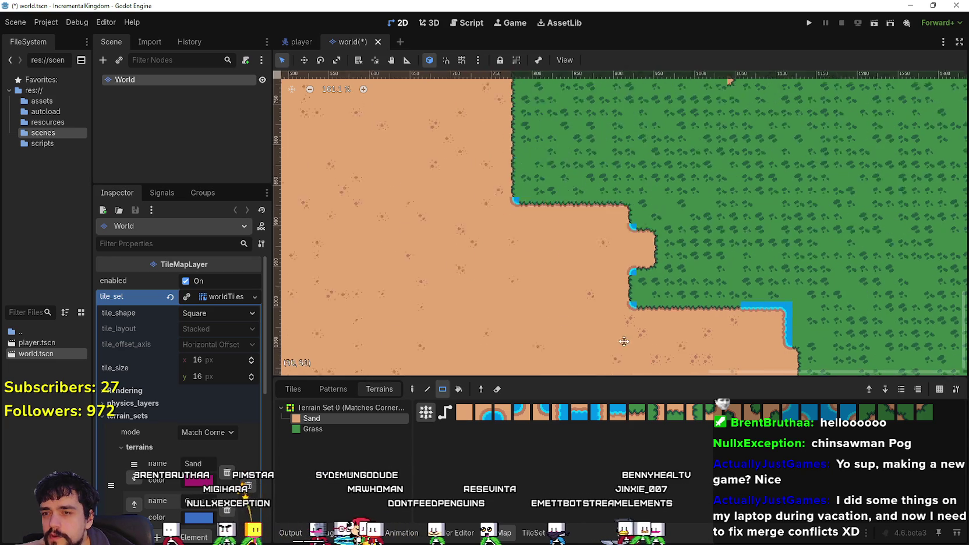
{"action": "left_click_drag", "start_coordinate": [579, 153], "coordinate": [670, 198]}
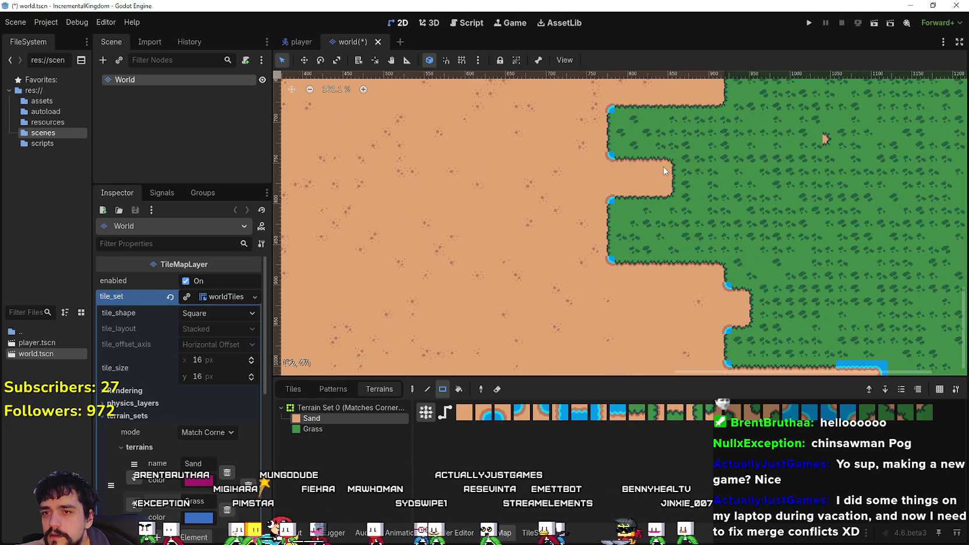
{"action": "left_click", "coordinate": [538, 533]}
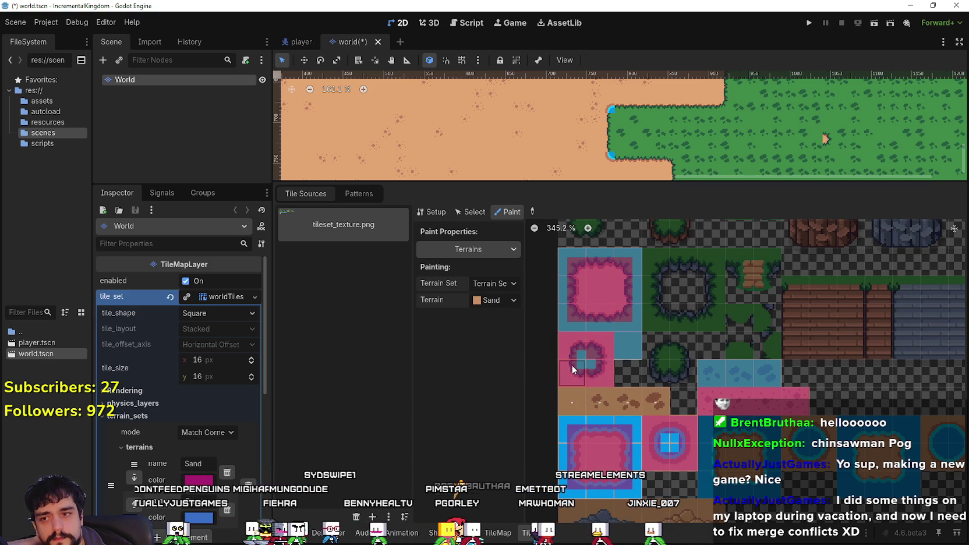
Set the atlas paint terrain from Sand to Grass and save world.tscn.
{"action": "left_click", "coordinate": [492, 300]}
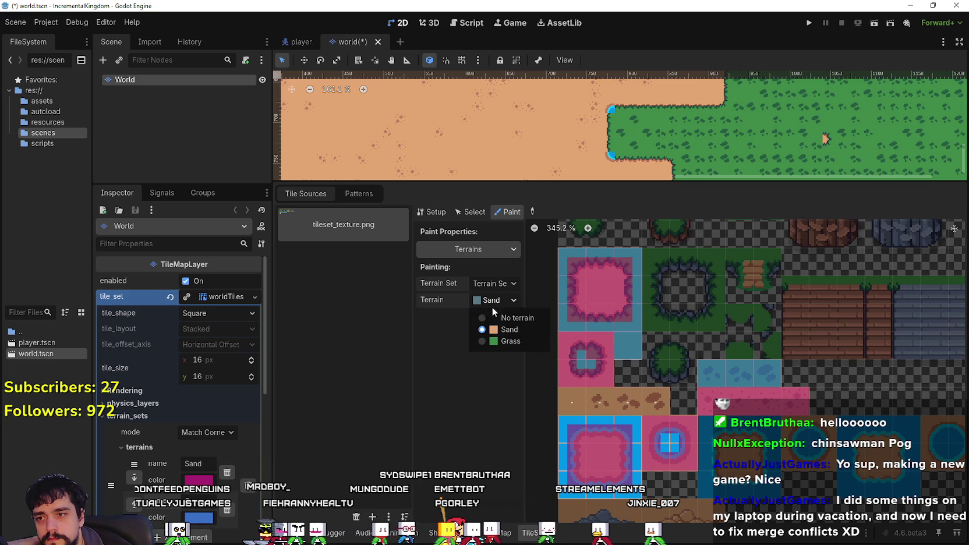
{"action": "left_click", "coordinate": [506, 341]}
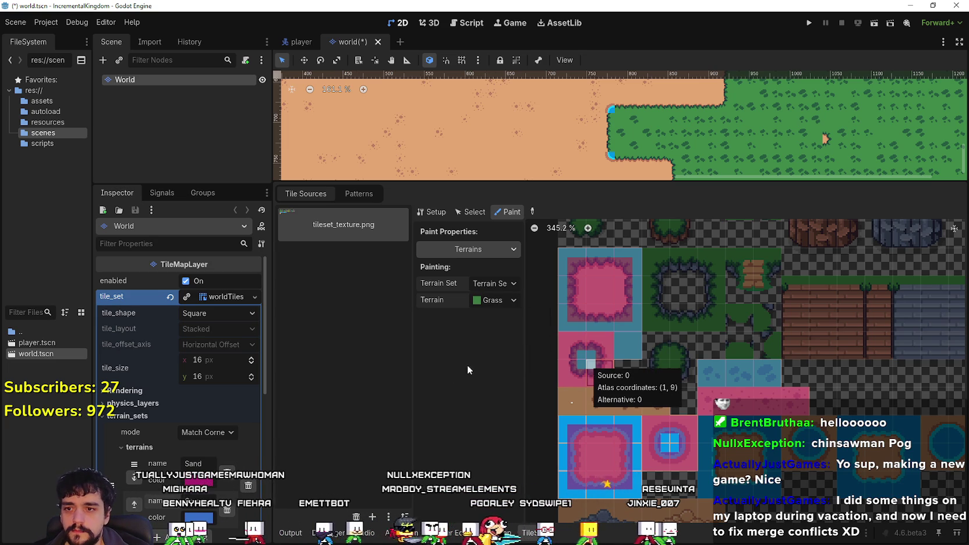
{"action": "key", "text": "ctrl+s"}
{"action": "left_click", "coordinate": [499, 533]}
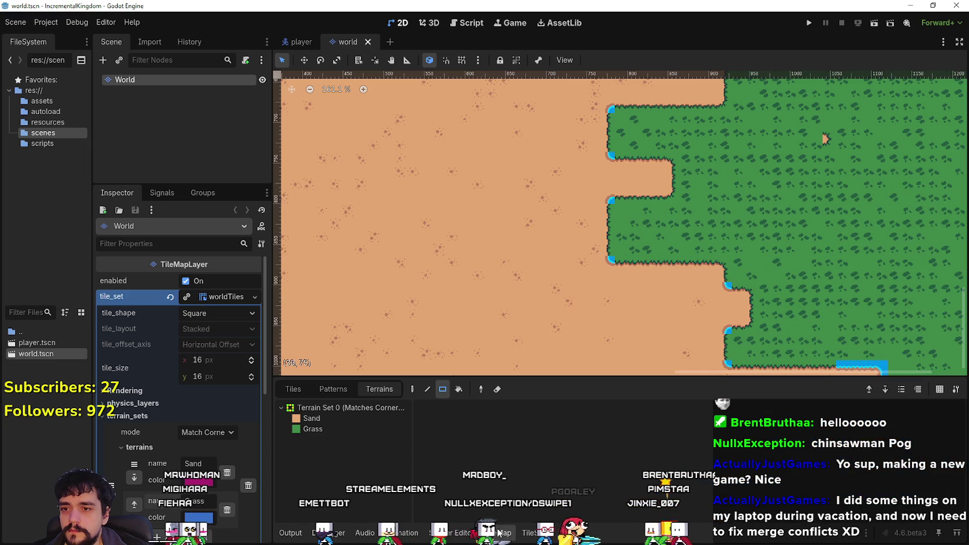
Paint three Grass rectangles across the sand map to enlarge the grass region.
{"action": "left_click", "coordinate": [358, 425]}
{"action": "left_click_drag", "start_coordinate": [535, 203], "coordinate": [655, 283]}
{"action": "scroll", "coordinate": [554, 227], "scroll_direction": "down", "scroll_amount": 3}
{"action": "left_click_drag", "start_coordinate": [609, 209], "coordinate": [652, 162]}
{"action": "scroll", "coordinate": [600, 186], "scroll_direction": "down", "scroll_amount": 3}
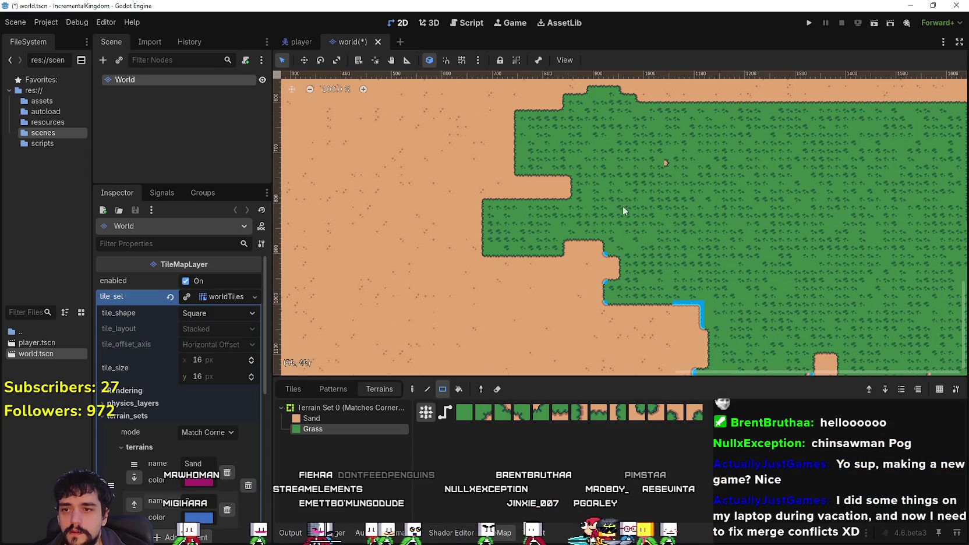
{"action": "left_click_drag", "start_coordinate": [580, 234], "coordinate": [582, 302]}
{"action": "scroll", "coordinate": [612, 230], "scroll_direction": "down", "scroll_amount": 2}
{"action": "mouse_move", "coordinate": [613, 230]}
{"action": "left_mouse_down"}
{"action": "mouse_move", "coordinate": [517, 148]}
{"action": "mouse_move", "coordinate": [627, 222]}
{"action": "mouse_move", "coordinate": [591, 222]}
{"action": "left_mouse_up"}
Turn a grass rectangle back to Sand to notch the lower edge, then reselect Grass.
{"action": "left_click", "coordinate": [360, 418]}
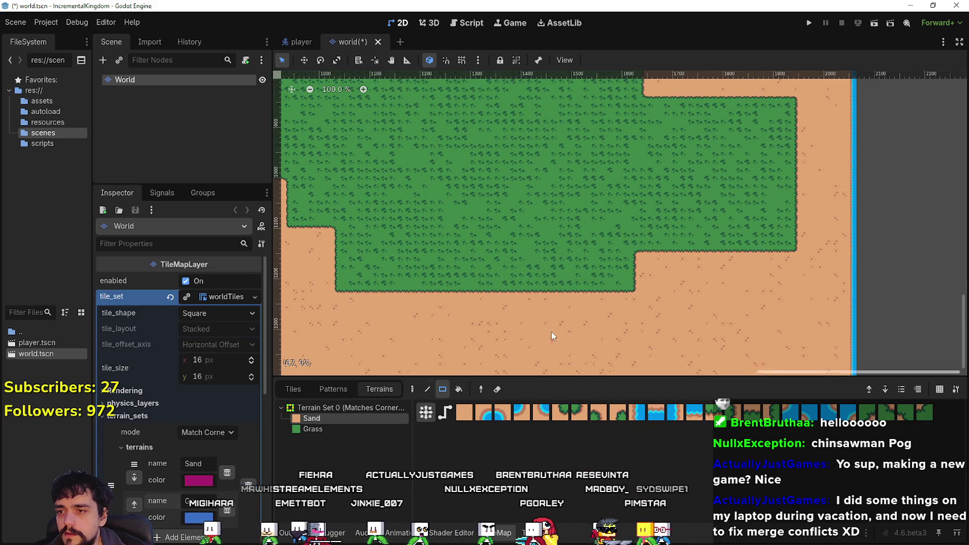
{"action": "left_click_drag", "start_coordinate": [550, 288], "coordinate": [600, 246]}
{"action": "scroll", "coordinate": [432, 259], "scroll_direction": "down", "scroll_amount": 2}
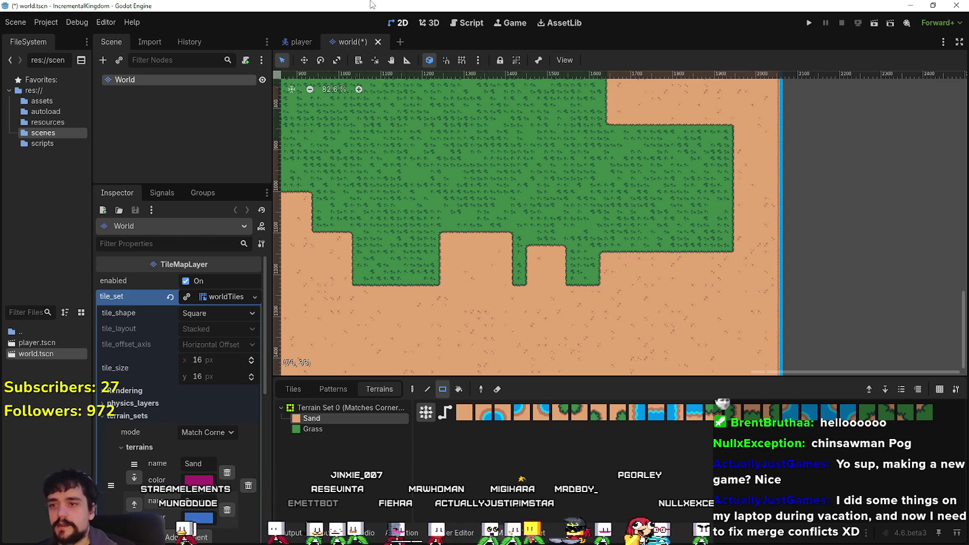
{"action": "scroll", "coordinate": [369, 373], "scroll_direction": "up", "scroll_amount": 1}
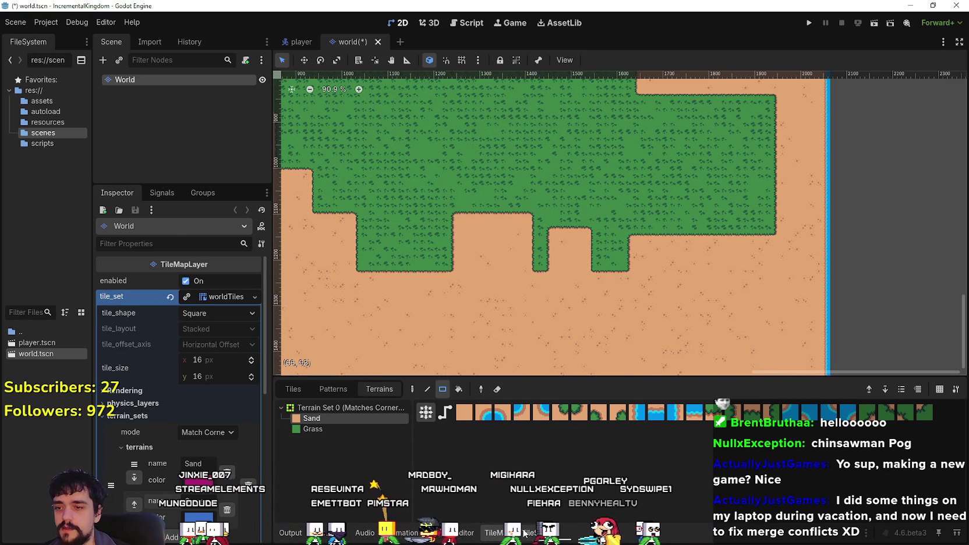
{"action": "left_click", "coordinate": [304, 427]}
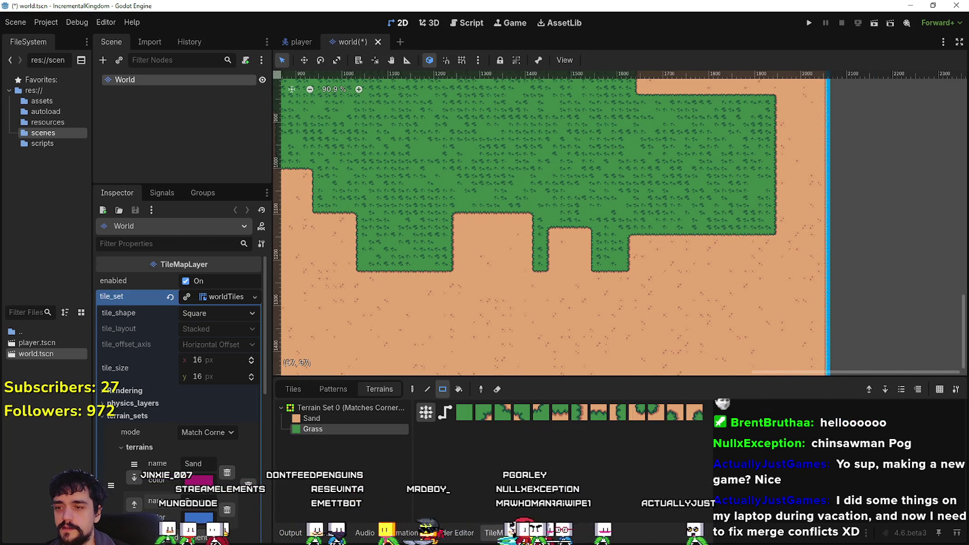
{"action": "left_click", "coordinate": [527, 533]}
{"action": "left_click", "coordinate": [467, 247]}
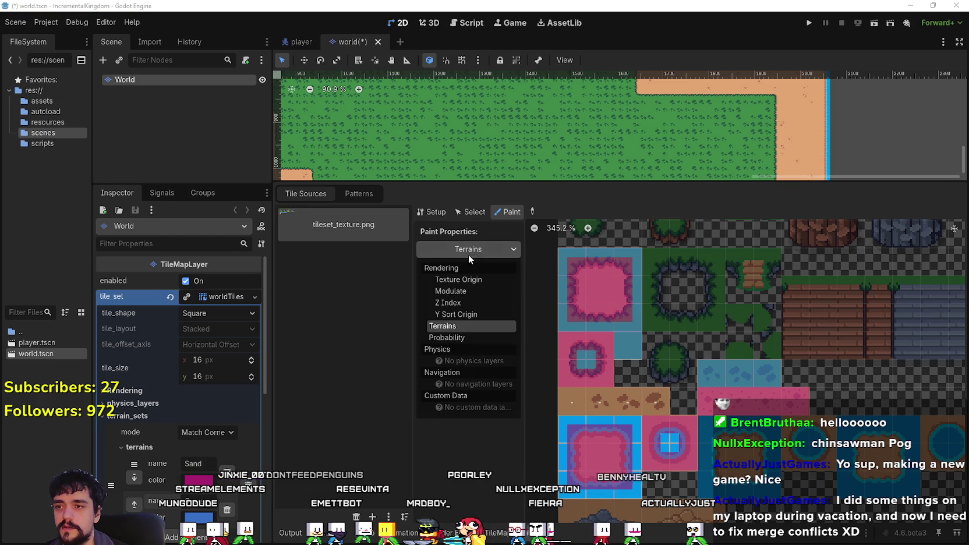
Paint a 0.05 probability onto the three decorated grass atlas tiles and save world.tscn.
{"action": "left_click", "coordinate": [463, 336]}
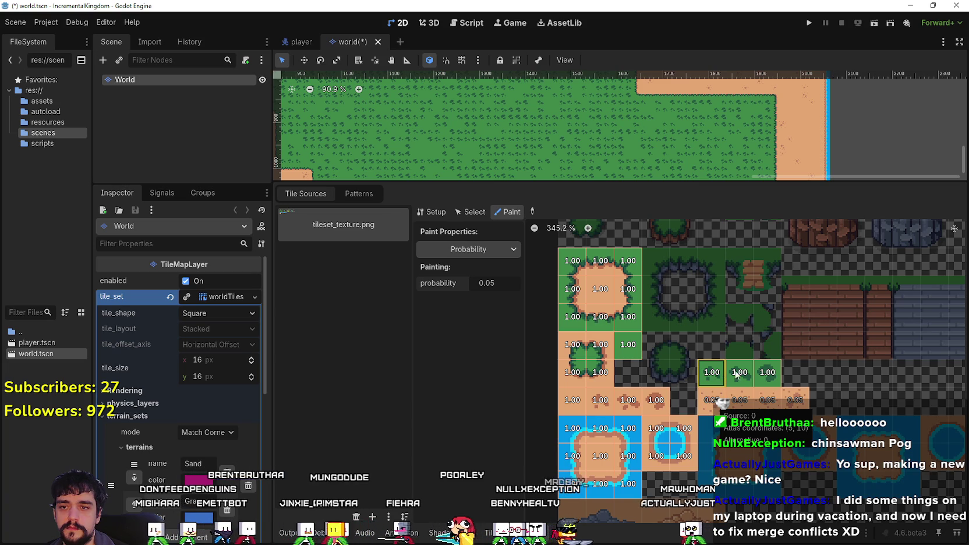
{"action": "left_click", "coordinate": [711, 375]}
{"action": "left_click", "coordinate": [738, 374]}
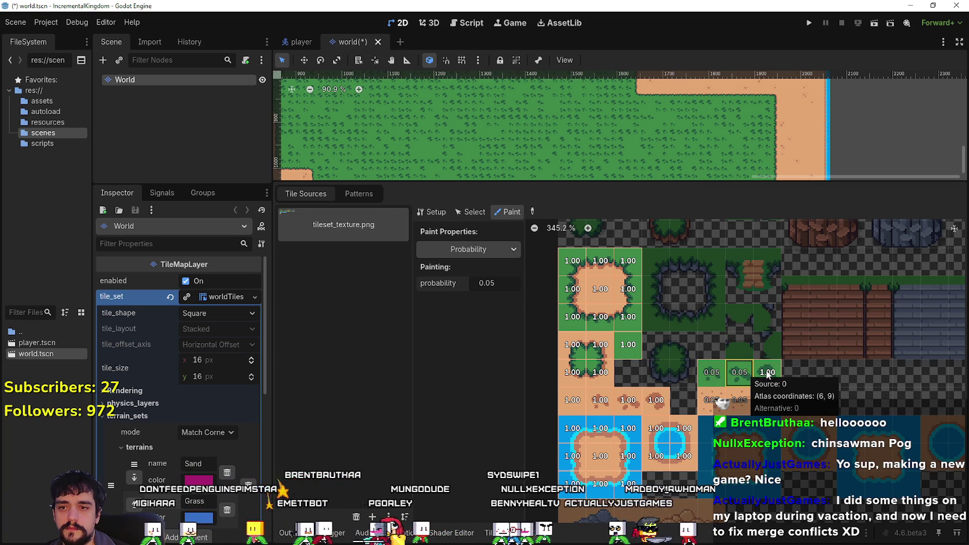
{"action": "left_click", "coordinate": [767, 373]}
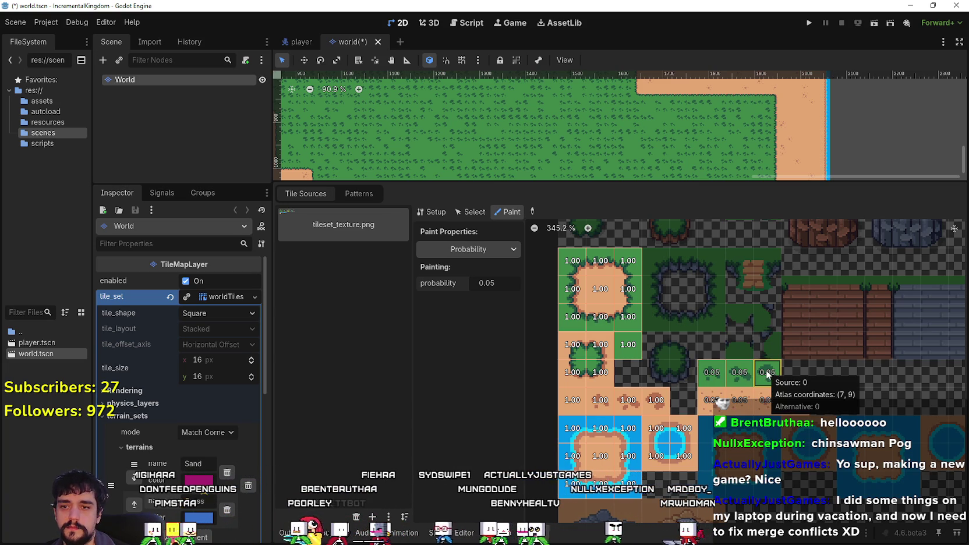
{"action": "key", "text": "ctrl+s"}
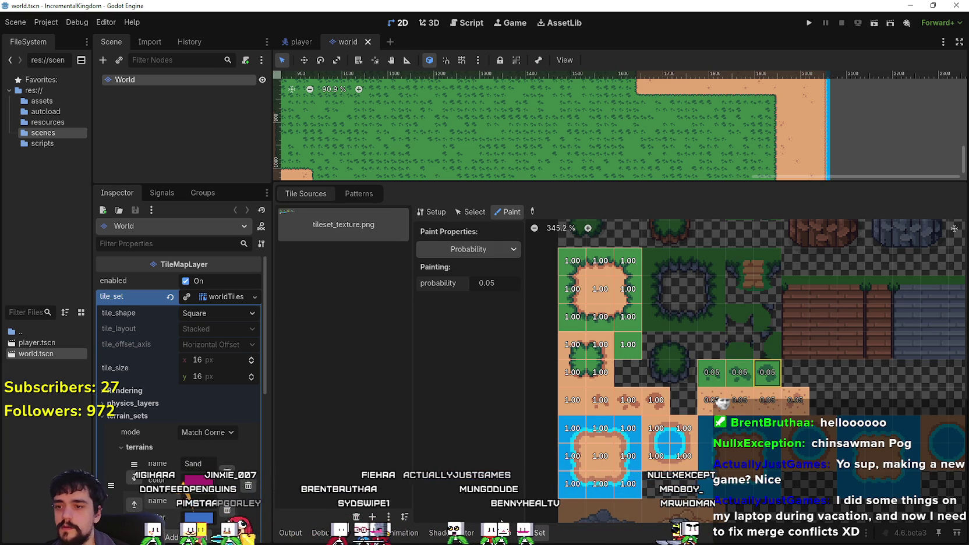
{"action": "left_click", "coordinate": [500, 533]}
Select the Grass terrain and paint grass rectangles over the sand near the top and upper-left.
{"action": "left_click", "coordinate": [313, 429]}
{"action": "scroll", "coordinate": [481, 288], "scroll_direction": "down", "scroll_amount": 5}
{"action": "mouse_move", "coordinate": [443, 304]}
{"action": "left_mouse_down"}
{"action": "mouse_move", "coordinate": [558, 229]}
{"action": "mouse_move", "coordinate": [549, 295]}
{"action": "mouse_move", "coordinate": [724, 207]}
{"action": "mouse_move", "coordinate": [735, 176]}
{"action": "left_mouse_up"}
{"action": "scroll", "coordinate": [549, 294], "scroll_direction": "up", "scroll_amount": 1}
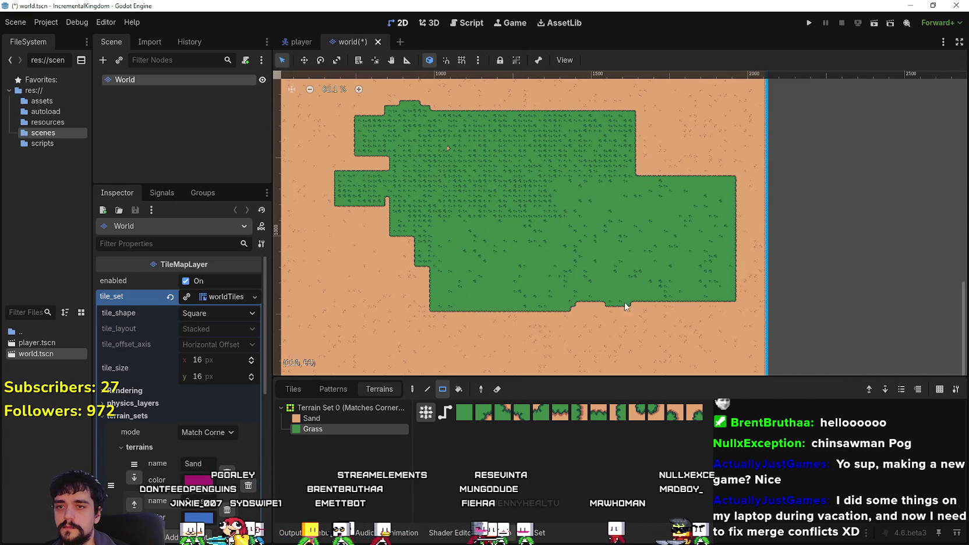
{"action": "mouse_move", "coordinate": [569, 259]}
{"action": "left_mouse_down"}
{"action": "mouse_move", "coordinate": [607, 284]}
{"action": "mouse_move", "coordinate": [661, 236]}
{"action": "mouse_move", "coordinate": [648, 142]}
{"action": "mouse_move", "coordinate": [645, 154]}
{"action": "left_mouse_up"}
{"action": "mouse_move", "coordinate": [677, 191]}
{"action": "left_mouse_down"}
{"action": "mouse_move", "coordinate": [601, 125]}
{"action": "mouse_move", "coordinate": [562, 212]}
{"action": "left_mouse_up"}
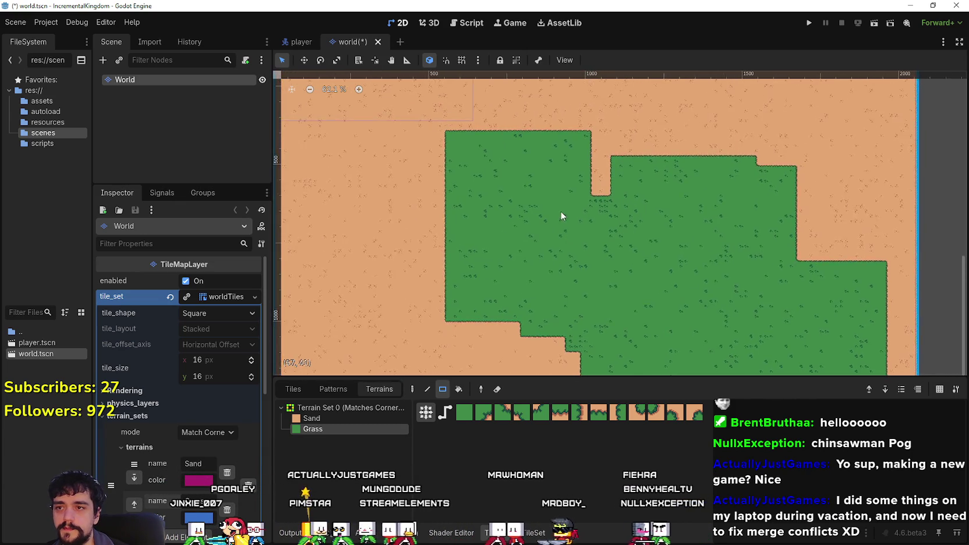
{"action": "scroll", "coordinate": [574, 204], "scroll_direction": "up", "scroll_amount": 7}
{"action": "scroll", "coordinate": [573, 205], "scroll_direction": "down", "scroll_amount": 4}
Paint wider grass rectangles that extend the area left and right and absorb the small grass square.
{"action": "left_click_drag", "start_coordinate": [543, 254], "coordinate": [585, 119]}
{"action": "scroll", "coordinate": [577, 146], "scroll_direction": "down", "scroll_amount": 8}
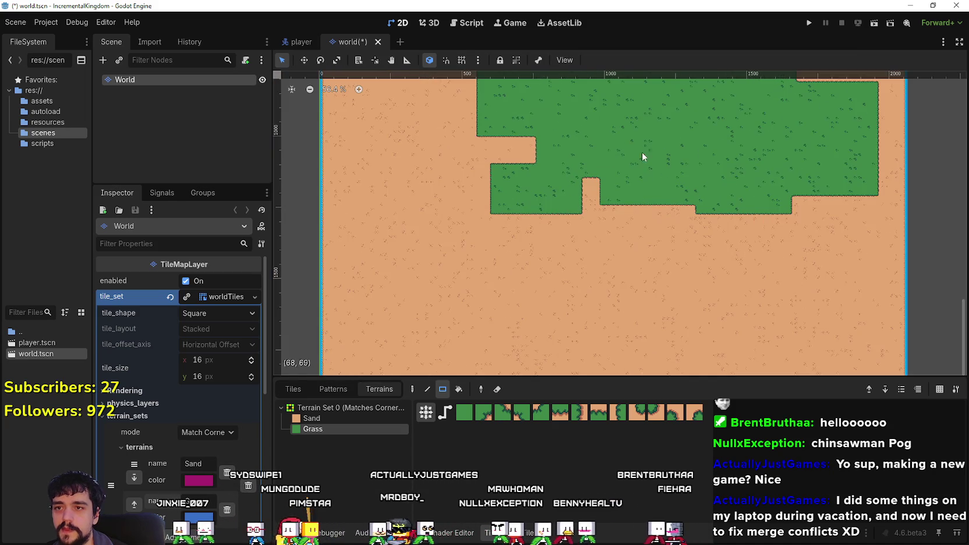
{"action": "scroll", "coordinate": [544, 234], "scroll_direction": "down", "scroll_amount": 3}
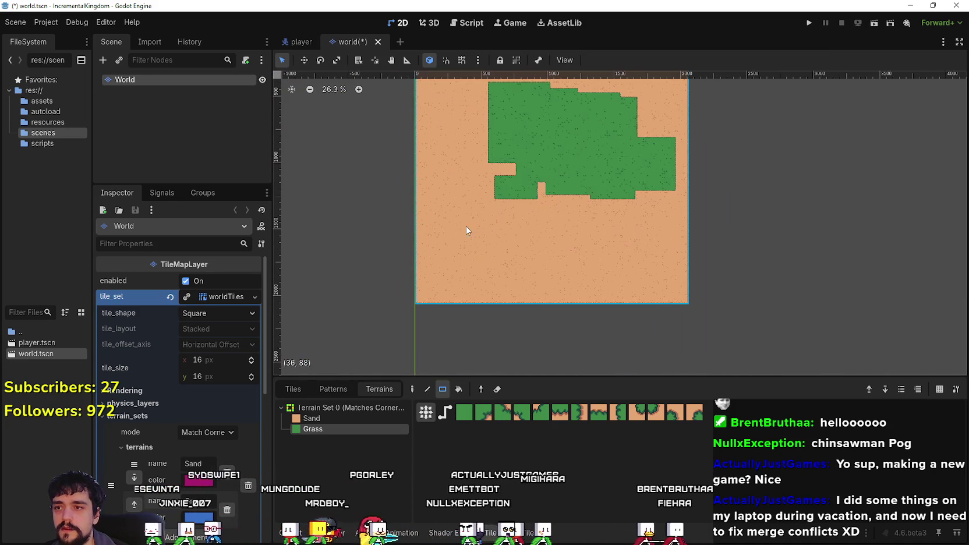
{"action": "left_click_drag", "start_coordinate": [468, 225], "coordinate": [557, 128]}
{"action": "left_click_drag", "start_coordinate": [527, 246], "coordinate": [641, 173]}
{"action": "scroll", "coordinate": [568, 271], "scroll_direction": "up", "scroll_amount": 1}
{"action": "mouse_move", "coordinate": [637, 236]}
{"action": "left_mouse_down"}
{"action": "mouse_move", "coordinate": [498, 273]}
{"action": "mouse_move", "coordinate": [526, 171]}
{"action": "left_mouse_up"}
{"action": "scroll", "coordinate": [412, 253], "scroll_direction": "up", "scroll_amount": 1}
{"action": "scroll", "coordinate": [462, 257], "scroll_direction": "down", "scroll_amount": 1}
{"action": "left_click_drag", "start_coordinate": [462, 257], "coordinate": [525, 184]}
{"action": "left_click_drag", "start_coordinate": [530, 252], "coordinate": [651, 159]}
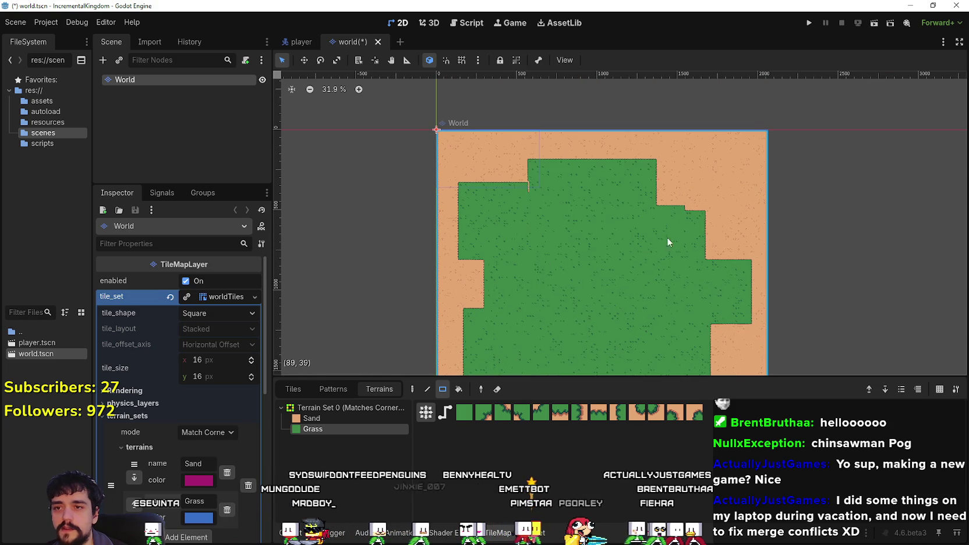
Fill the remaining sand notches along the top, upper-right and left edges with grass.
{"action": "scroll", "coordinate": [666, 216], "scroll_direction": "up", "scroll_amount": 1}
{"action": "left_click_drag", "start_coordinate": [717, 191], "coordinate": [658, 139]}
{"action": "mouse_move", "coordinate": [701, 246]}
{"action": "left_mouse_down"}
{"action": "mouse_move", "coordinate": [566, 207]}
{"action": "mouse_move", "coordinate": [642, 242]}
{"action": "left_mouse_up"}
{"action": "scroll", "coordinate": [649, 218], "scroll_direction": "down", "scroll_amount": 1}
{"action": "left_click_drag", "start_coordinate": [554, 203], "coordinate": [507, 141]}
{"action": "scroll", "coordinate": [555, 110], "scroll_direction": "down", "scroll_amount": 2}
{"action": "left_click_drag", "start_coordinate": [474, 111], "coordinate": [533, 230]}
{"action": "scroll", "coordinate": [577, 217], "scroll_direction": "down", "scroll_amount": 1}
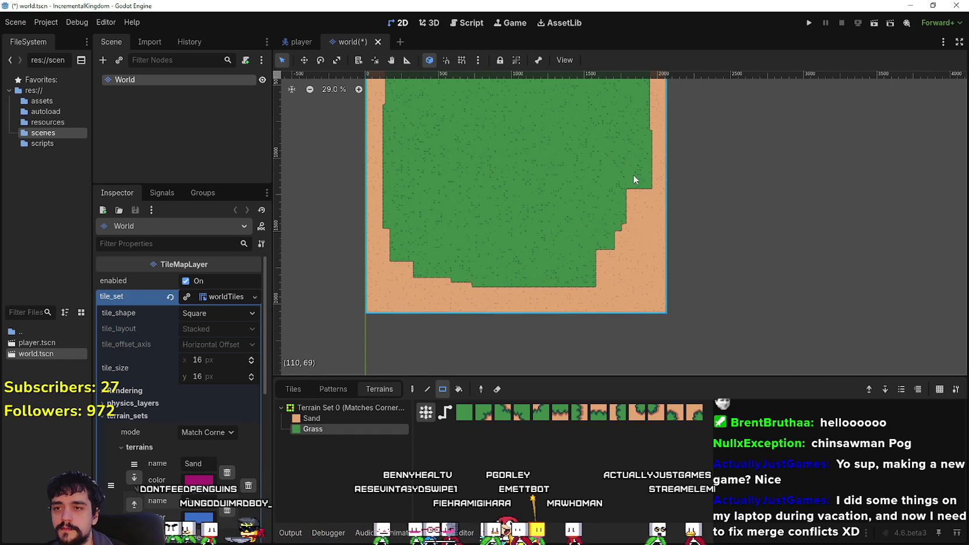
{"action": "scroll", "coordinate": [584, 262], "scroll_direction": "down", "scroll_amount": 1}
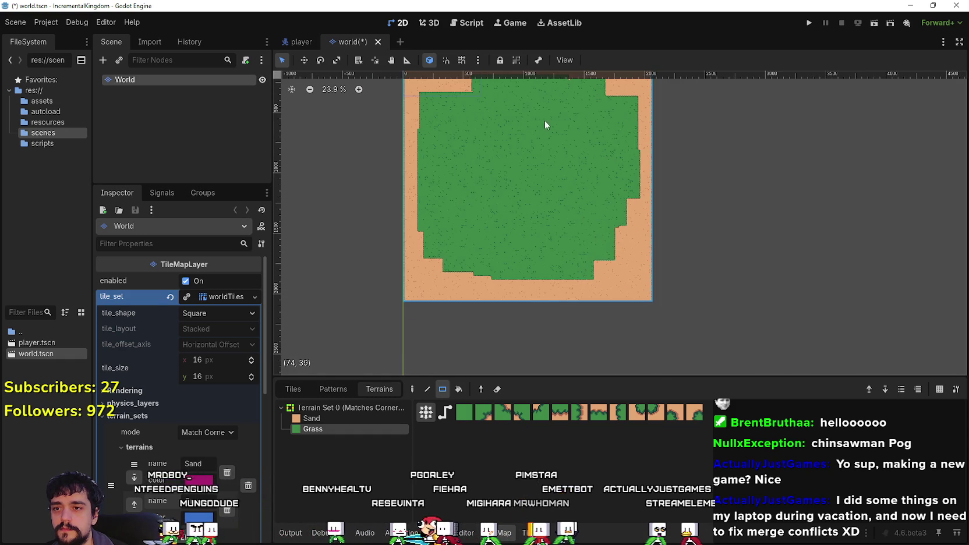
{"action": "scroll", "coordinate": [544, 224], "scroll_direction": "up", "scroll_amount": 3}
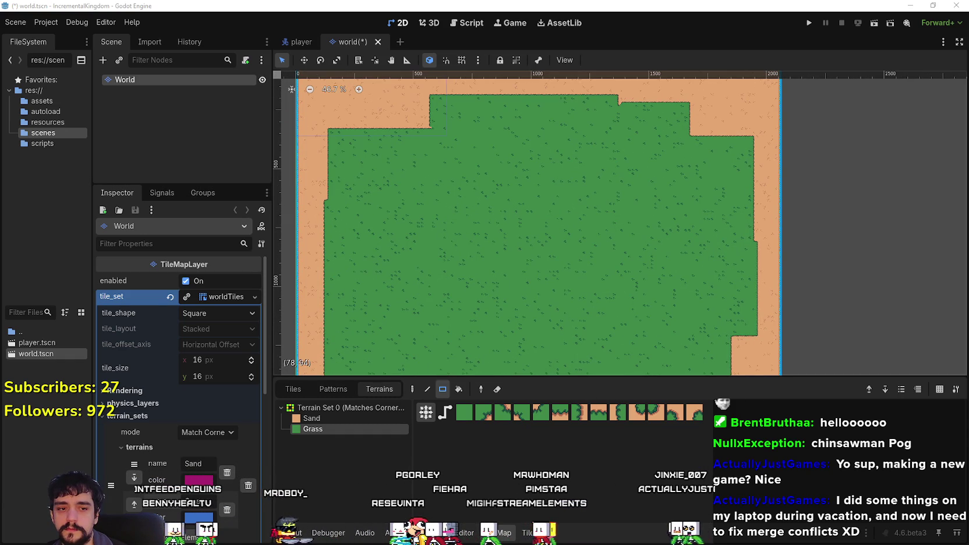
{"action": "key", "text": "alt+Tab"}
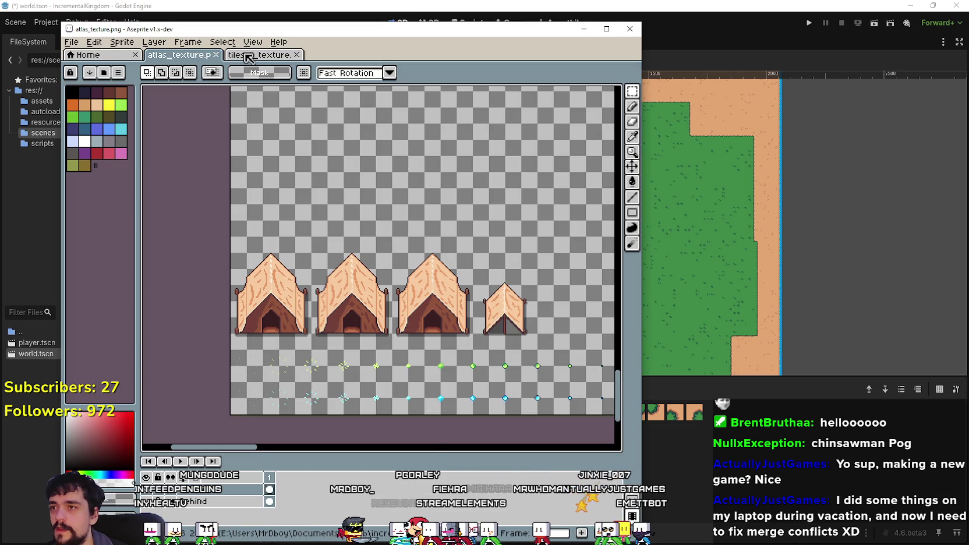
{"action": "scroll", "coordinate": [282, 311], "scroll_direction": "up", "scroll_amount": 4}
{"action": "scroll", "coordinate": [296, 364], "scroll_direction": "down", "scroll_amount": 3}
{"action": "scroll", "coordinate": [282, 310], "scroll_direction": "up", "scroll_amount": 4}
{"action": "left_click_drag", "start_coordinate": [283, 311], "coordinate": [431, 297]}
{"action": "scroll", "coordinate": [278, 263], "scroll_direction": "down", "scroll_amount": 1}
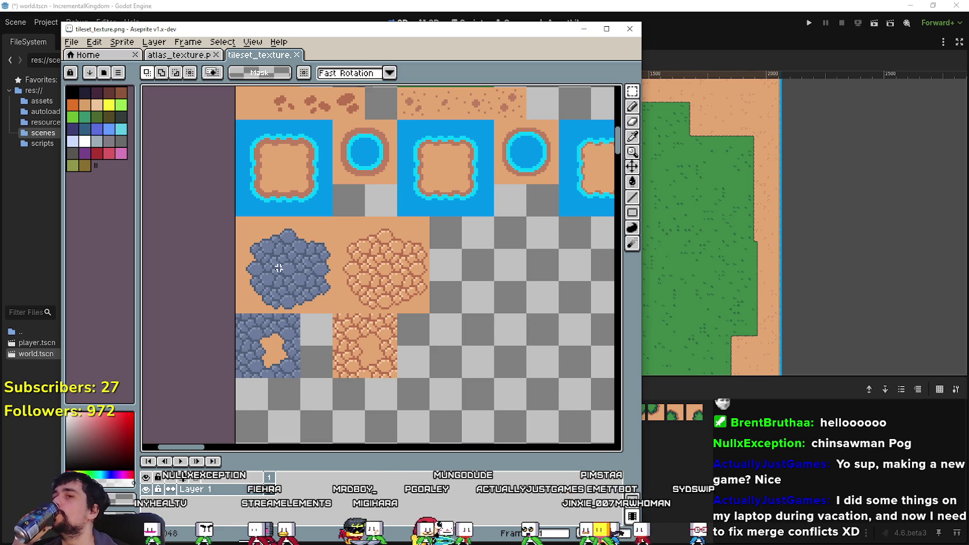
{"action": "left_click", "coordinate": [485, 5]}
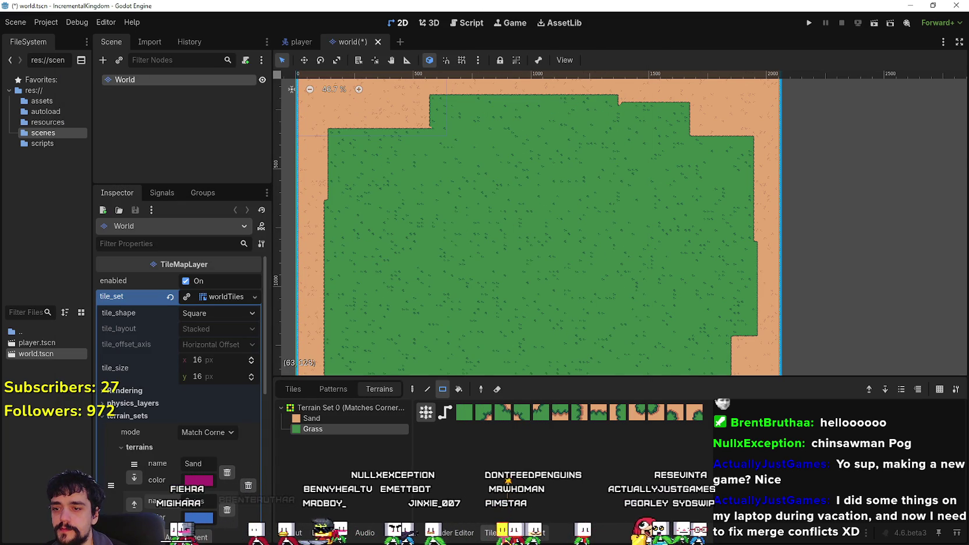
Add a third terrain named Road to the terrain set and give it a magenta colour.
{"action": "left_click", "coordinate": [531, 532]}
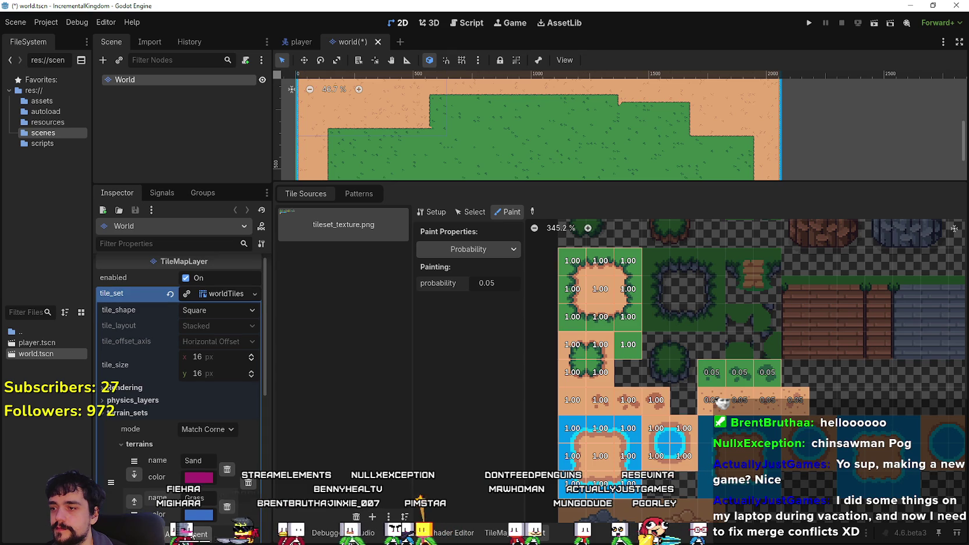
{"action": "left_click", "coordinate": [190, 534]}
{"action": "double_click", "coordinate": [202, 440]}
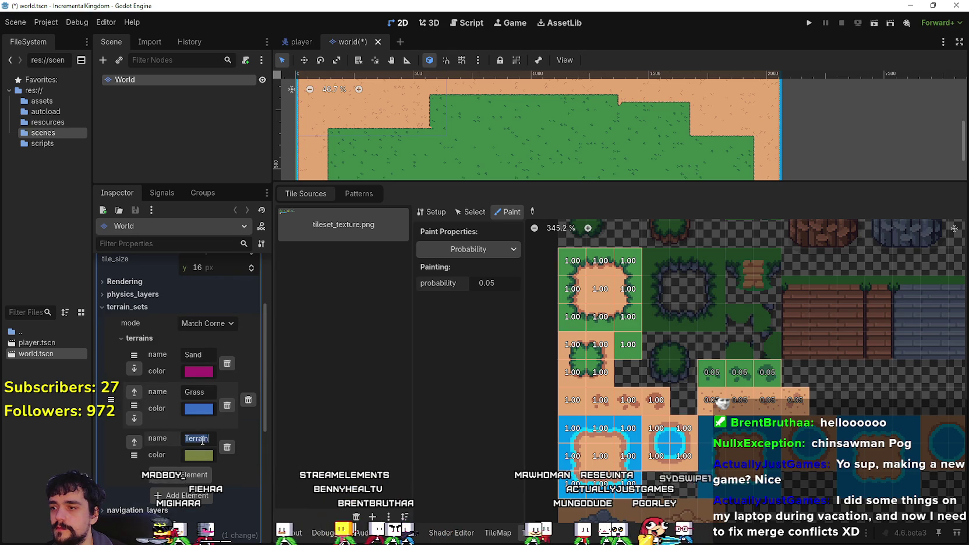
{"action": "type", "text": "Road 2"}
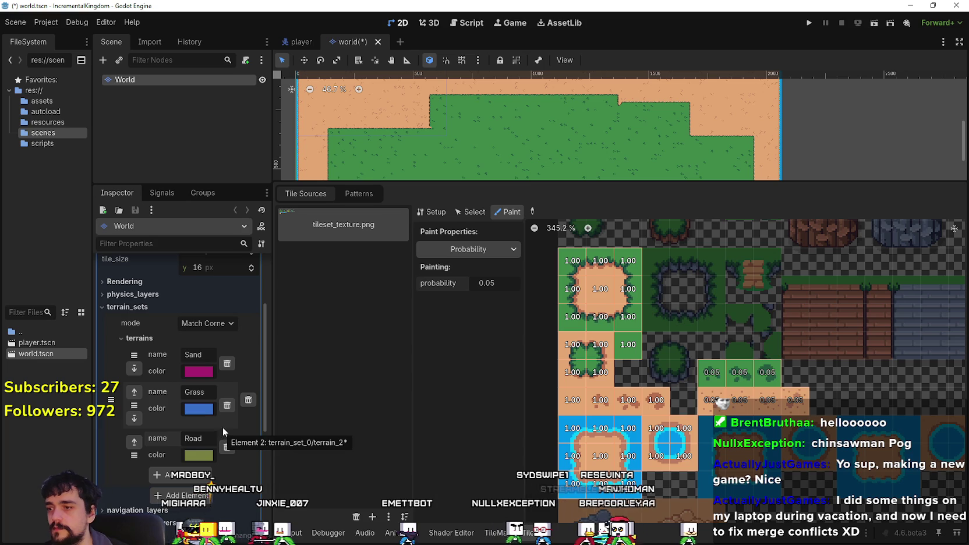
{"action": "key", "text": "BackSpace"}
{"action": "key", "text": "BackSpace"}
{"action": "left_click", "coordinate": [198, 456]}
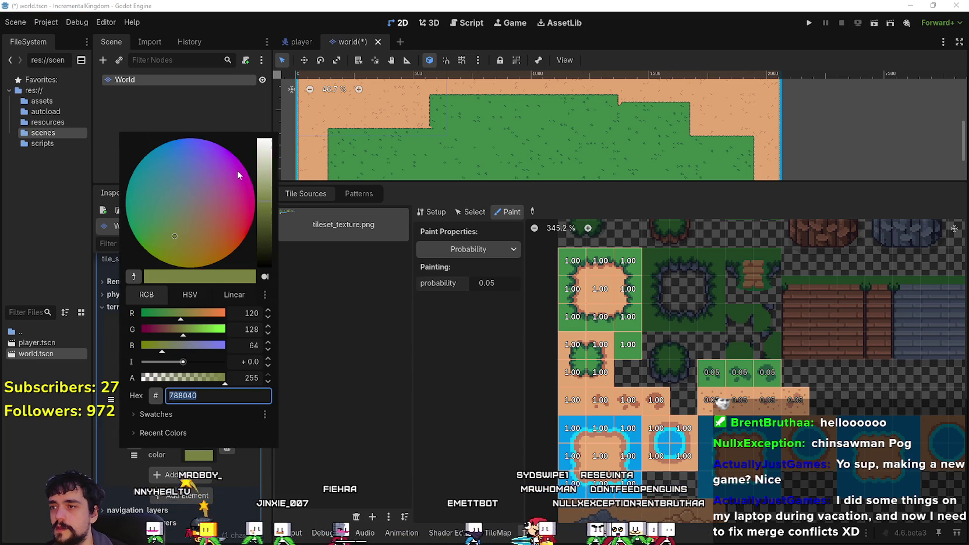
{"action": "left_click", "coordinate": [231, 195]}
{"action": "left_click", "coordinate": [254, 484]}
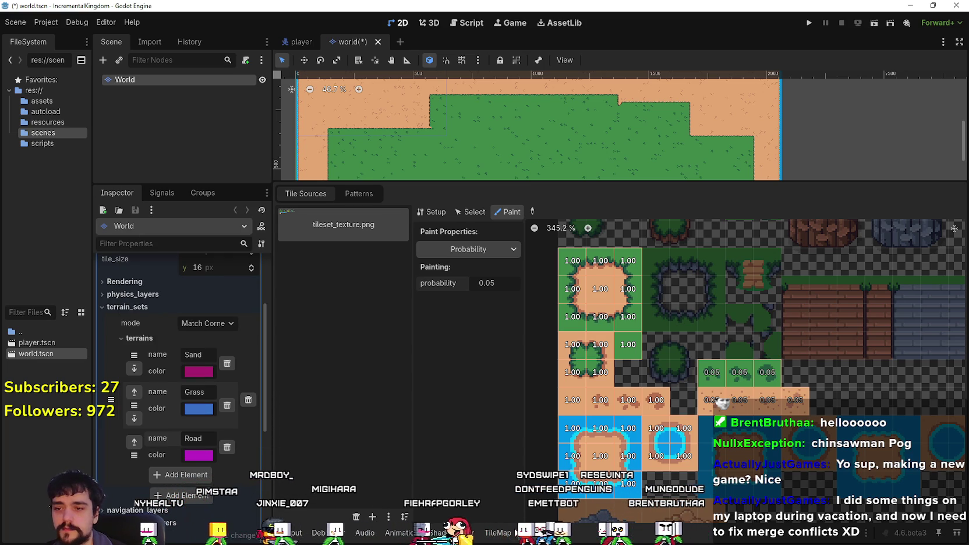
{"action": "left_click", "coordinate": [499, 532]}
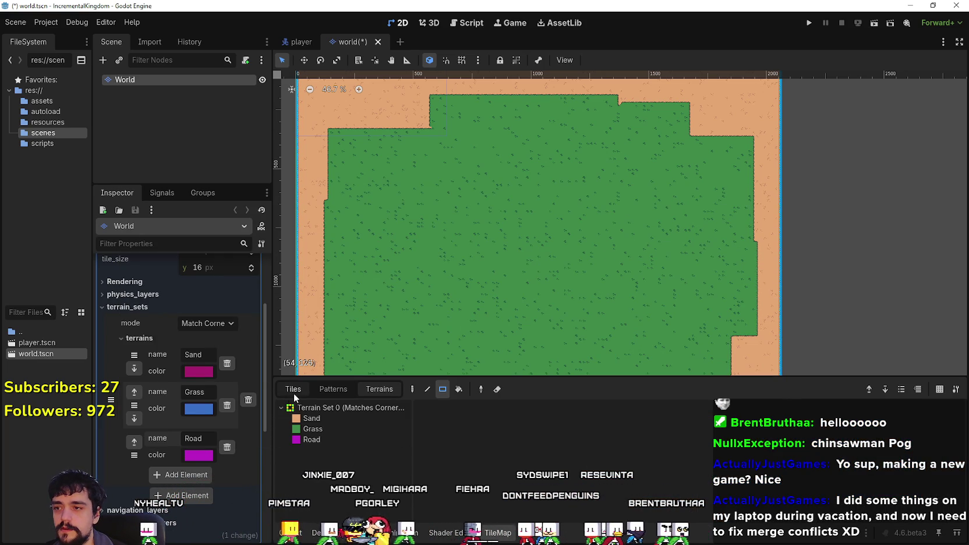
{"action": "left_click", "coordinate": [532, 532]}
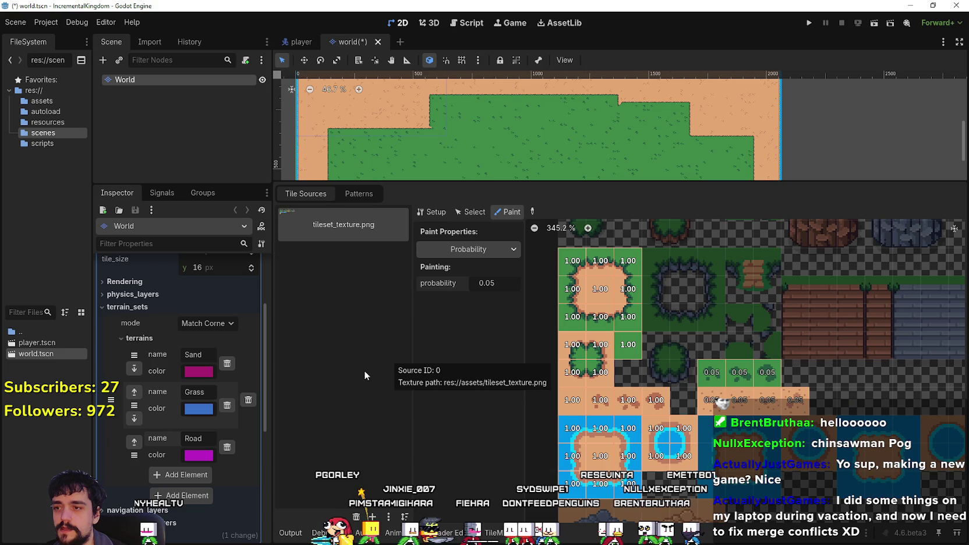
{"action": "left_click", "coordinate": [485, 249]}
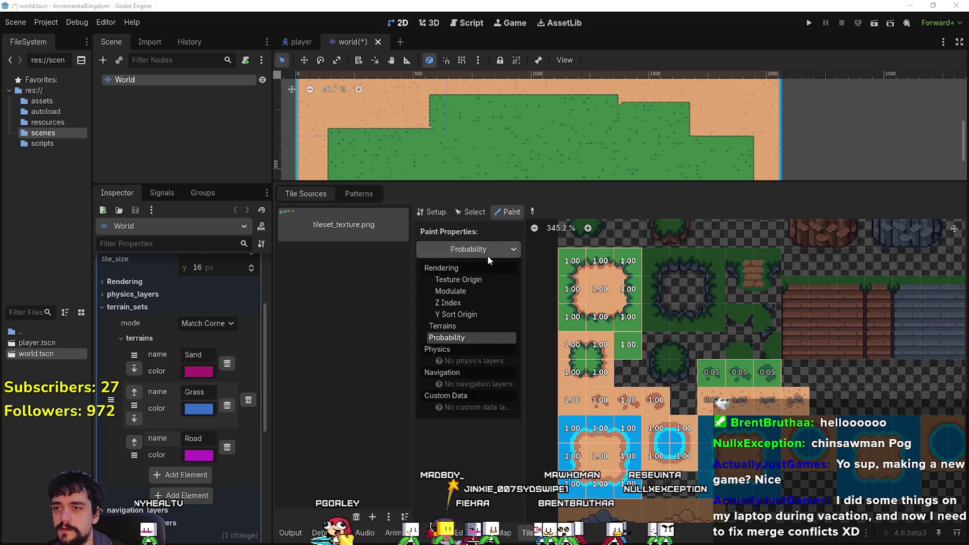
{"action": "left_click", "coordinate": [443, 326]}
{"action": "left_click", "coordinate": [488, 280]}
{"action": "left_click", "coordinate": [497, 299]}
{"action": "left_click", "coordinate": [497, 299]}
{"action": "left_click", "coordinate": [492, 350]}
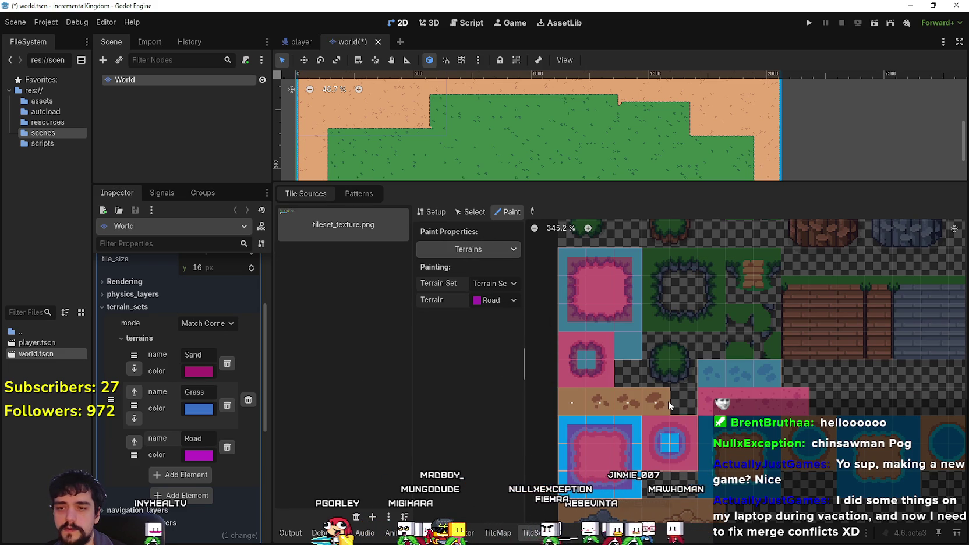
{"action": "scroll", "coordinate": [753, 515], "scroll_direction": "down", "scroll_amount": 1}
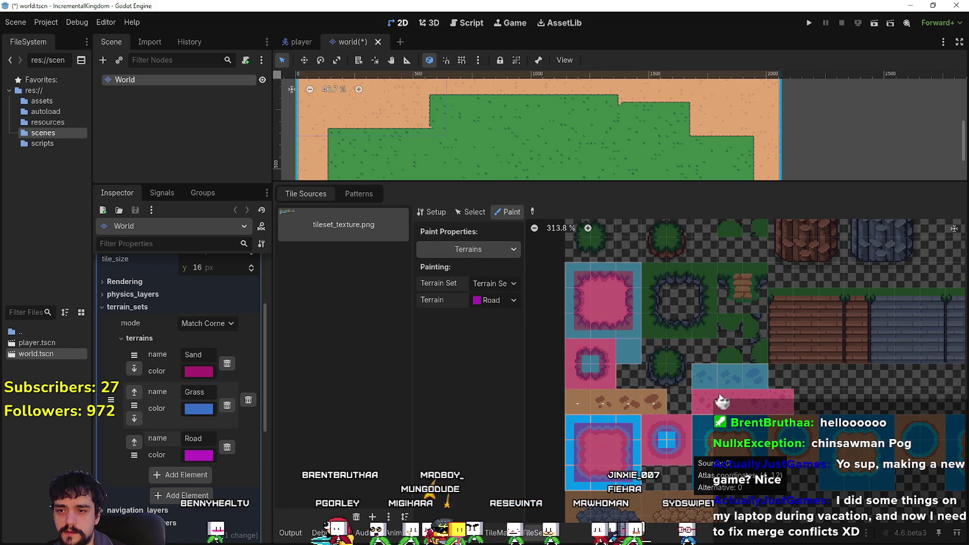
{"action": "scroll", "coordinate": [714, 361], "scroll_direction": "down", "scroll_amount": 2}
{"action": "scroll", "coordinate": [602, 429], "scroll_direction": "down", "scroll_amount": 3}
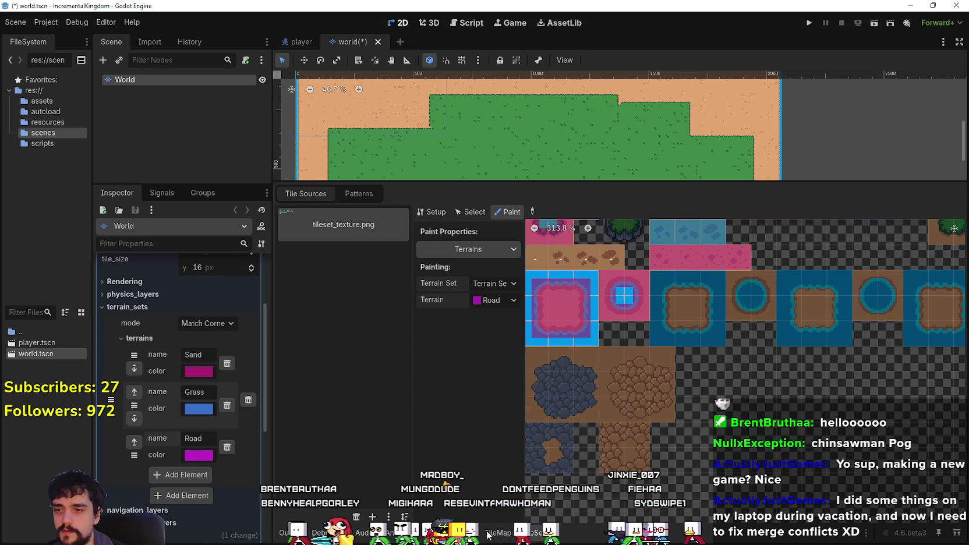
{"action": "left_click", "coordinate": [497, 537]}
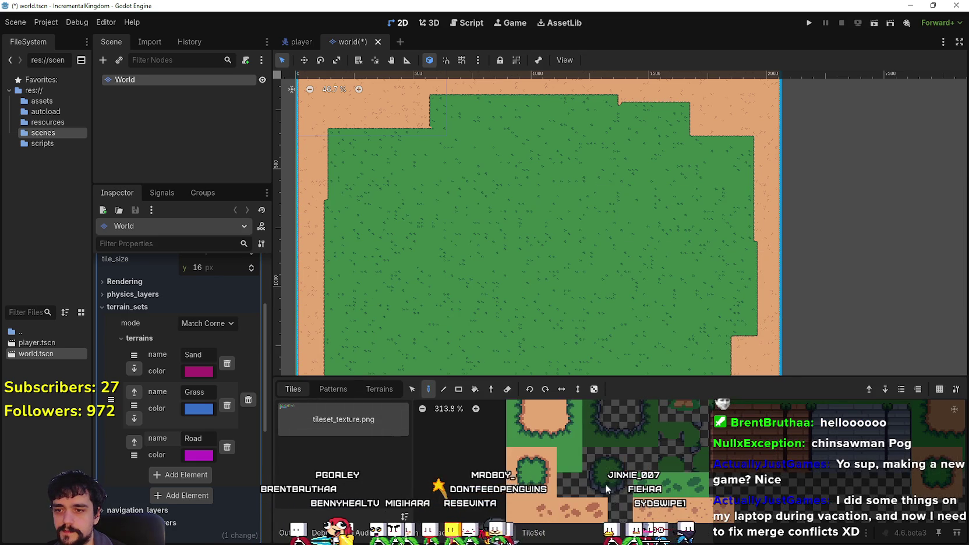
{"action": "scroll", "coordinate": [609, 492], "scroll_direction": "down", "scroll_amount": 3}
{"action": "scroll", "coordinate": [599, 474], "scroll_direction": "down", "scroll_amount": 2}
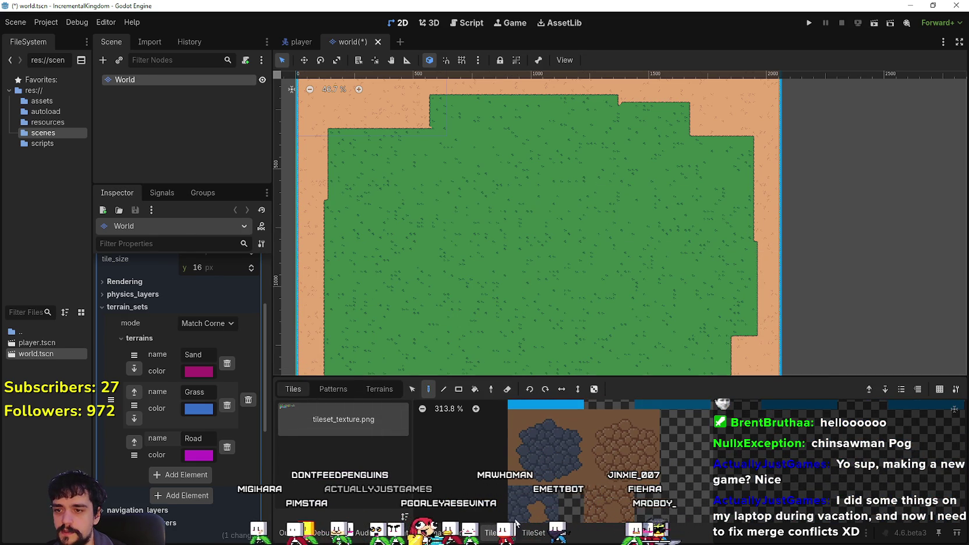
{"action": "left_click", "coordinate": [536, 533]}
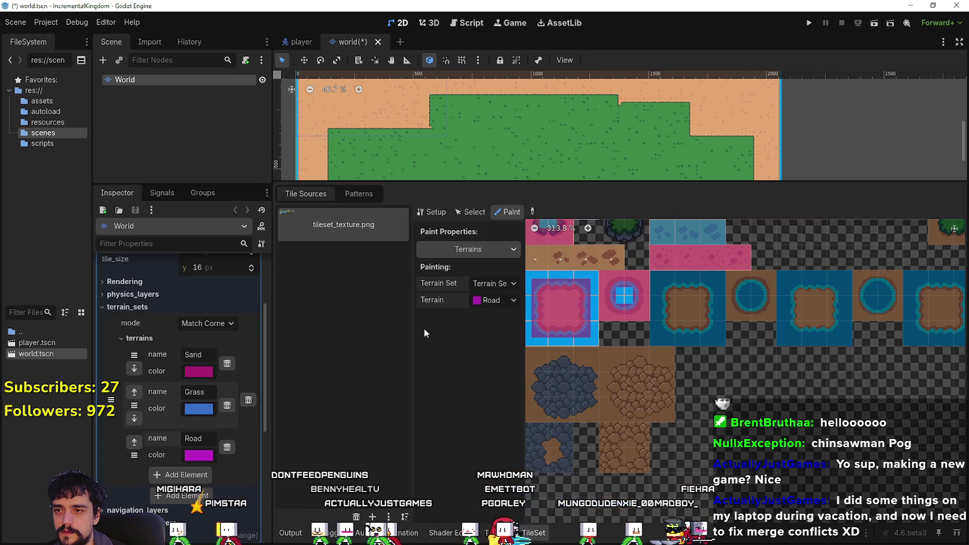
In the atlas Setup, create tiles from all the dimmed cobblestone cells.
{"action": "left_click", "coordinate": [431, 212]}
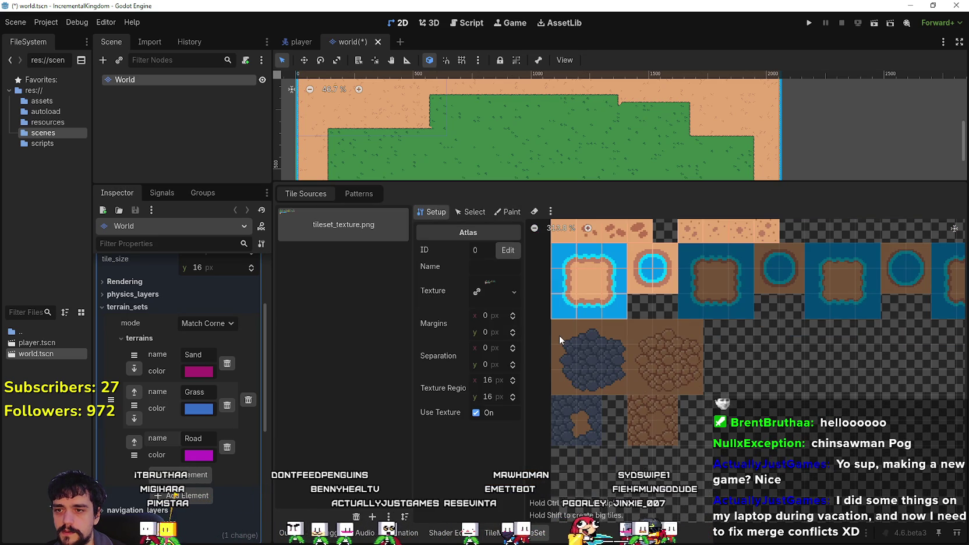
{"action": "left_click", "coordinate": [563, 332]}
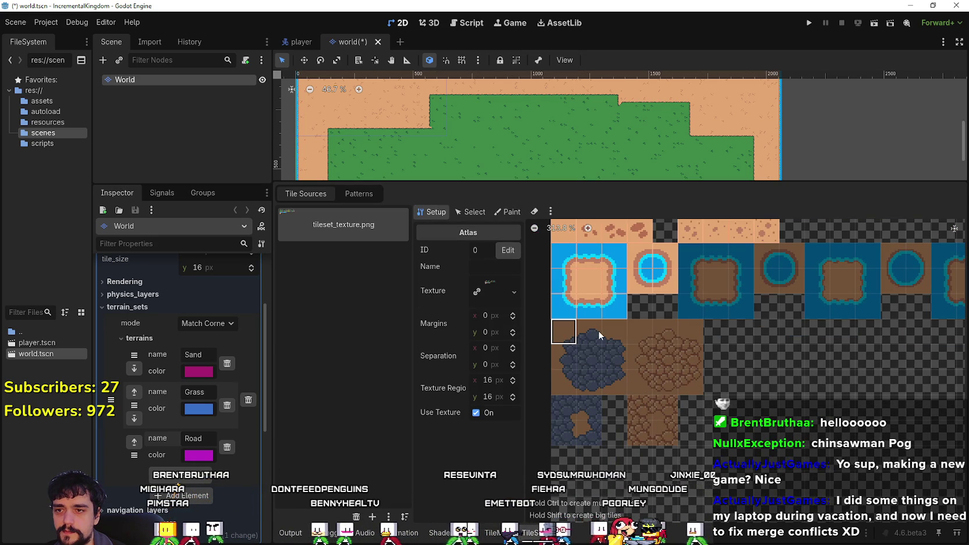
{"action": "left_click", "coordinate": [615, 332]}
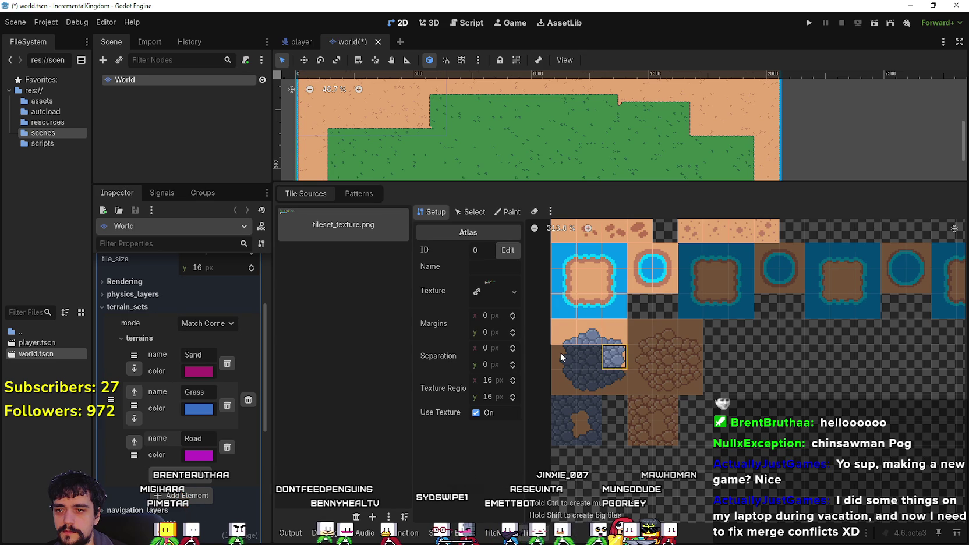
{"action": "left_click_drag", "start_coordinate": [560, 352], "coordinate": [588, 353]}
{"action": "left_click", "coordinate": [561, 382]}
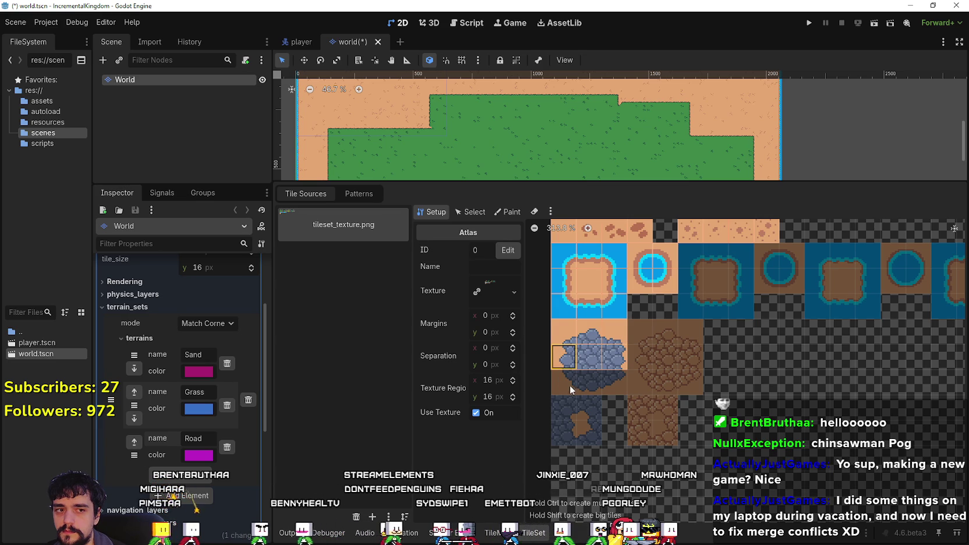
{"action": "left_click", "coordinate": [613, 381]}
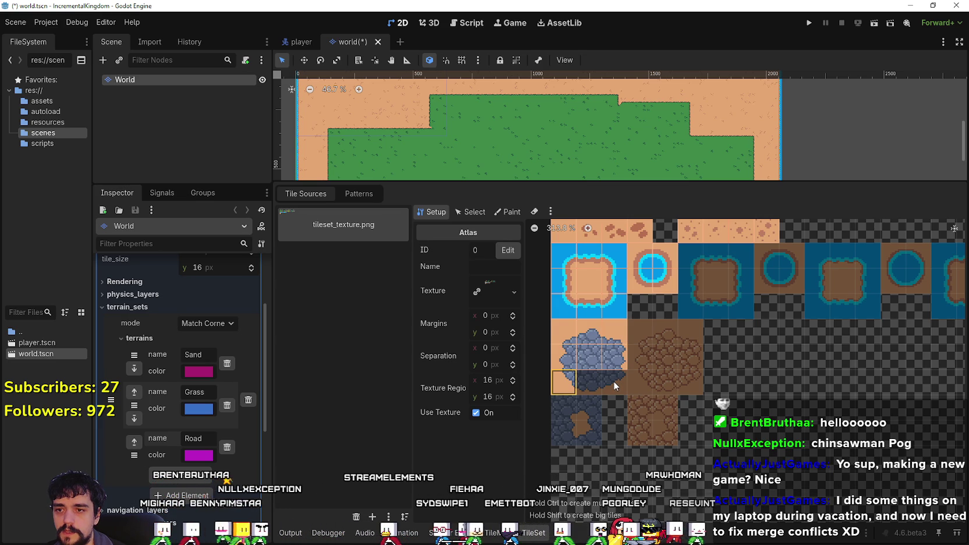
{"action": "left_click", "coordinate": [588, 413]}
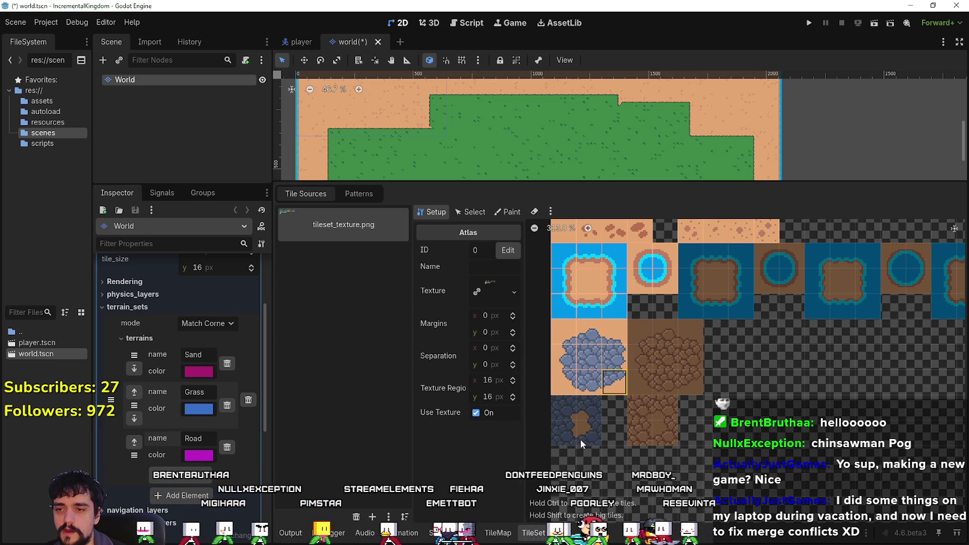
{"action": "left_click", "coordinate": [554, 427]}
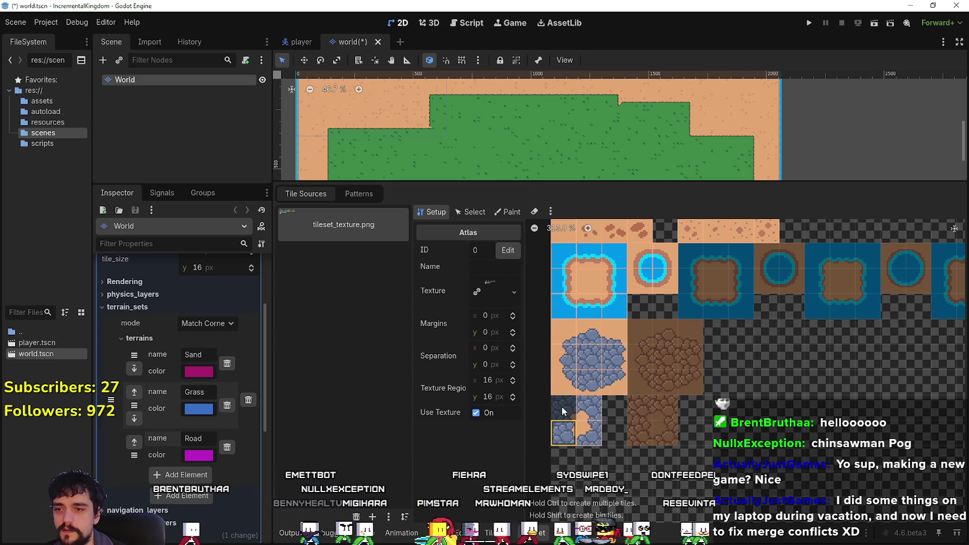
{"action": "left_click", "coordinate": [562, 409]}
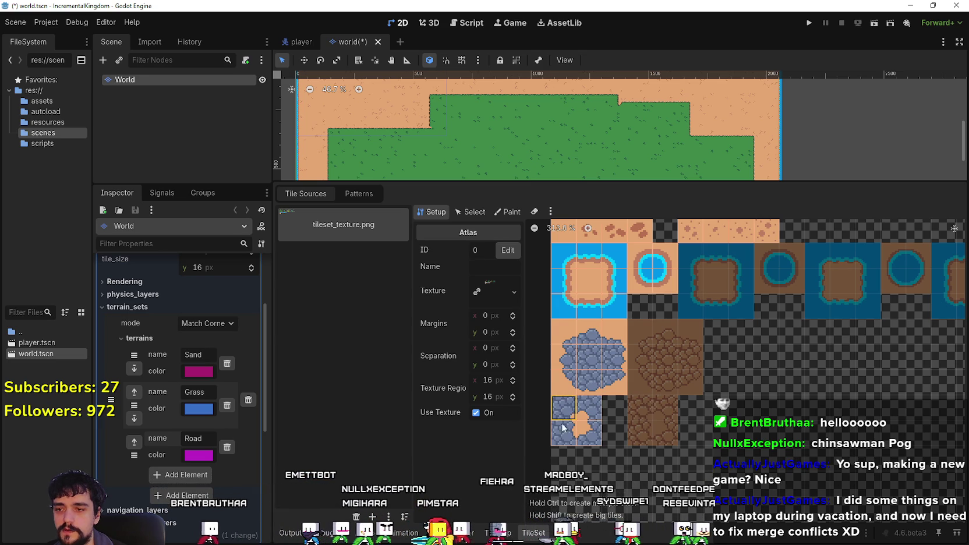
Put the tileset atlas back in Paint mode and open the paintable-properties list.
{"action": "left_click", "coordinate": [498, 534]}
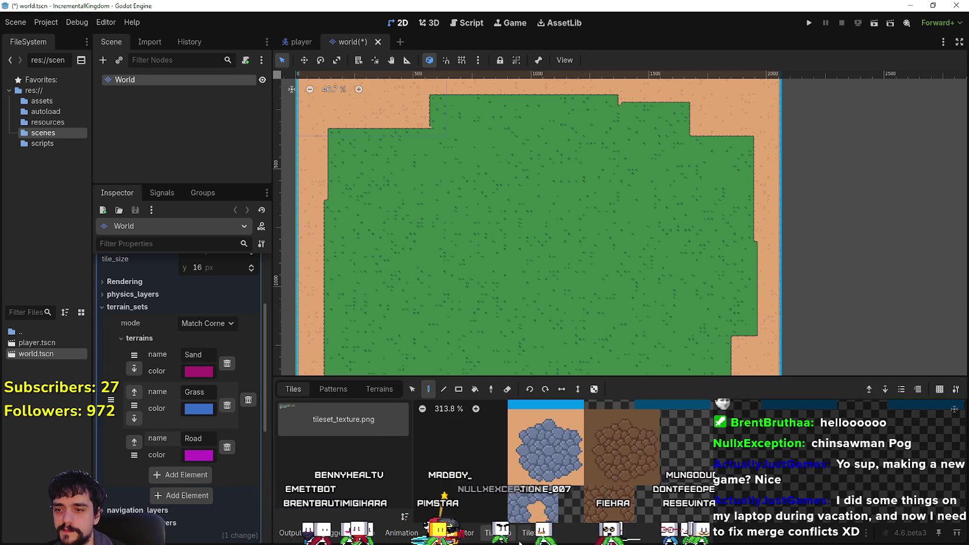
{"action": "left_click", "coordinate": [534, 532]}
{"action": "left_click", "coordinate": [507, 212]}
{"action": "left_click", "coordinate": [494, 245]}
{"action": "left_click", "coordinate": [489, 249]}
{"action": "left_click", "coordinate": [488, 247]}
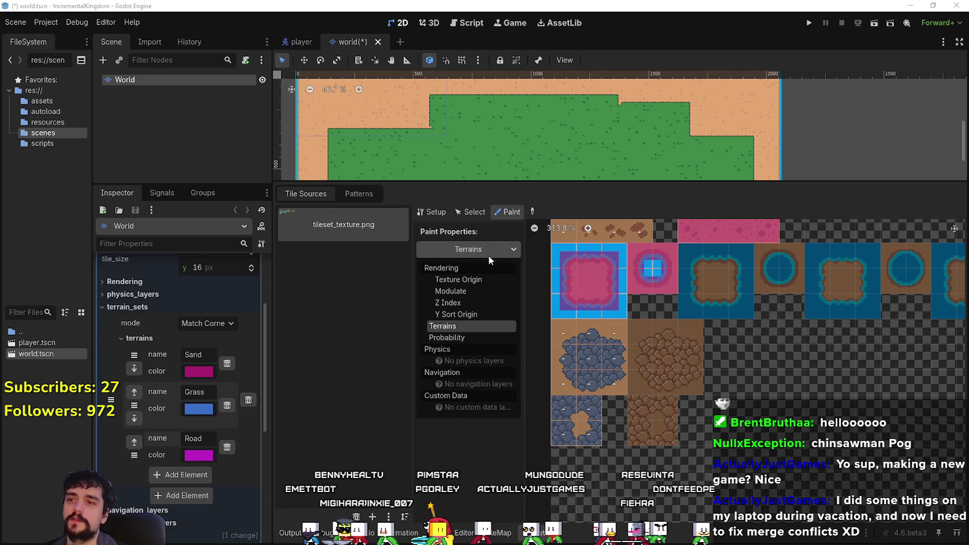
Set Paint Properties to Terrains with Road, and recolour Road teal (70805c).
{"action": "left_click", "coordinate": [443, 328]}
{"action": "left_click", "coordinate": [492, 300]}
{"action": "left_click", "coordinate": [493, 355]}
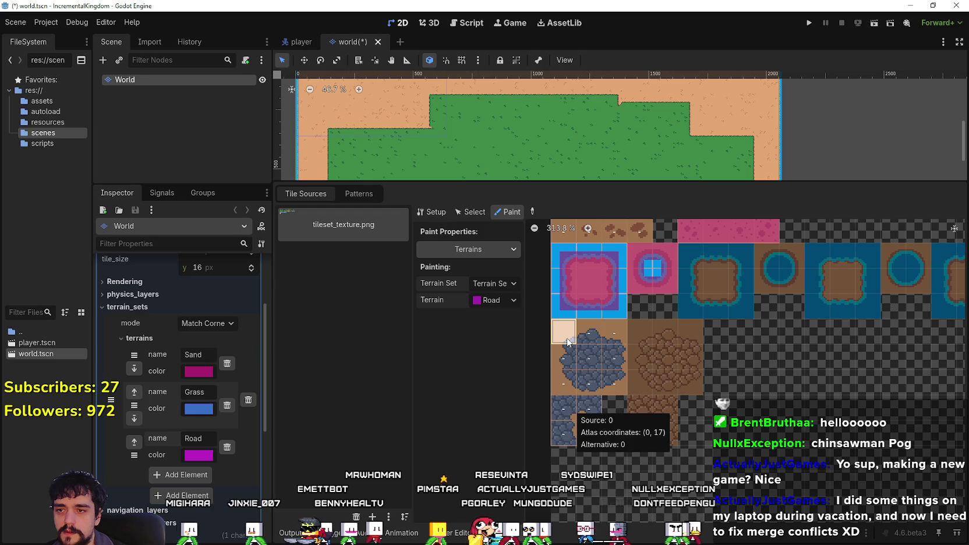
{"action": "left_click", "coordinate": [619, 339]}
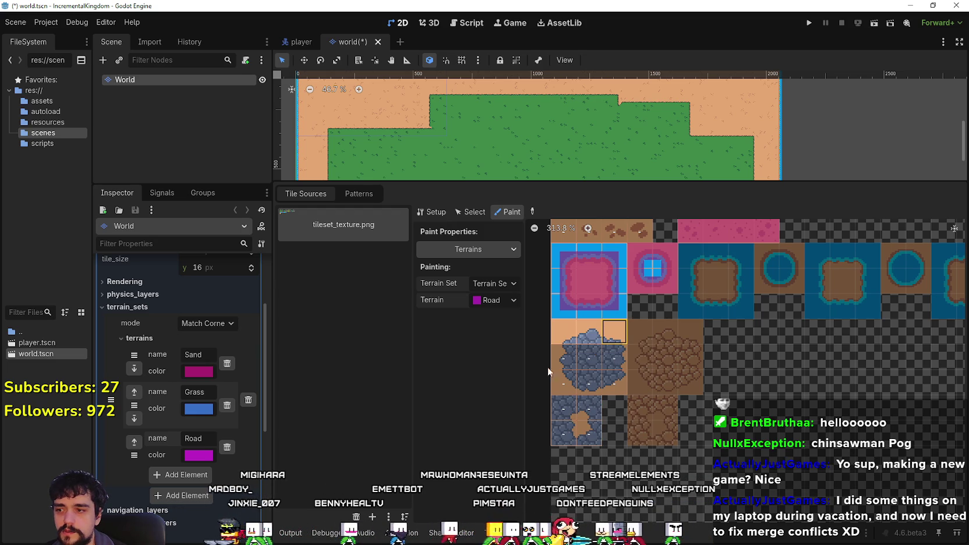
{"action": "left_click", "coordinate": [197, 455]}
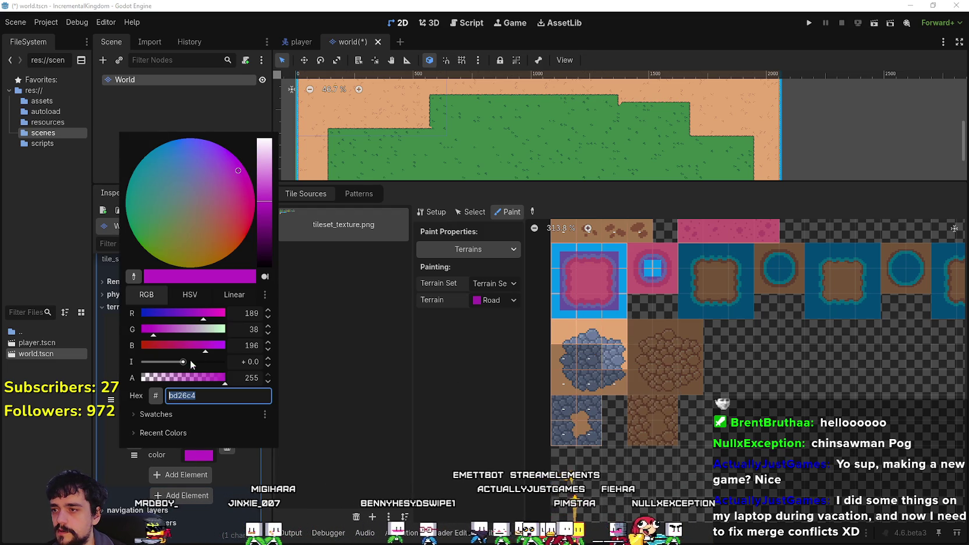
{"action": "type", "text": "70805c"}
{"action": "key", "text": "Return"}
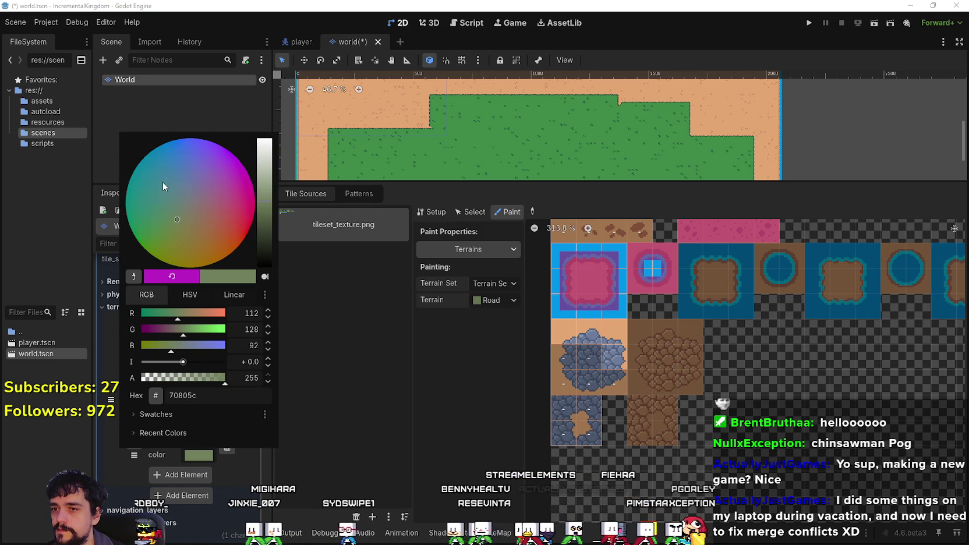
{"action": "left_click", "coordinate": [154, 187]}
{"action": "left_click", "coordinate": [362, 440]}
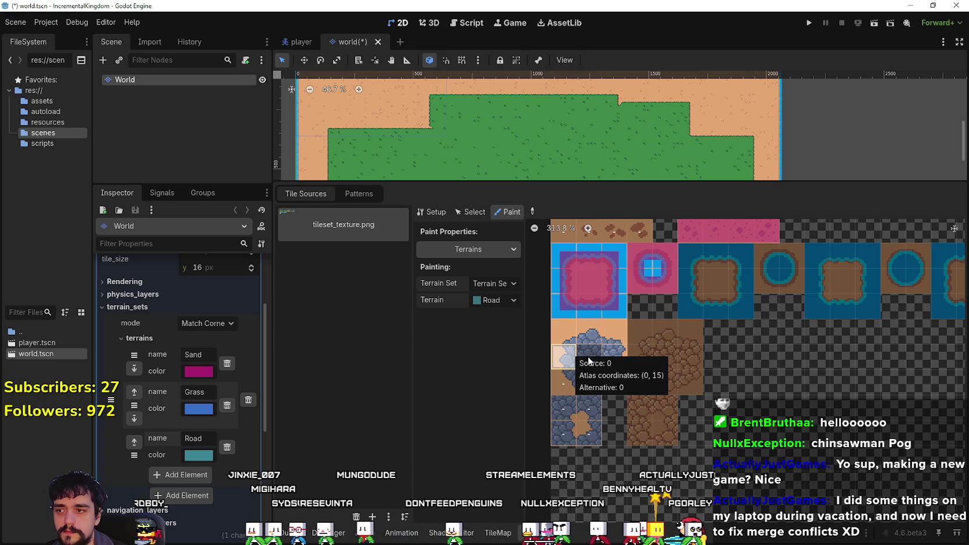
Paint Road peering bits onto the cobblestone tiles' edges, centres and corners.
{"action": "left_click_drag", "start_coordinate": [560, 384], "coordinate": [611, 382]}
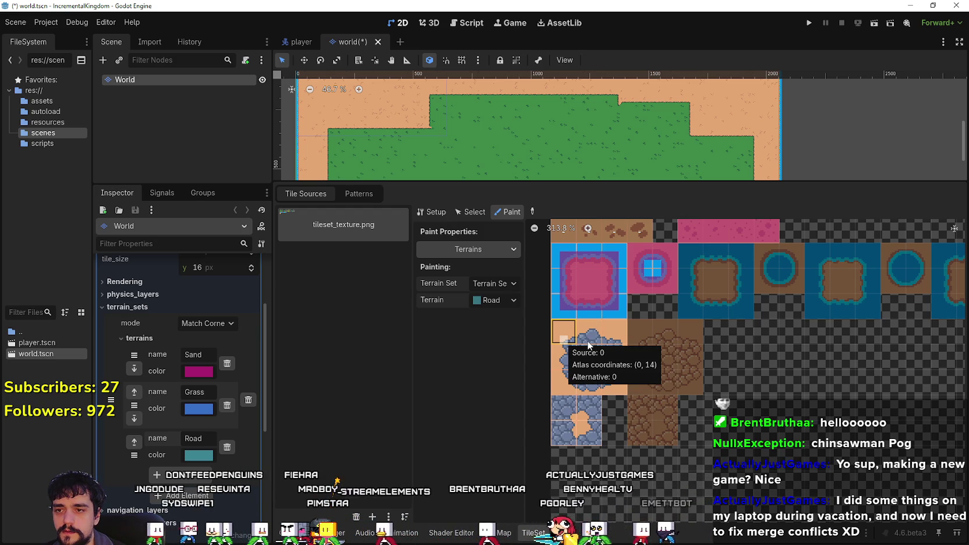
{"action": "left_click", "coordinate": [588, 342]}
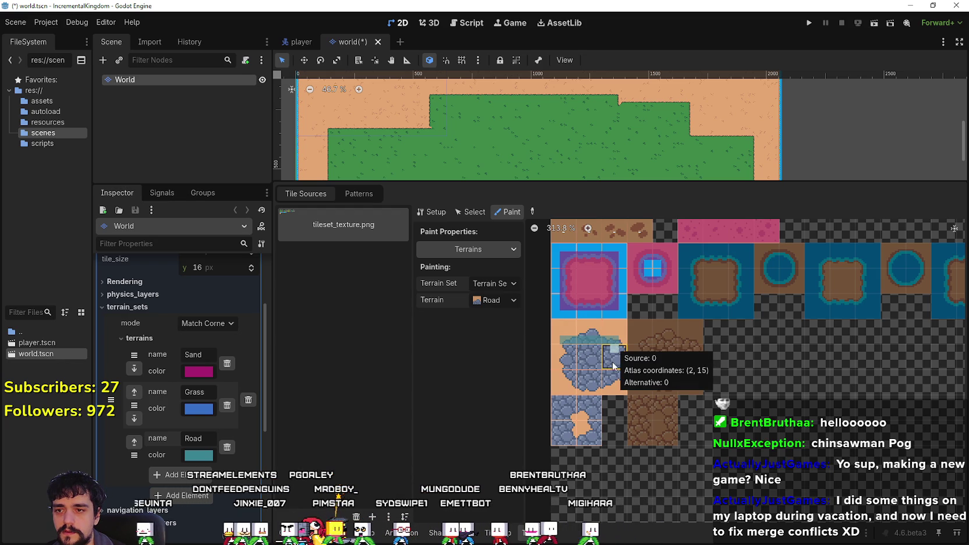
{"action": "left_click", "coordinate": [612, 389]}
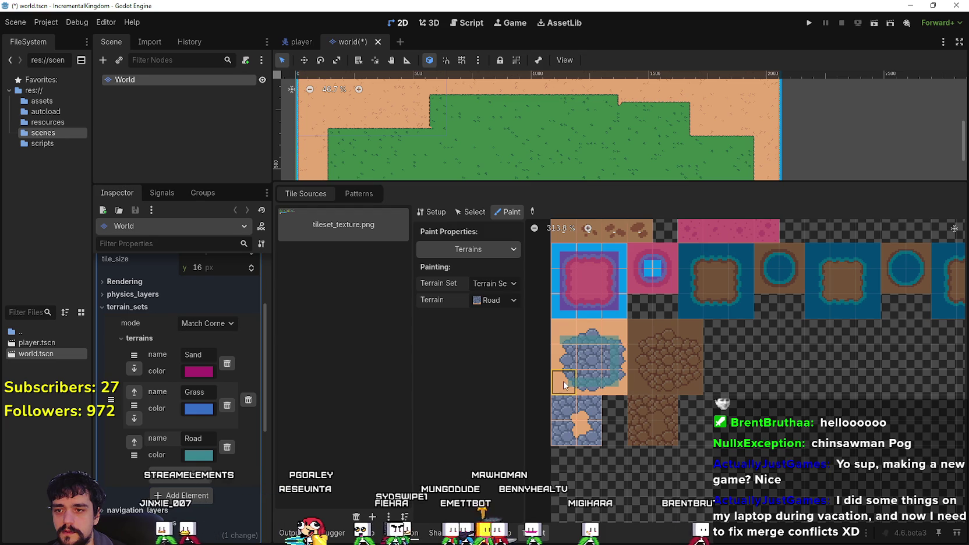
{"action": "left_click", "coordinate": [563, 382]}
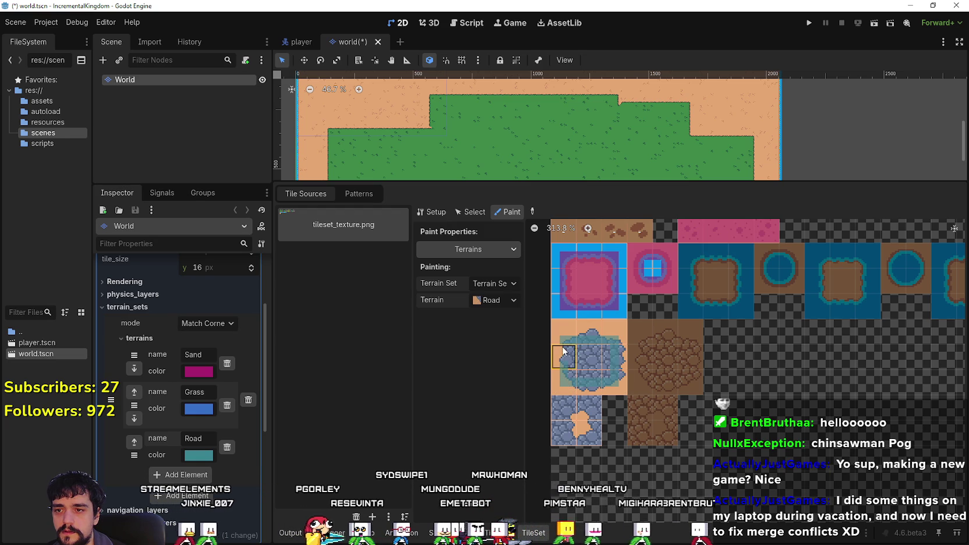
{"action": "left_click", "coordinate": [602, 357]}
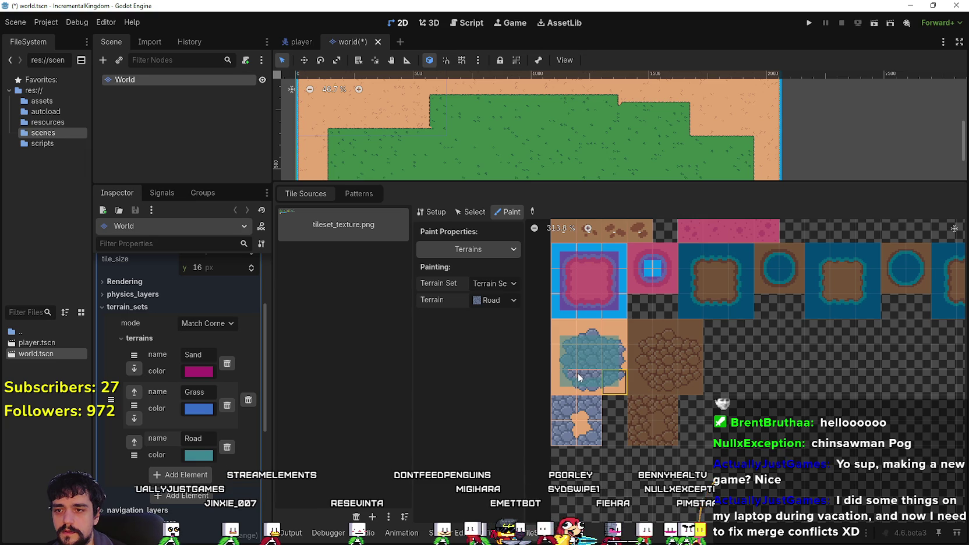
{"action": "left_click", "coordinate": [567, 410]}
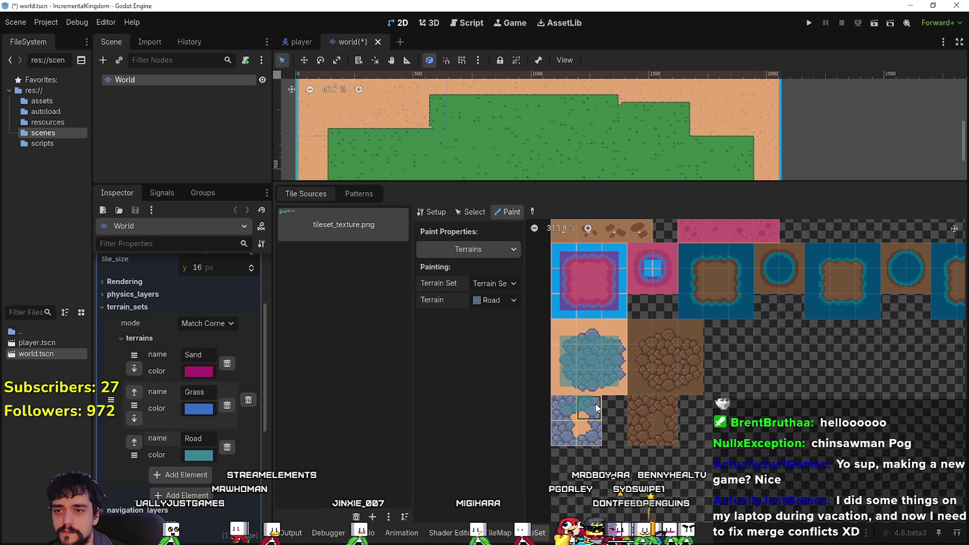
{"action": "left_click", "coordinate": [595, 410]}
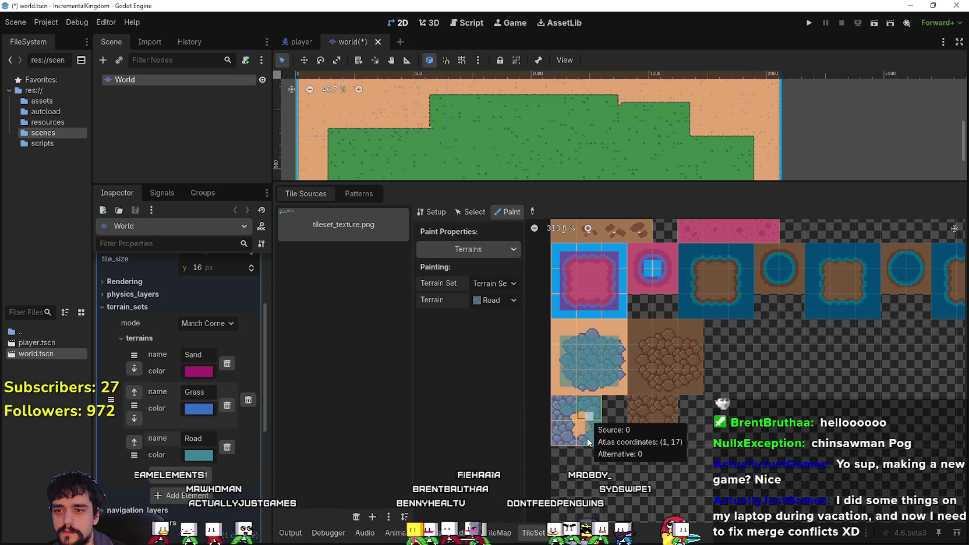
{"action": "left_click", "coordinate": [579, 438]}
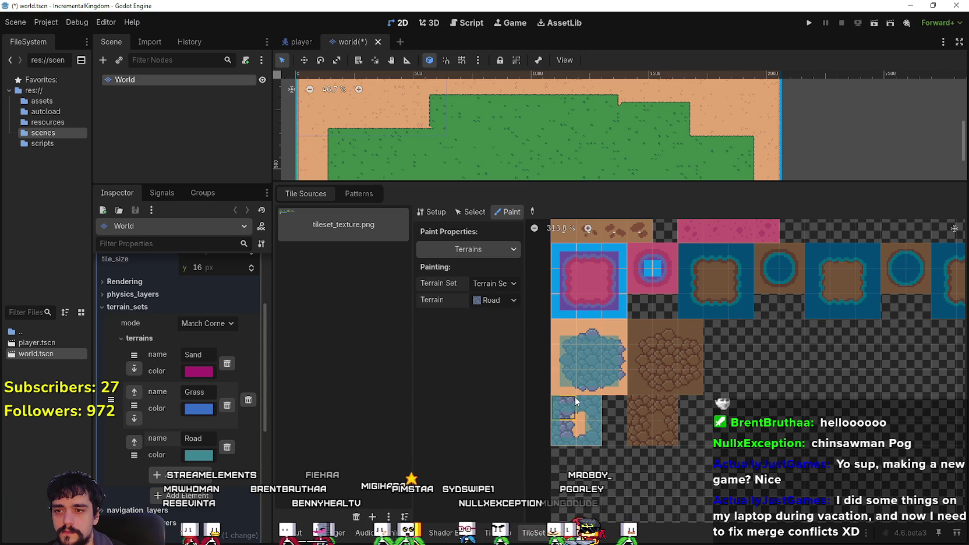
{"action": "left_click", "coordinate": [564, 430]}
{"action": "left_click", "coordinate": [583, 430]}
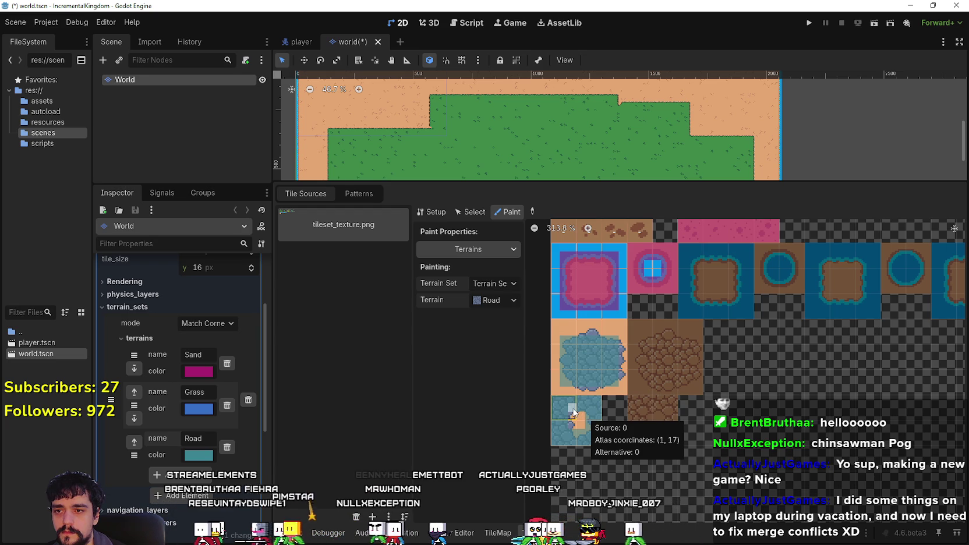
{"action": "left_click", "coordinate": [495, 302]}
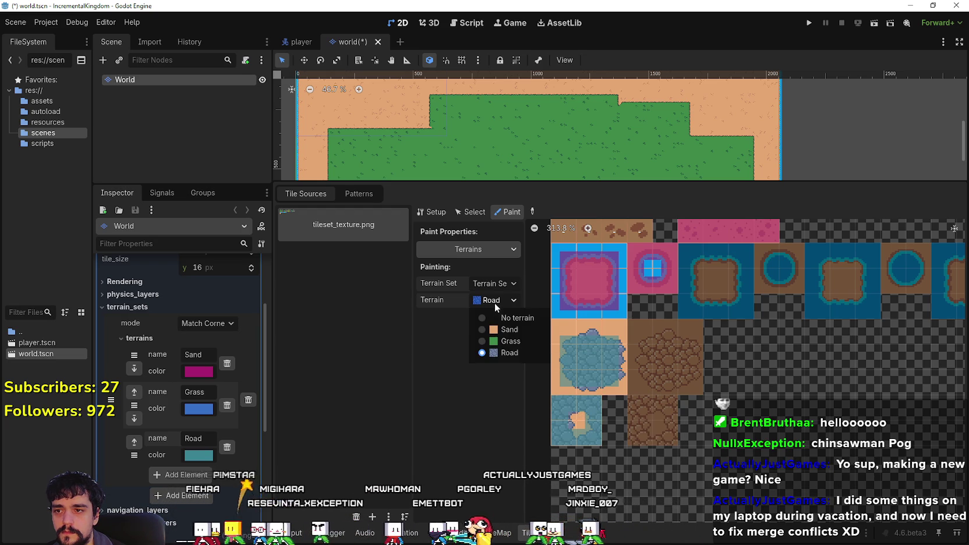
Paint Sand bits along the cobblestone tiles' left, bottom and top edges, then choose Road.
{"action": "left_click", "coordinate": [509, 330]}
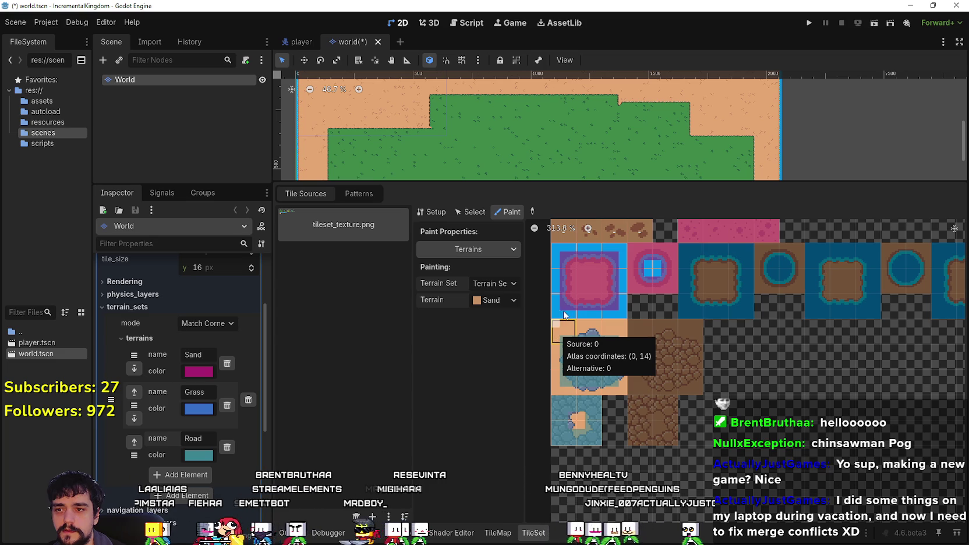
{"action": "scroll", "coordinate": [754, 360], "scroll_direction": "up", "scroll_amount": 1}
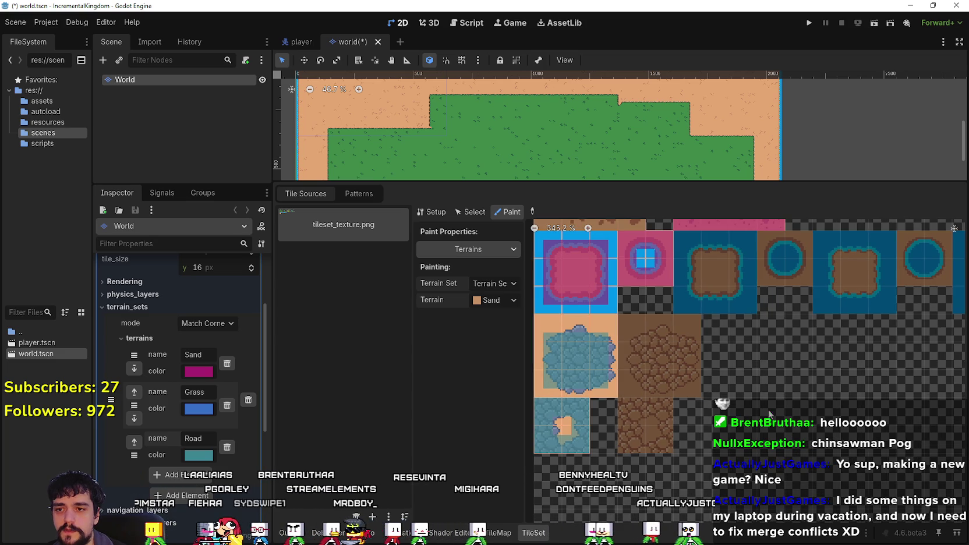
{"action": "scroll", "coordinate": [782, 486], "scroll_direction": "up", "scroll_amount": 5}
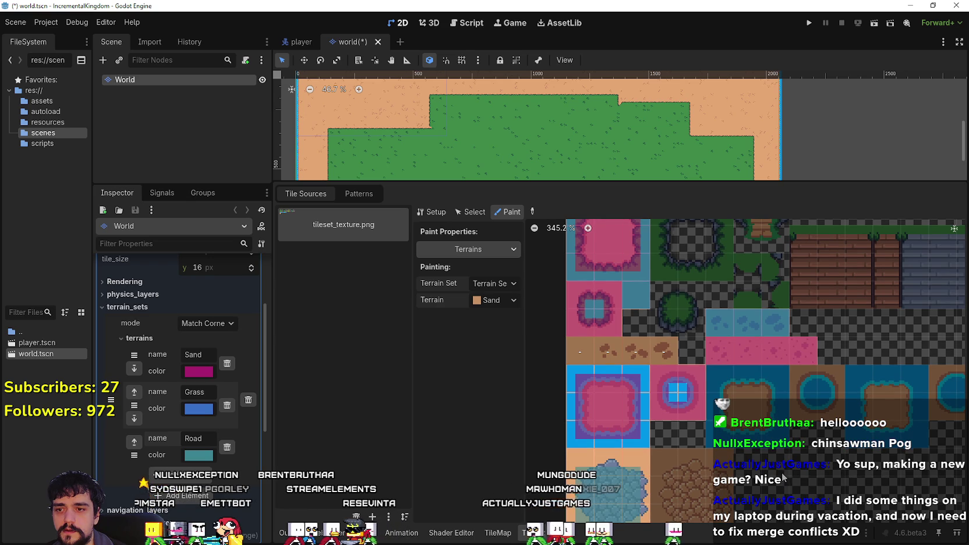
{"action": "scroll", "coordinate": [760, 406], "scroll_direction": "down", "scroll_amount": 3}
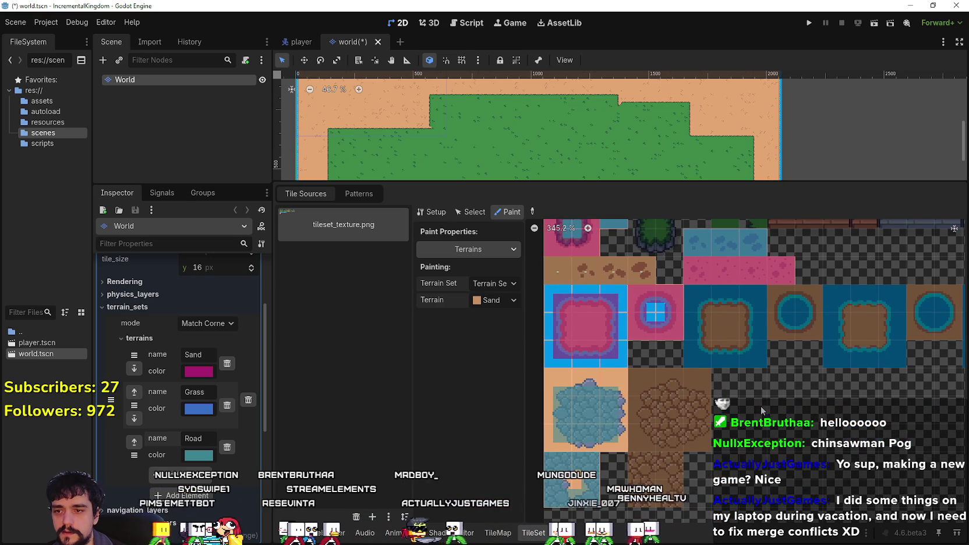
{"action": "scroll", "coordinate": [772, 390], "scroll_direction": "down", "scroll_amount": 1}
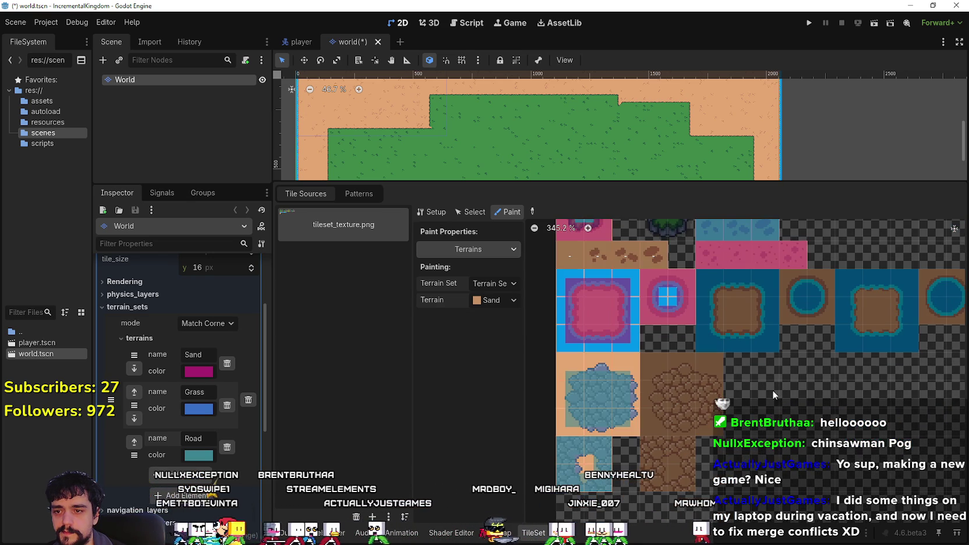
{"action": "left_click", "coordinate": [588, 463]}
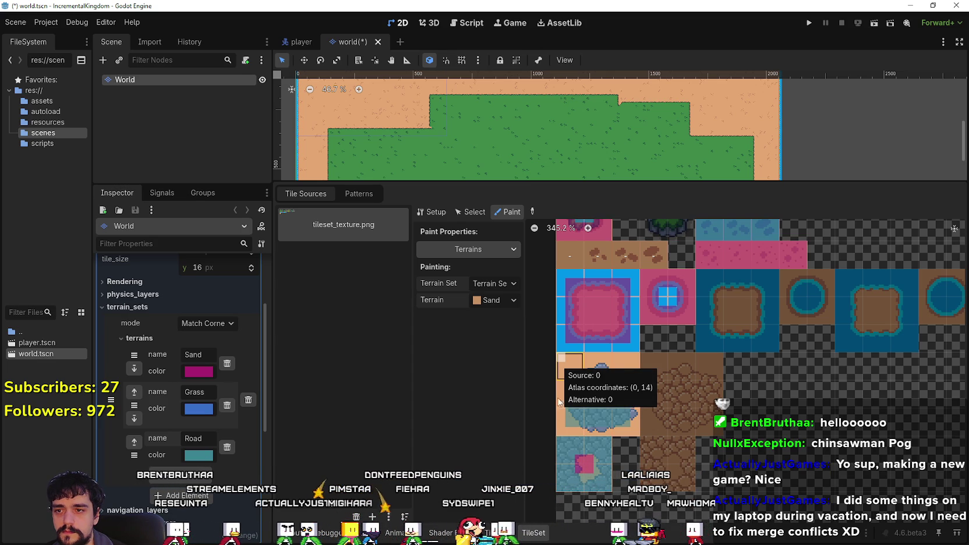
{"action": "left_click", "coordinate": [562, 431]}
{"action": "left_click_drag", "start_coordinate": [560, 428], "coordinate": [635, 429]}
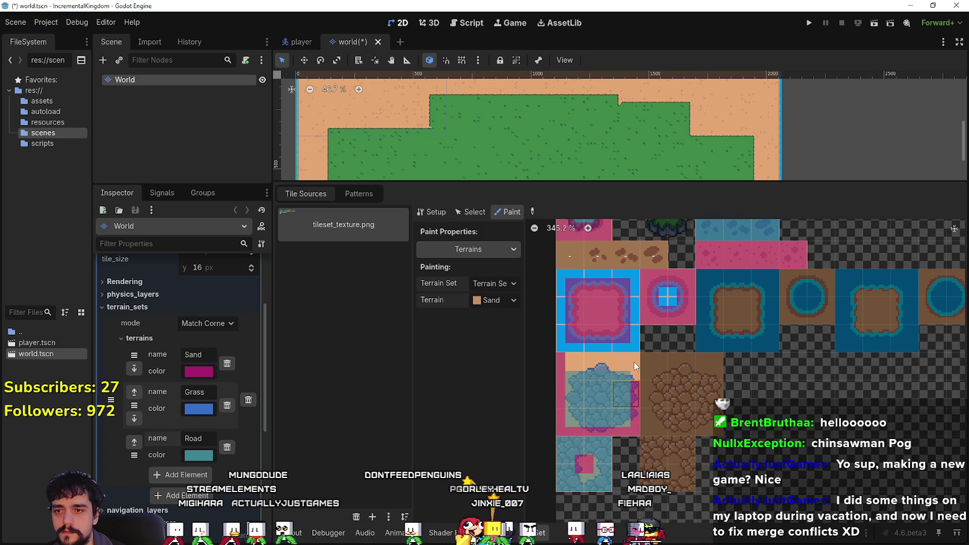
{"action": "left_click_drag", "start_coordinate": [603, 361], "coordinate": [564, 354]}
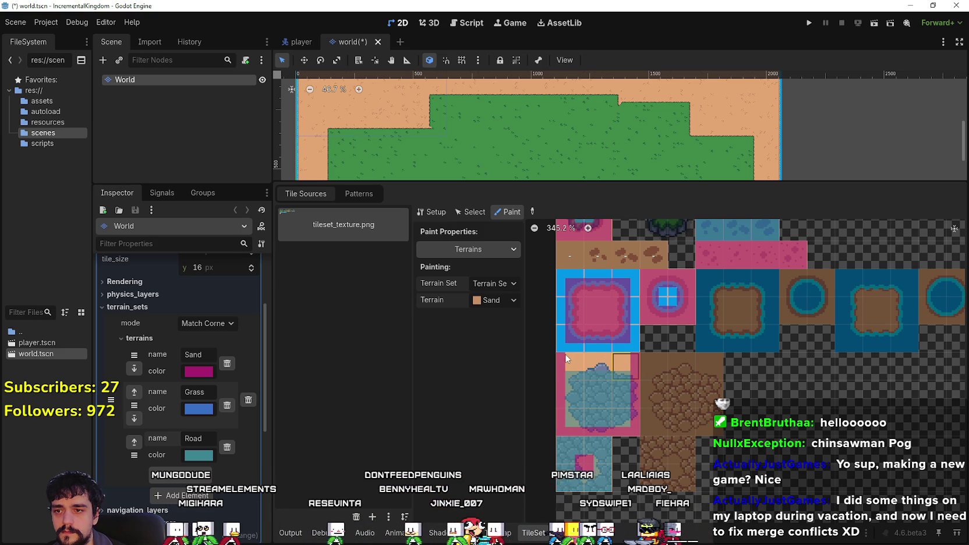
{"action": "left_click", "coordinate": [488, 301]}
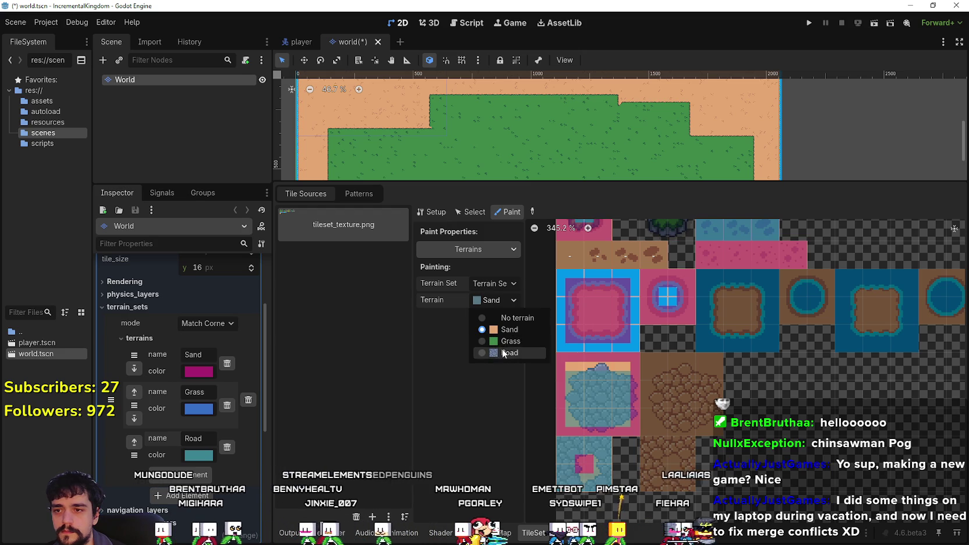
{"action": "left_click", "coordinate": [502, 350]}
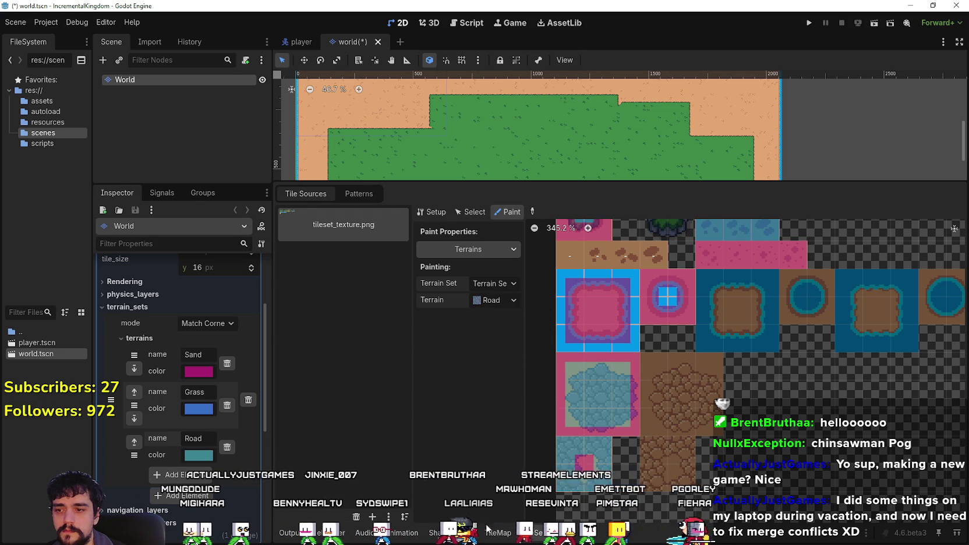
Select the Road terrain for the map and grow the Road patch in the grass into a larger block.
{"action": "left_click", "coordinate": [504, 532]}
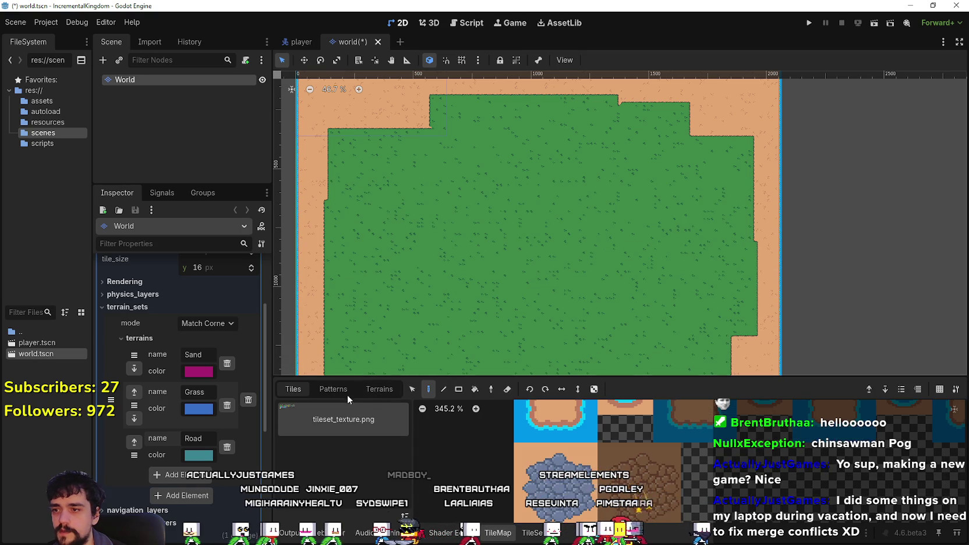
{"action": "left_click", "coordinate": [376, 389]}
{"action": "left_click", "coordinate": [339, 440]}
{"action": "scroll", "coordinate": [493, 267], "scroll_direction": "up", "scroll_amount": 5}
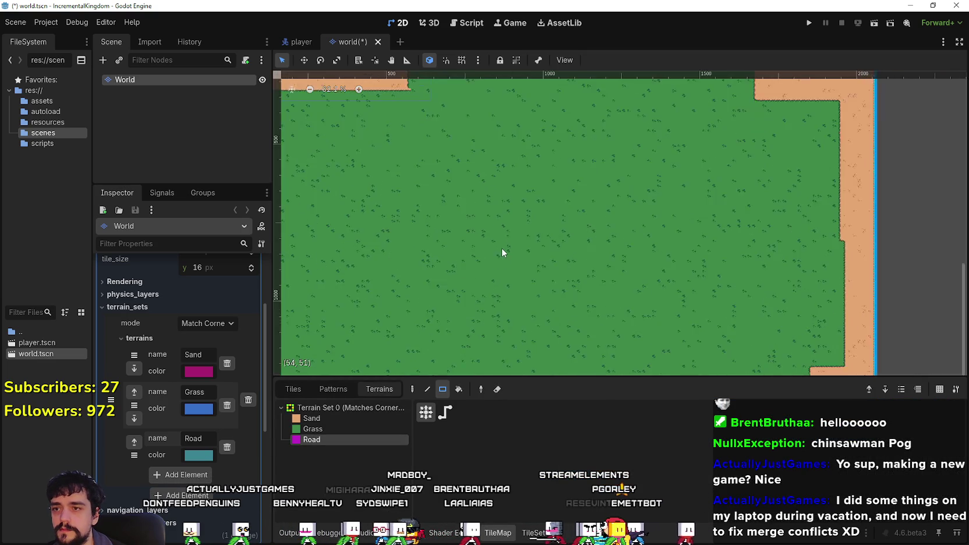
{"action": "left_click_drag", "start_coordinate": [556, 229], "coordinate": [608, 282]}
{"action": "scroll", "coordinate": [608, 279], "scroll_direction": "up", "scroll_amount": 1}
{"action": "scroll", "coordinate": [607, 278], "scroll_direction": "down", "scroll_amount": 6}
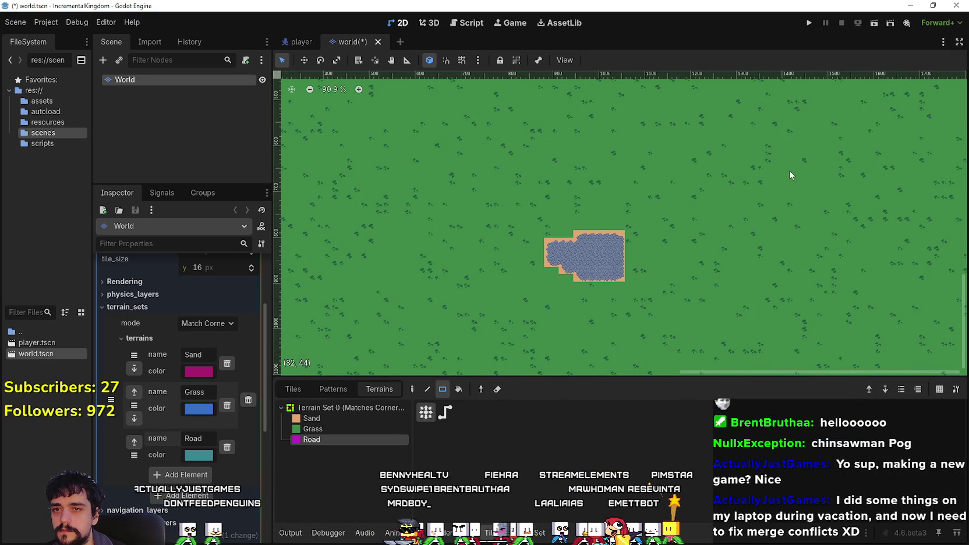
Paint a bent cobblestone road path across the sand, filling in tiles above it.
{"action": "scroll", "coordinate": [606, 233], "scroll_direction": "up", "scroll_amount": 8}
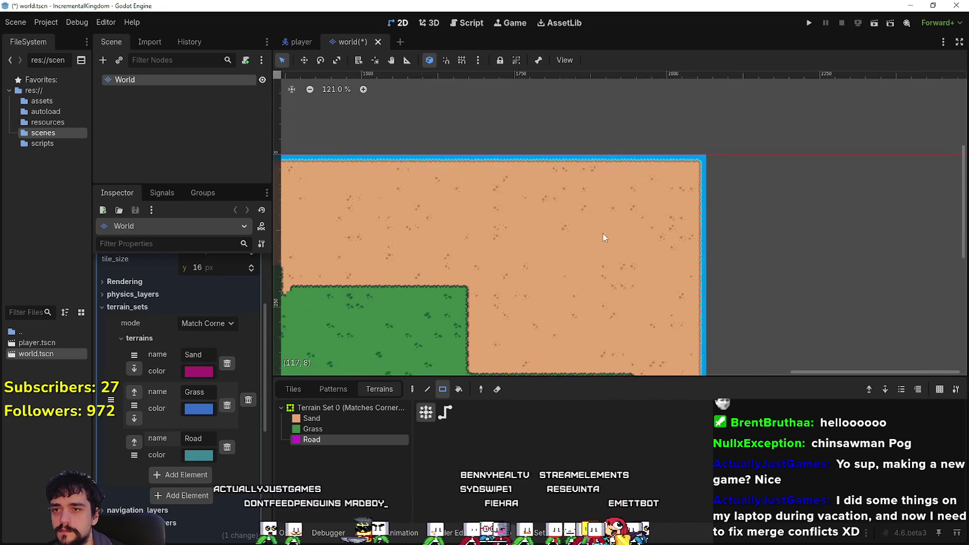
{"action": "left_click", "coordinate": [606, 221]}
{"action": "left_click_drag", "start_coordinate": [657, 236], "coordinate": [626, 274]}
{"action": "scroll", "coordinate": [623, 257], "scroll_direction": "down", "scroll_amount": 1}
{"action": "mouse_move", "coordinate": [638, 233]}
{"action": "left_mouse_down"}
{"action": "mouse_move", "coordinate": [578, 256]}
{"action": "mouse_move", "coordinate": [516, 261]}
{"action": "left_mouse_up"}
{"action": "left_click", "coordinate": [554, 243]}
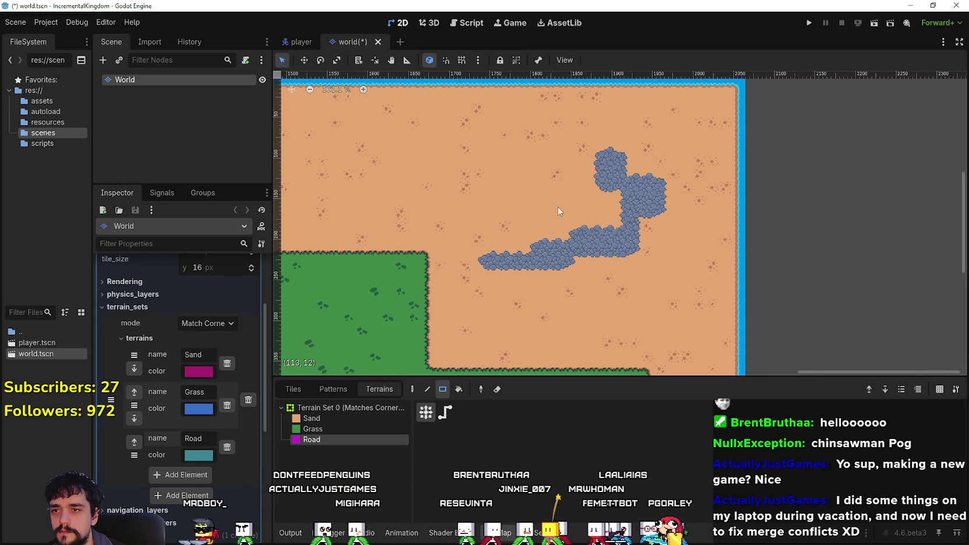
{"action": "scroll", "coordinate": [546, 248], "scroll_direction": "up", "scroll_amount": 1}
{"action": "scroll", "coordinate": [545, 248], "scroll_direction": "left", "scroll_amount": 2}
Add a horizontal road strip, a 2x7 vertical road block, and another strip branching from it.
{"action": "left_click_drag", "start_coordinate": [650, 204], "coordinate": [478, 207]}
{"action": "scroll", "coordinate": [477, 208], "scroll_direction": "left", "scroll_amount": 2}
{"action": "left_click_drag", "start_coordinate": [578, 138], "coordinate": [593, 233]}
{"action": "scroll", "coordinate": [654, 204], "scroll_direction": "left", "scroll_amount": 2}
{"action": "scroll", "coordinate": [655, 204], "scroll_direction": "down", "scroll_amount": 1}
{"action": "mouse_move", "coordinate": [680, 216]}
{"action": "left_mouse_down"}
{"action": "mouse_move", "coordinate": [668, 205]}
{"action": "mouse_move", "coordinate": [559, 205]}
{"action": "left_mouse_up"}
{"action": "scroll", "coordinate": [504, 204], "scroll_direction": "down", "scroll_amount": 4}
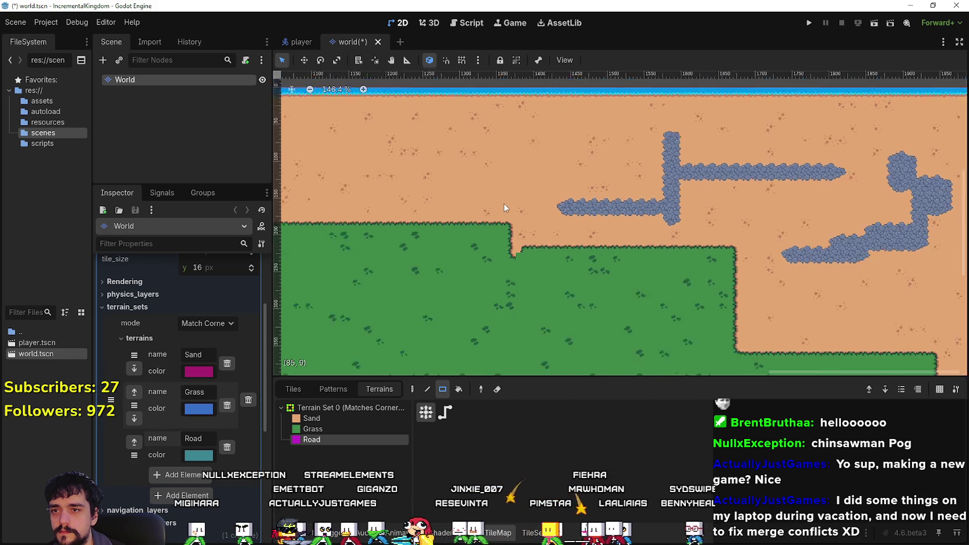
{"action": "scroll", "coordinate": [512, 216], "scroll_direction": "down", "scroll_amount": 6}
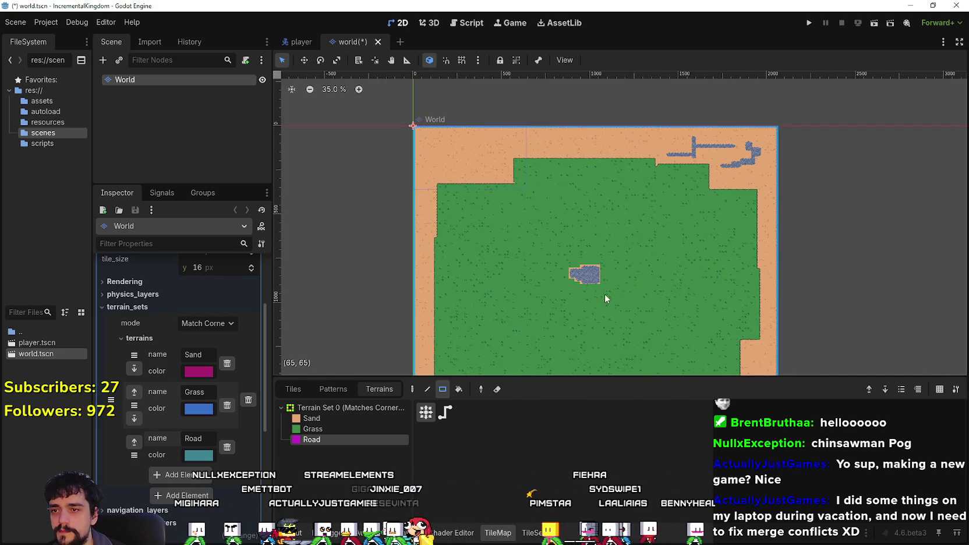
{"action": "scroll", "coordinate": [573, 265], "scroll_direction": "up", "scroll_amount": 2}
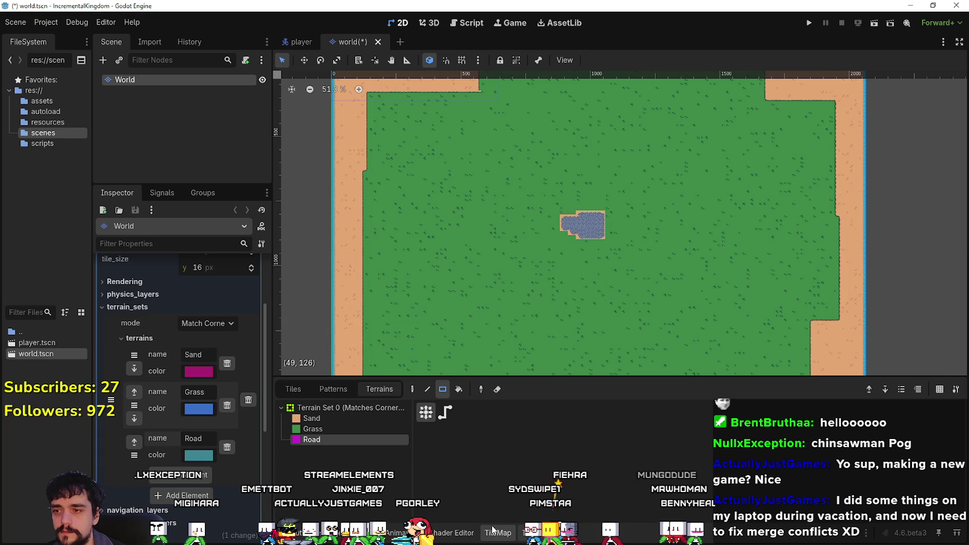
Return to the TileSet atlas view and zoom and pan the map onto the road patch.
{"action": "left_click", "coordinate": [531, 532]}
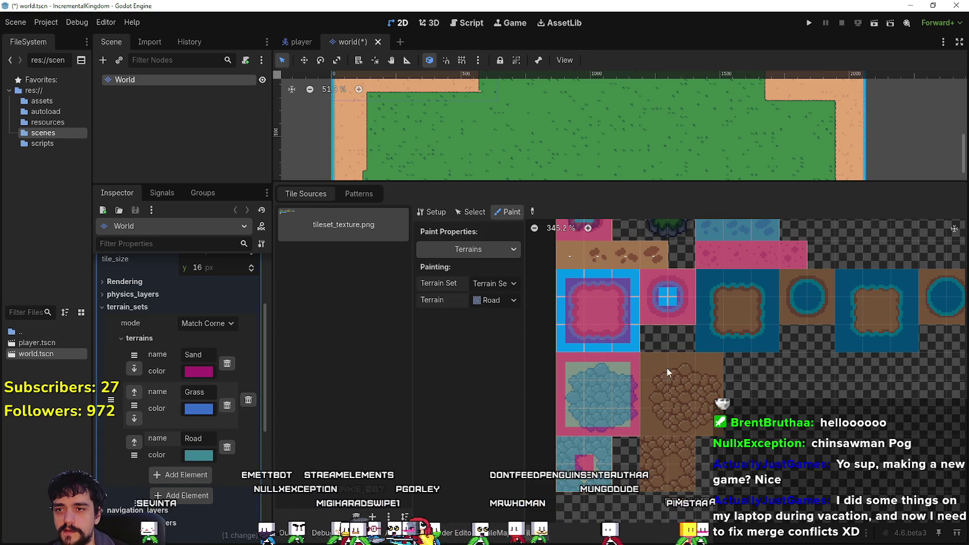
{"action": "scroll", "coordinate": [667, 399], "scroll_direction": "up", "scroll_amount": 2}
{"action": "scroll", "coordinate": [664, 442], "scroll_direction": "up", "scroll_amount": 2}
{"action": "scroll", "coordinate": [654, 440], "scroll_direction": "up", "scroll_amount": 2}
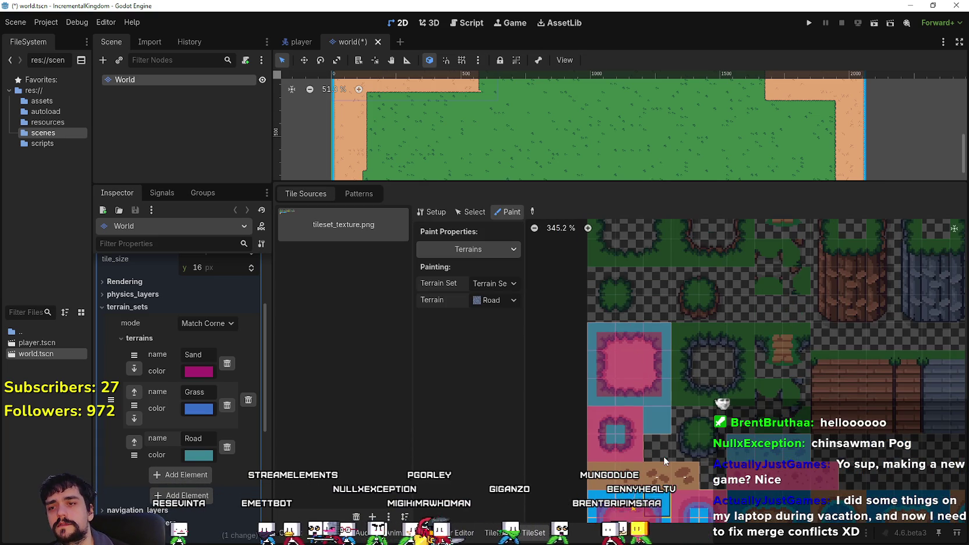
{"action": "scroll", "coordinate": [623, 392], "scroll_direction": "down", "scroll_amount": 2}
{"action": "scroll", "coordinate": [622, 373], "scroll_direction": "right", "scroll_amount": 1}
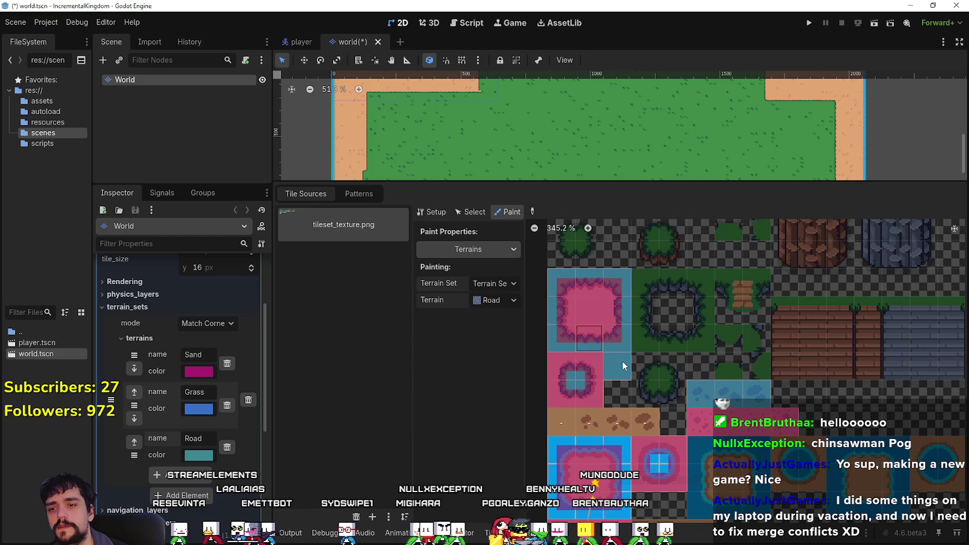
{"action": "scroll", "coordinate": [622, 361], "scroll_direction": "up", "scroll_amount": 2}
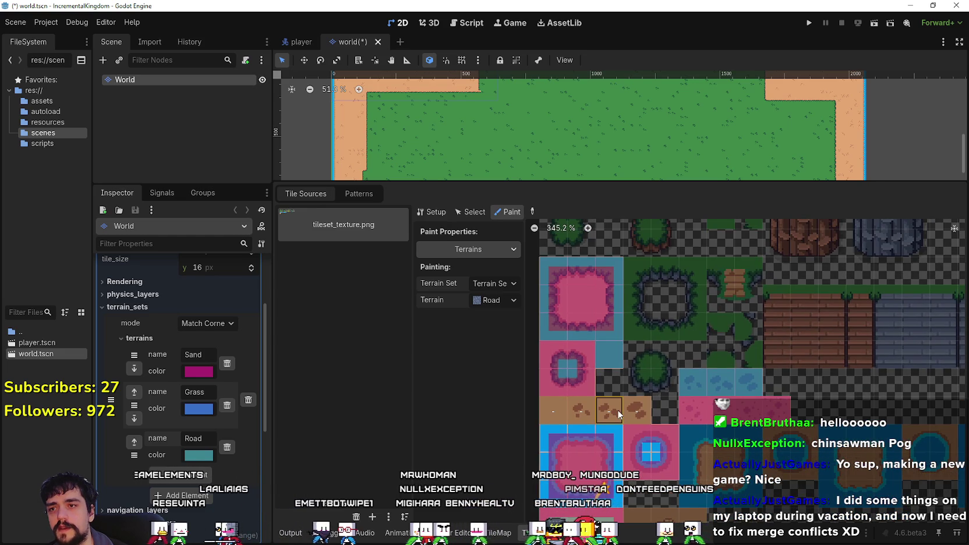
{"action": "scroll", "coordinate": [641, 280], "scroll_direction": "down", "scroll_amount": 2}
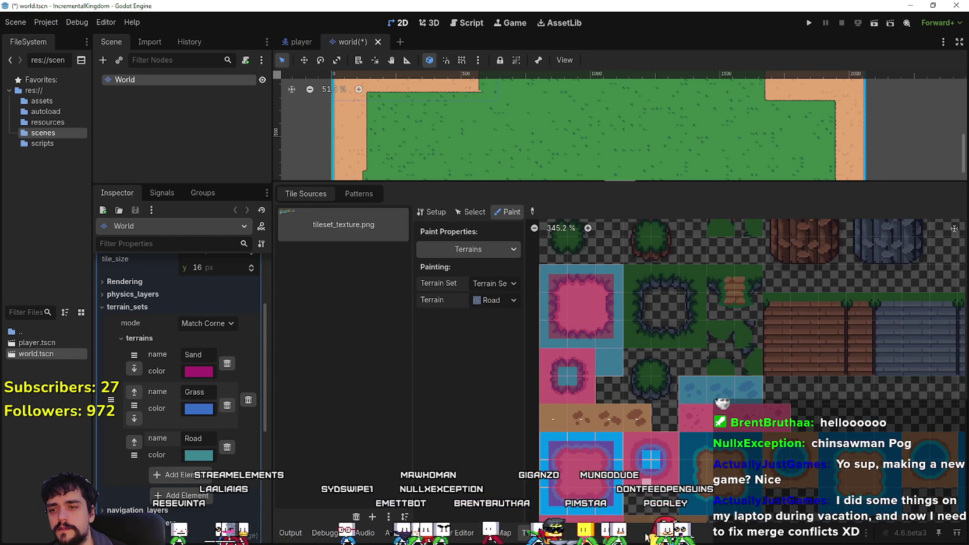
{"action": "left_click_drag", "start_coordinate": [657, 182], "coordinate": [658, 418]}
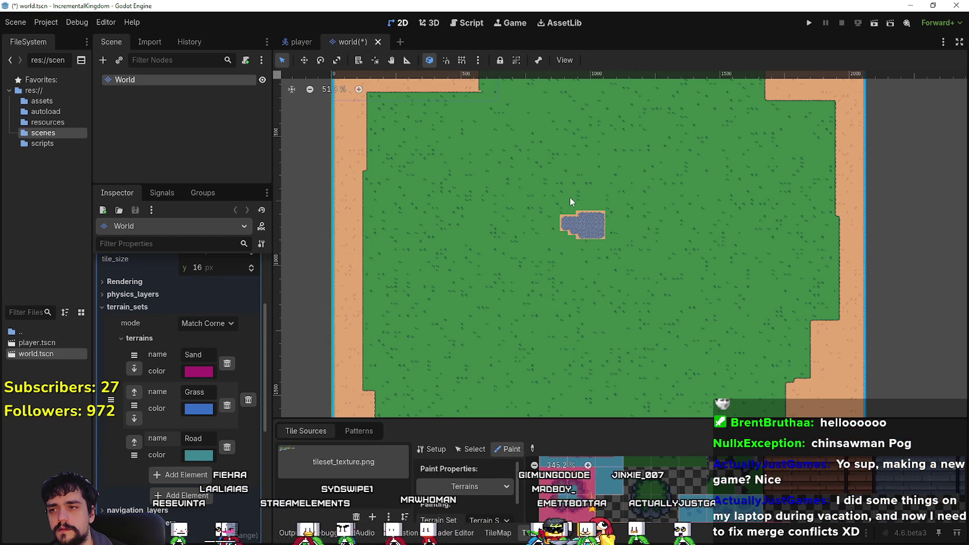
{"action": "scroll", "coordinate": [591, 227], "scroll_direction": "up", "scroll_amount": 8}
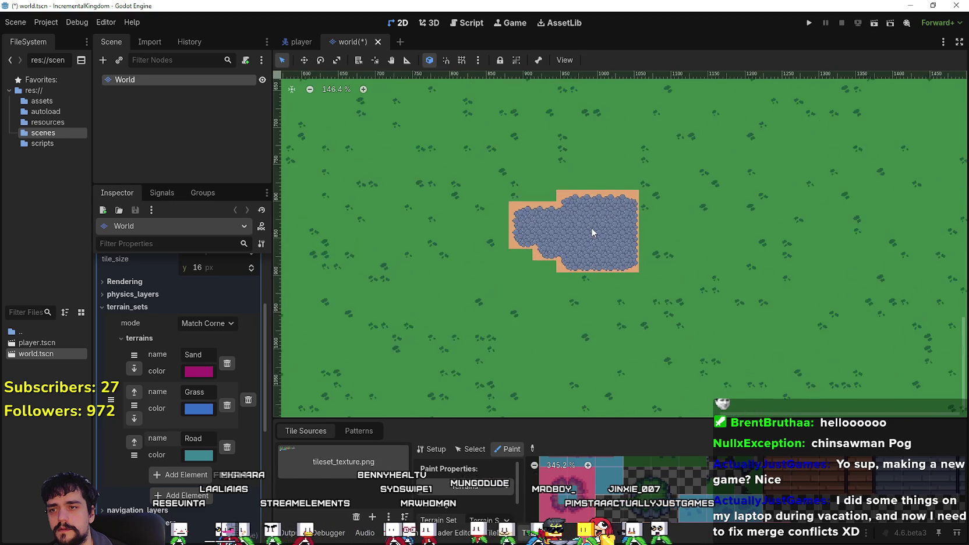
Drag the panel splitter up to give the tileset atlas more room.
{"action": "mouse_move", "coordinate": [663, 418]}
{"action": "left_mouse_down"}
{"action": "mouse_move", "coordinate": [655, 200]}
{"action": "mouse_move", "coordinate": [647, 338]}
{"action": "left_mouse_up"}
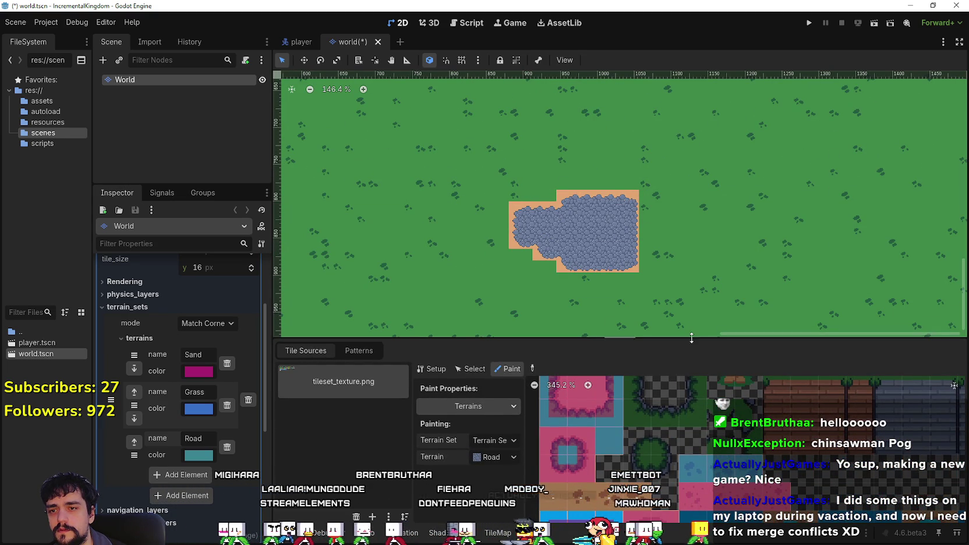
{"action": "left_click_drag", "start_coordinate": [691, 338], "coordinate": [704, 132]}
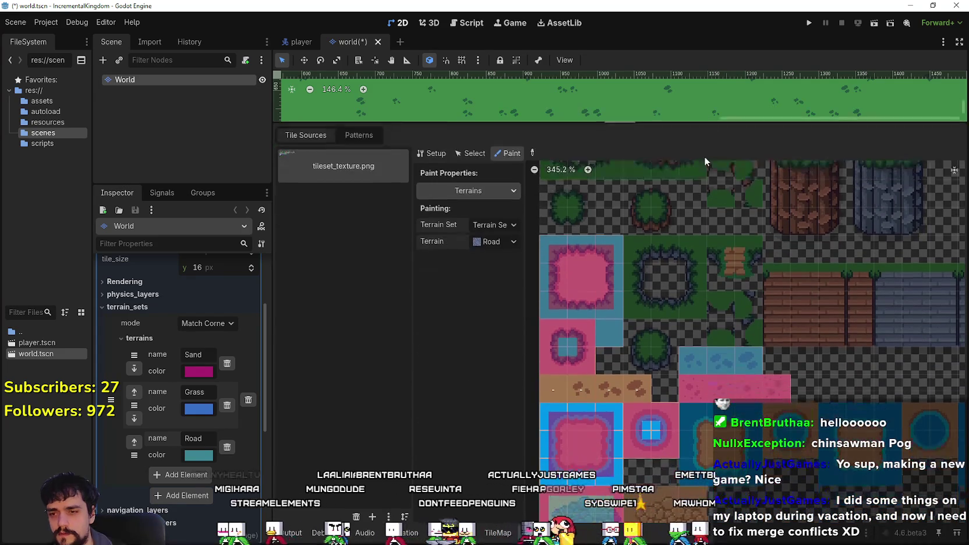
{"action": "scroll", "coordinate": [721, 463], "scroll_direction": "down", "scroll_amount": 1}
{"action": "scroll", "coordinate": [722, 376], "scroll_direction": "down", "scroll_amount": 5}
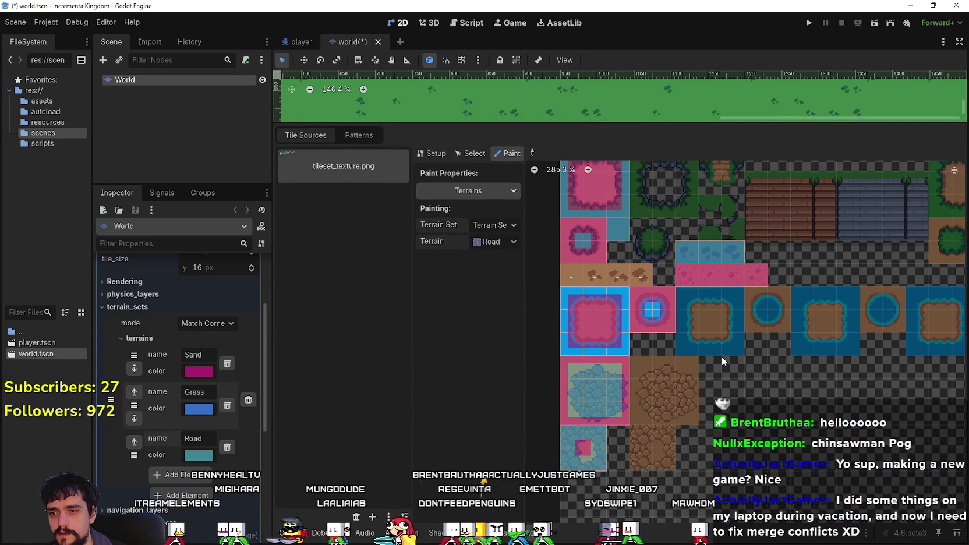
{"action": "scroll", "coordinate": [721, 356], "scroll_direction": "down", "scroll_amount": 1}
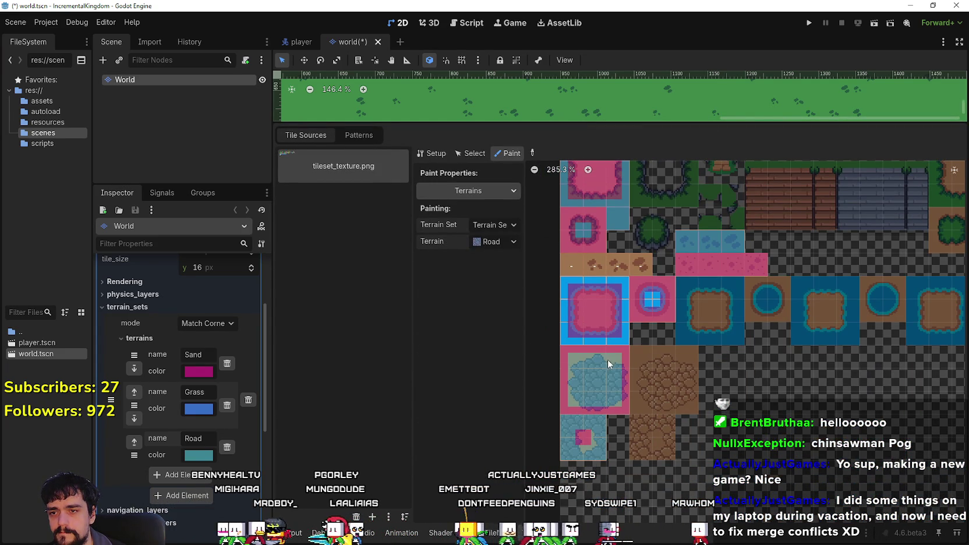